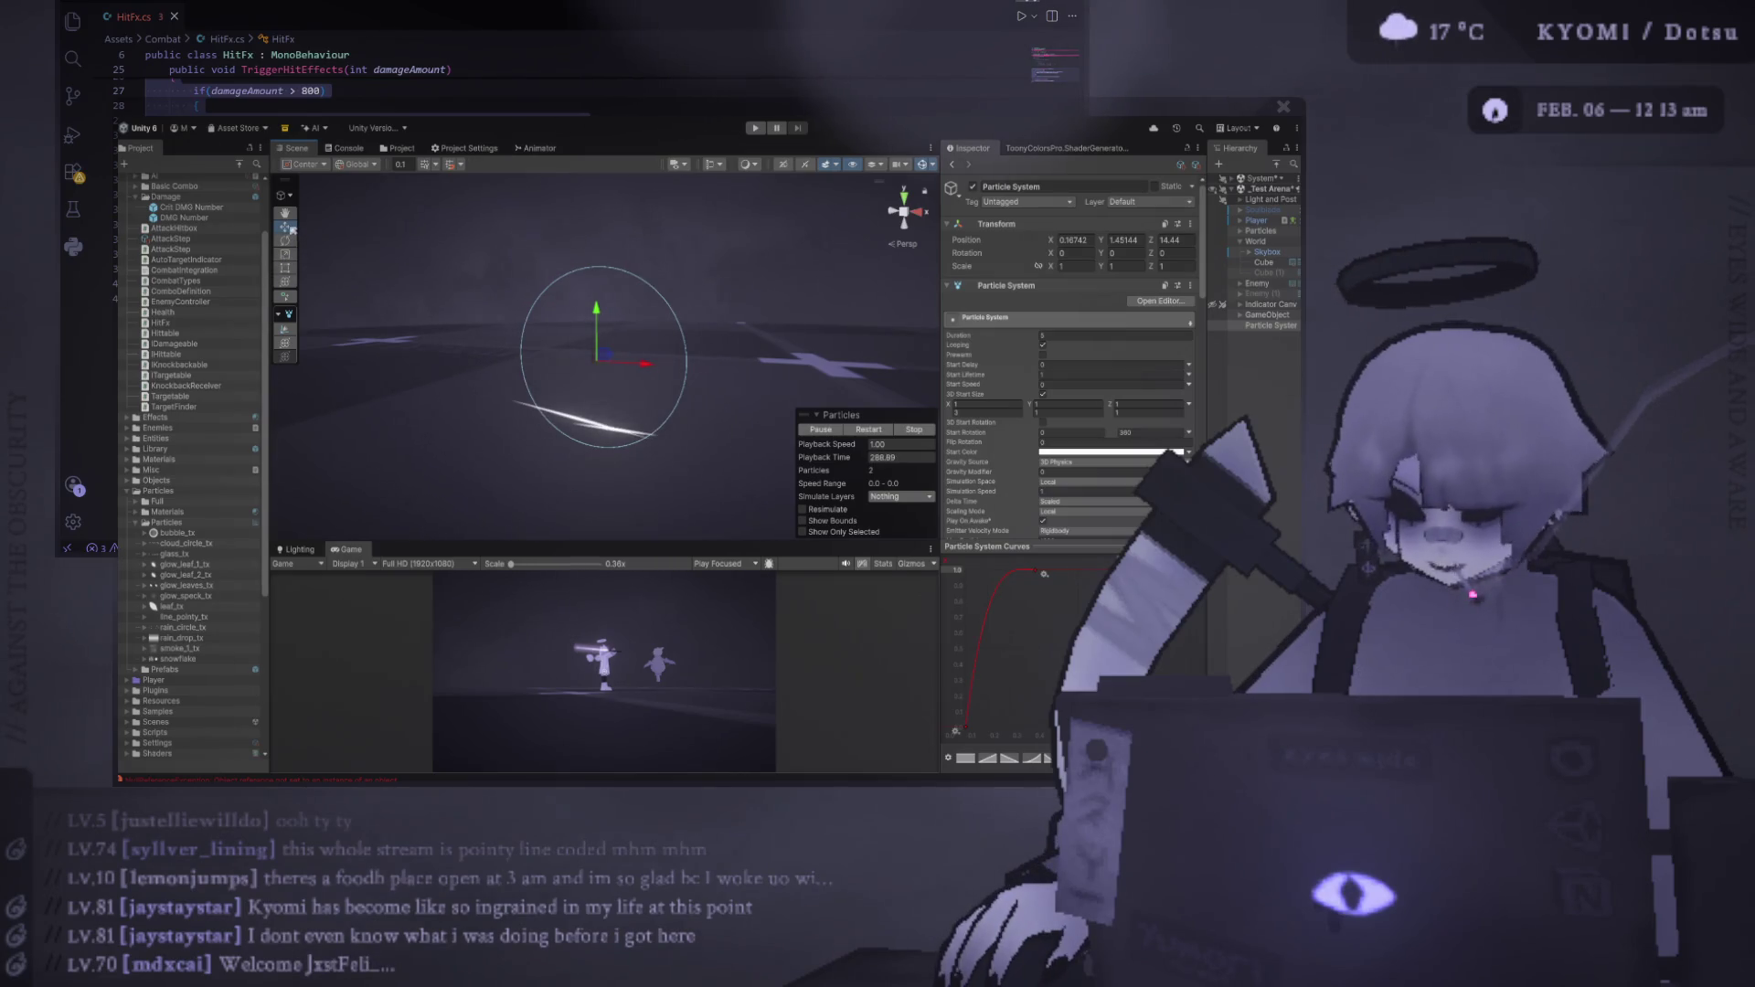
Tilt the hit-effect particle system with the Rotate tool so its slashes fire near-vertically
{"action": "left_click", "coordinate": [286, 241]}
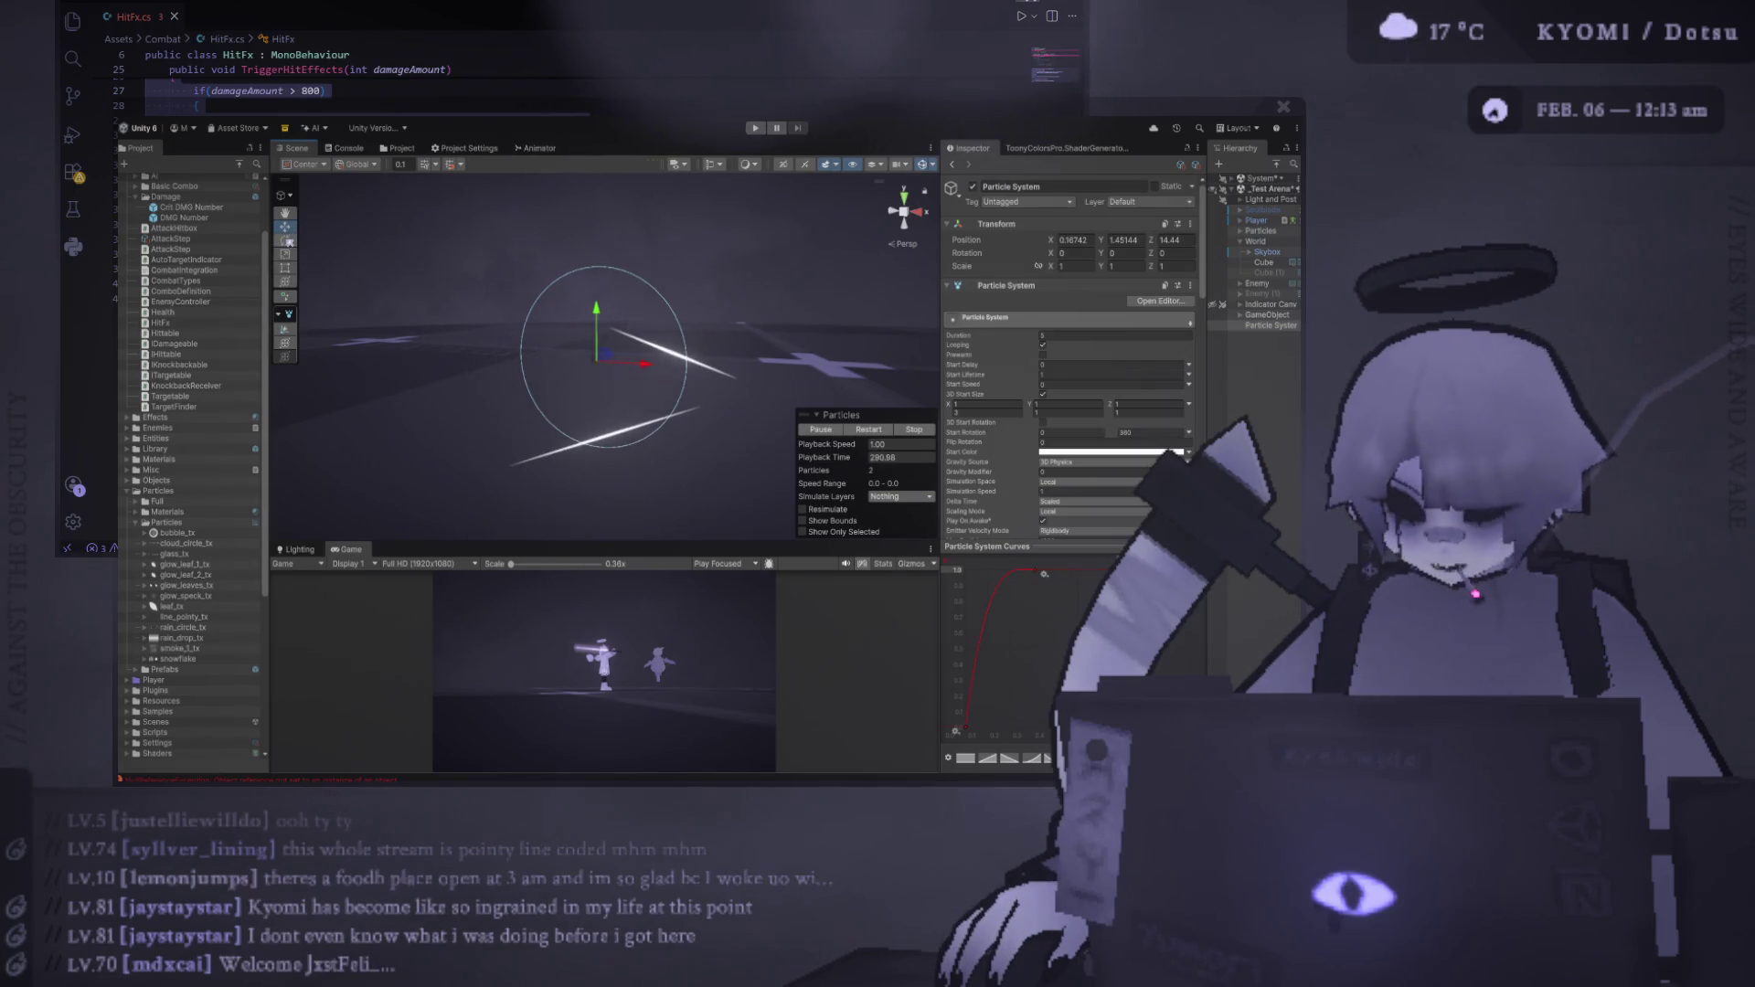
{"action": "mouse_move", "coordinate": [663, 316]}
{"action": "left_mouse_down"}
{"action": "mouse_move", "coordinate": [640, 347]}
{"action": "mouse_move", "coordinate": [577, 316]}
{"action": "left_mouse_up"}
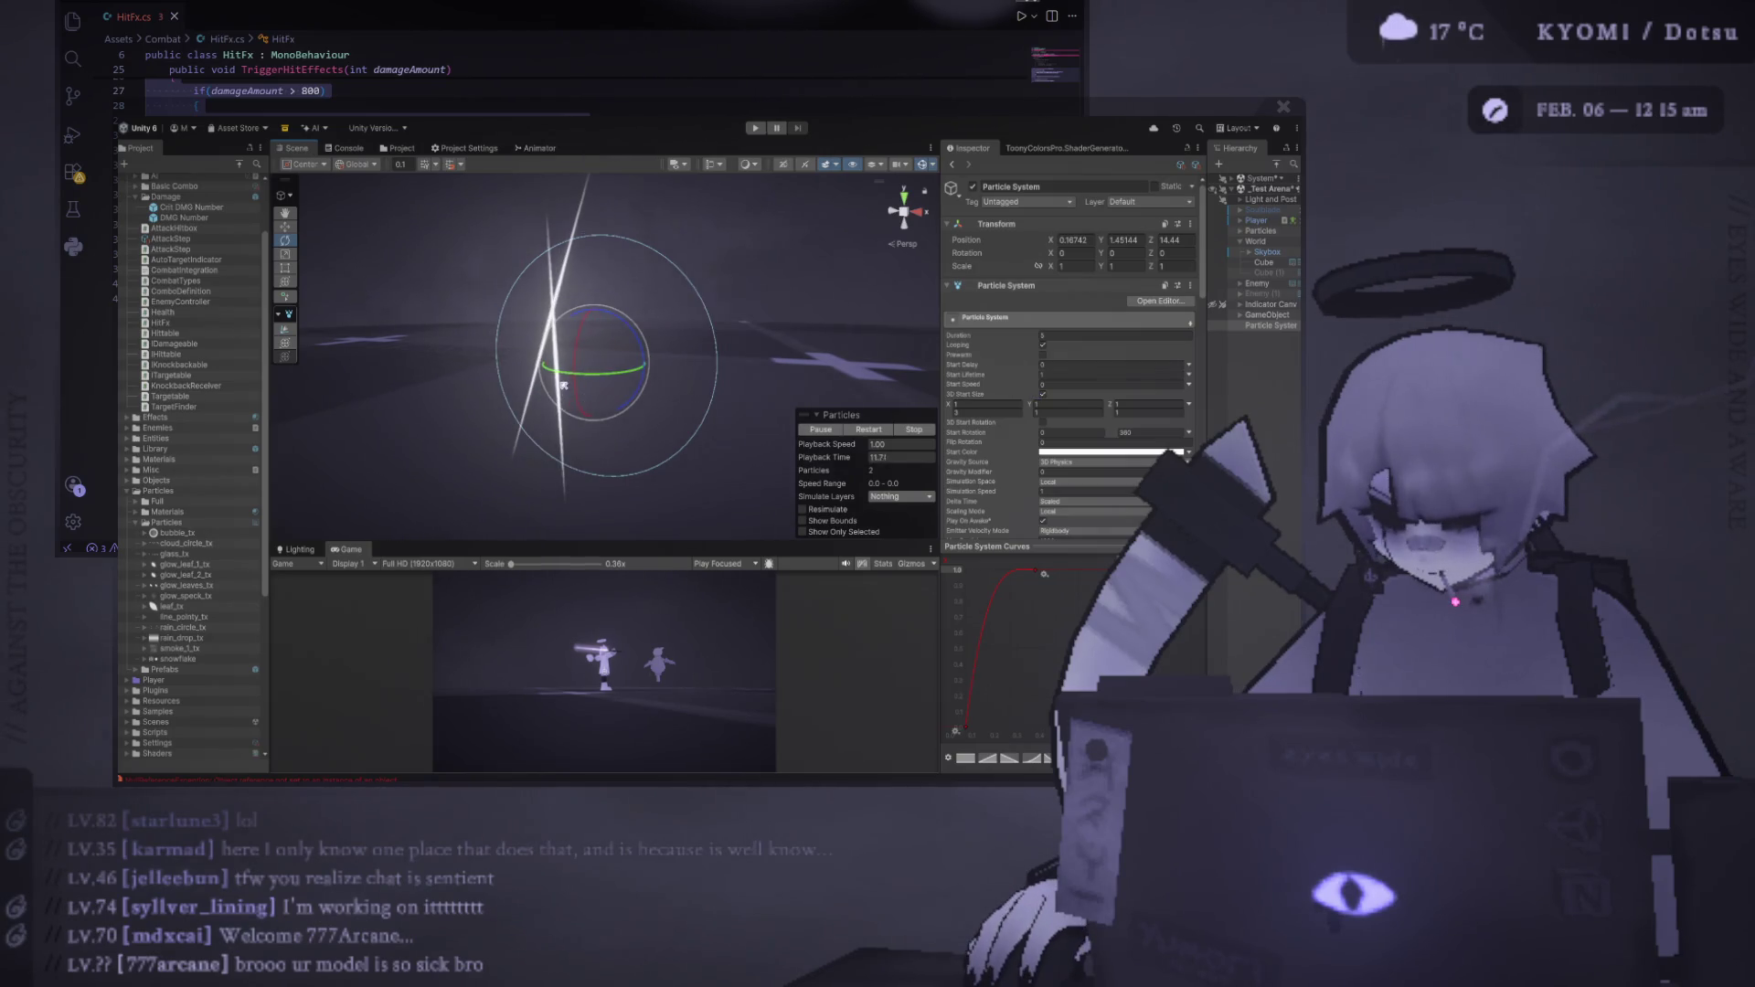
Lower the early curve key to about 0.167, 0.591 so the curve rises gradually
{"action": "scroll", "coordinate": [1093, 434], "scroll_direction": "down", "scroll_amount": 5}
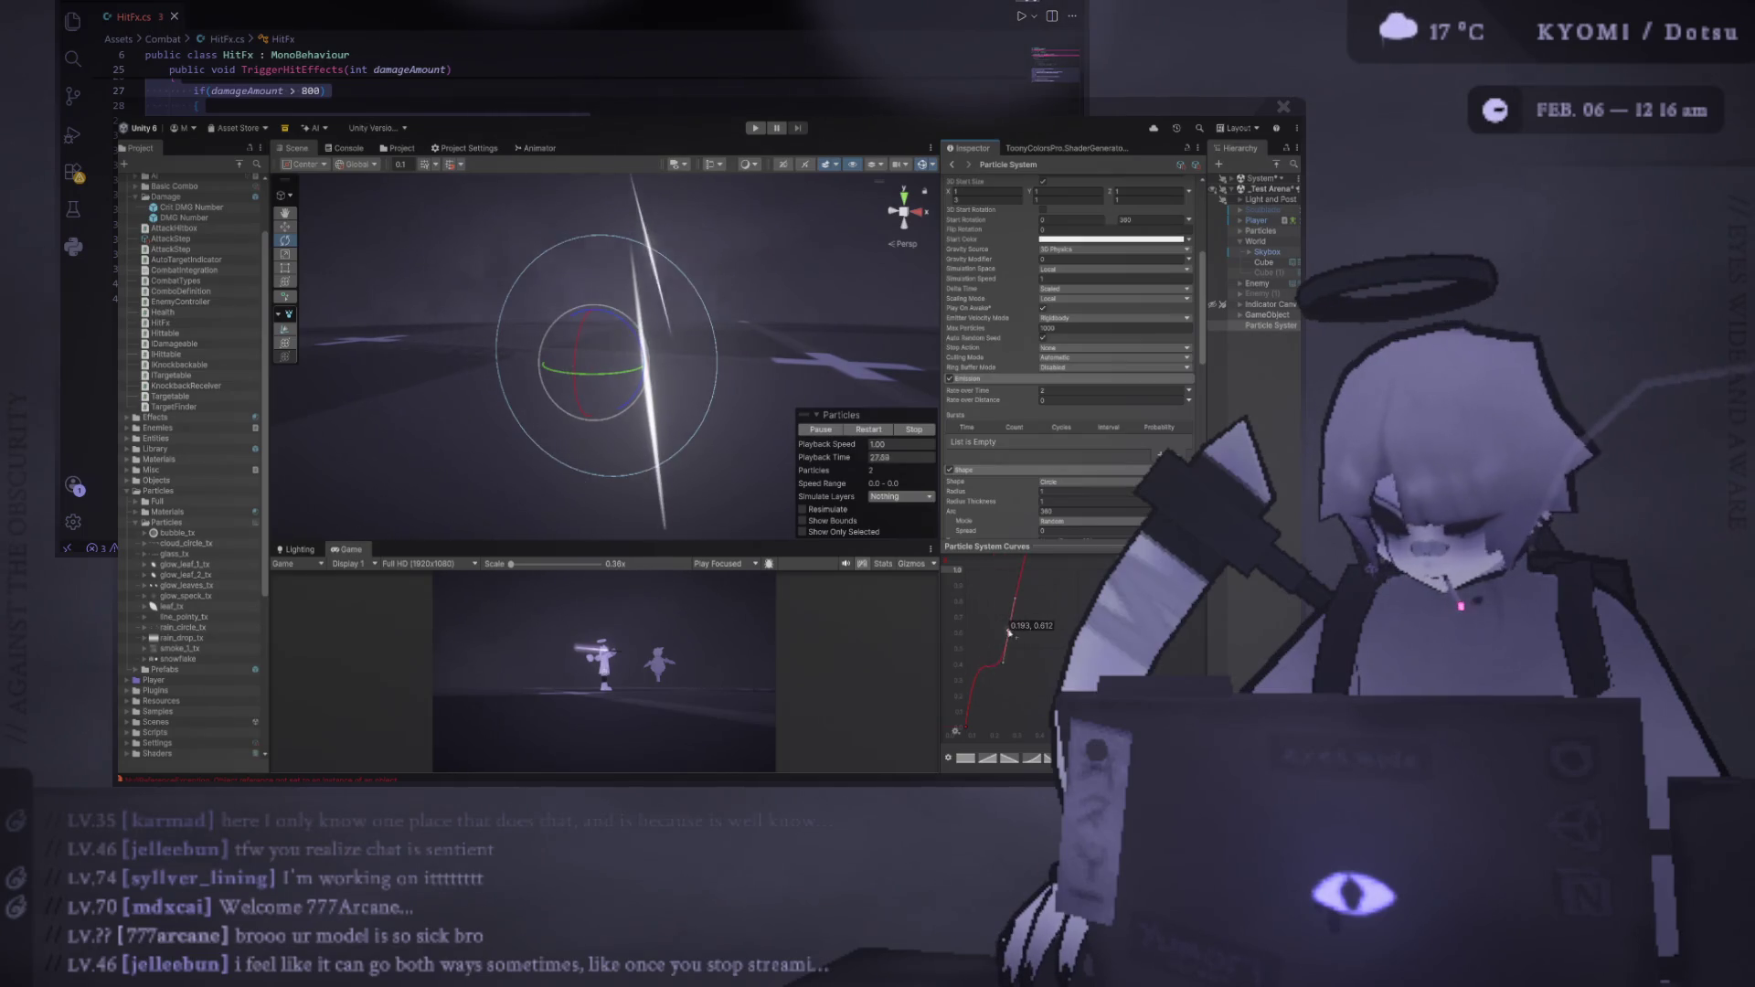
{"action": "mouse_move", "coordinate": [987, 595]}
{"action": "left_mouse_down"}
{"action": "mouse_move", "coordinate": [1003, 636]}
{"action": "mouse_move", "coordinate": [1029, 623]}
{"action": "mouse_move", "coordinate": [987, 597]}
{"action": "left_mouse_up"}
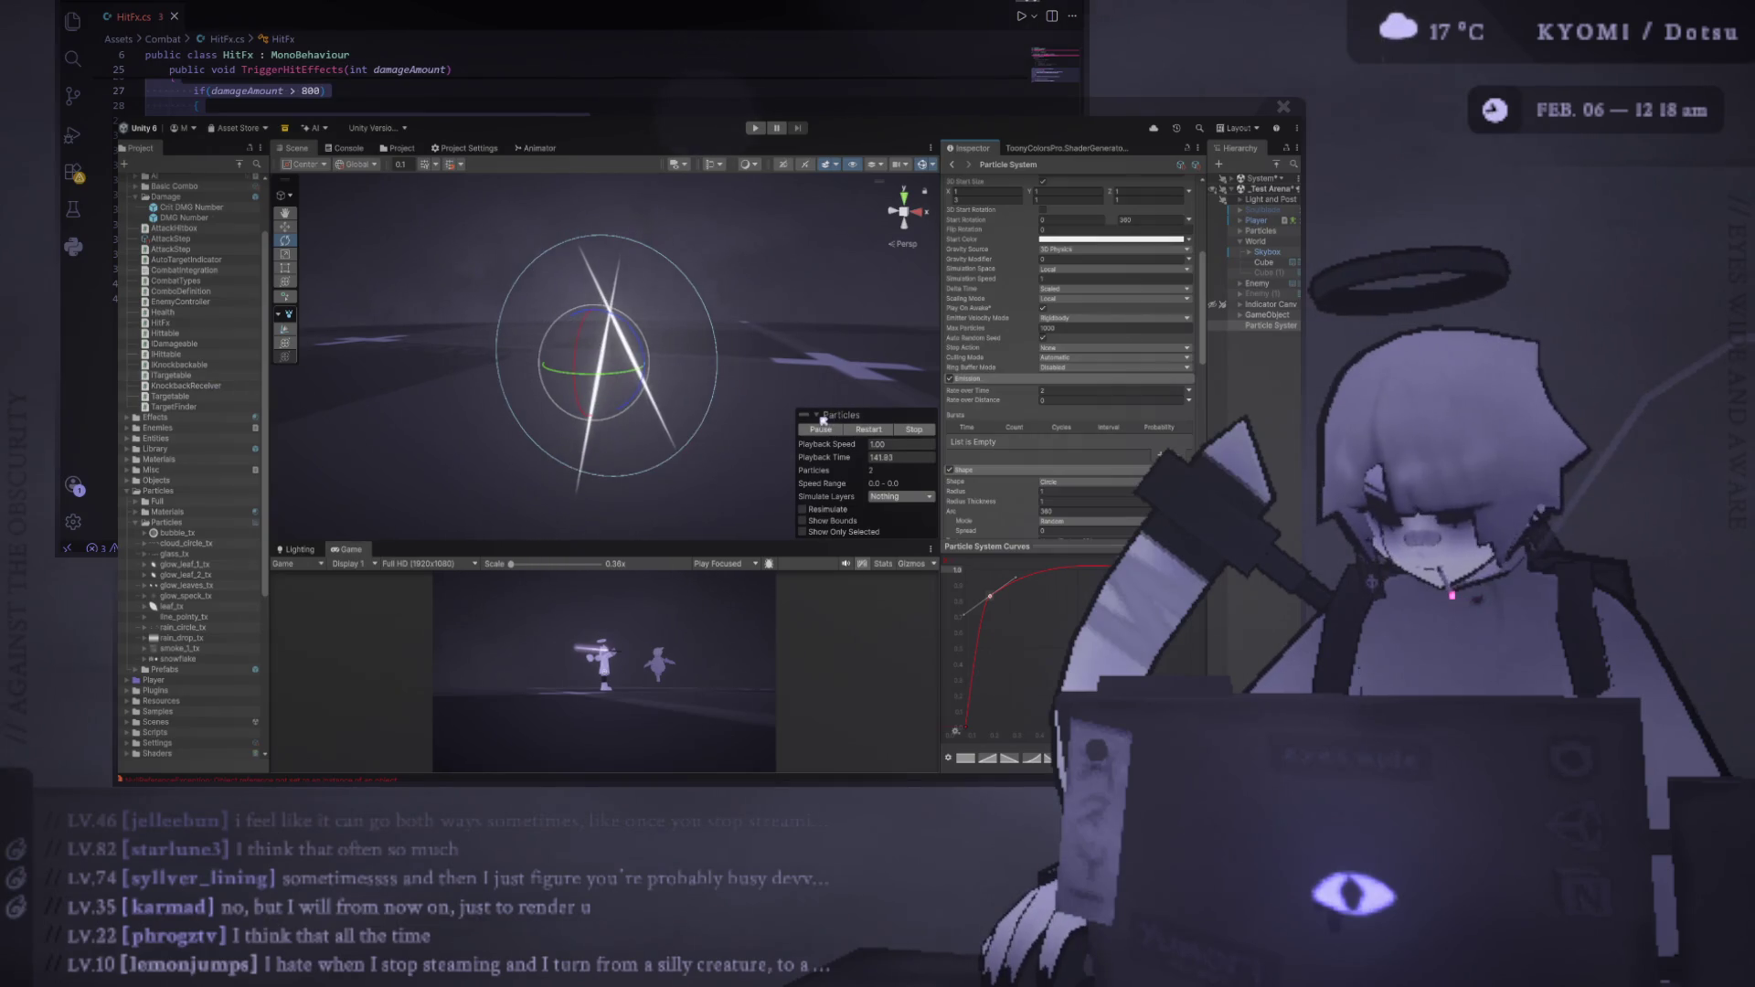
Move the playback overlay aside, enlarge the Game preview, then refocus the Particle System and zoom out
{"action": "left_click", "coordinate": [852, 416]}
{"action": "left_click_drag", "start_coordinate": [852, 416], "coordinate": [891, 510]}
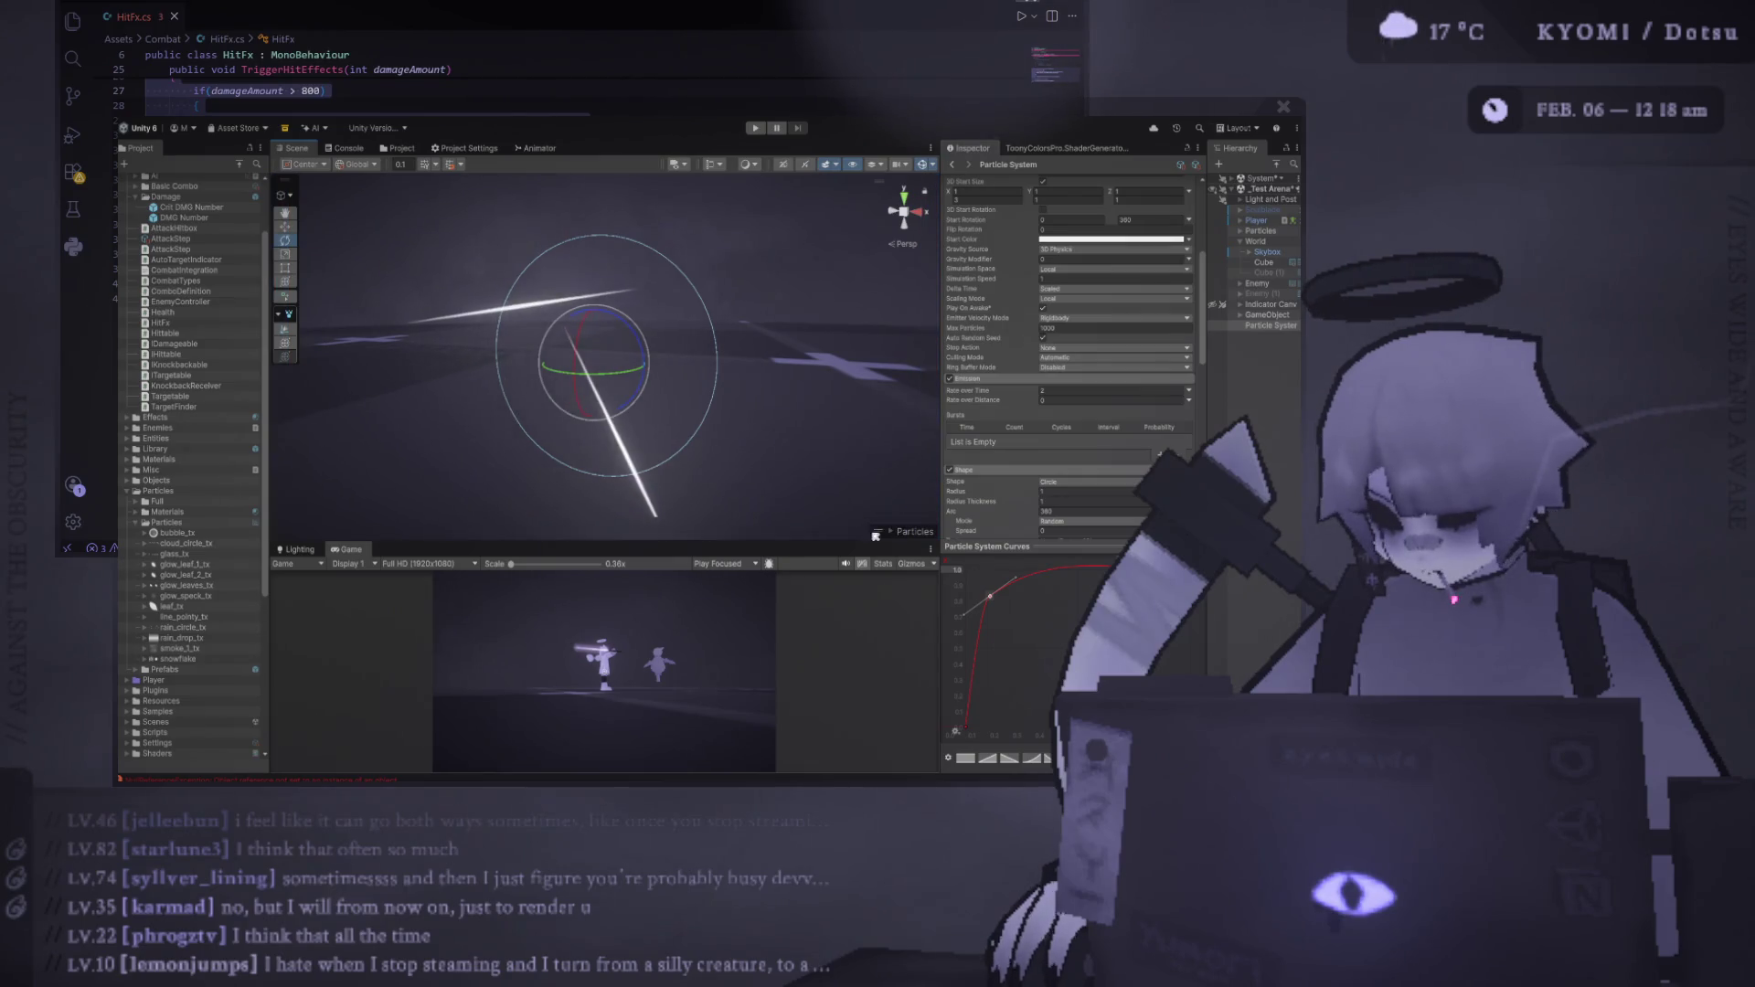
{"action": "left_click_drag", "start_coordinate": [822, 543], "coordinate": [777, 468]}
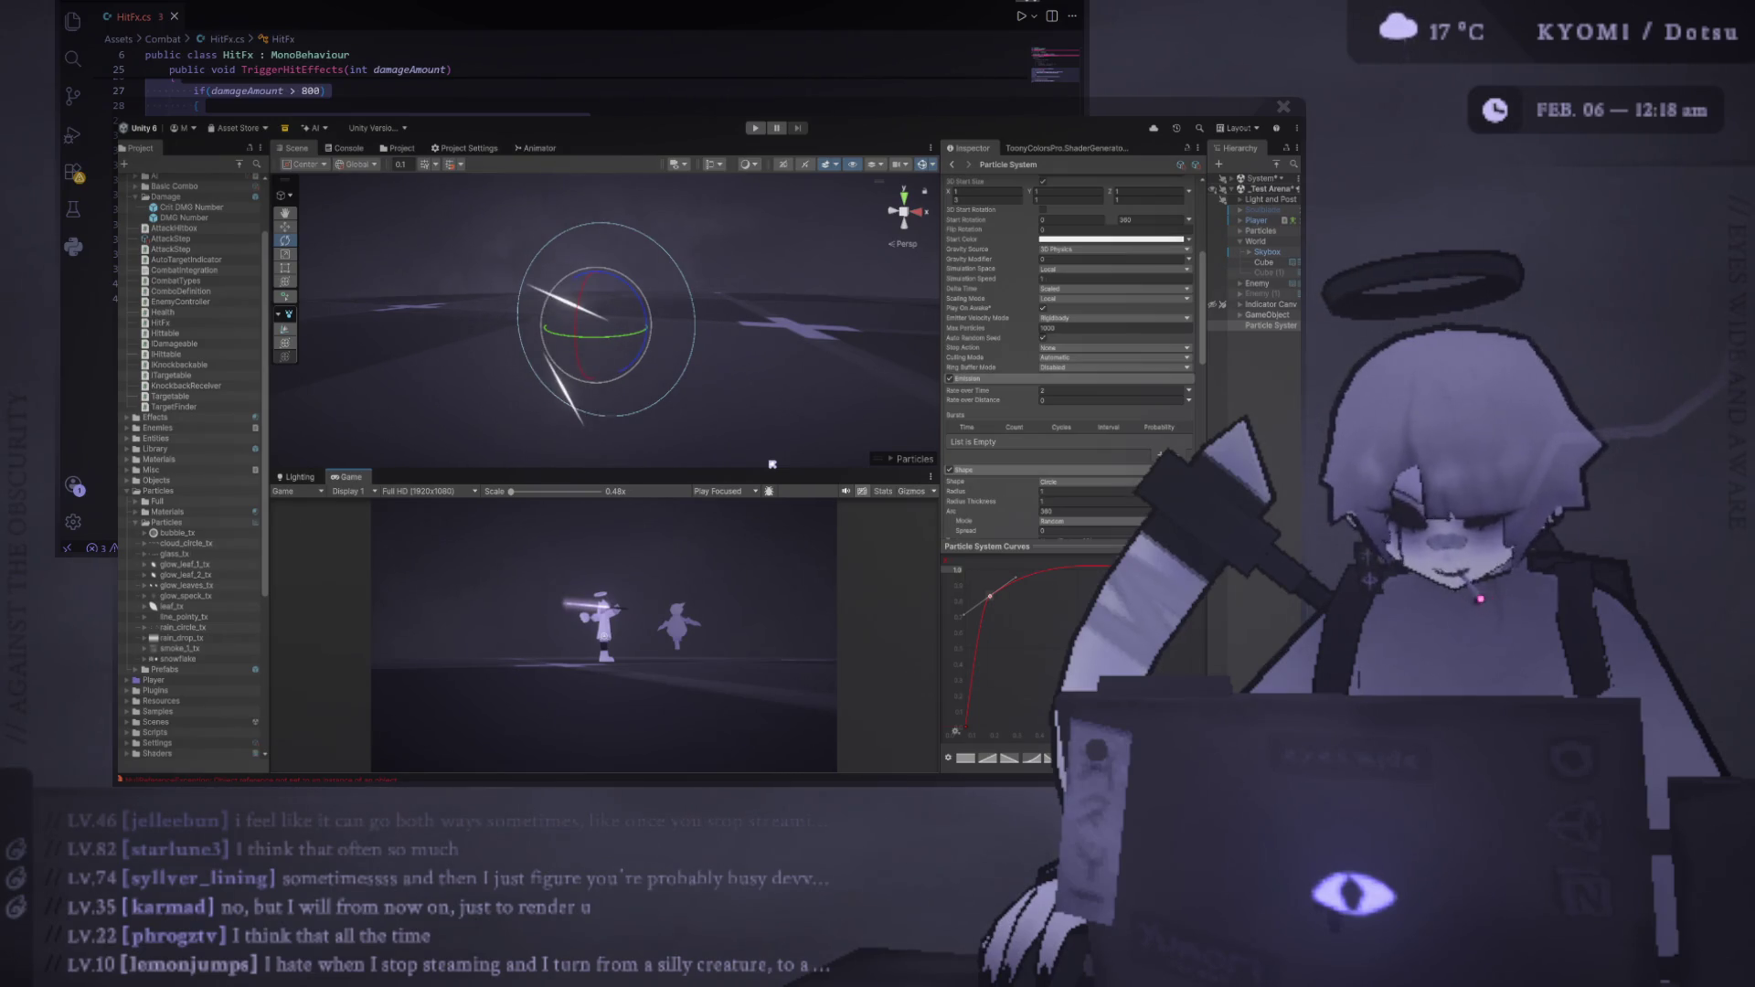
{"action": "mouse_move", "coordinate": [770, 467]}
{"action": "left_mouse_down"}
{"action": "mouse_move", "coordinate": [757, 370]}
{"action": "mouse_move", "coordinate": [755, 394]}
{"action": "left_mouse_up"}
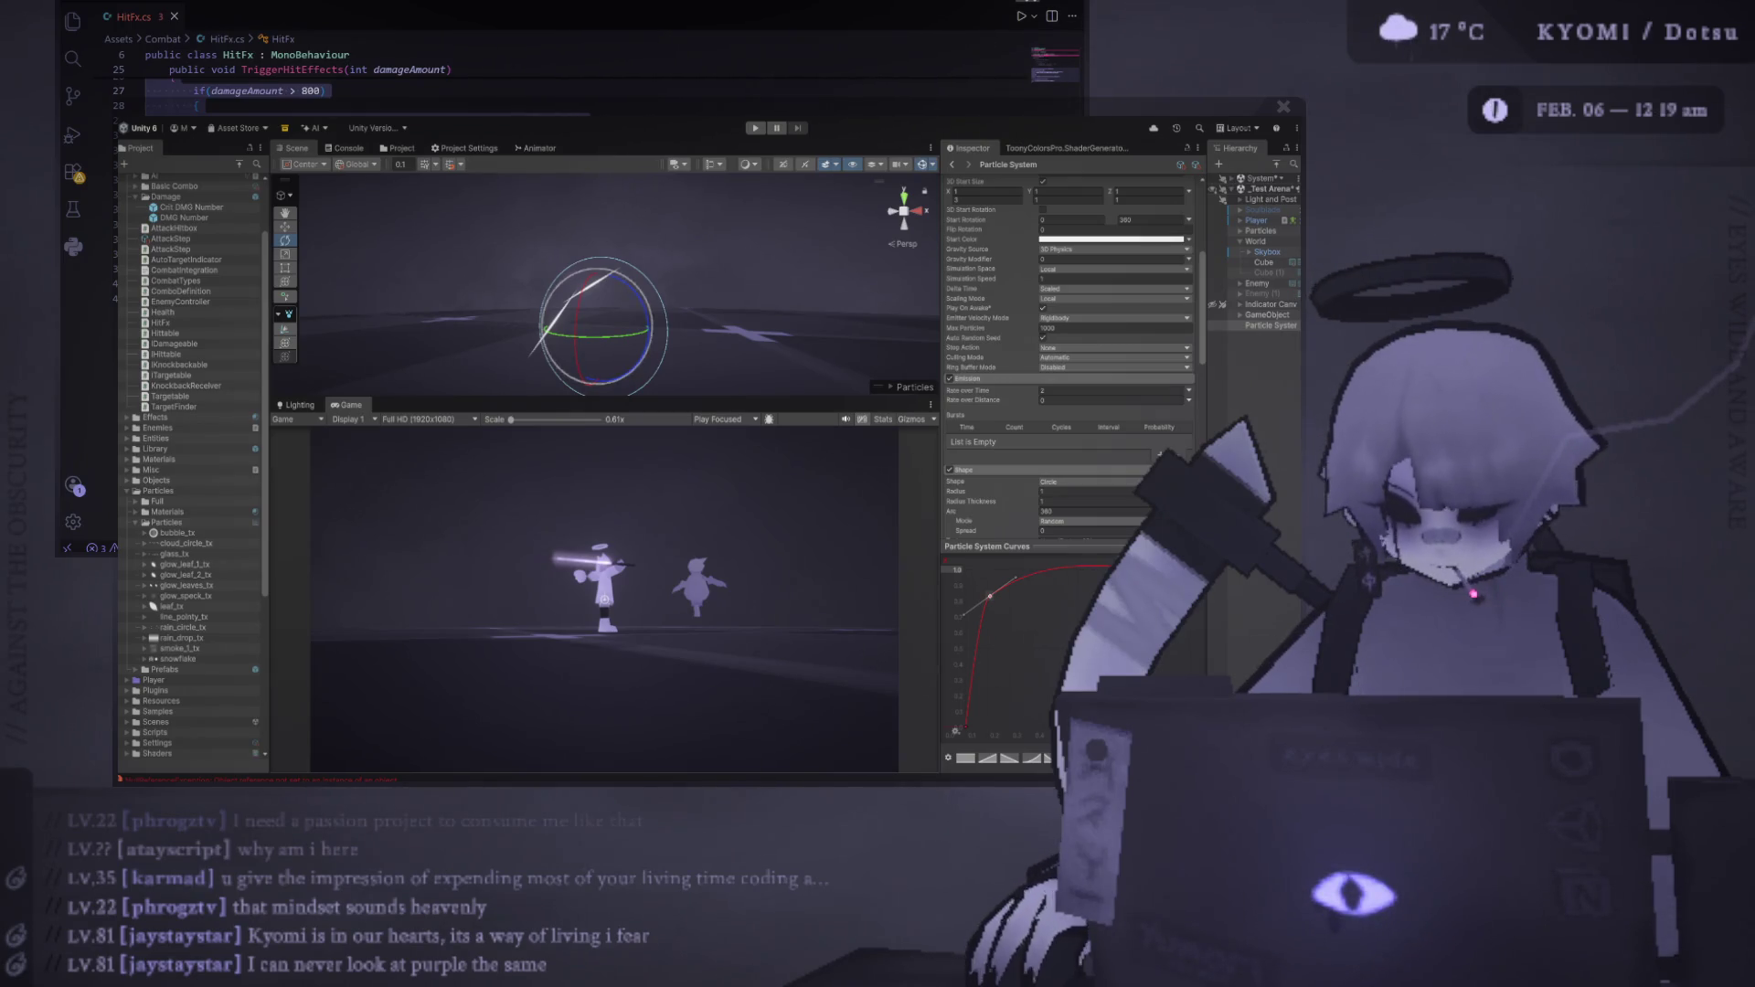
{"action": "left_click", "coordinate": [660, 389]}
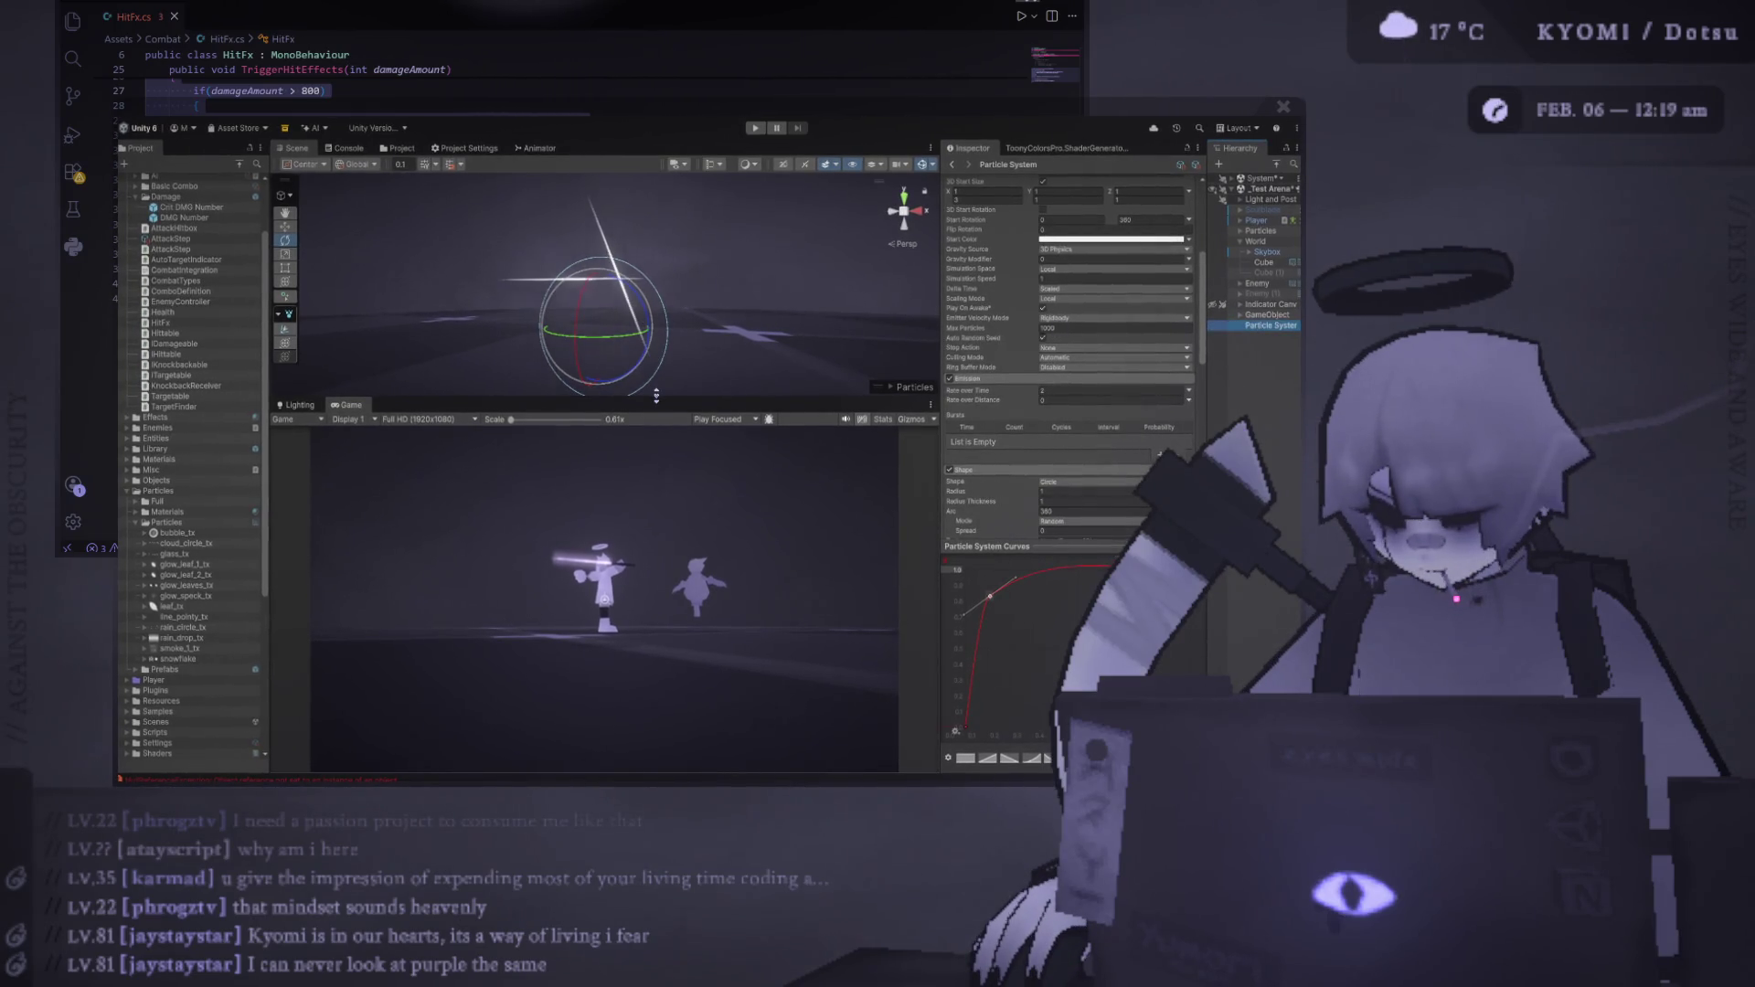
{"action": "scroll", "coordinate": [640, 394], "scroll_direction": "down", "scroll_amount": 3}
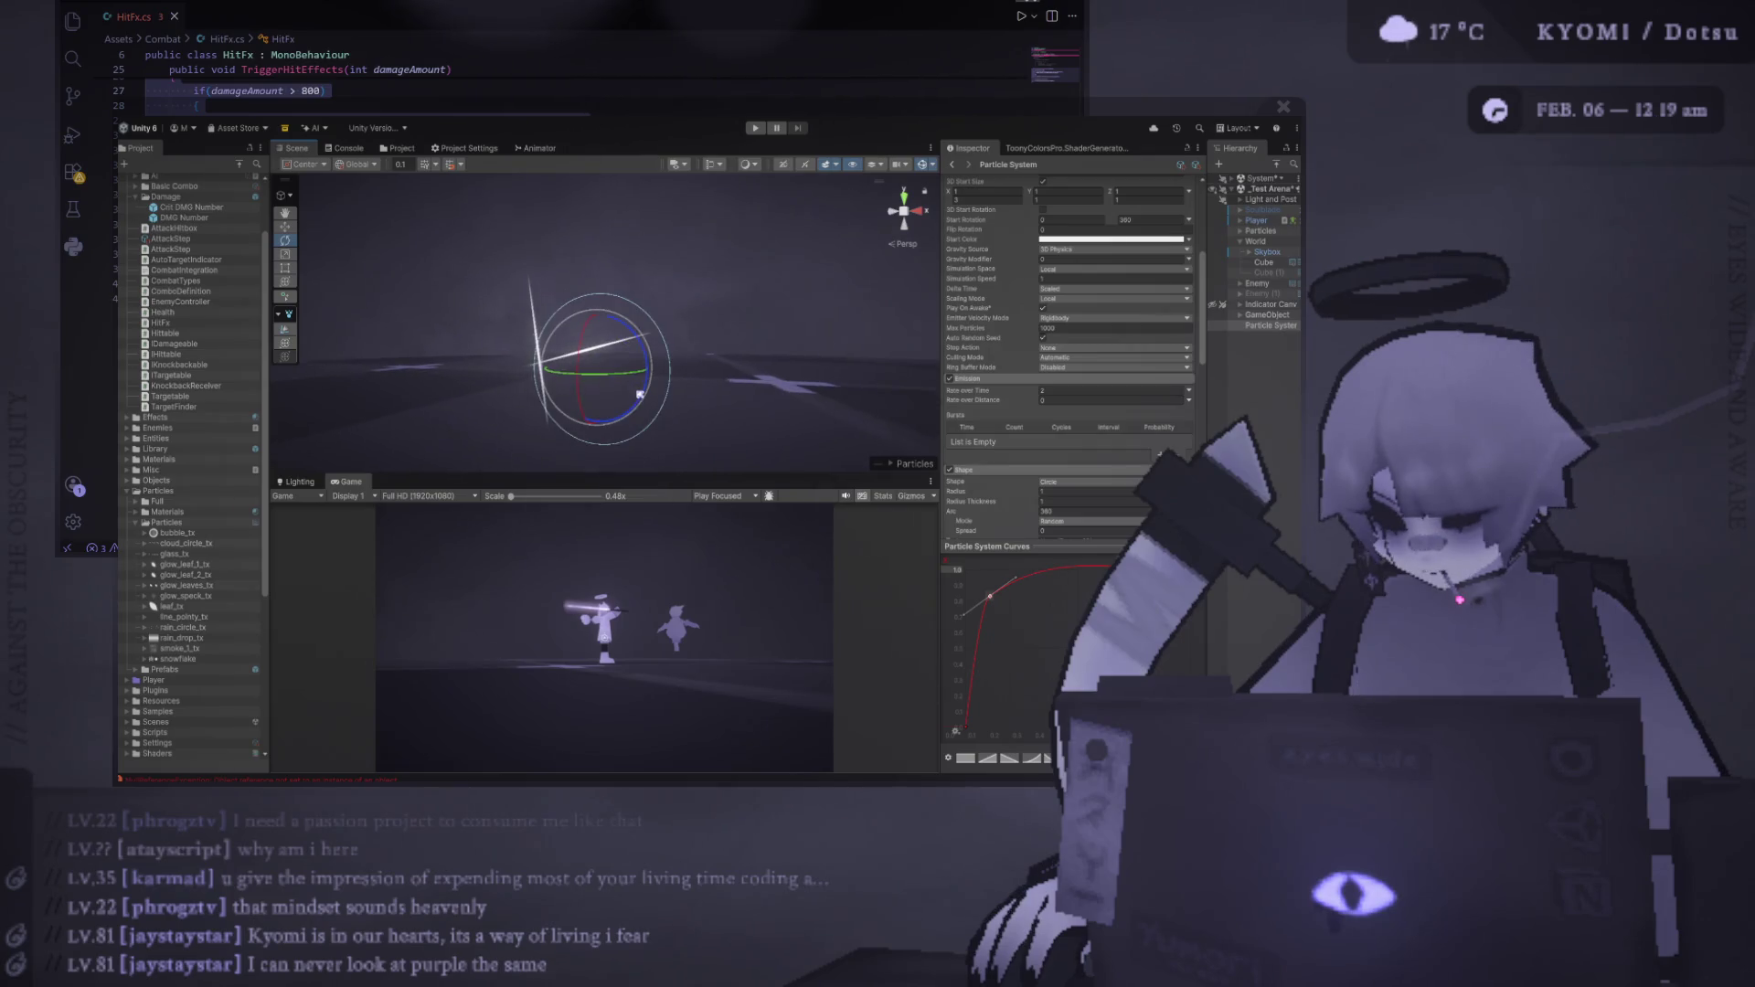
Give the Scene view more room than the Game view and orbit around the slash particles
{"action": "scroll", "coordinate": [640, 394], "scroll_direction": "up", "scroll_amount": 3}
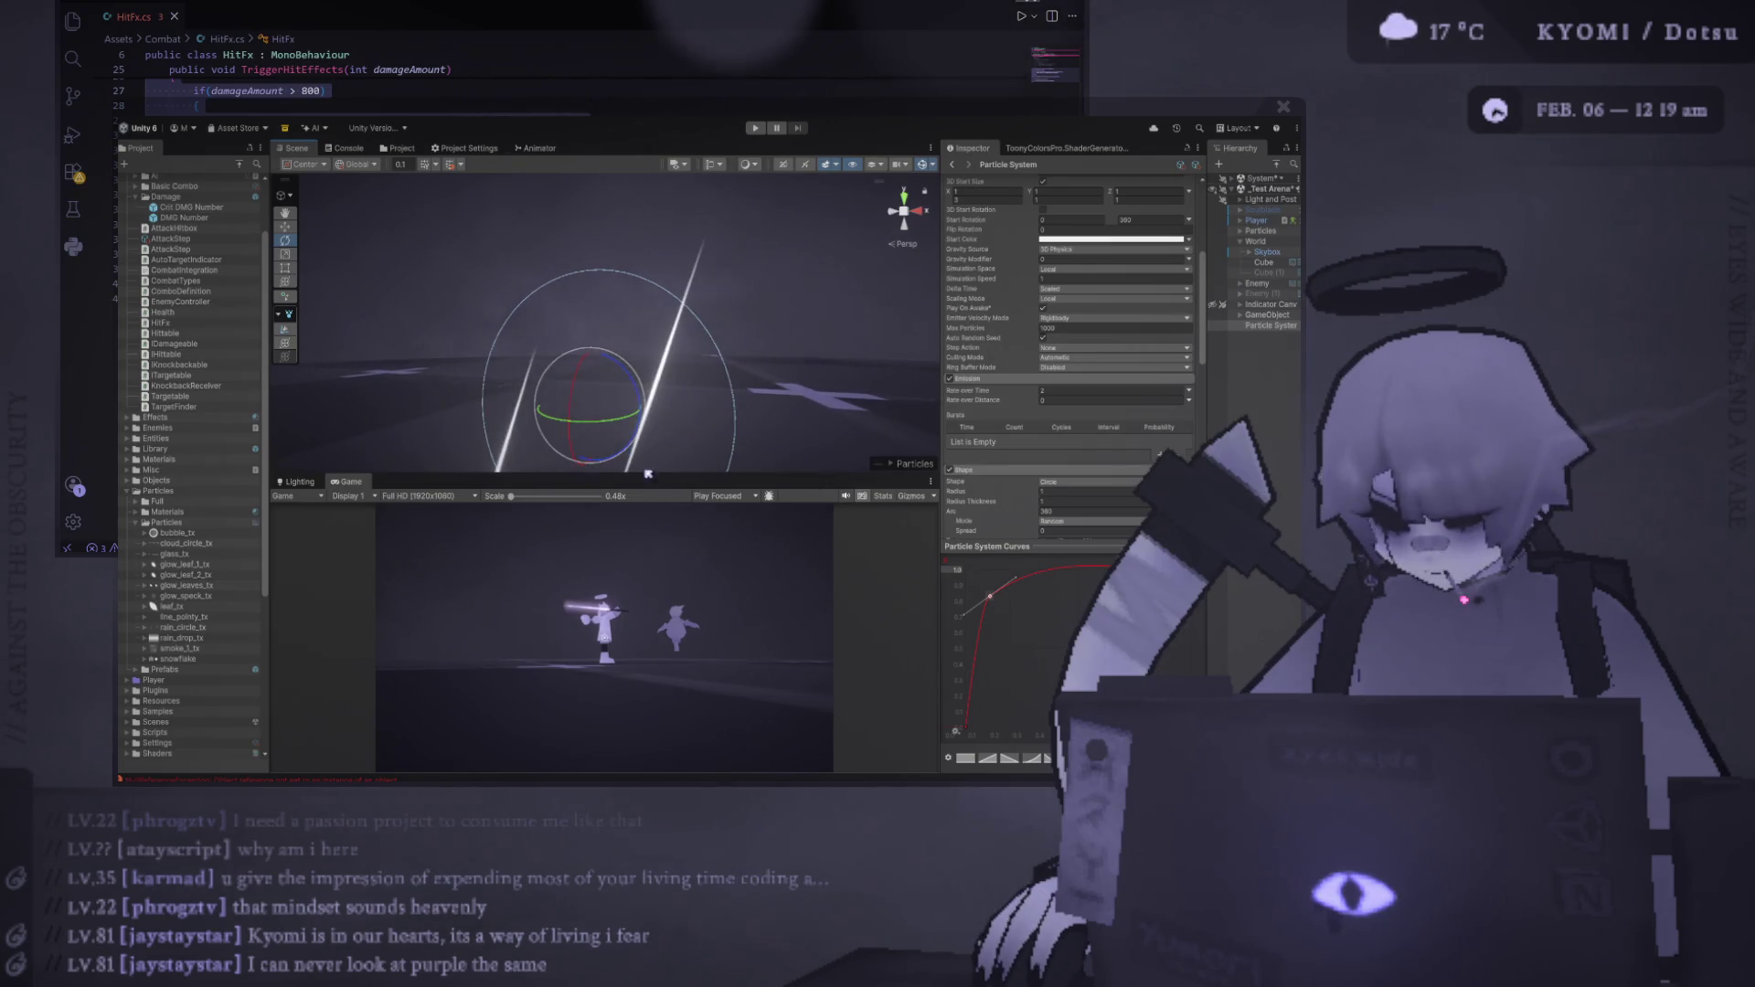
{"action": "left_click_drag", "start_coordinate": [638, 476], "coordinate": [638, 582]}
{"action": "scroll", "coordinate": [653, 413], "scroll_direction": "down", "scroll_amount": 2}
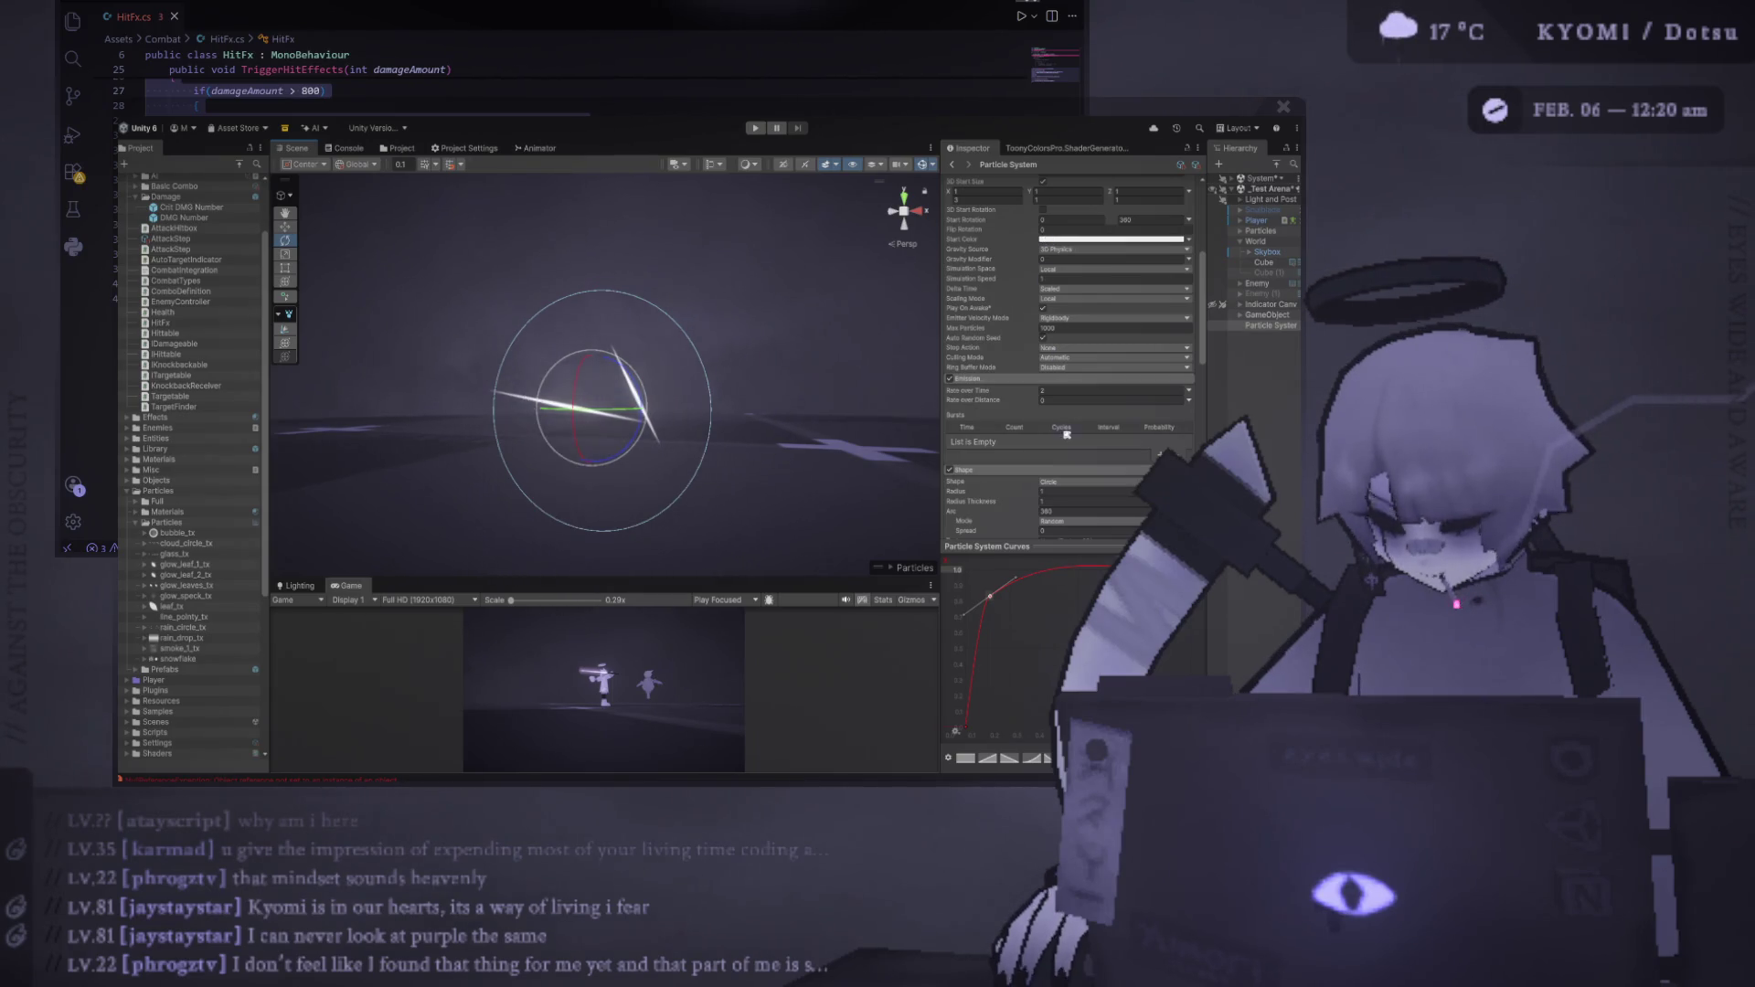
{"action": "scroll", "coordinate": [802, 439], "scroll_direction": "down", "scroll_amount": 3}
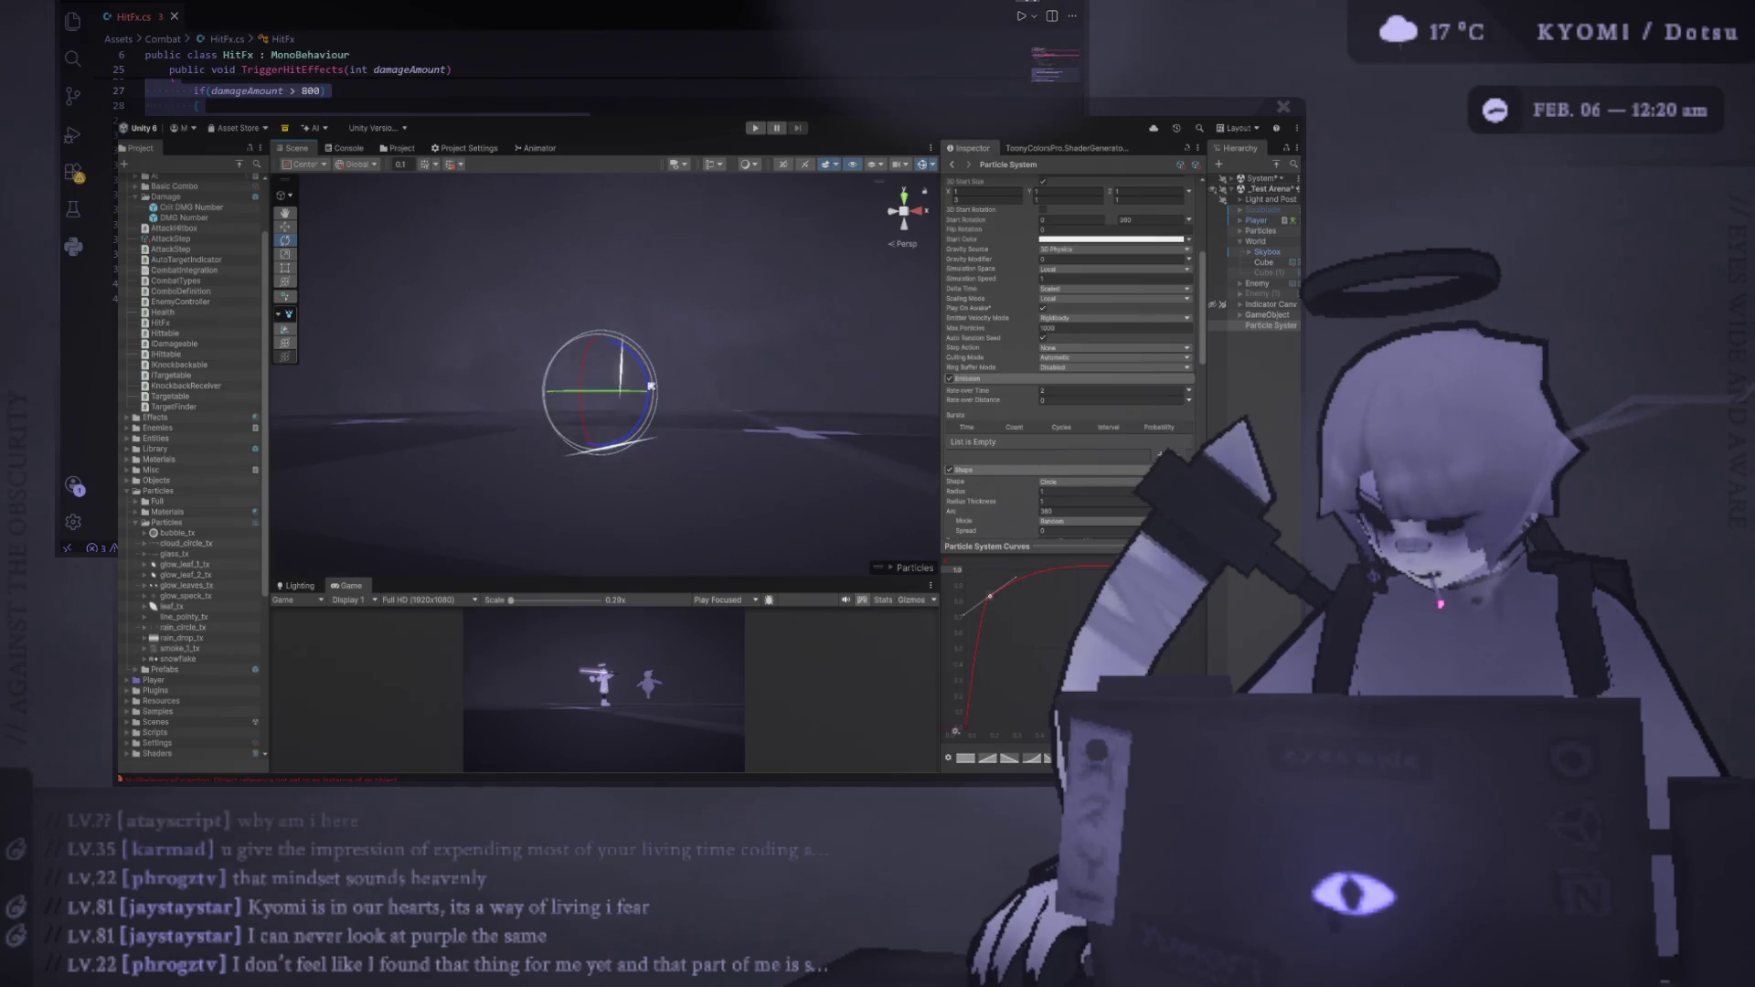
{"action": "left_click_drag", "start_coordinate": [652, 395], "coordinate": [681, 392]}
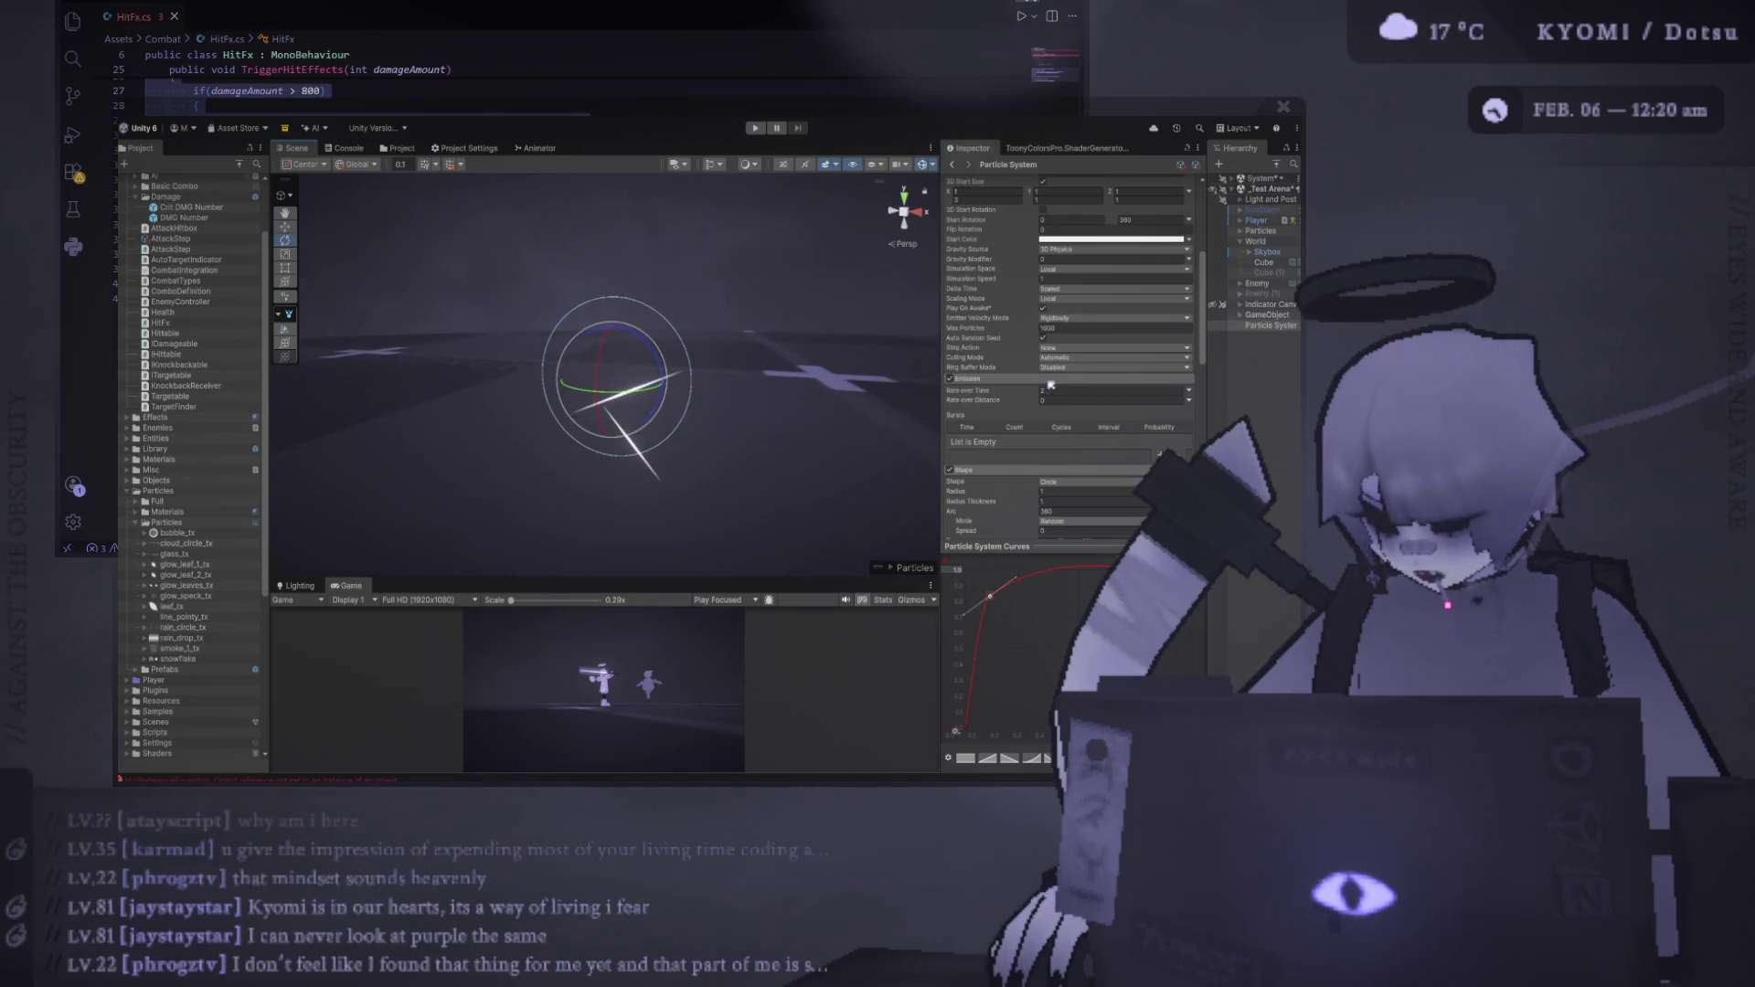
{"action": "scroll", "coordinate": [1081, 306], "scroll_direction": "up", "scroll_amount": 5}
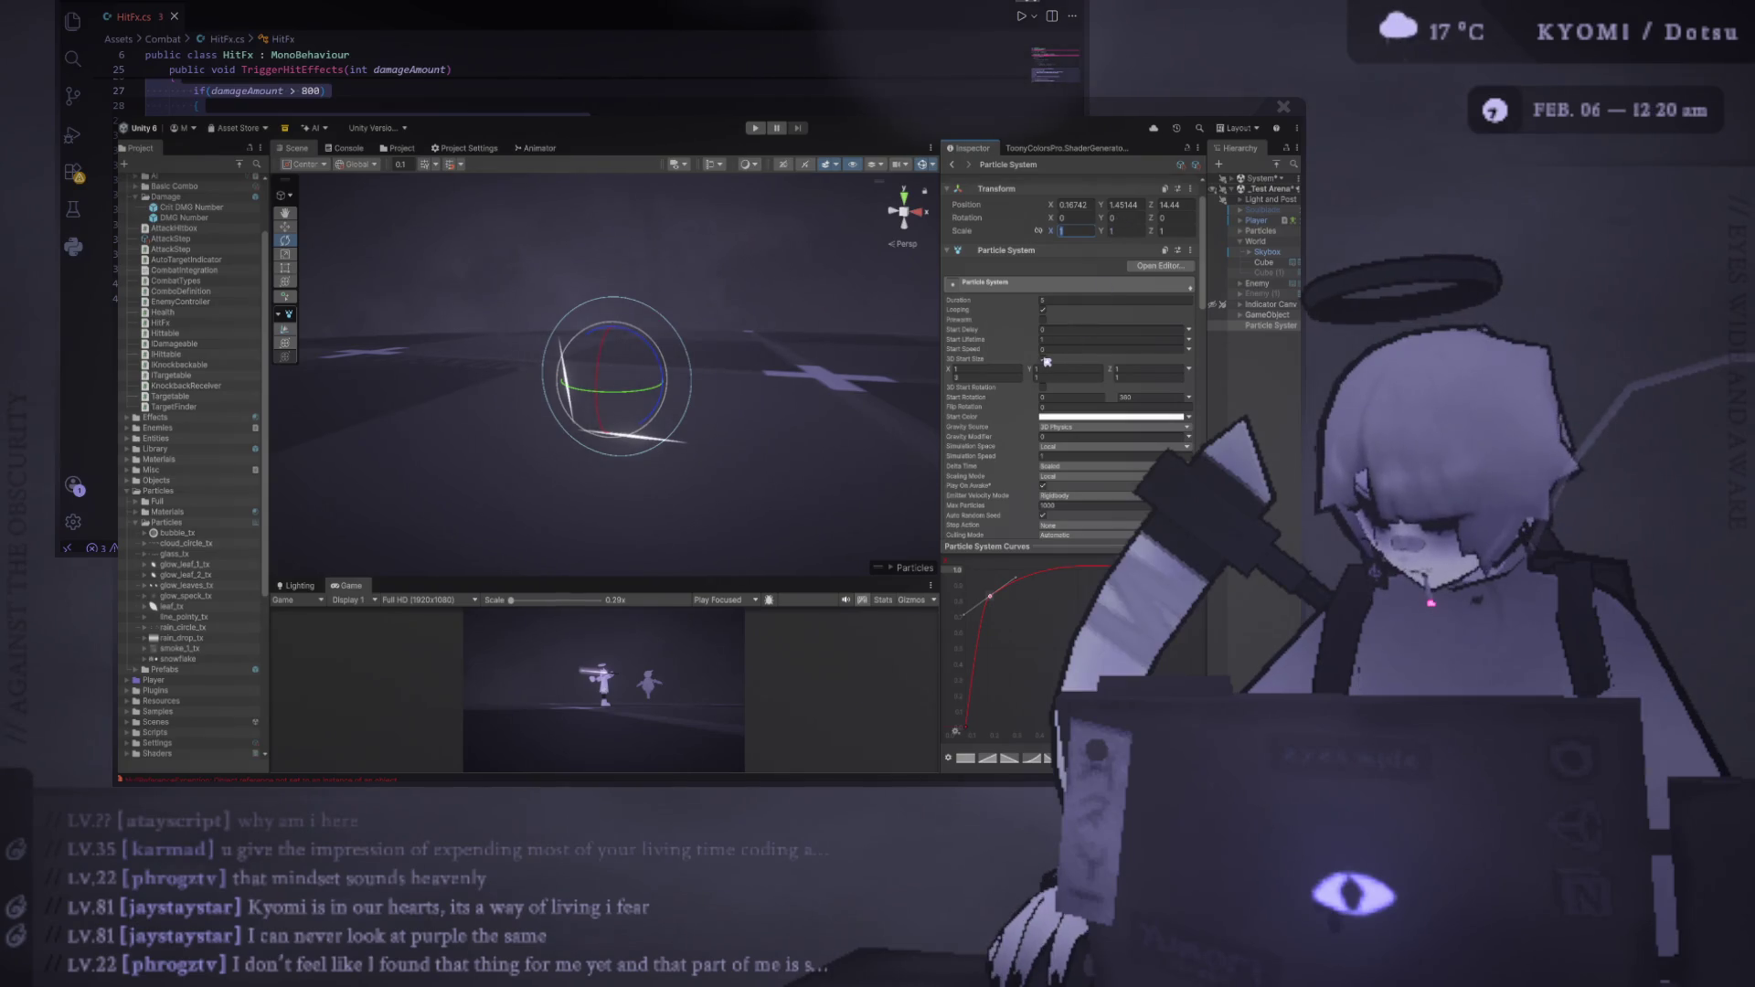
Set the particles' 3D Start Size to 2 on Y and Z in the main module
{"action": "left_click", "coordinate": [1006, 372]}
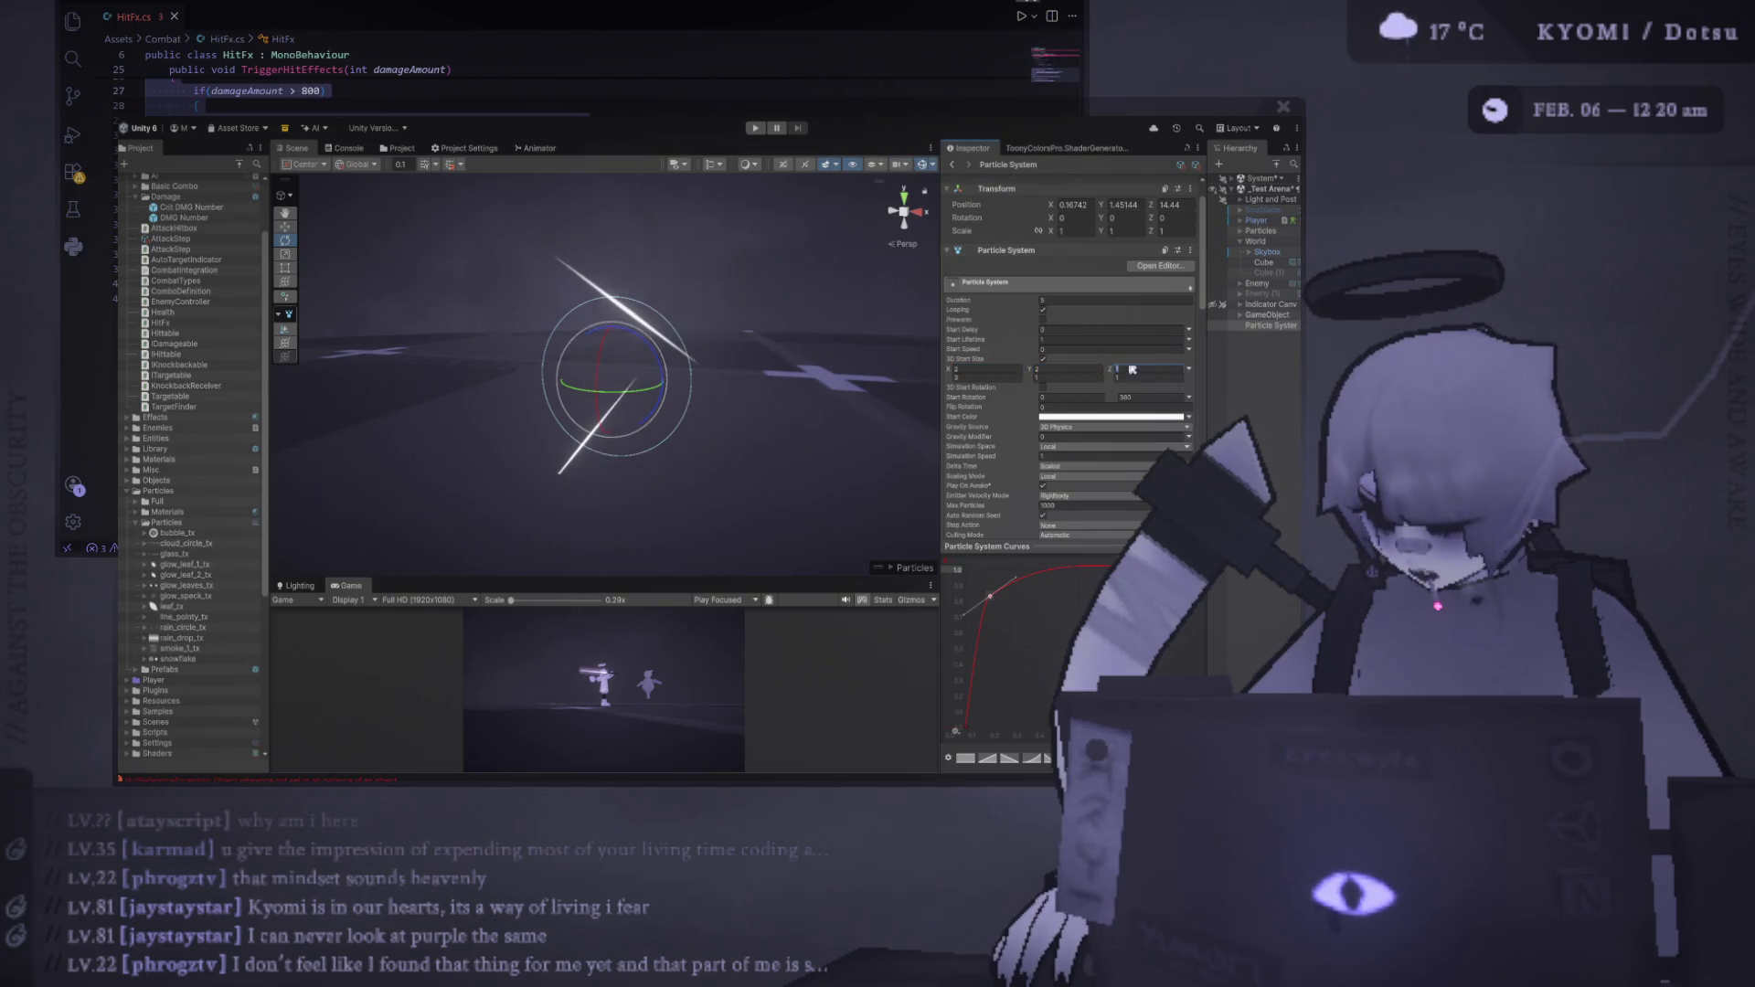
{"action": "left_click", "coordinate": [997, 373]}
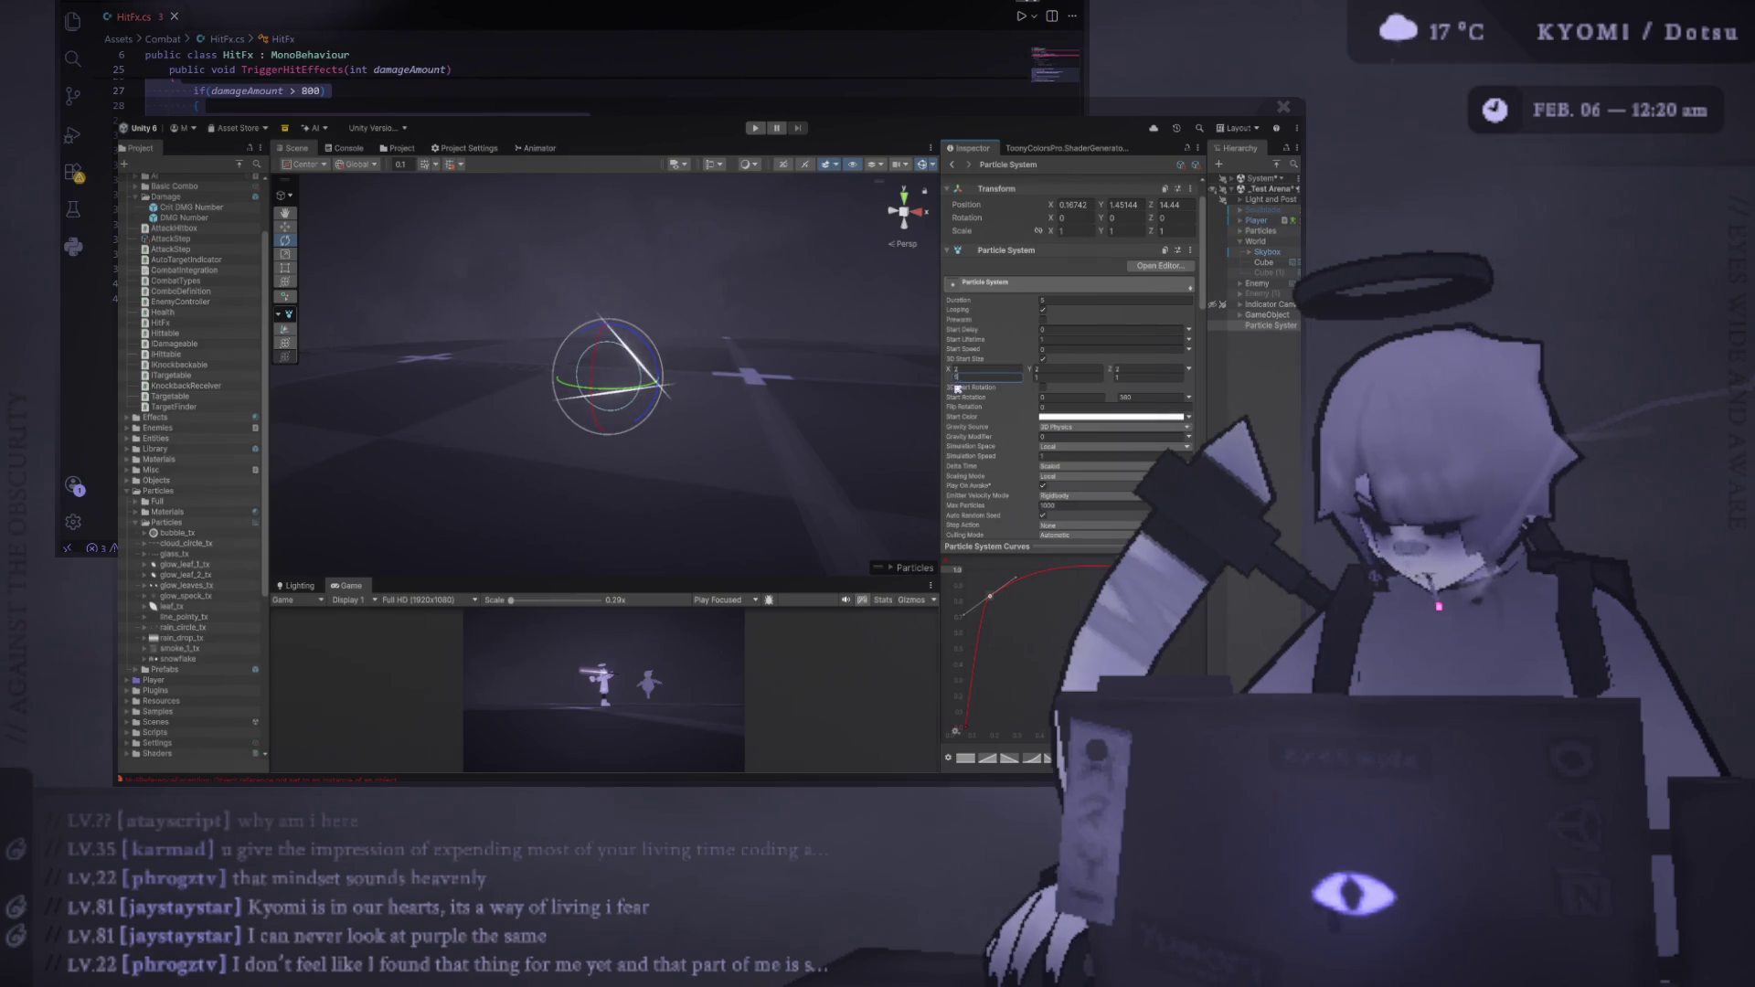
{"action": "scroll", "coordinate": [1007, 439], "scroll_direction": "down", "scroll_amount": 10}
{"action": "scroll", "coordinate": [1007, 439], "scroll_direction": "down", "scroll_amount": 2}
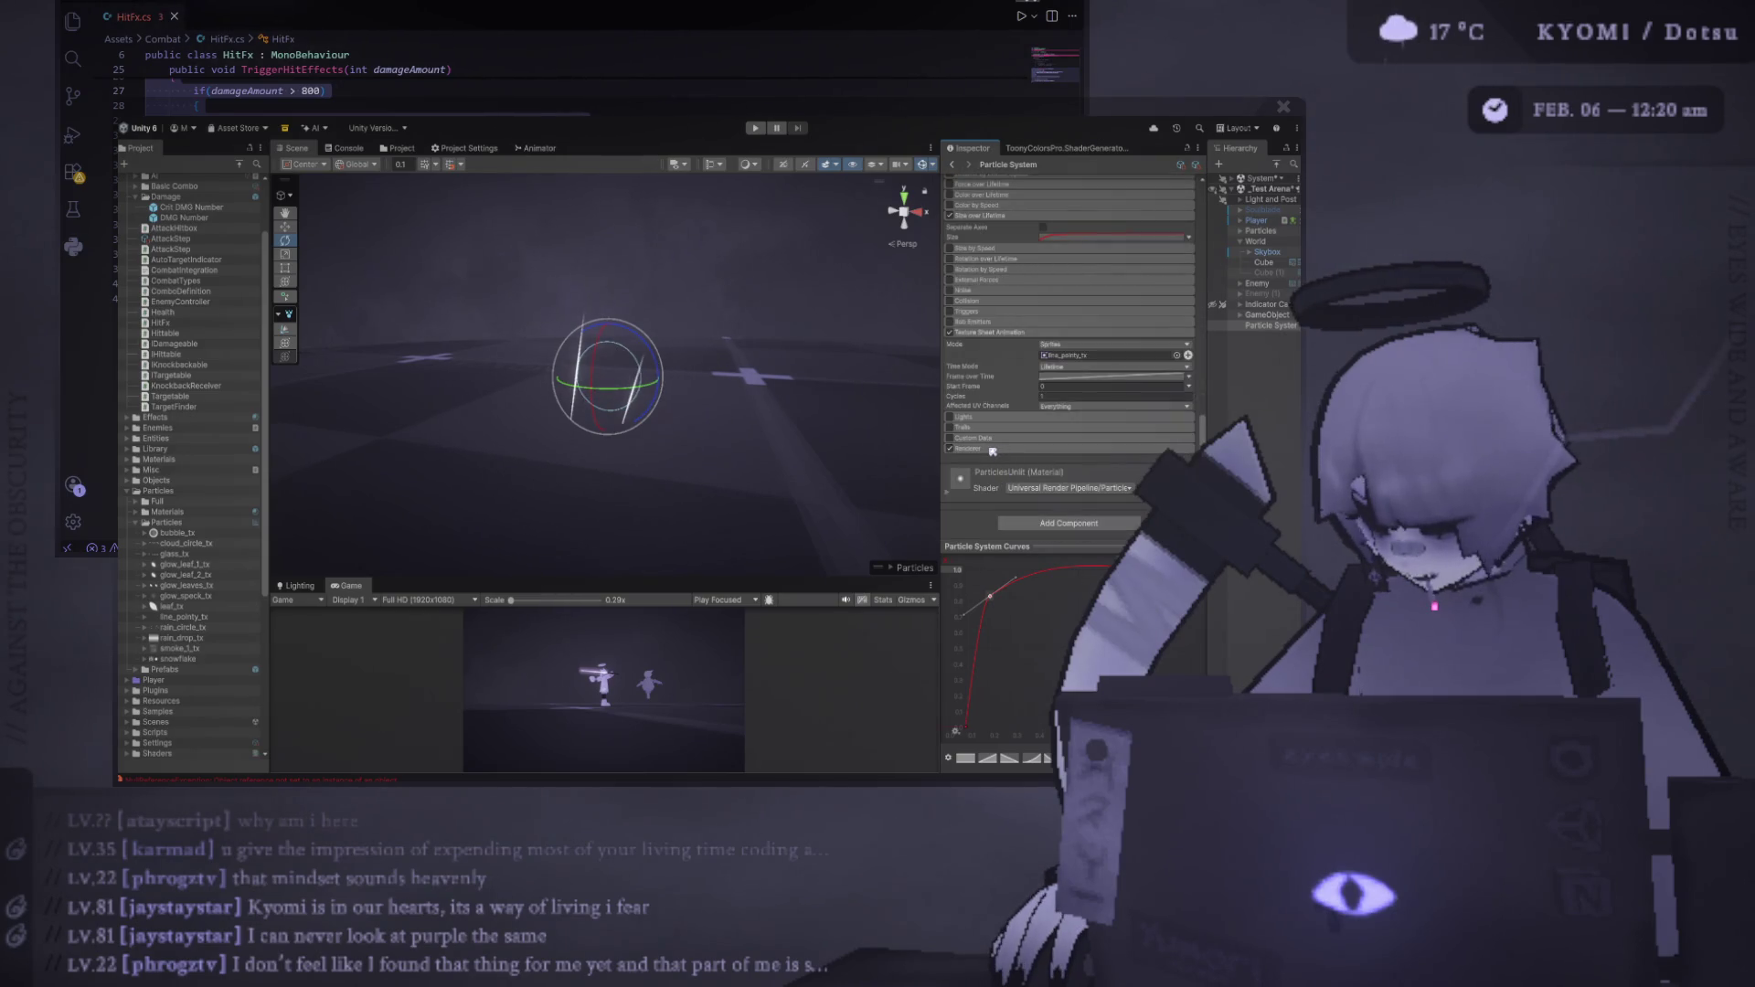
Expand the Renderer module and locate its assigned material in Particles/Materials
{"action": "left_click", "coordinate": [992, 449]}
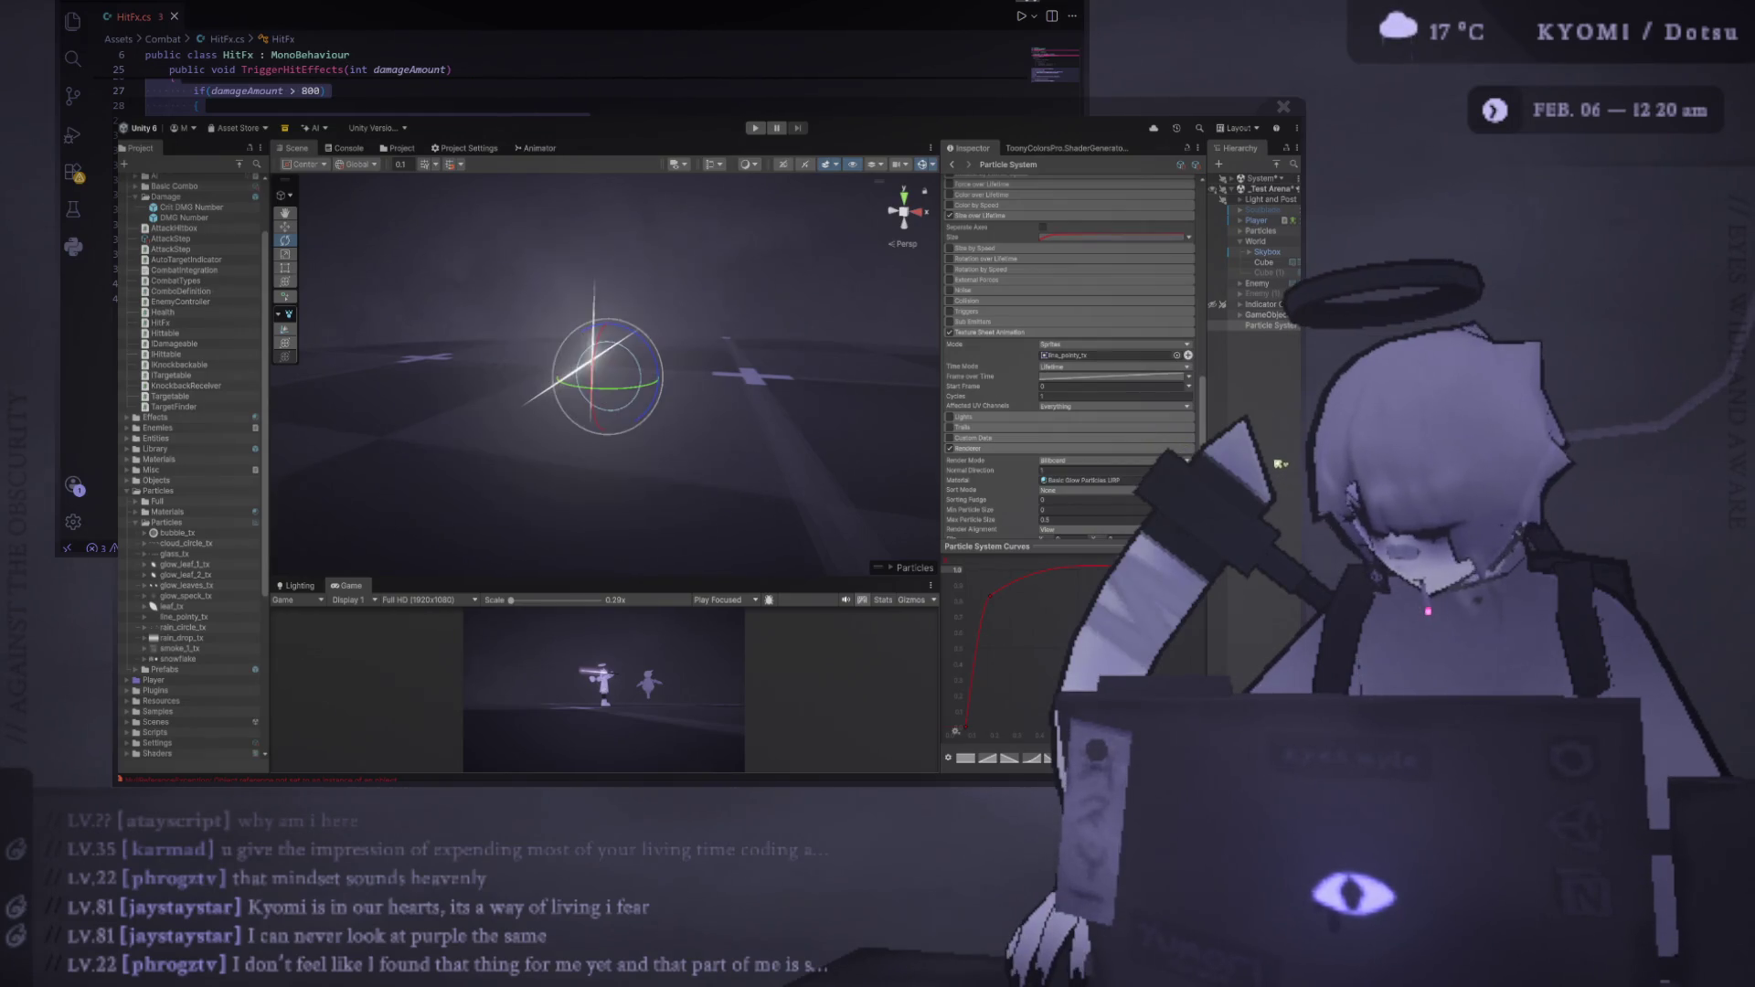
{"action": "left_click", "coordinate": [1092, 480]}
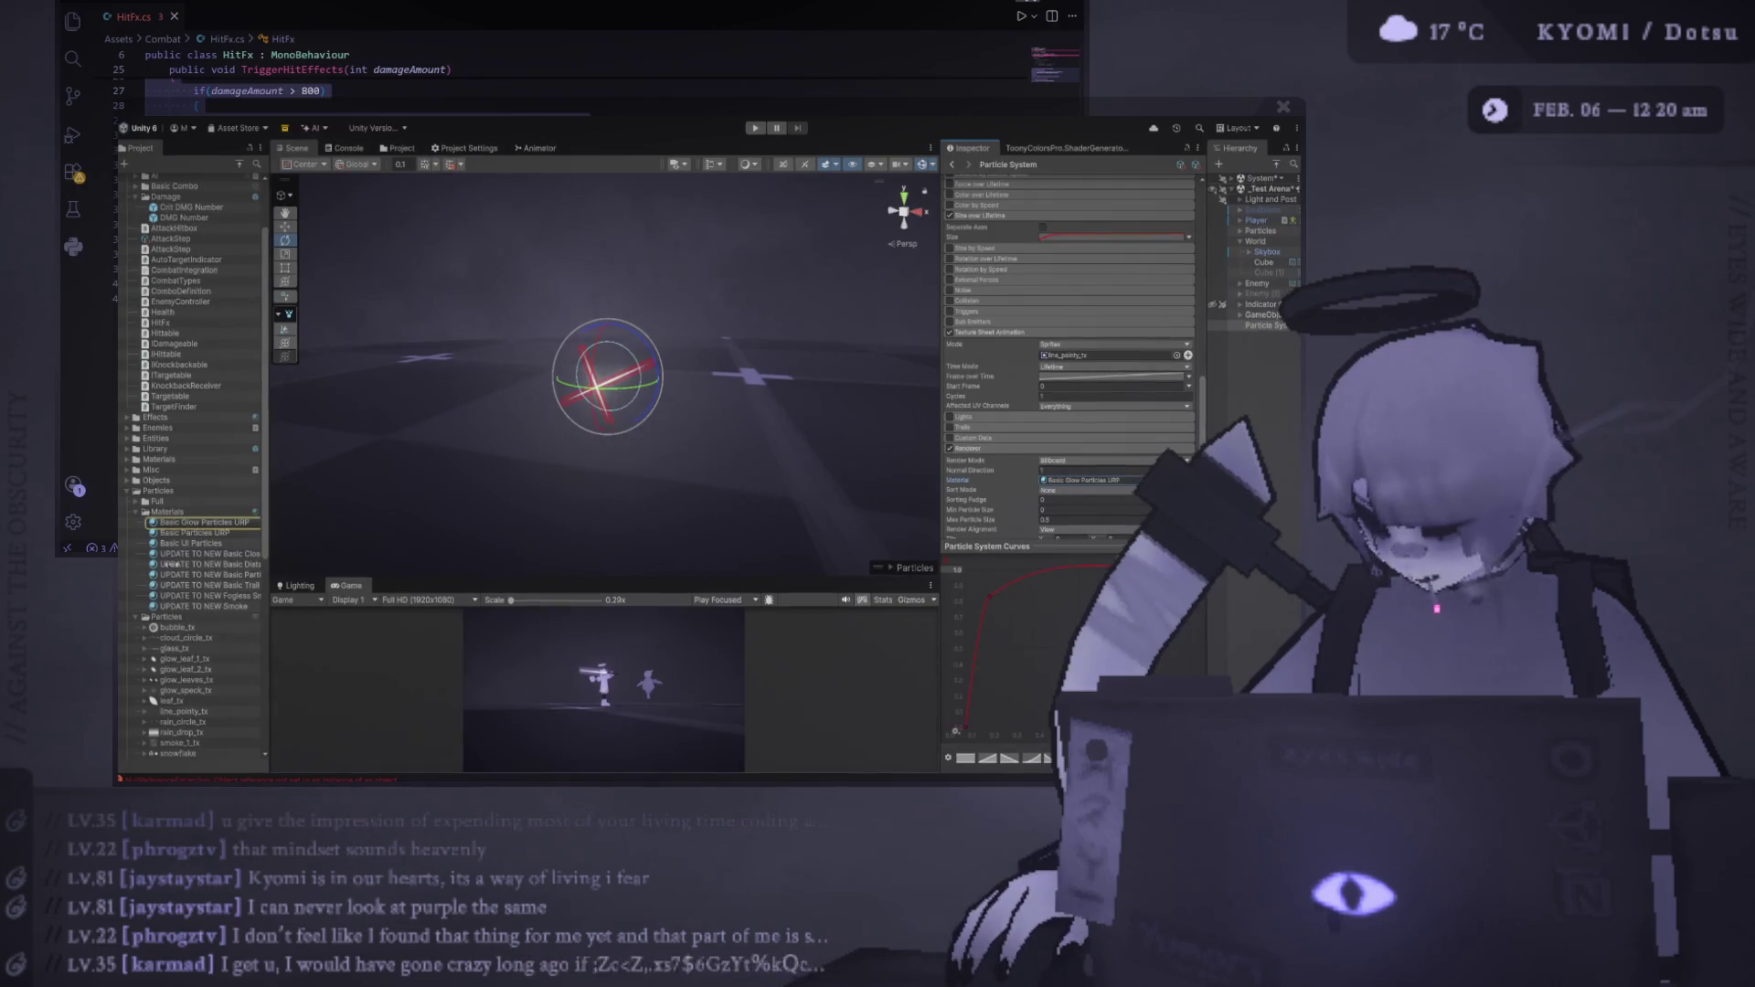
Widen the Project panel and select Basic Particles URP to view its settings
{"action": "left_click_drag", "start_coordinate": [266, 531], "coordinate": [360, 532]}
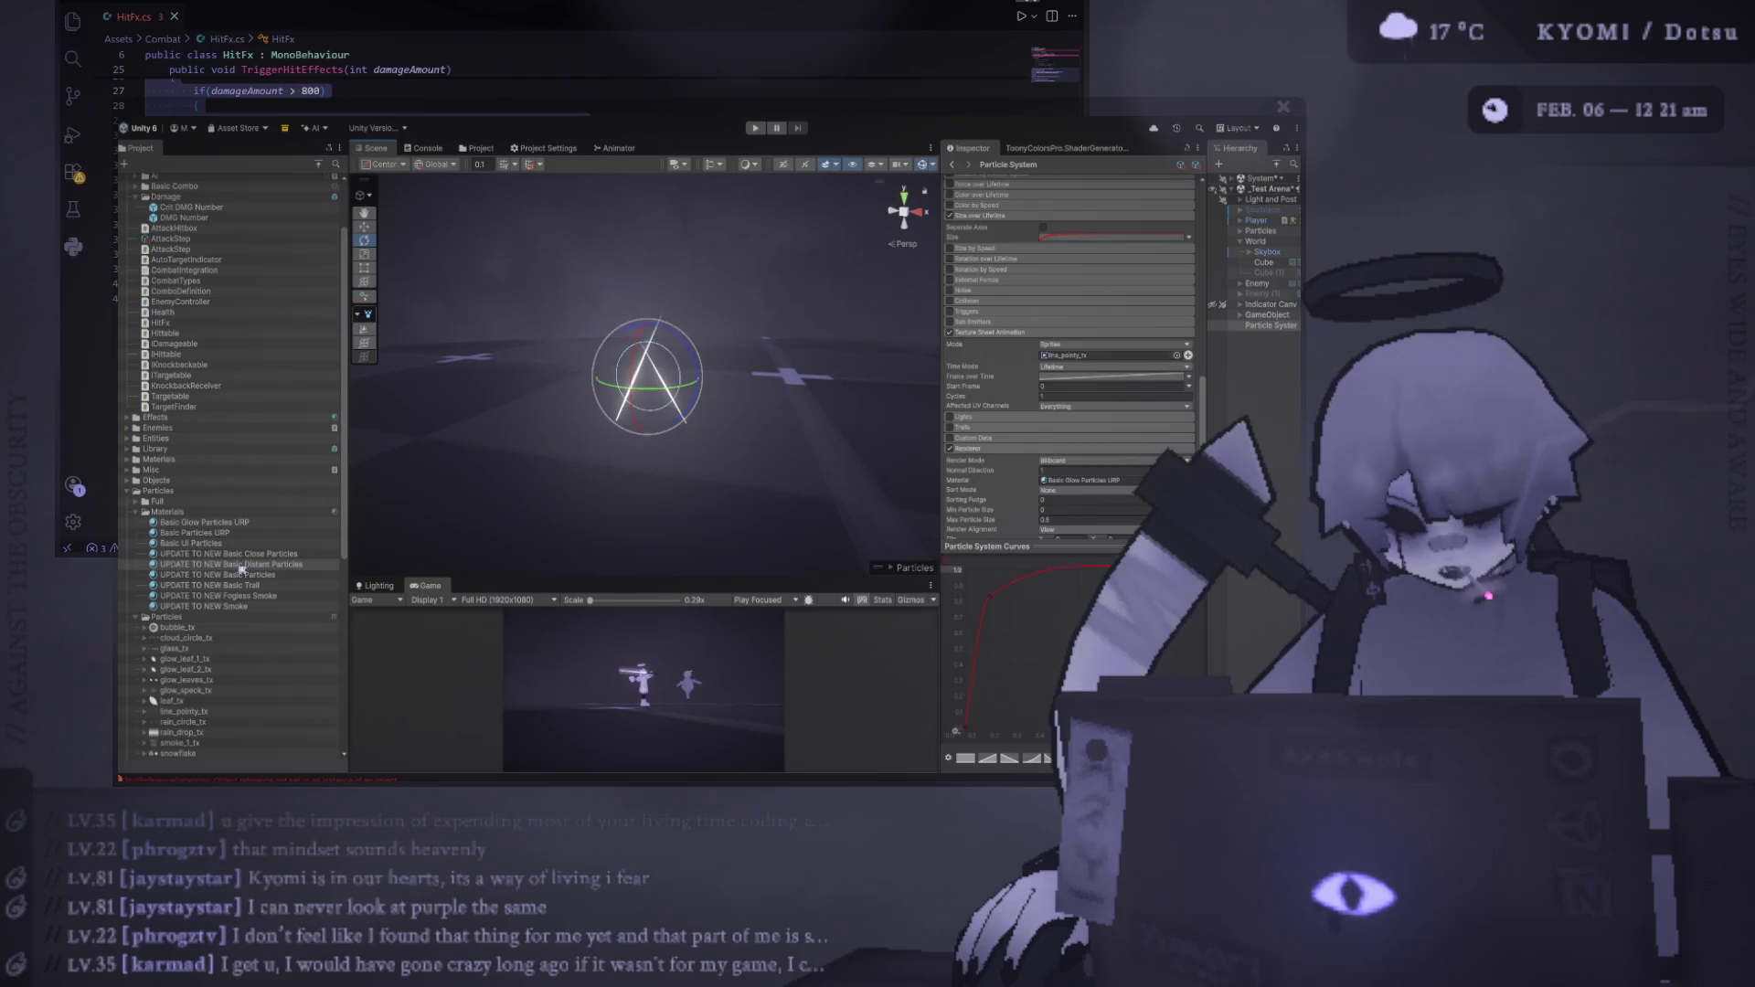
{"action": "scroll", "coordinate": [215, 512], "scroll_direction": "down", "scroll_amount": 3}
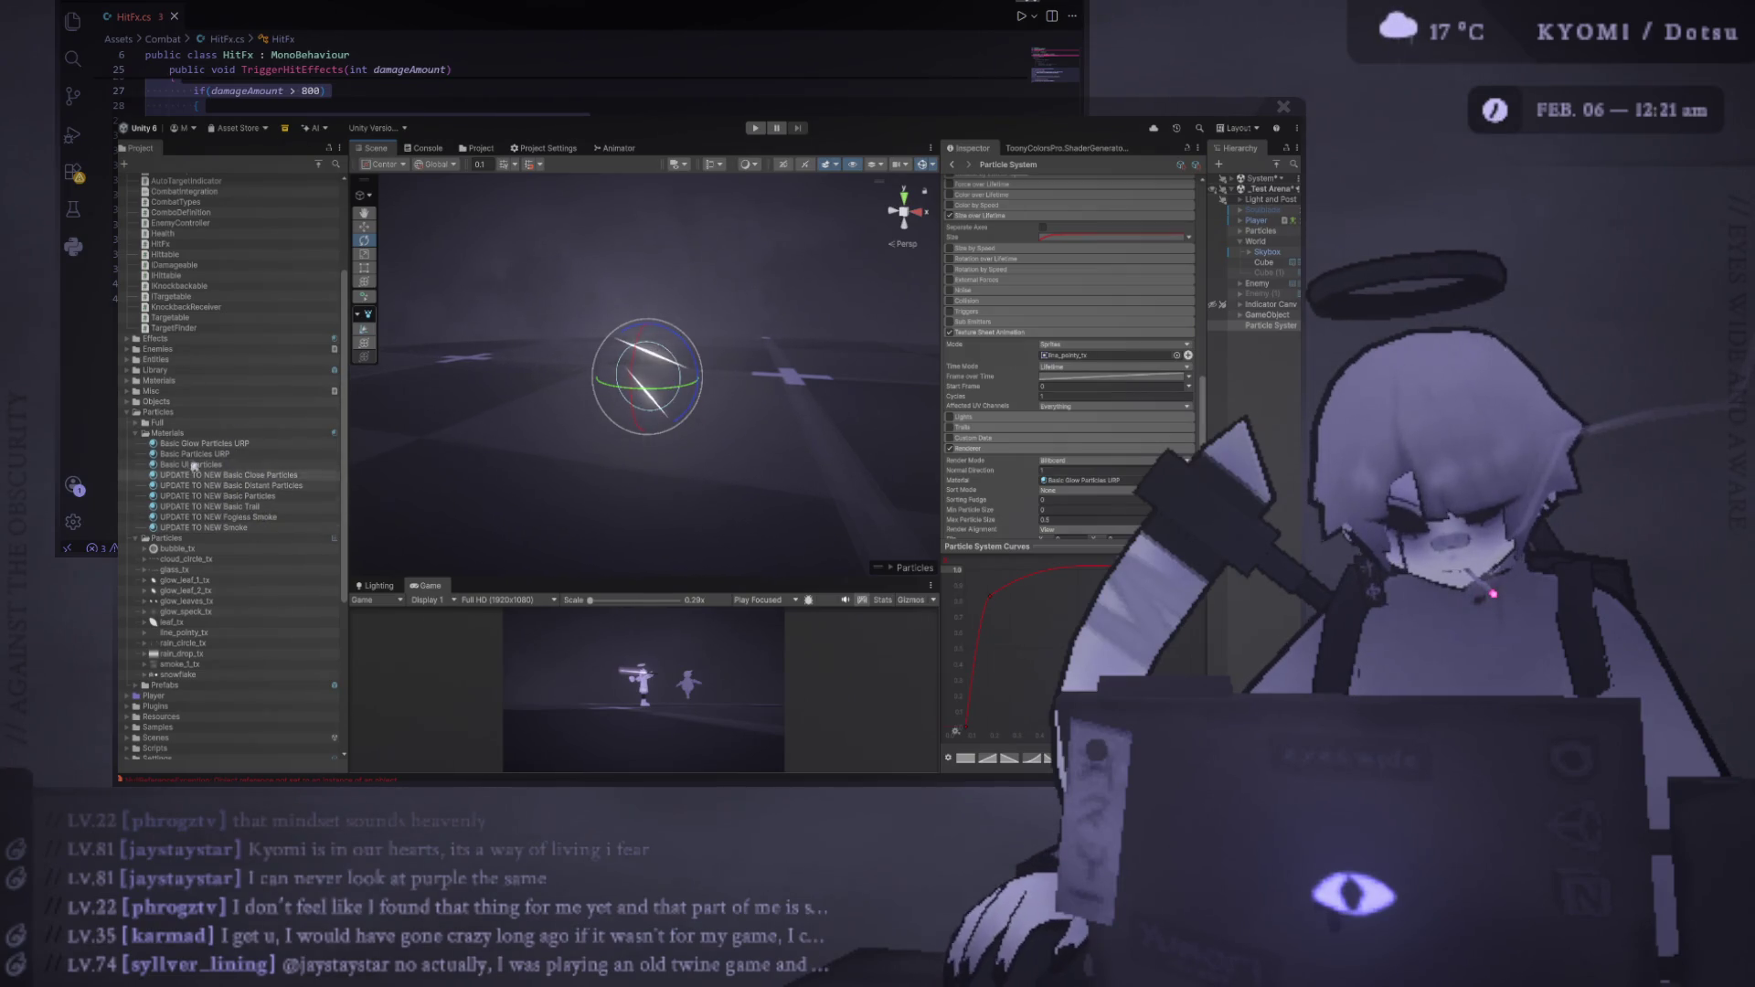
{"action": "left_click", "coordinate": [239, 457]}
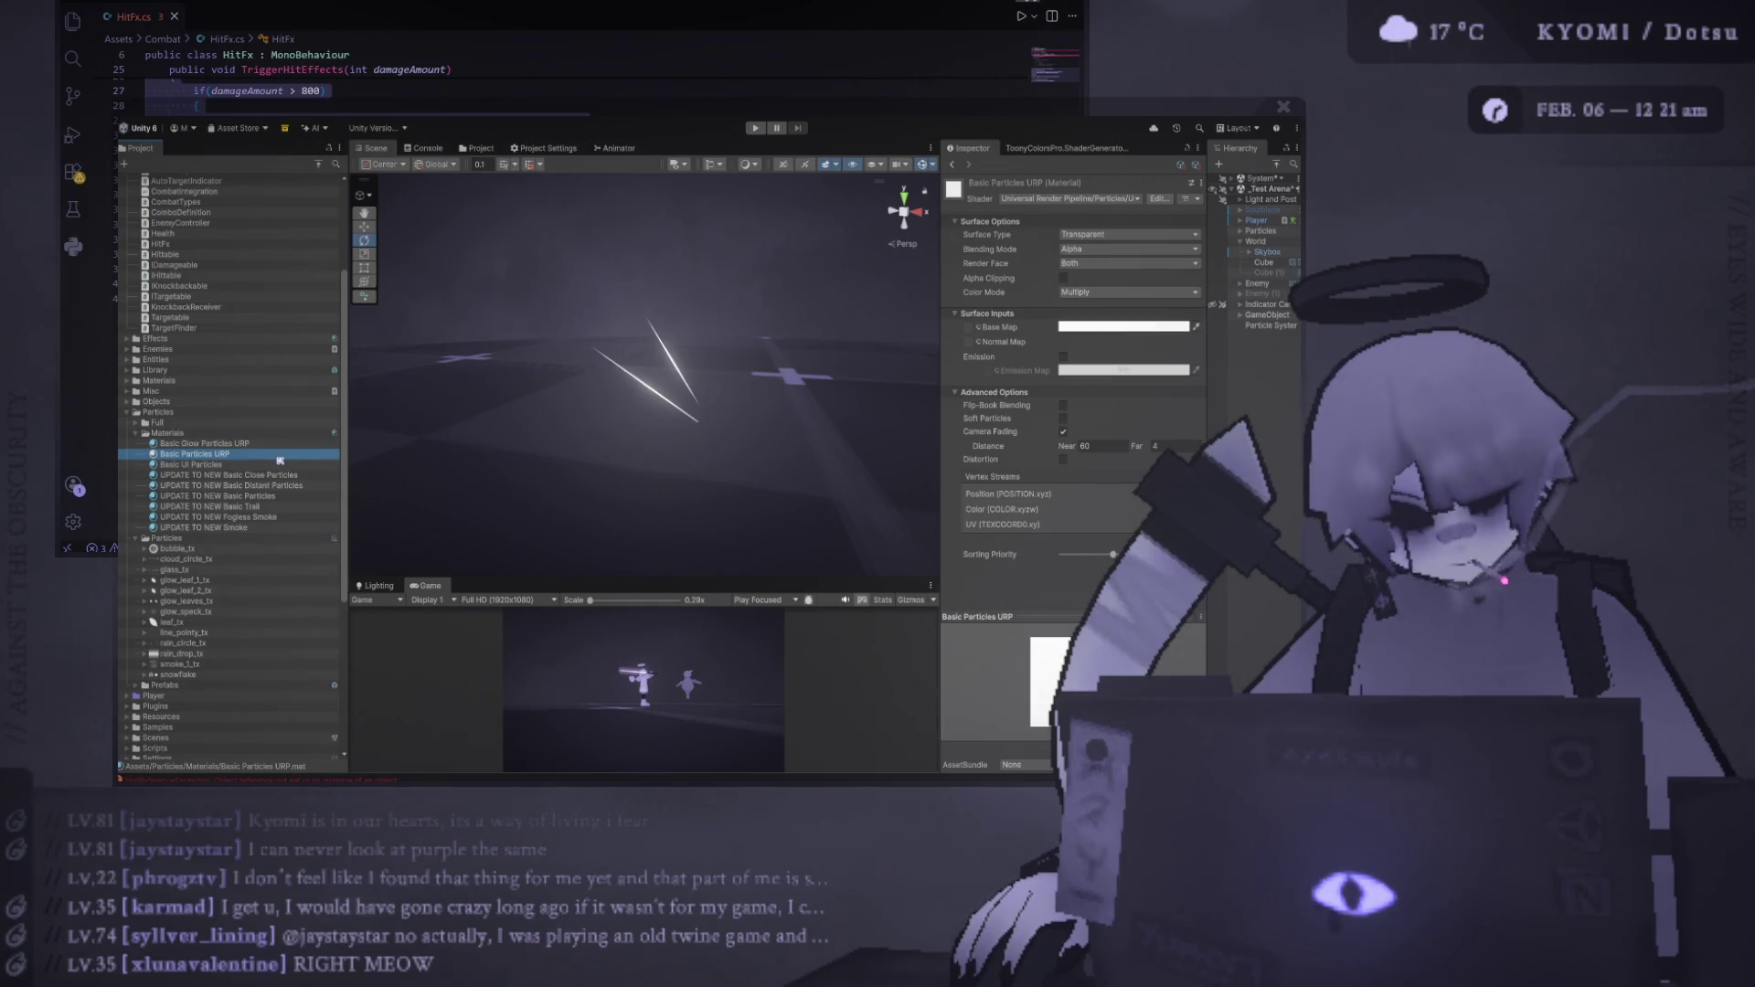
Duplicate Basic Particles URP, name the copy 'Basic Particles URP Overlay', and select it
{"action": "key", "text": "ctrl+d"}
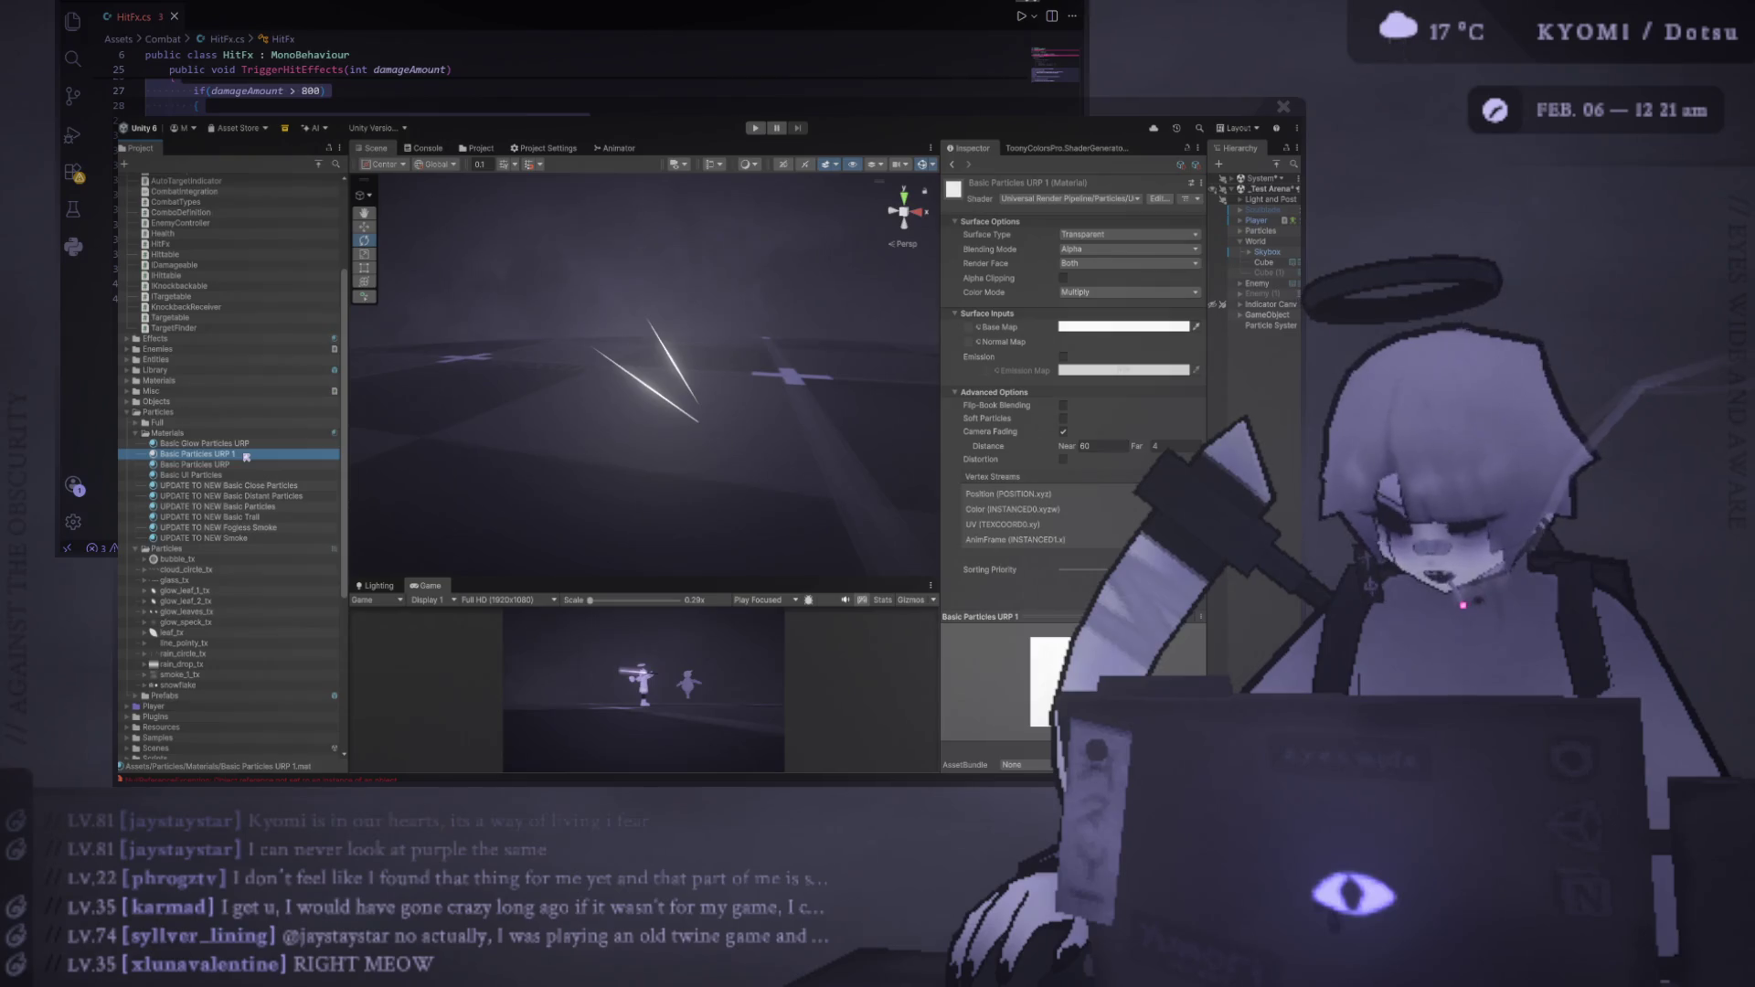
{"action": "key", "text": "F2"}
{"action": "left_click", "coordinate": [233, 455]}
{"action": "key", "text": "BackSpace"}
{"action": "key", "text": "BackSpace"}
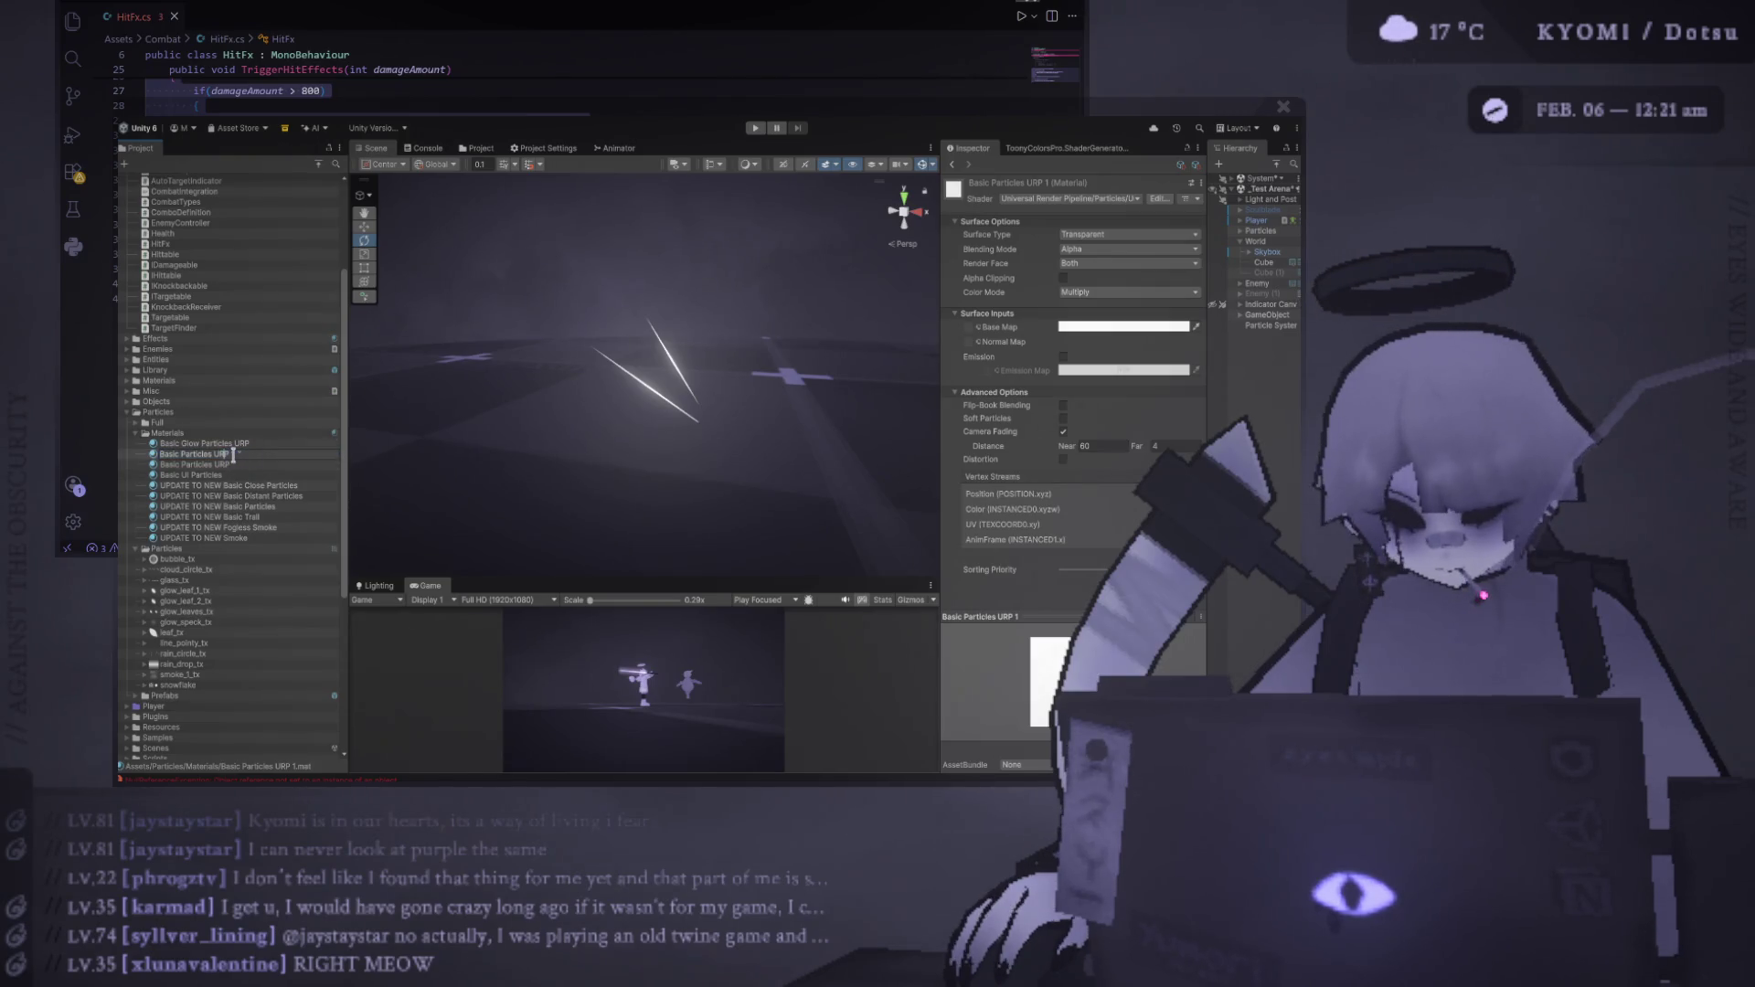
{"action": "type", "text": " Overlay"}
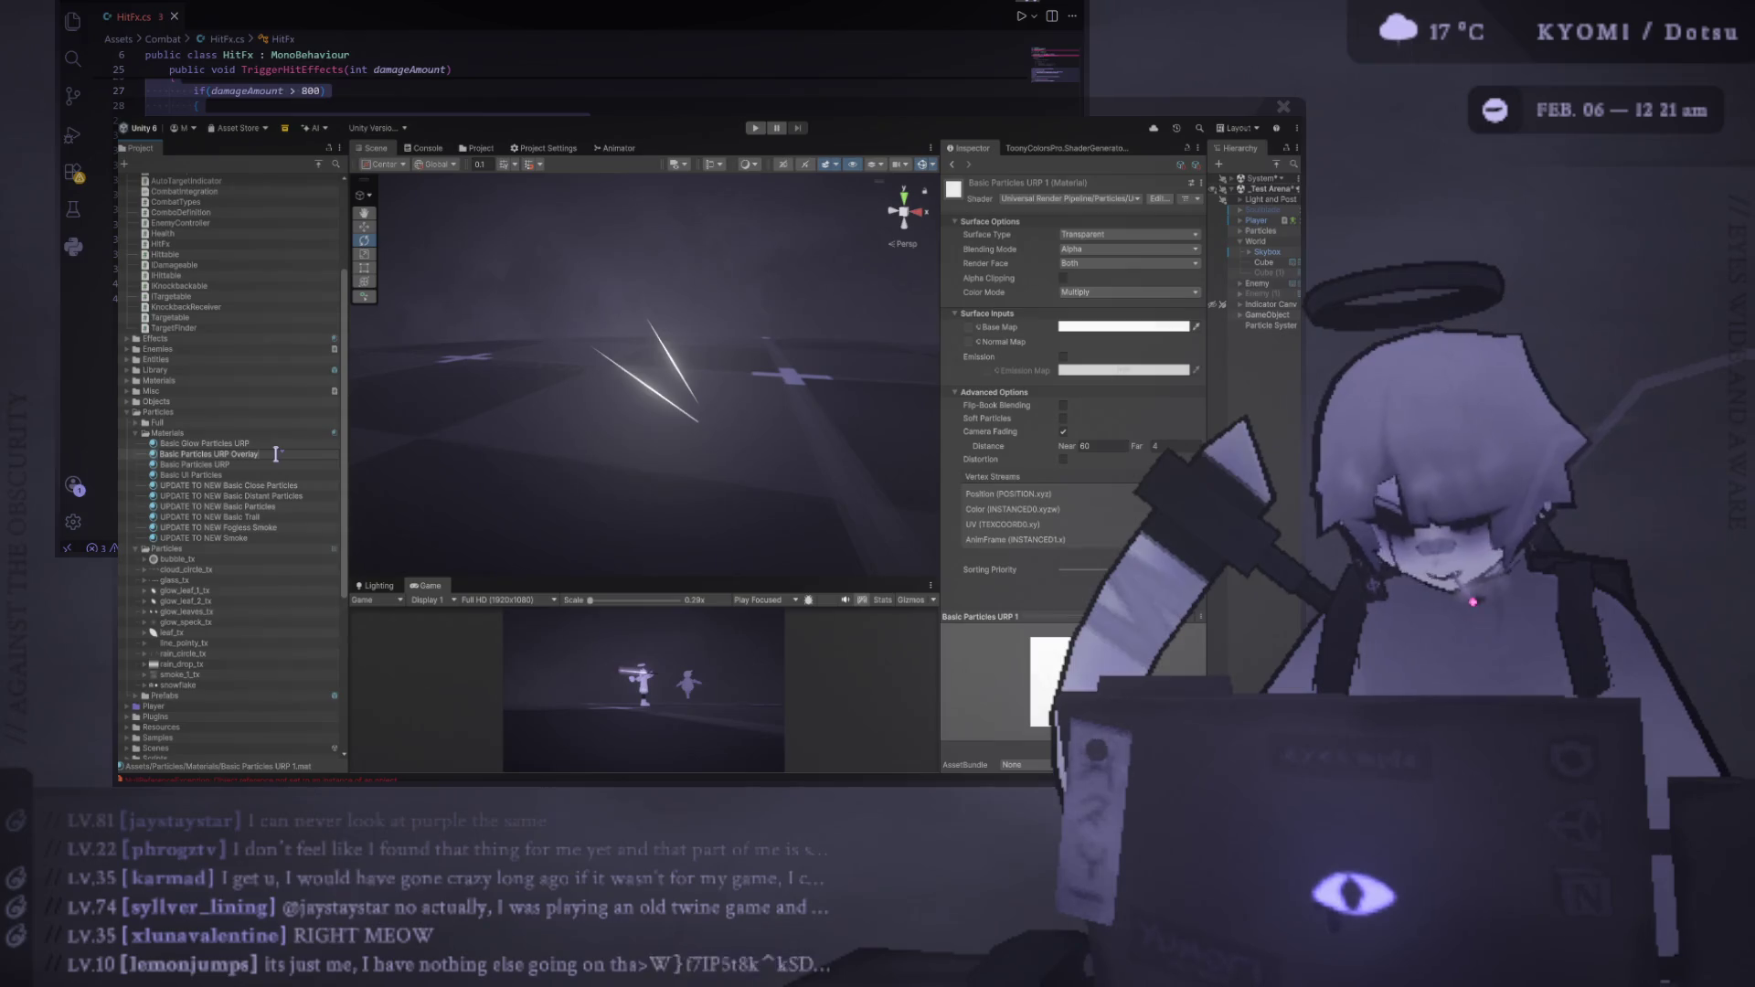
{"action": "left_click", "coordinate": [219, 433]}
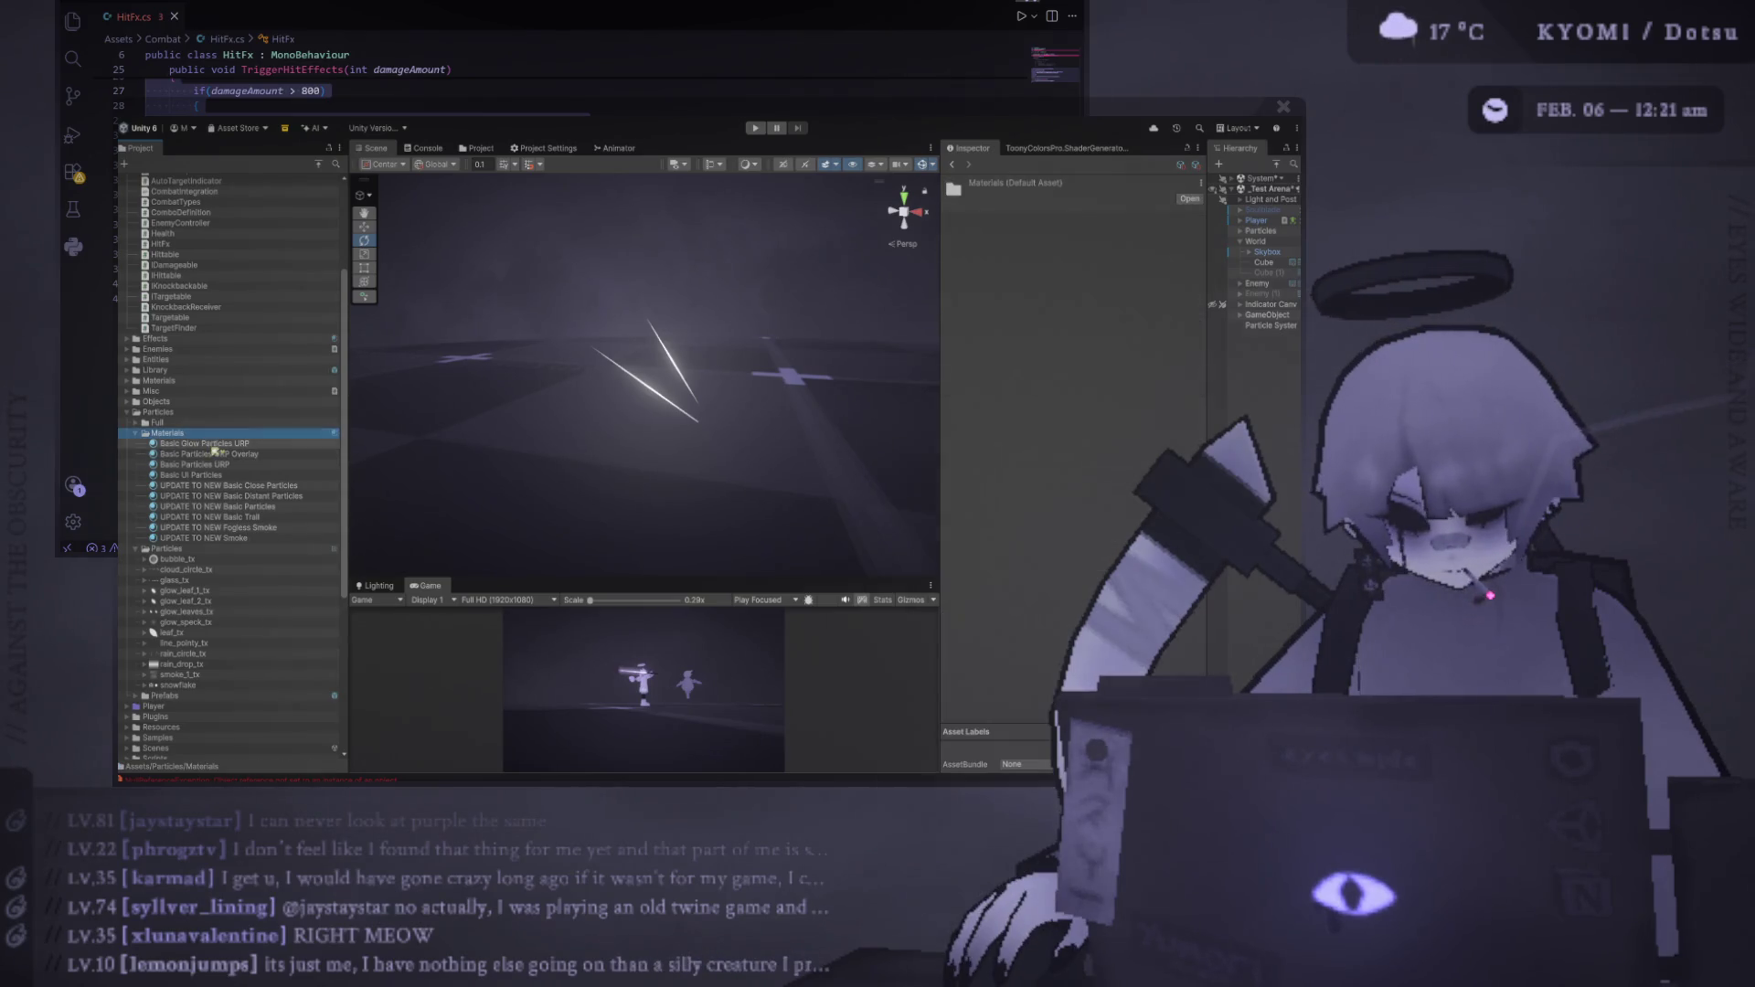
{"action": "left_click", "coordinate": [215, 454]}
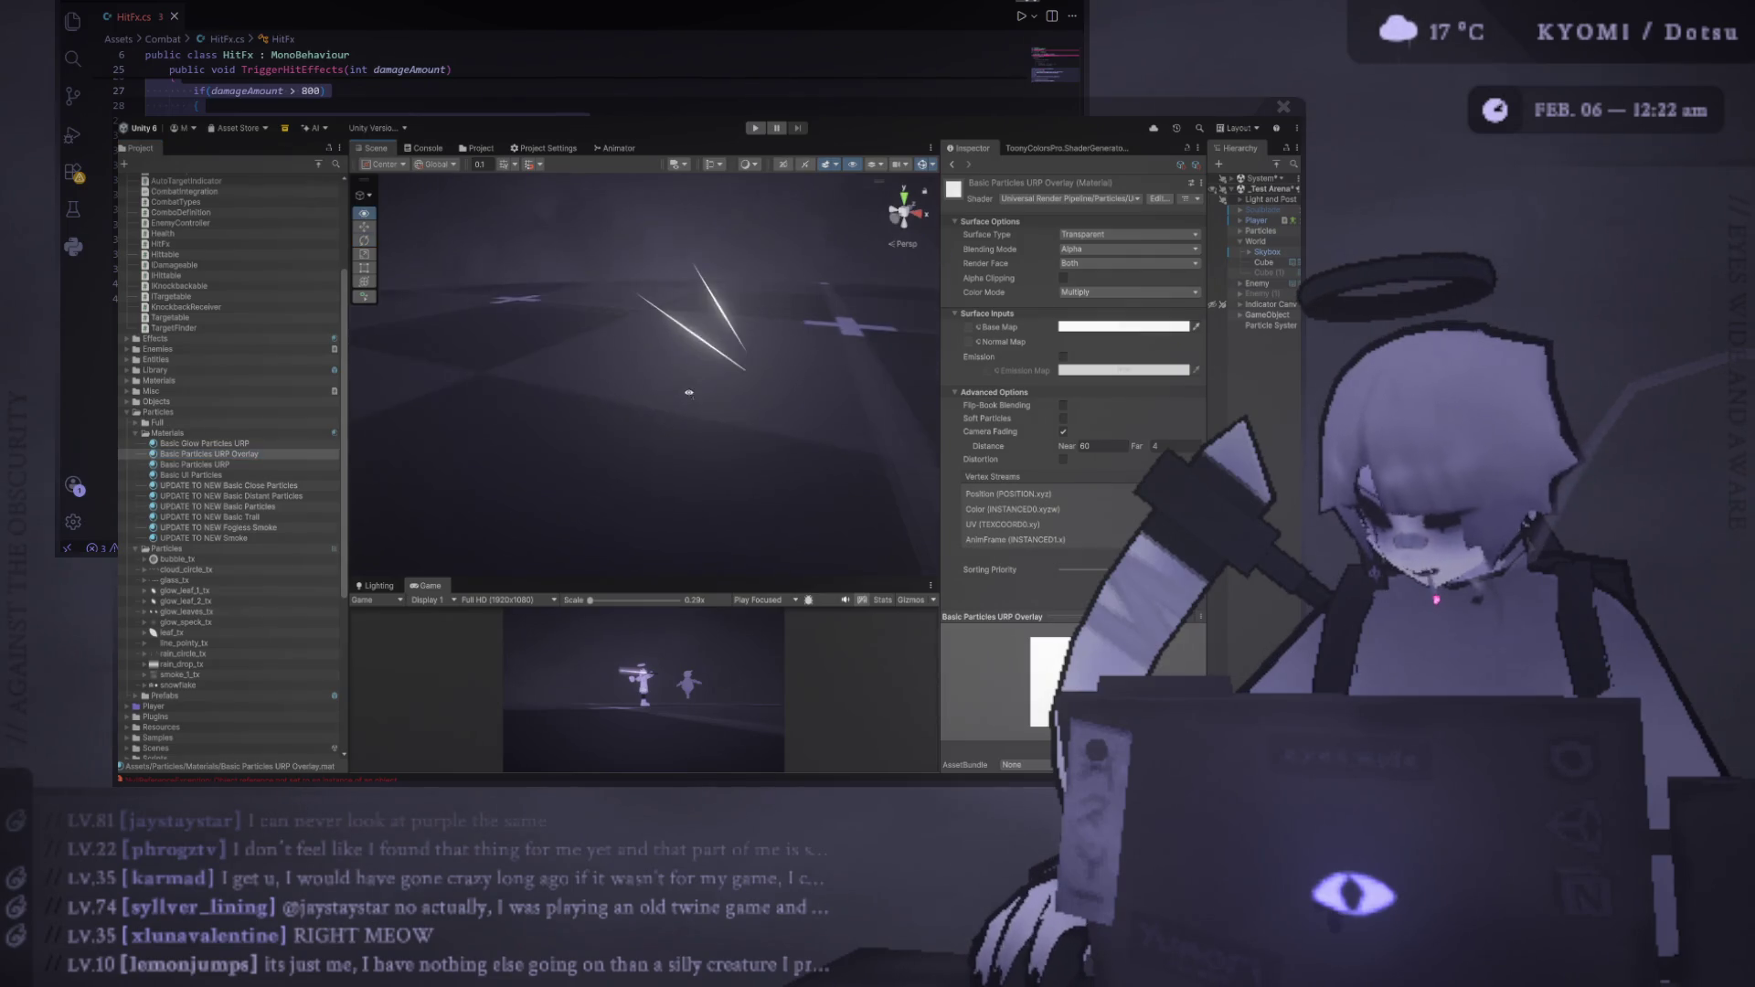
Assign Basic Particles URP Overlay to the Particle System Renderer's Material slot
{"action": "left_click", "coordinate": [1271, 325]}
{"action": "scroll", "coordinate": [1021, 453], "scroll_direction": "down", "scroll_amount": 10}
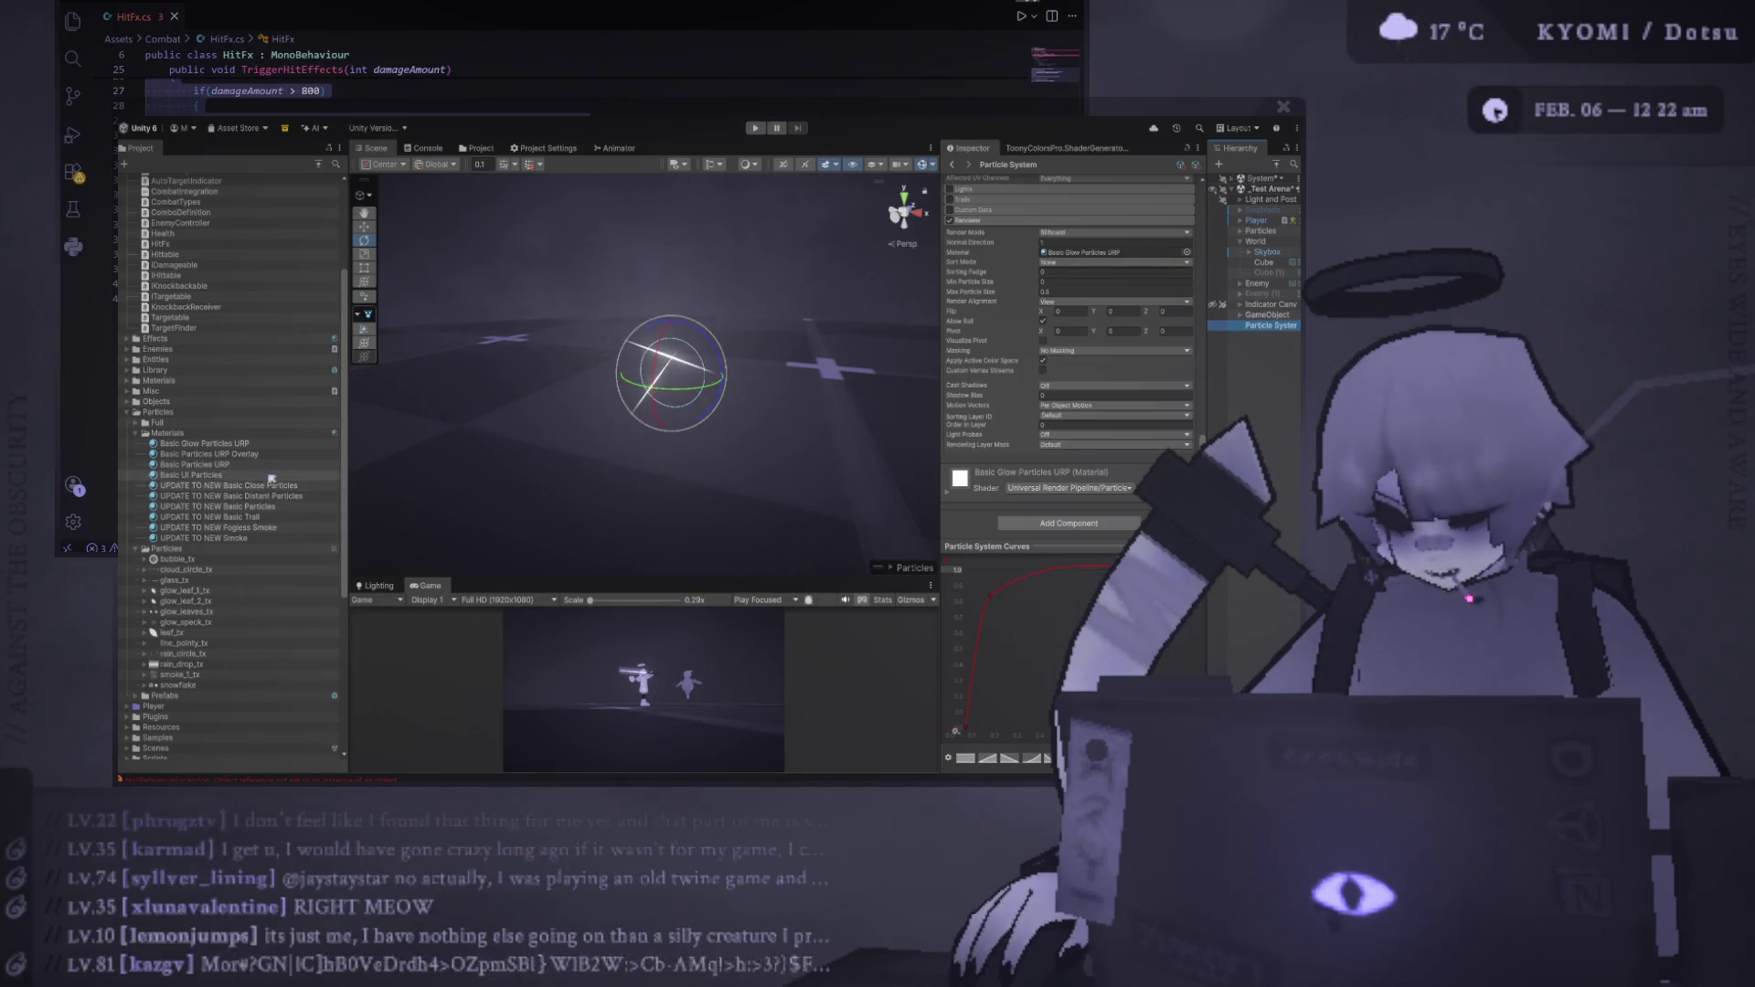
{"action": "mouse_move", "coordinate": [209, 454]}
{"action": "left_mouse_down"}
{"action": "mouse_move", "coordinate": [672, 375]}
{"action": "mouse_move", "coordinate": [709, 338]}
{"action": "left_mouse_up"}
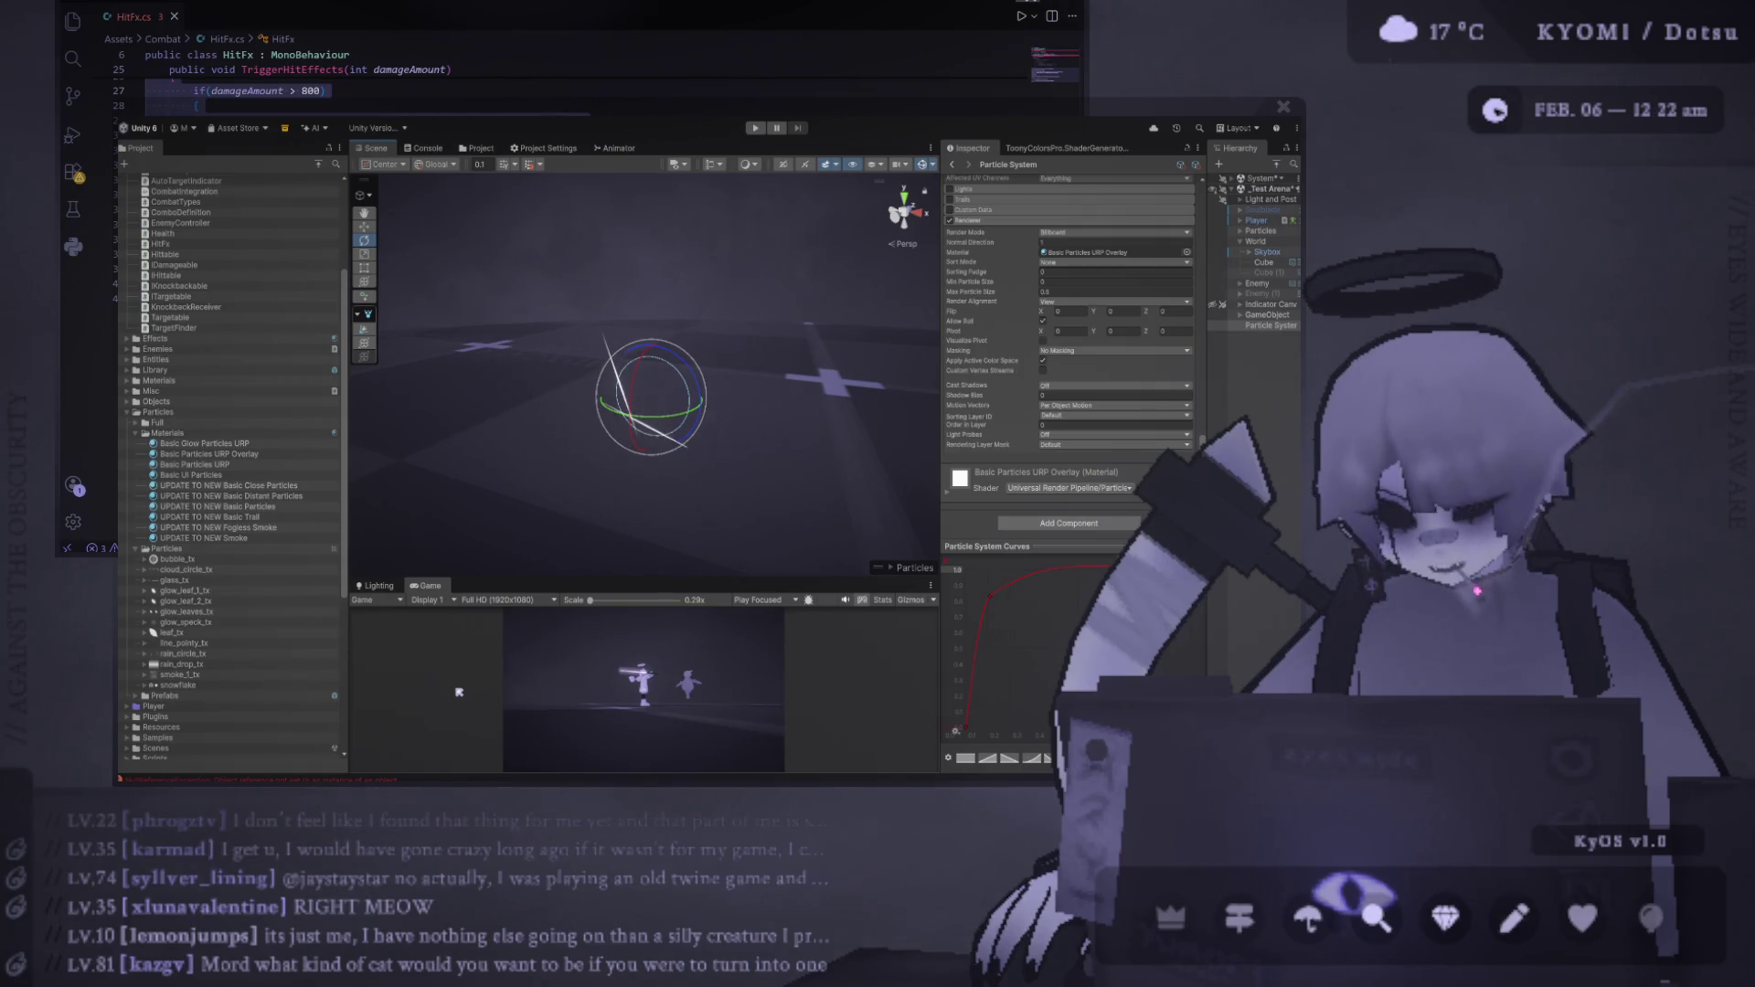
{"action": "left_click_drag", "start_coordinate": [533, 587], "coordinate": [513, 541]}
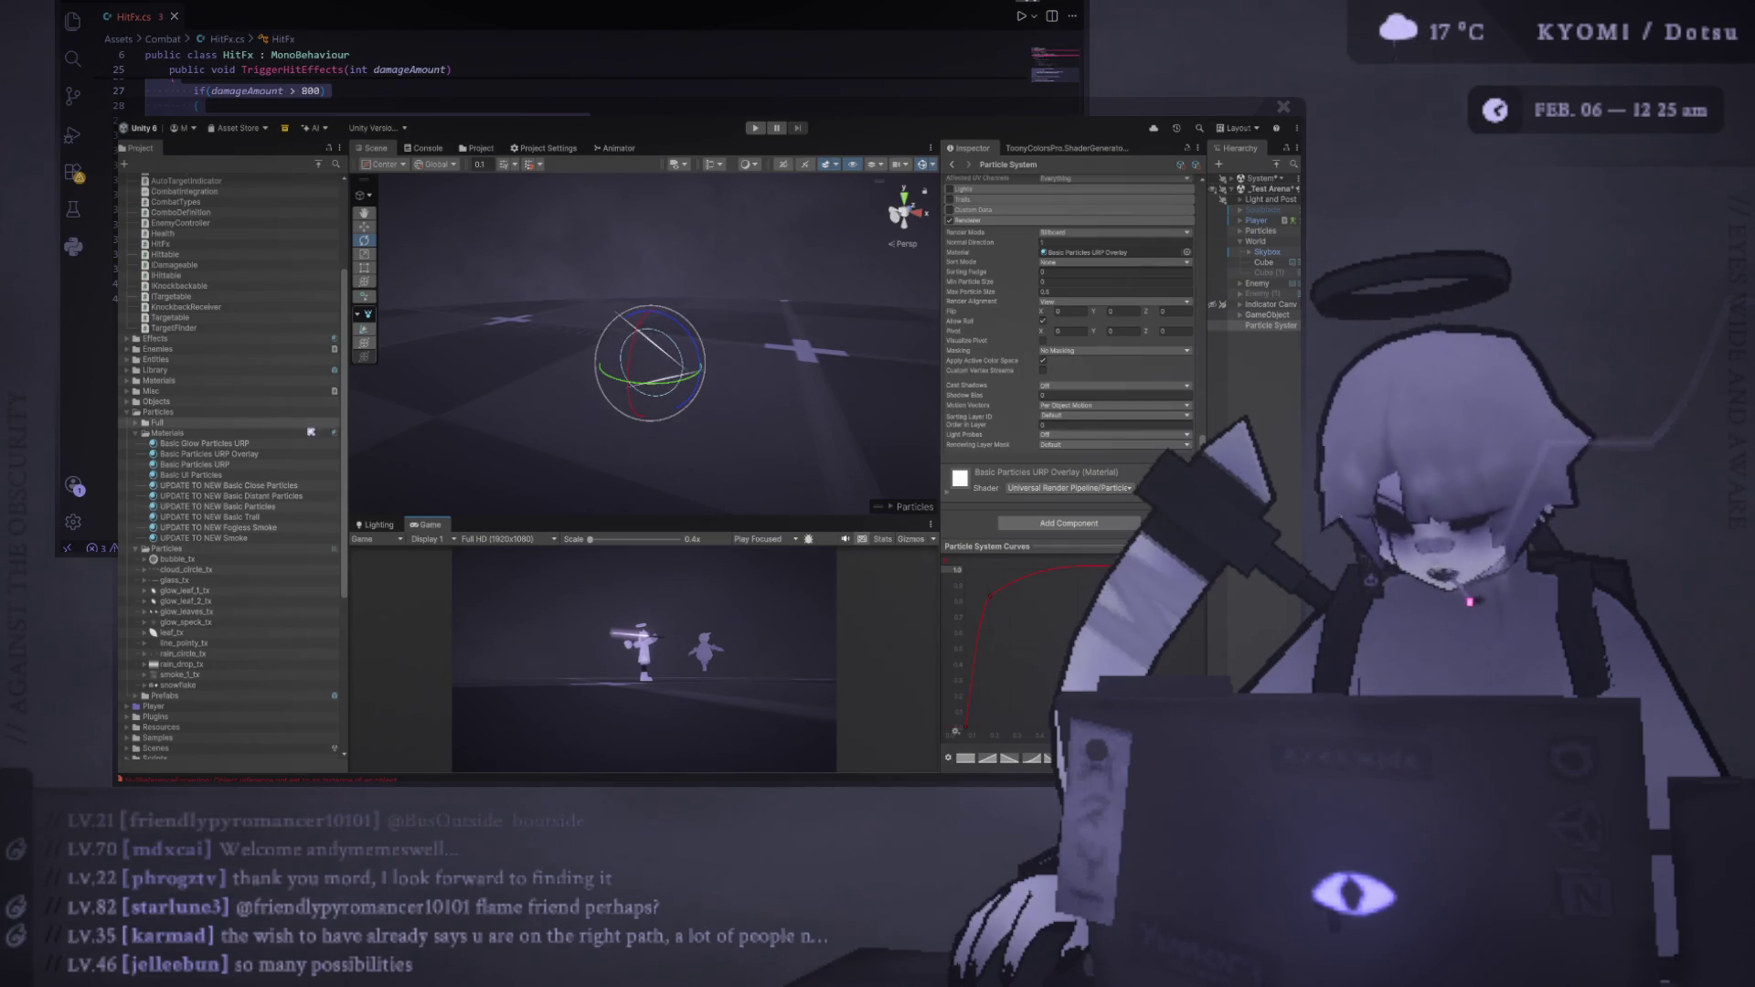
Select the Basic Glow Particles URP material
{"action": "left_click", "coordinate": [302, 444]}
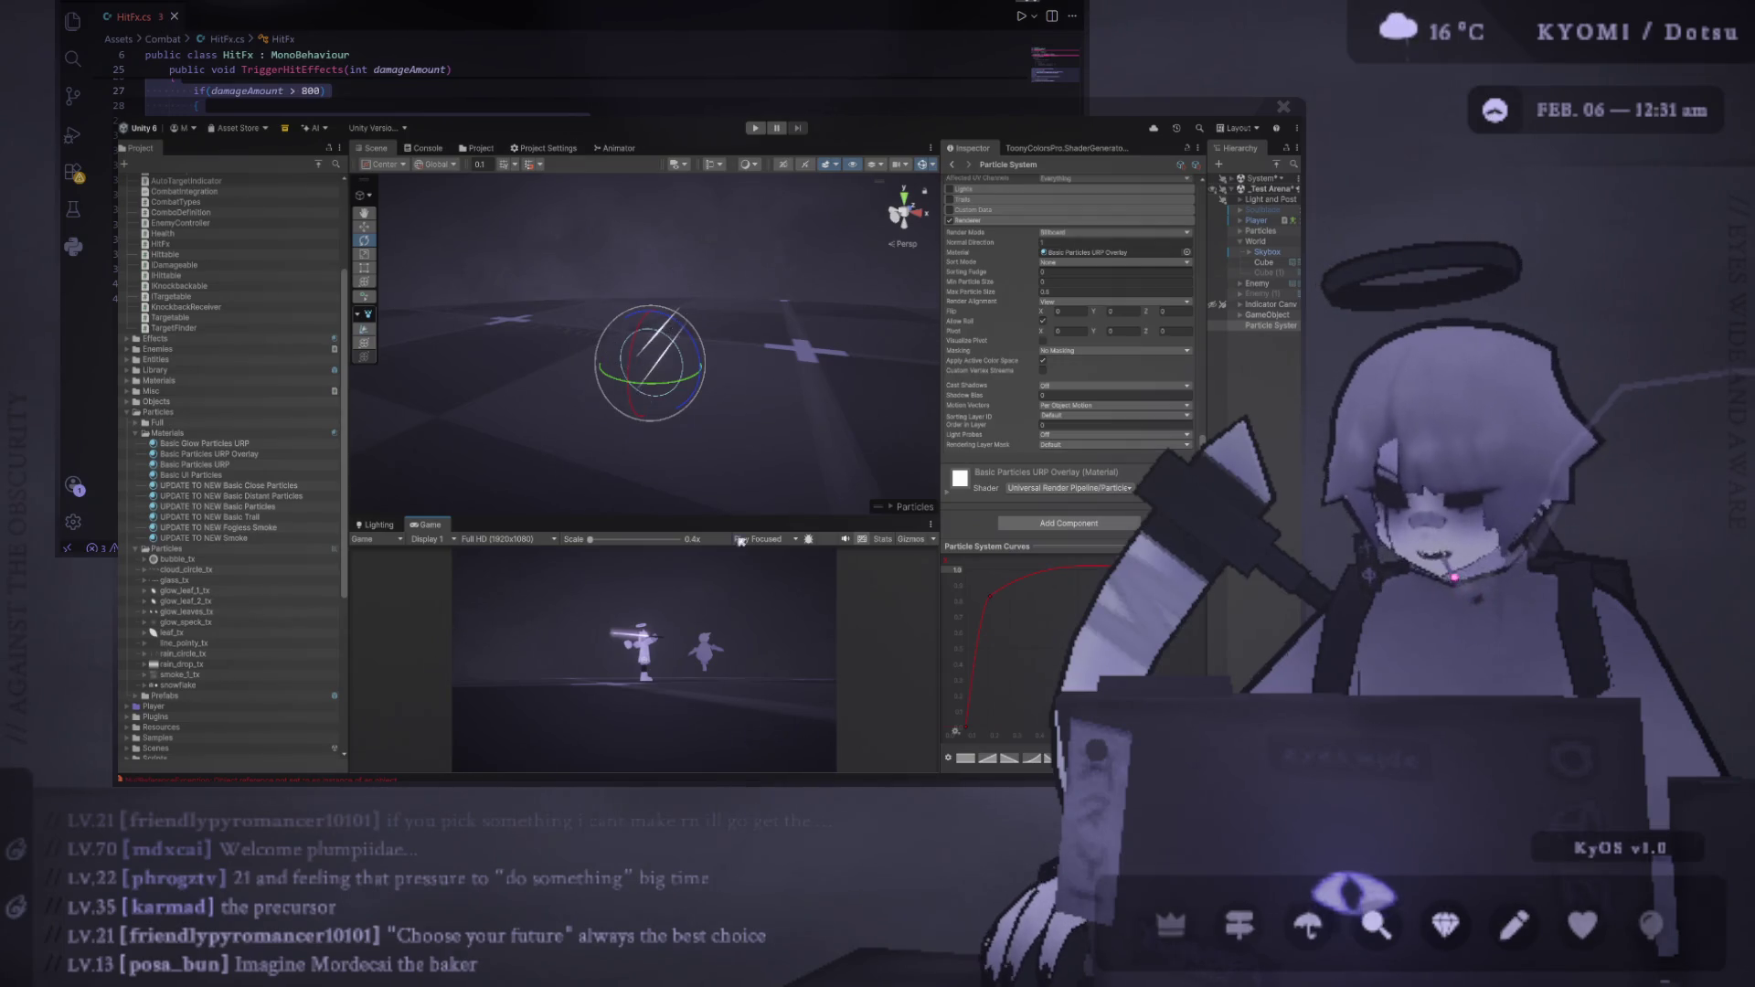
Shrink the Game view and Project panel to enlarge the Scene view, then orbit around the slash particles
{"action": "mouse_move", "coordinate": [787, 274]}
{"action": "left_mouse_down"}
{"action": "mouse_move", "coordinate": [826, 233]}
{"action": "mouse_move", "coordinate": [783, 263]}
{"action": "left_mouse_up"}
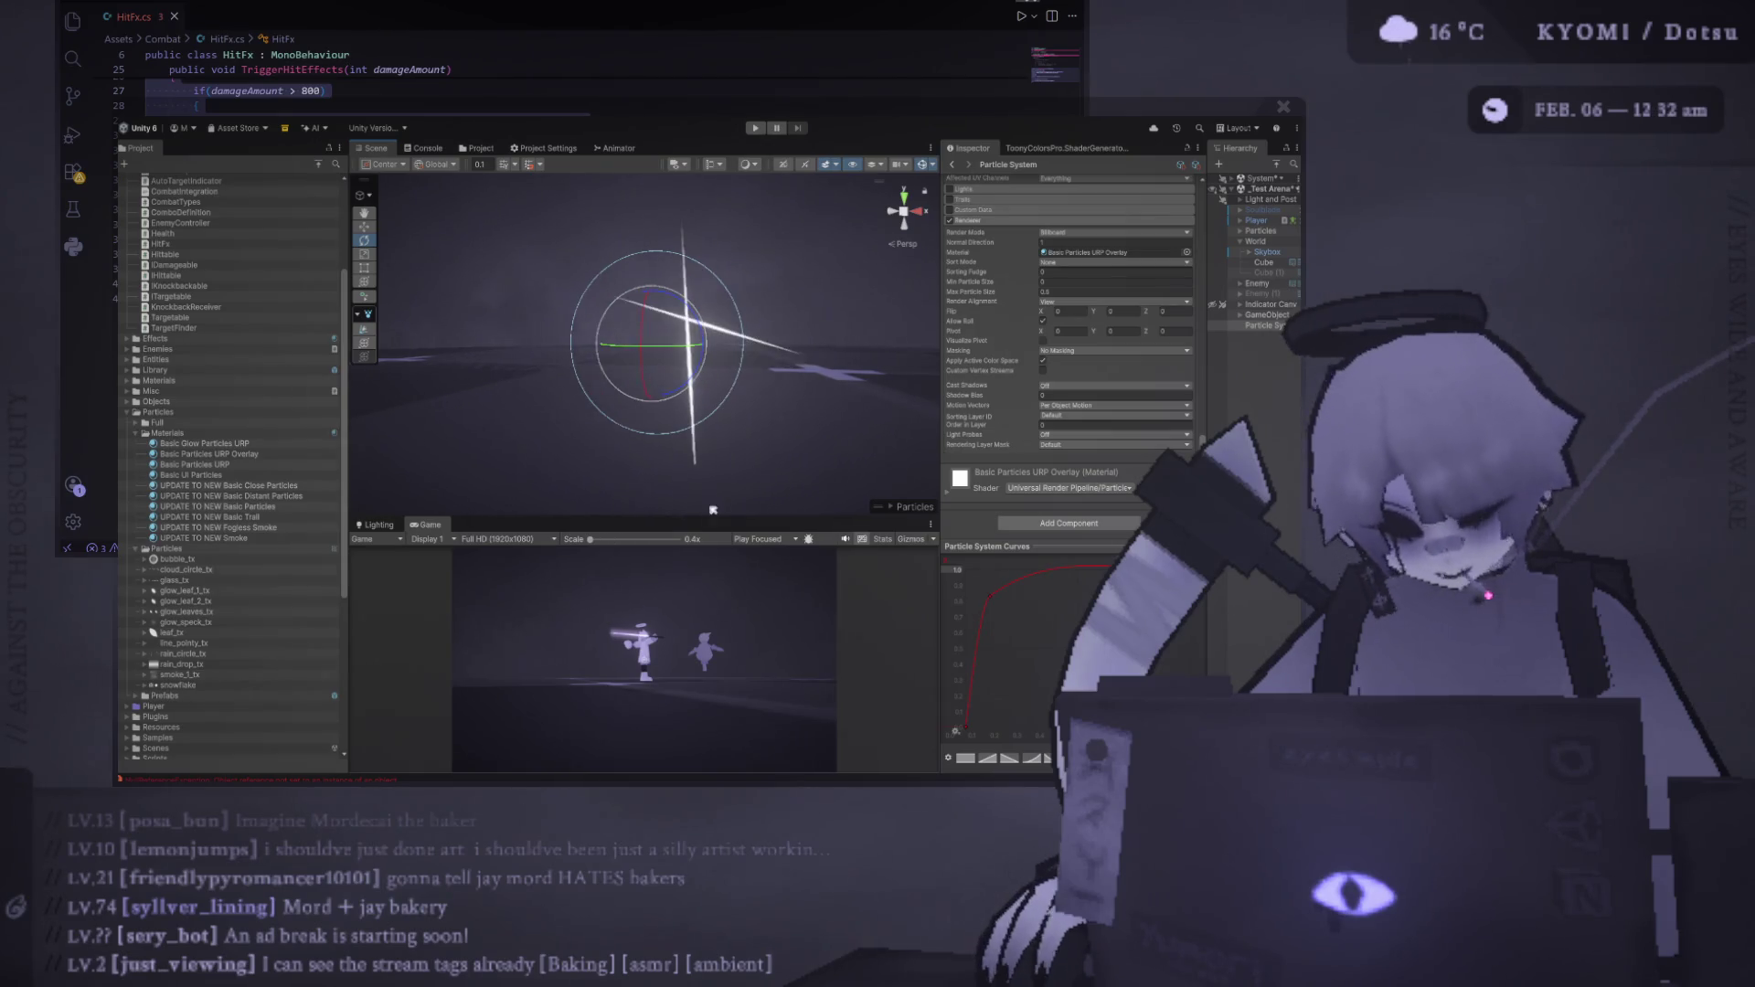
{"action": "mouse_move", "coordinate": [535, 517]}
{"action": "left_mouse_down"}
{"action": "mouse_move", "coordinate": [527, 563]}
{"action": "mouse_move", "coordinate": [528, 537]}
{"action": "left_mouse_up"}
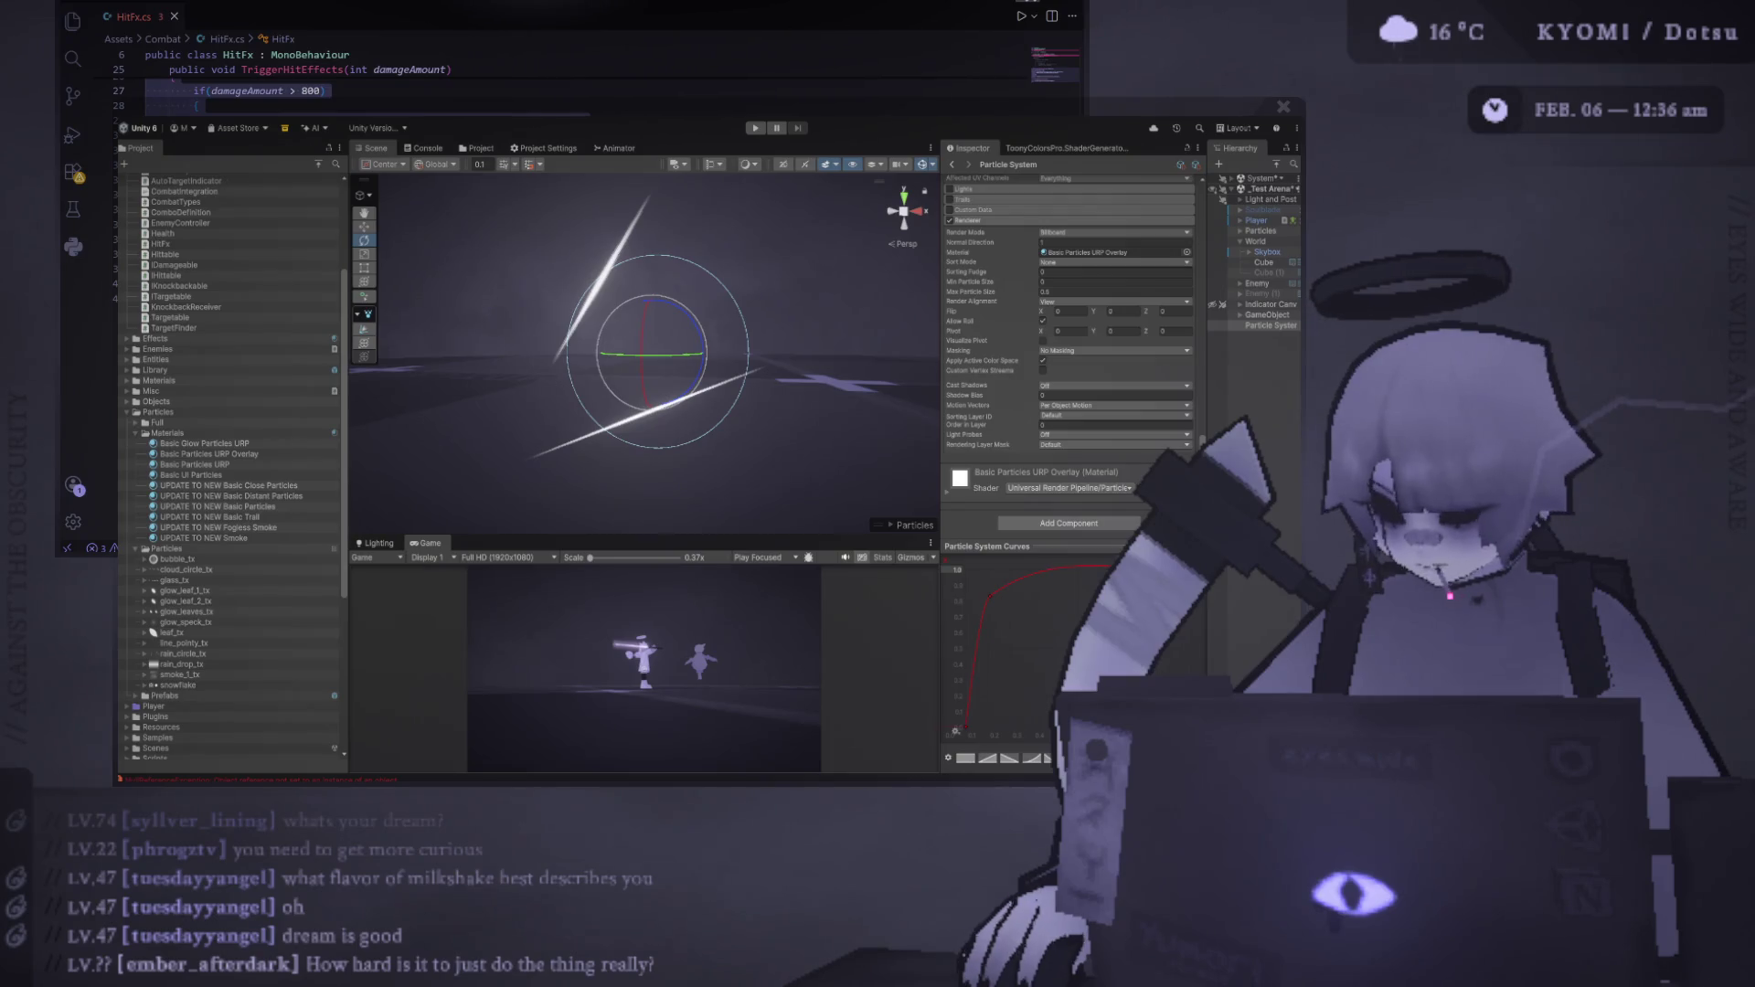
{"action": "left_click_drag", "start_coordinate": [349, 174], "coordinate": [332, 174]}
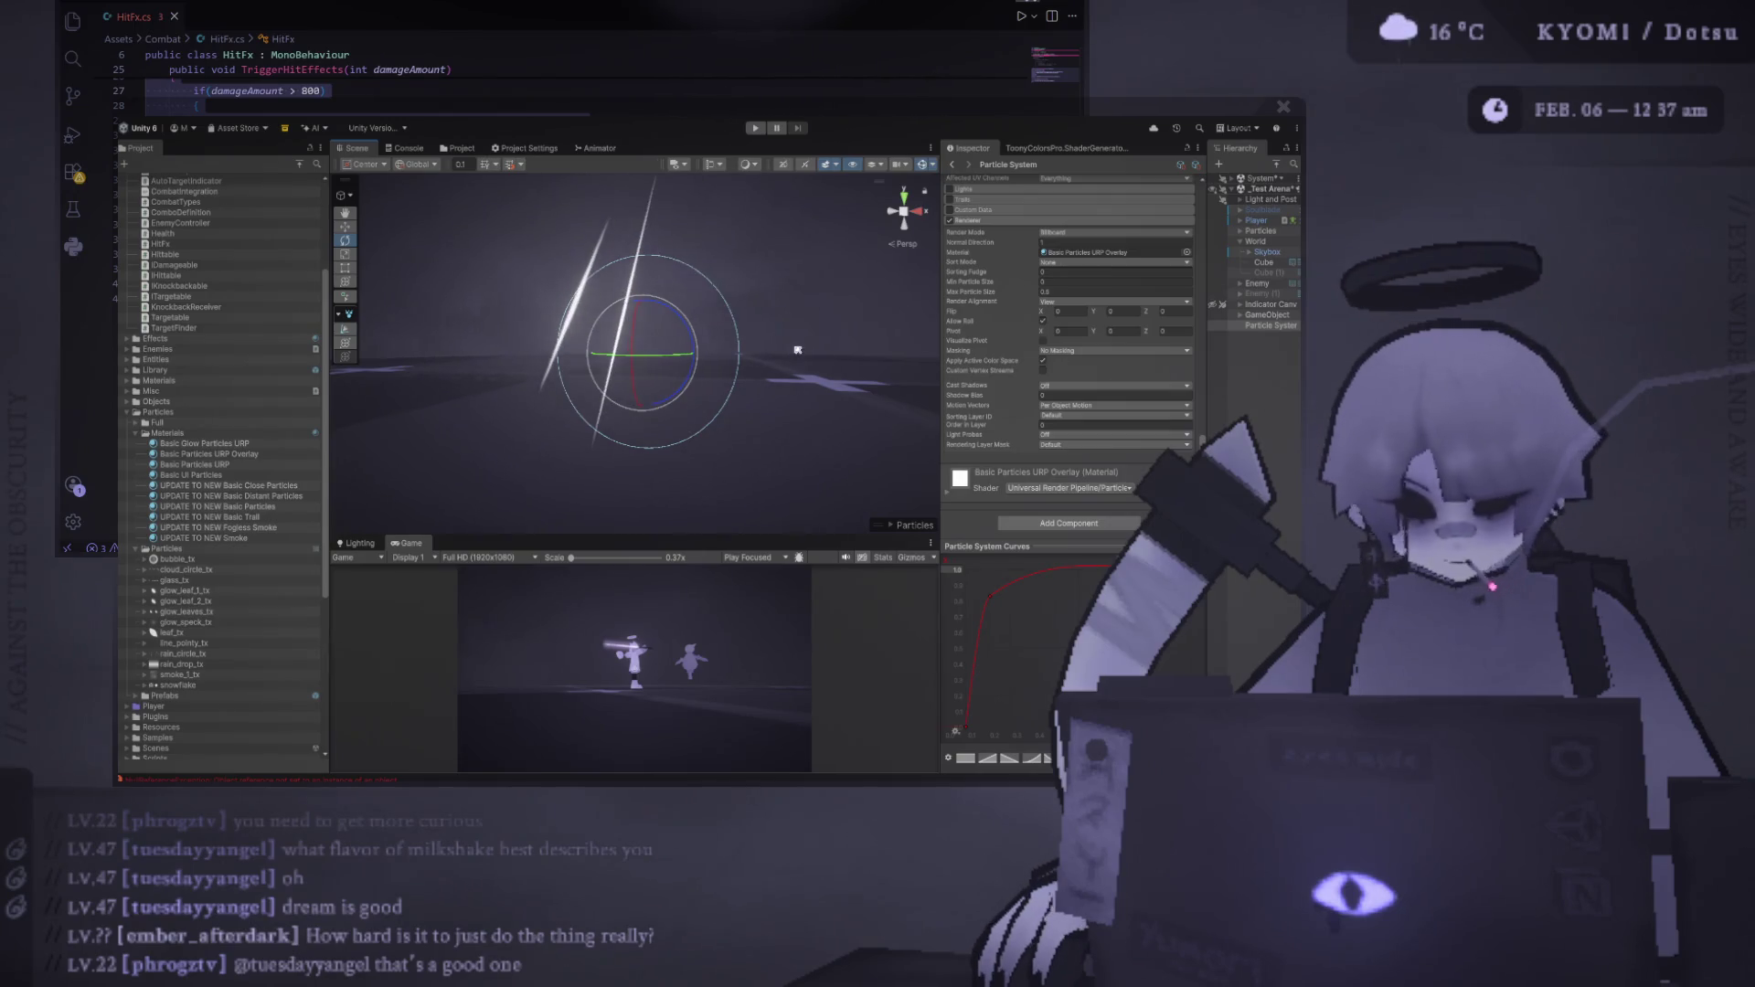
{"action": "left_click_drag", "start_coordinate": [747, 516], "coordinate": [729, 384]}
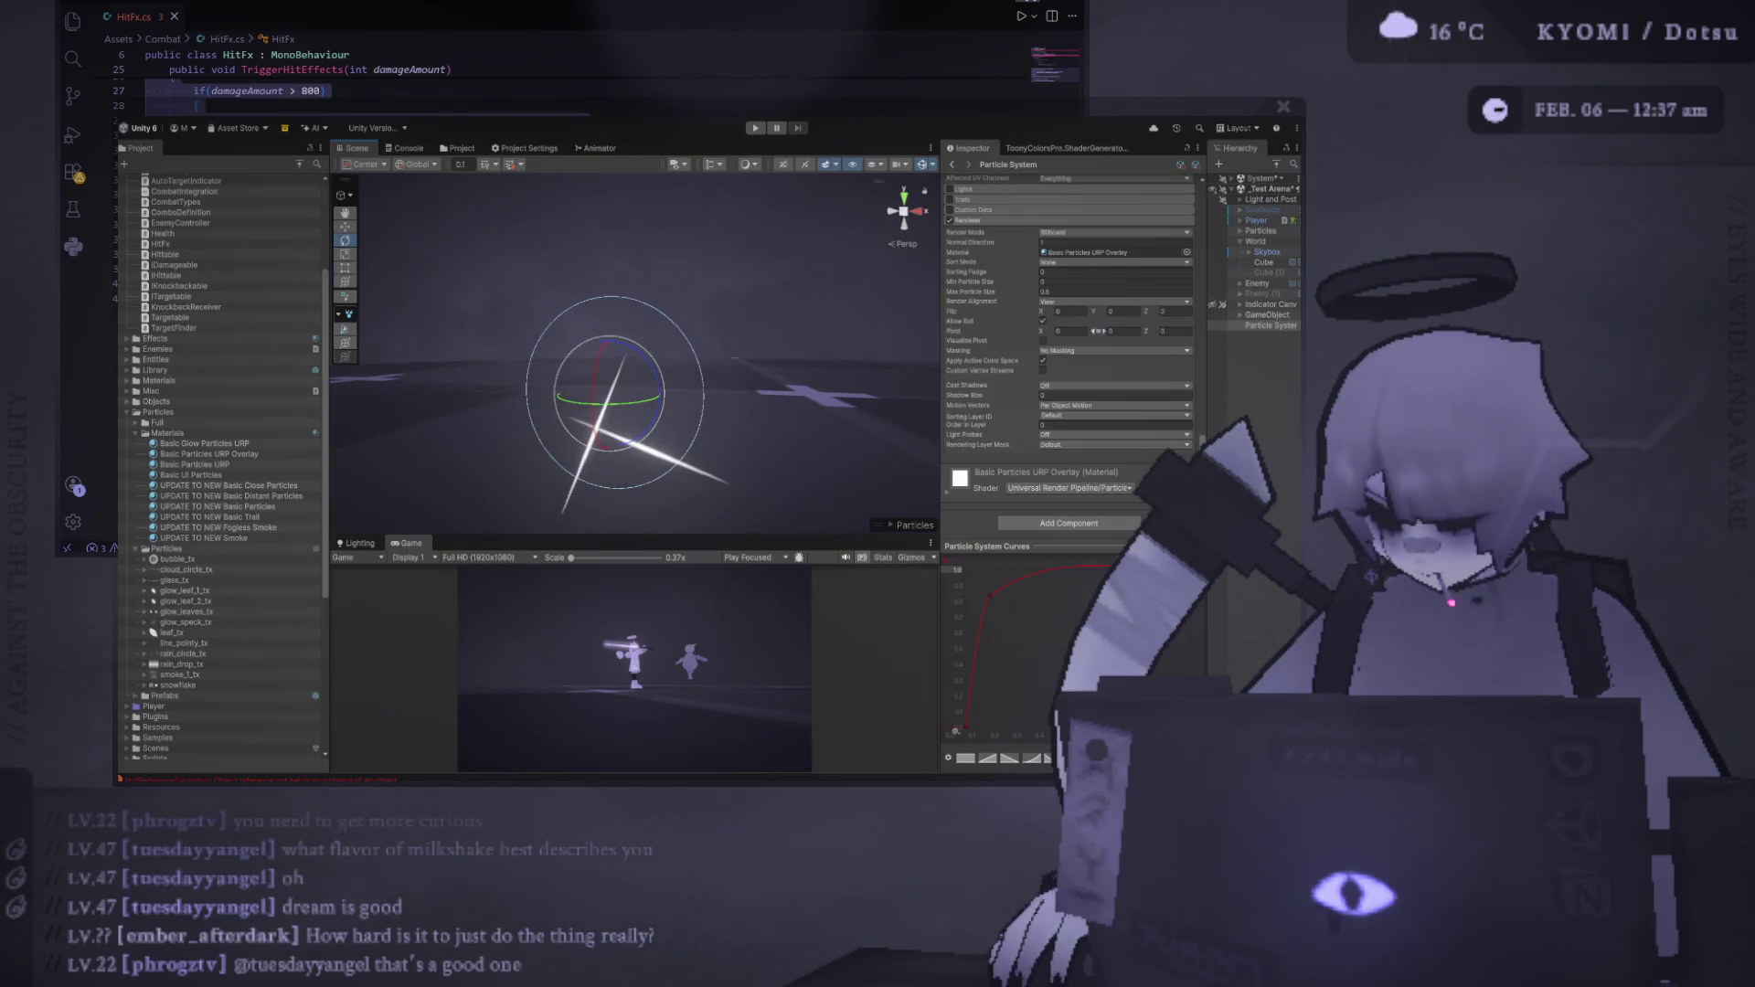
Set the slash particles' Start Lifetime to 0.5
{"action": "scroll", "coordinate": [1080, 307], "scroll_direction": "up", "scroll_amount": 5}
{"action": "scroll", "coordinate": [1080, 308], "scroll_direction": "up", "scroll_amount": 10}
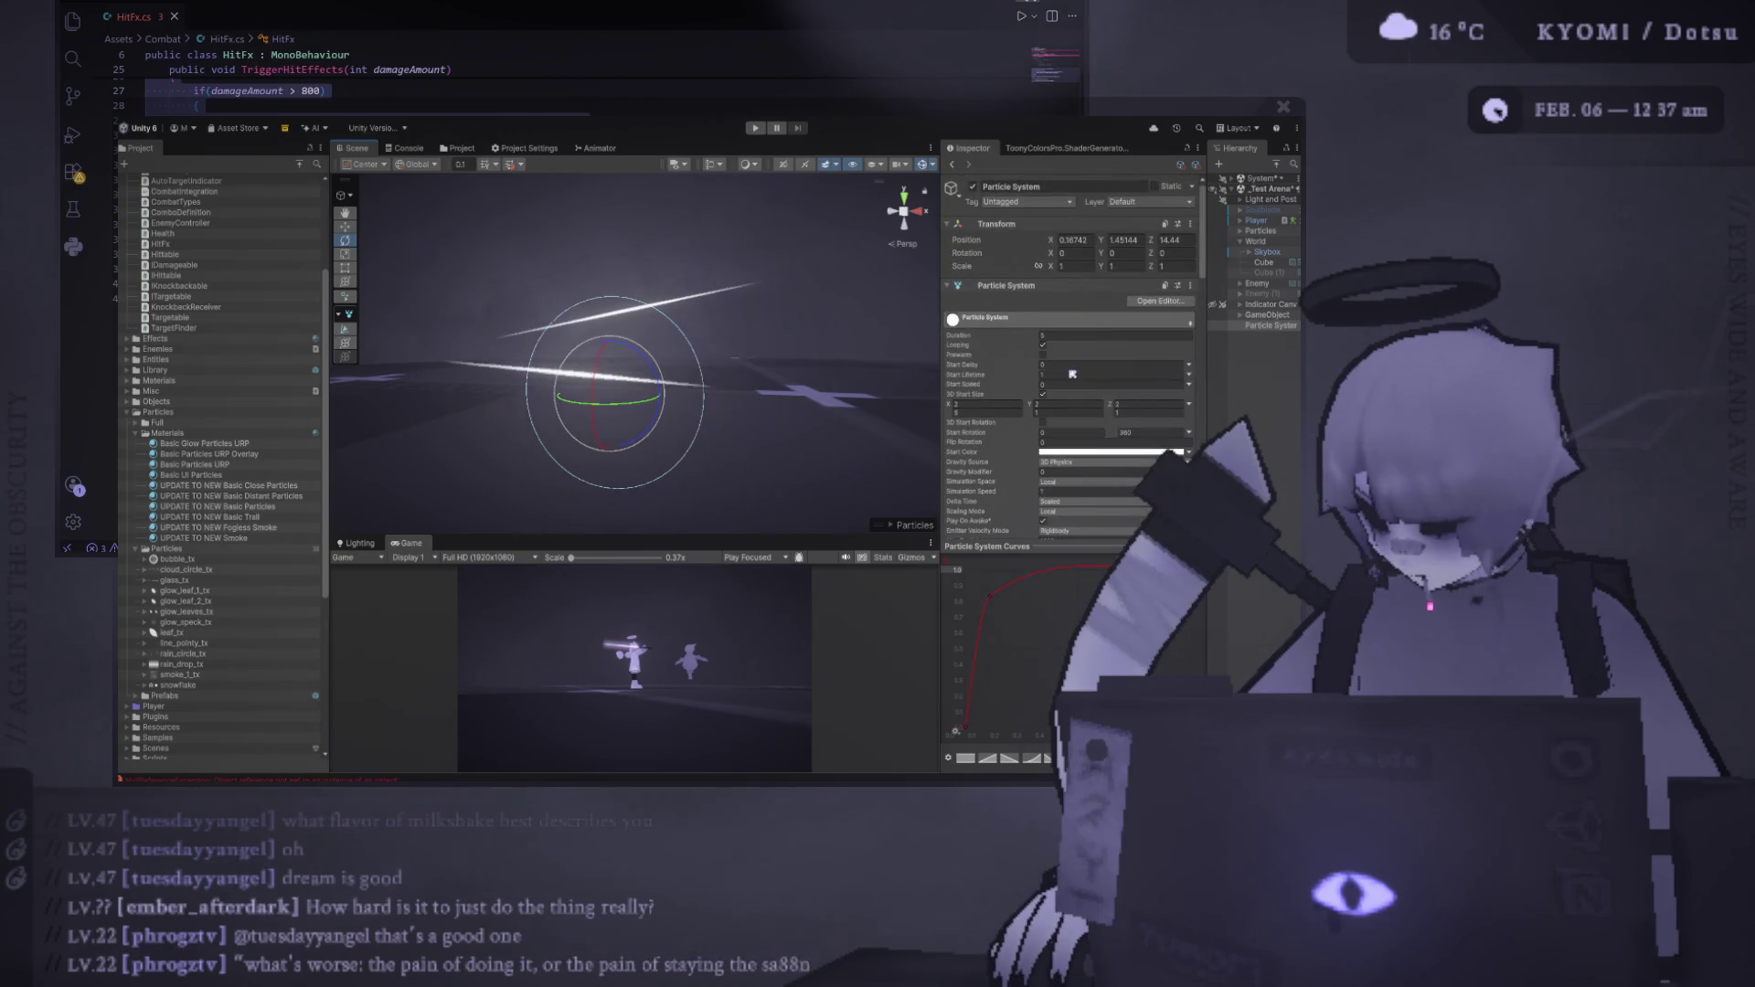
{"action": "left_click", "coordinate": [1073, 373]}
{"action": "type", "text": "0.5"}
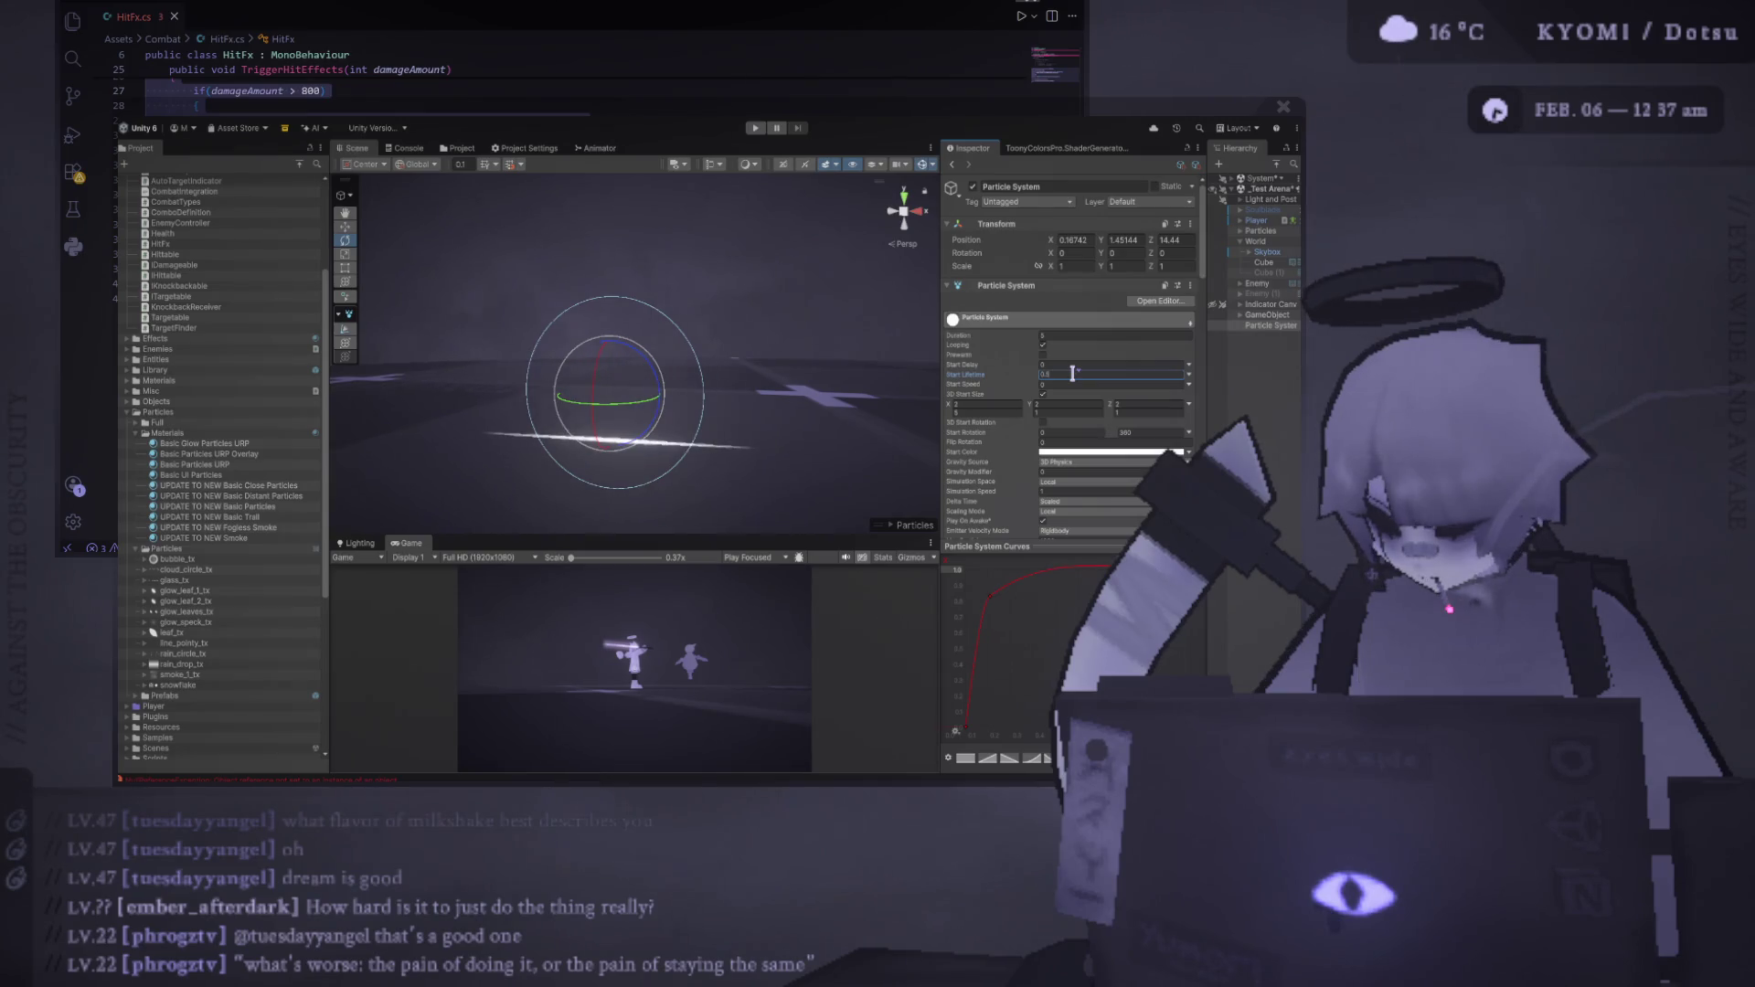
{"action": "key", "text": "Return"}
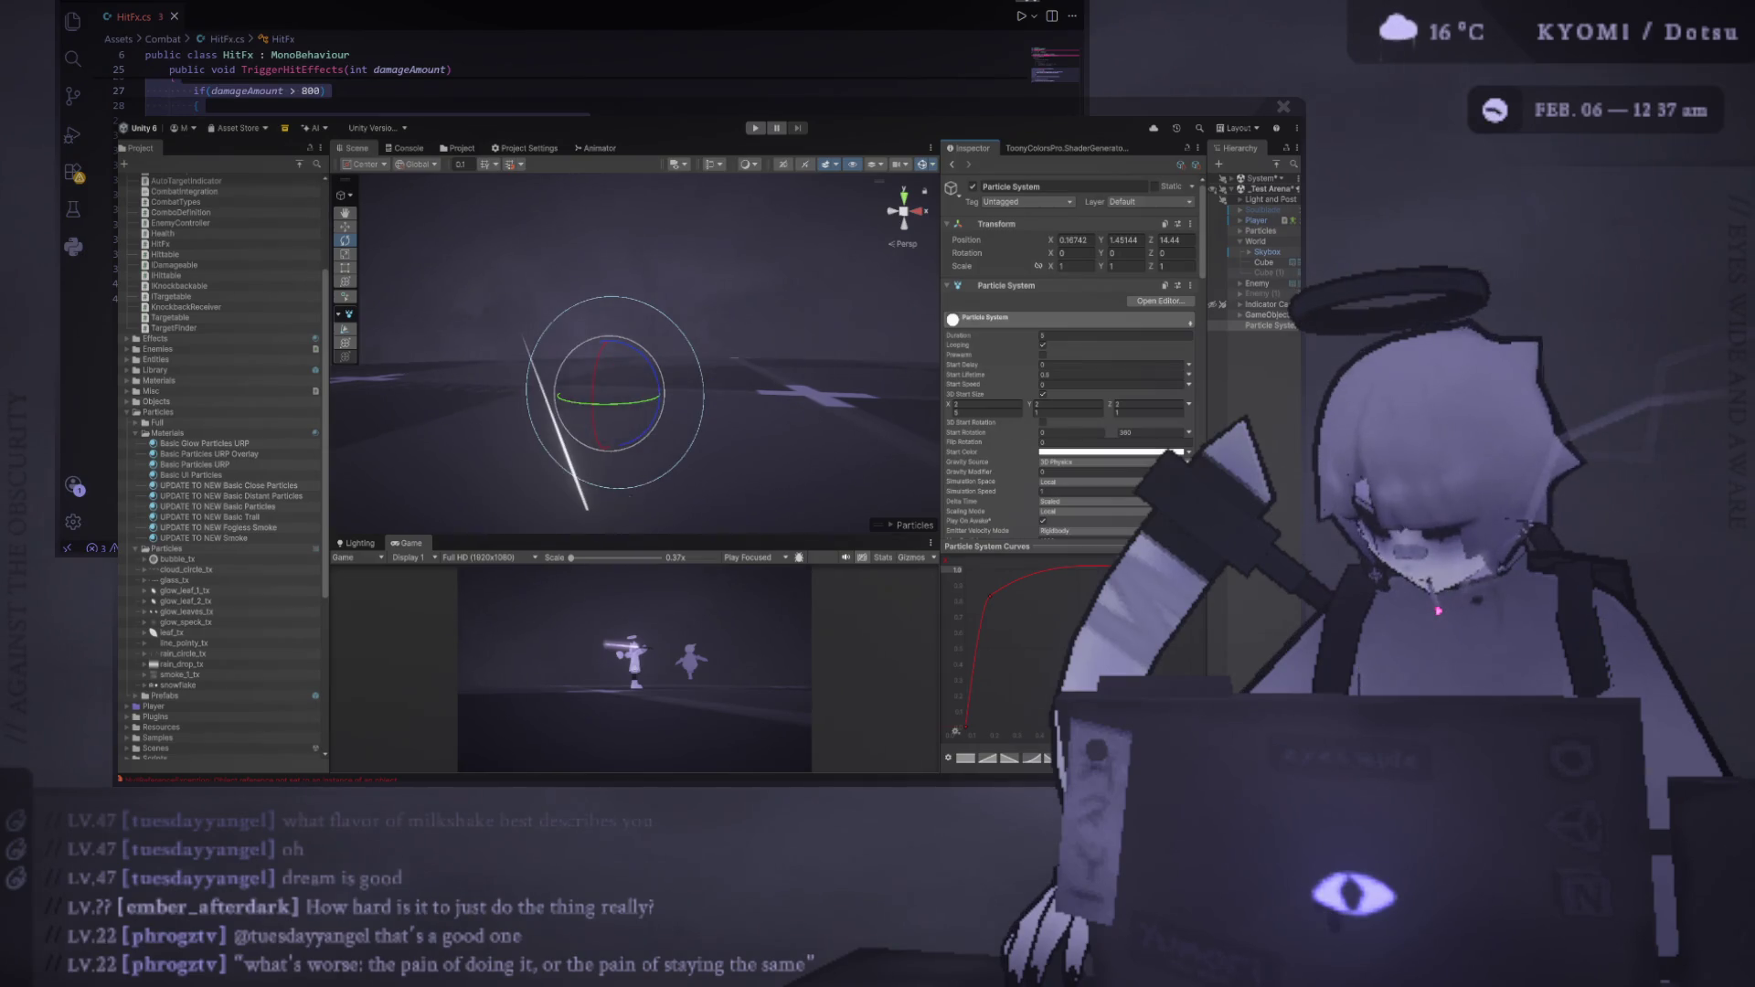
Set the 3D Start Size to 3 on the X, Y and Z axes
{"action": "left_click", "coordinate": [987, 403]}
{"action": "type", "text": "3"}
{"action": "key", "text": "Tab"}
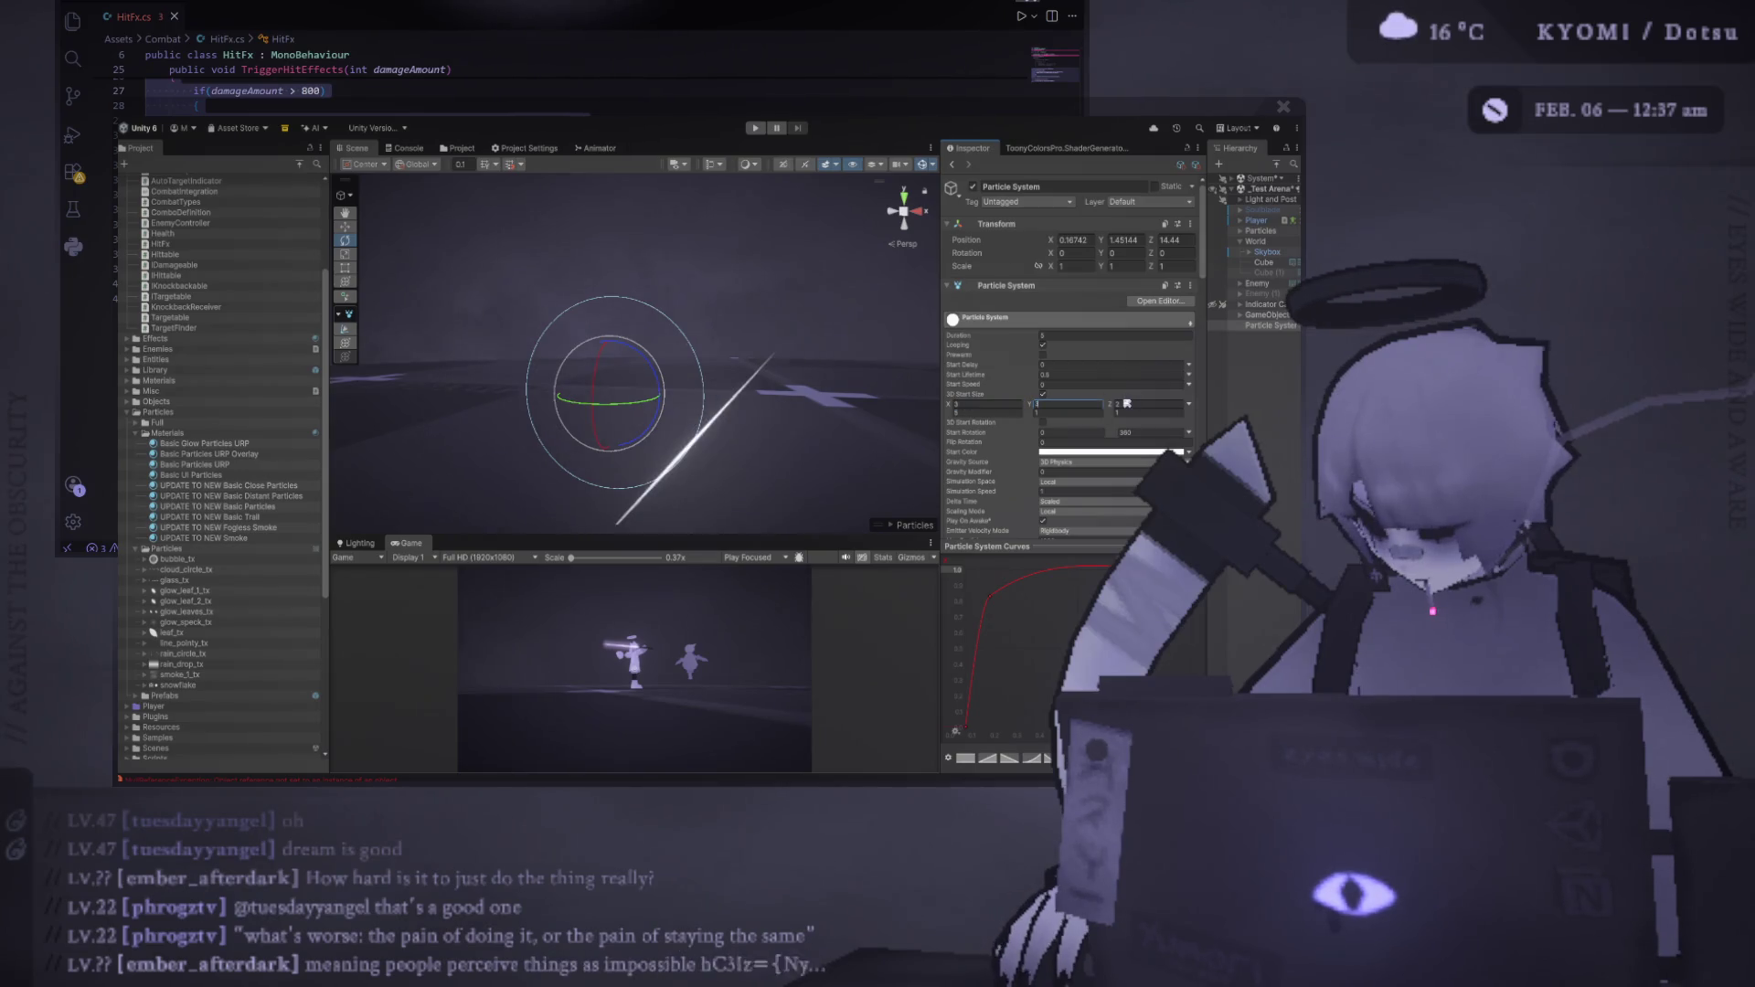
{"action": "type", "text": "3"}
{"action": "key", "text": "Tab"}
{"action": "type", "text": "3"}
{"action": "key", "text": "Return"}
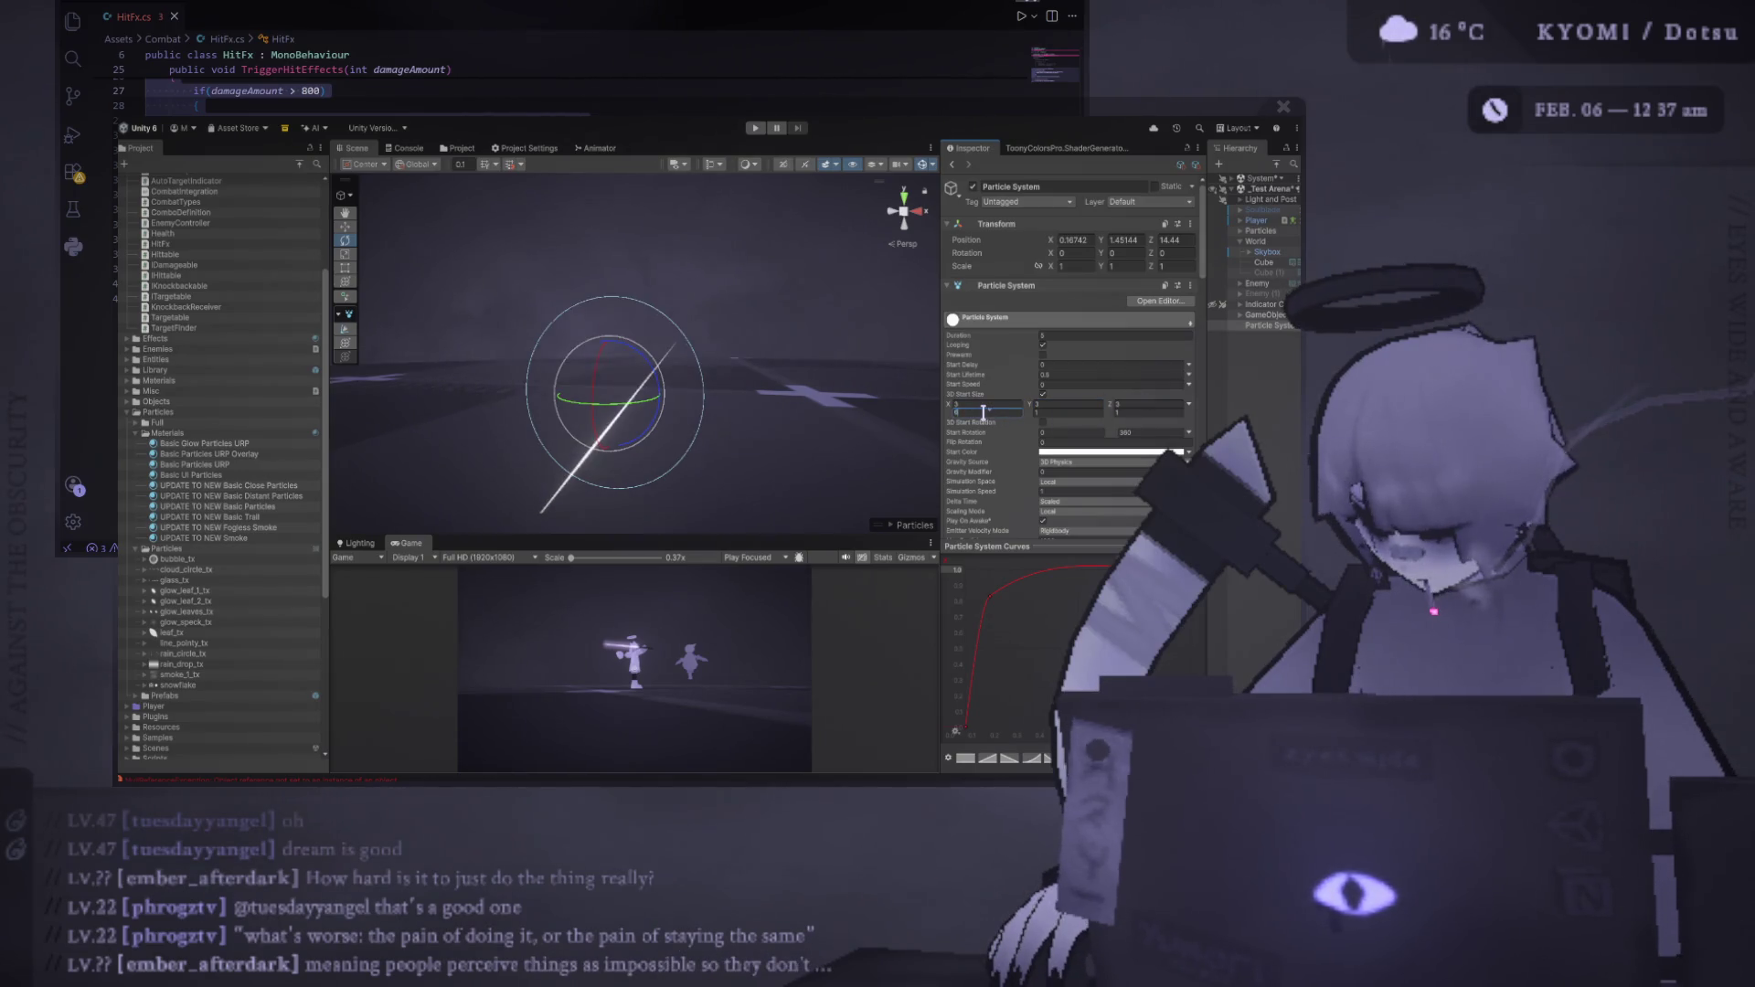
Reduce the Shape module's emitter Radius to 0.25
{"action": "scroll", "coordinate": [775, 370], "scroll_direction": "down", "scroll_amount": 3}
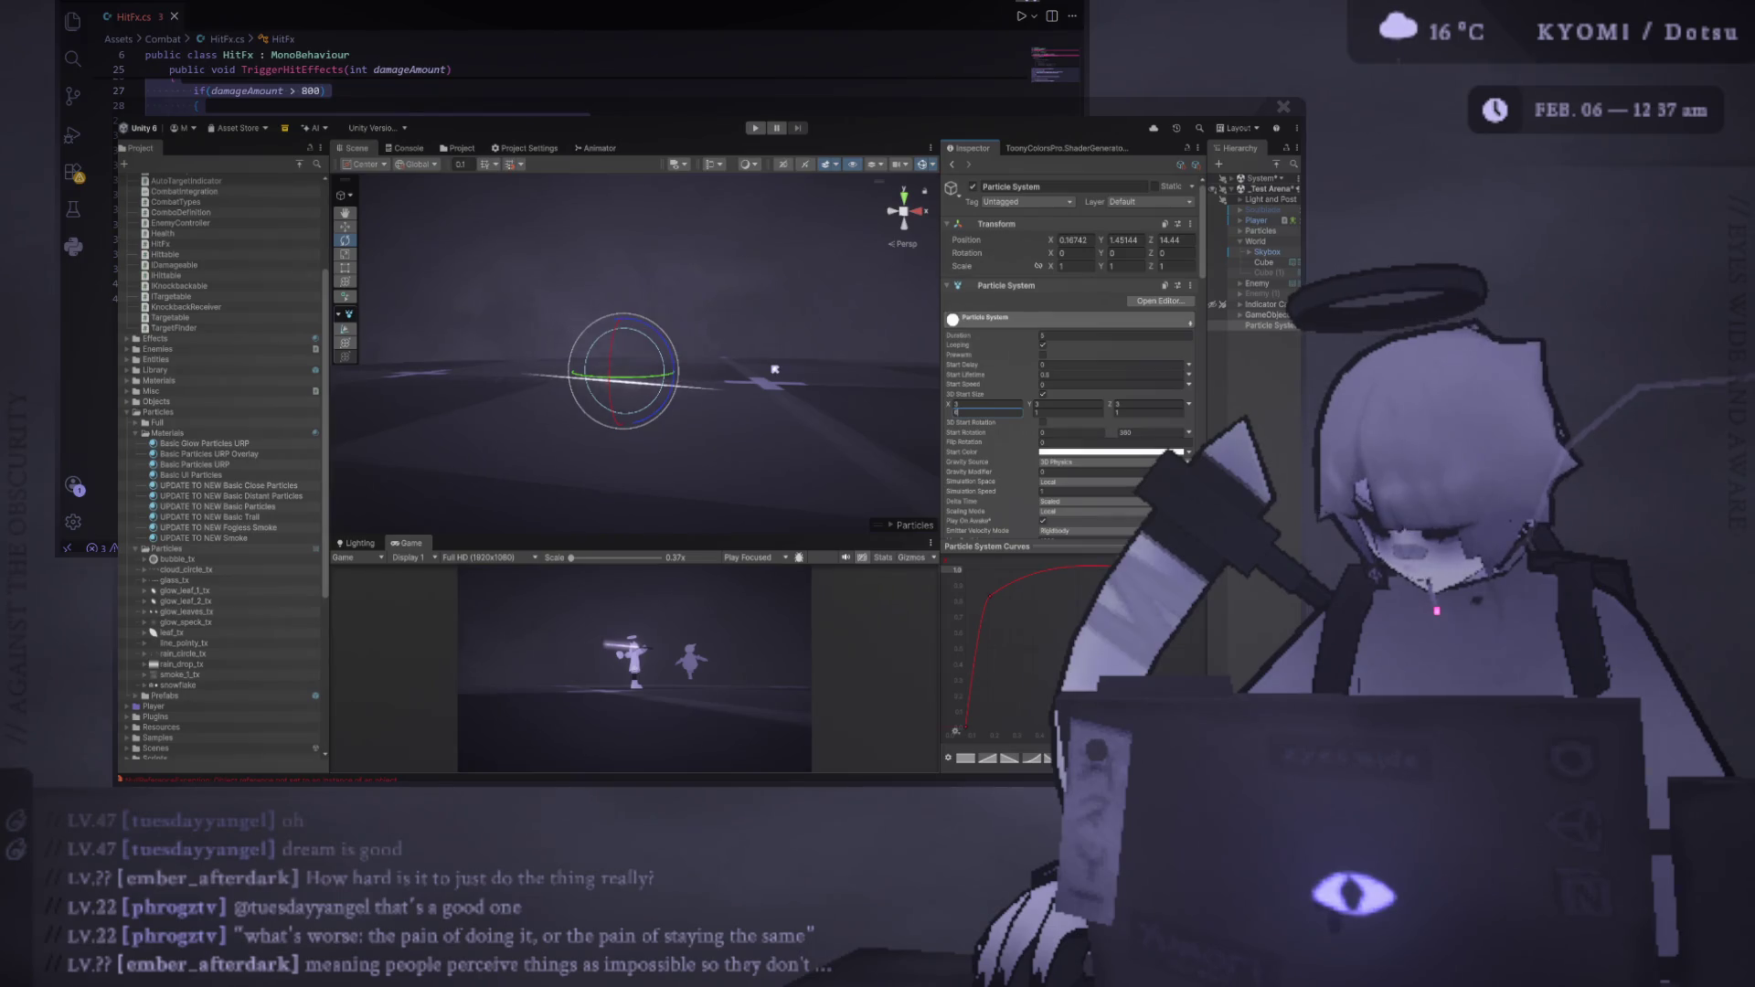
{"action": "scroll", "coordinate": [1048, 388], "scroll_direction": "down", "scroll_amount": 2}
{"action": "scroll", "coordinate": [1049, 388], "scroll_direction": "down", "scroll_amount": 6}
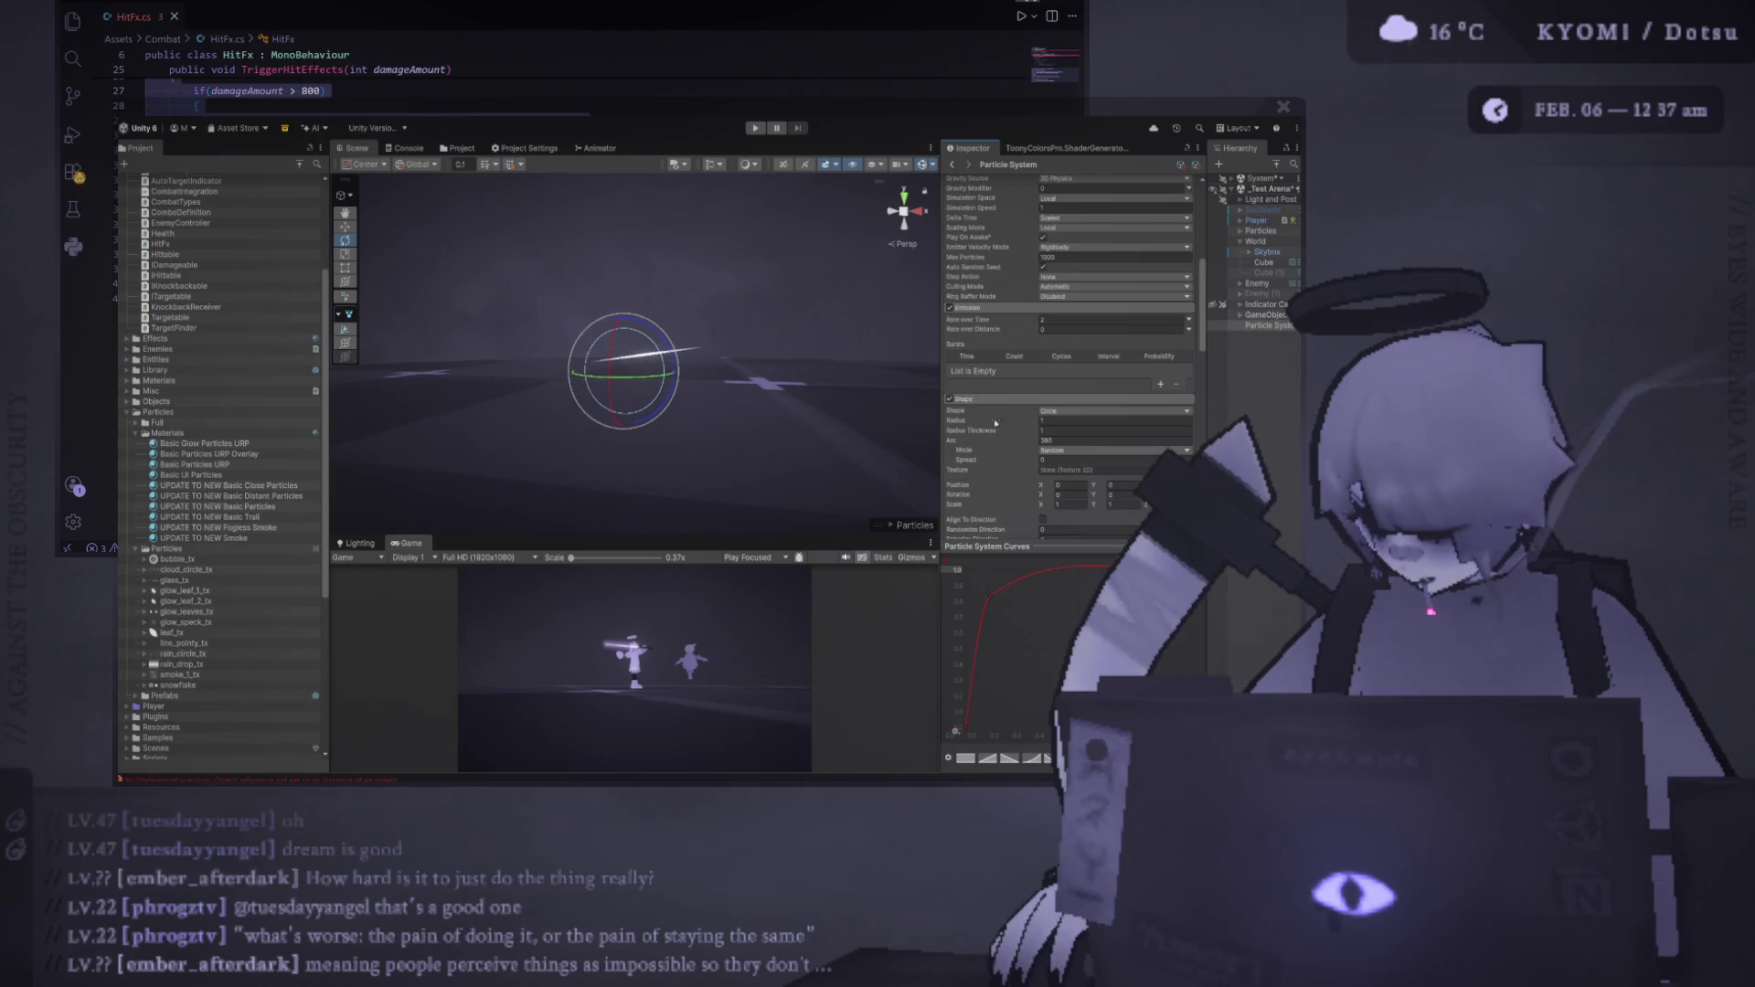
{"action": "left_click_drag", "start_coordinate": [983, 421], "coordinate": [974, 426]}
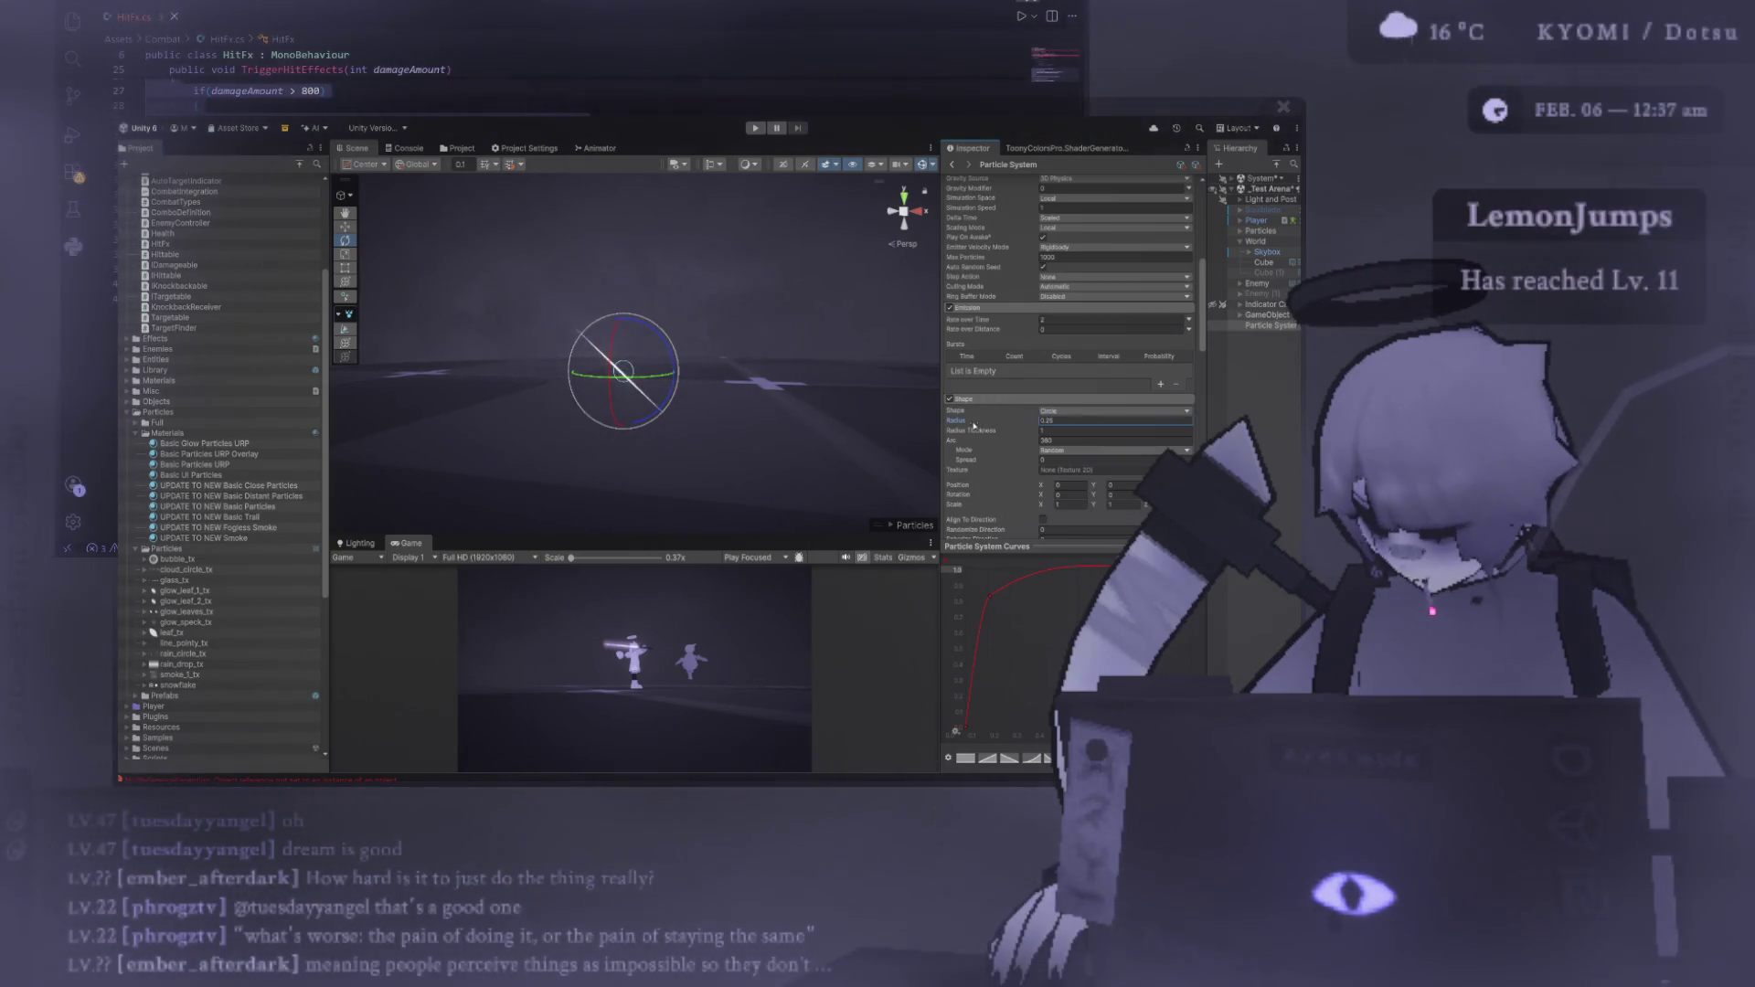
{"action": "scroll", "coordinate": [1043, 390], "scroll_direction": "down", "scroll_amount": 10}
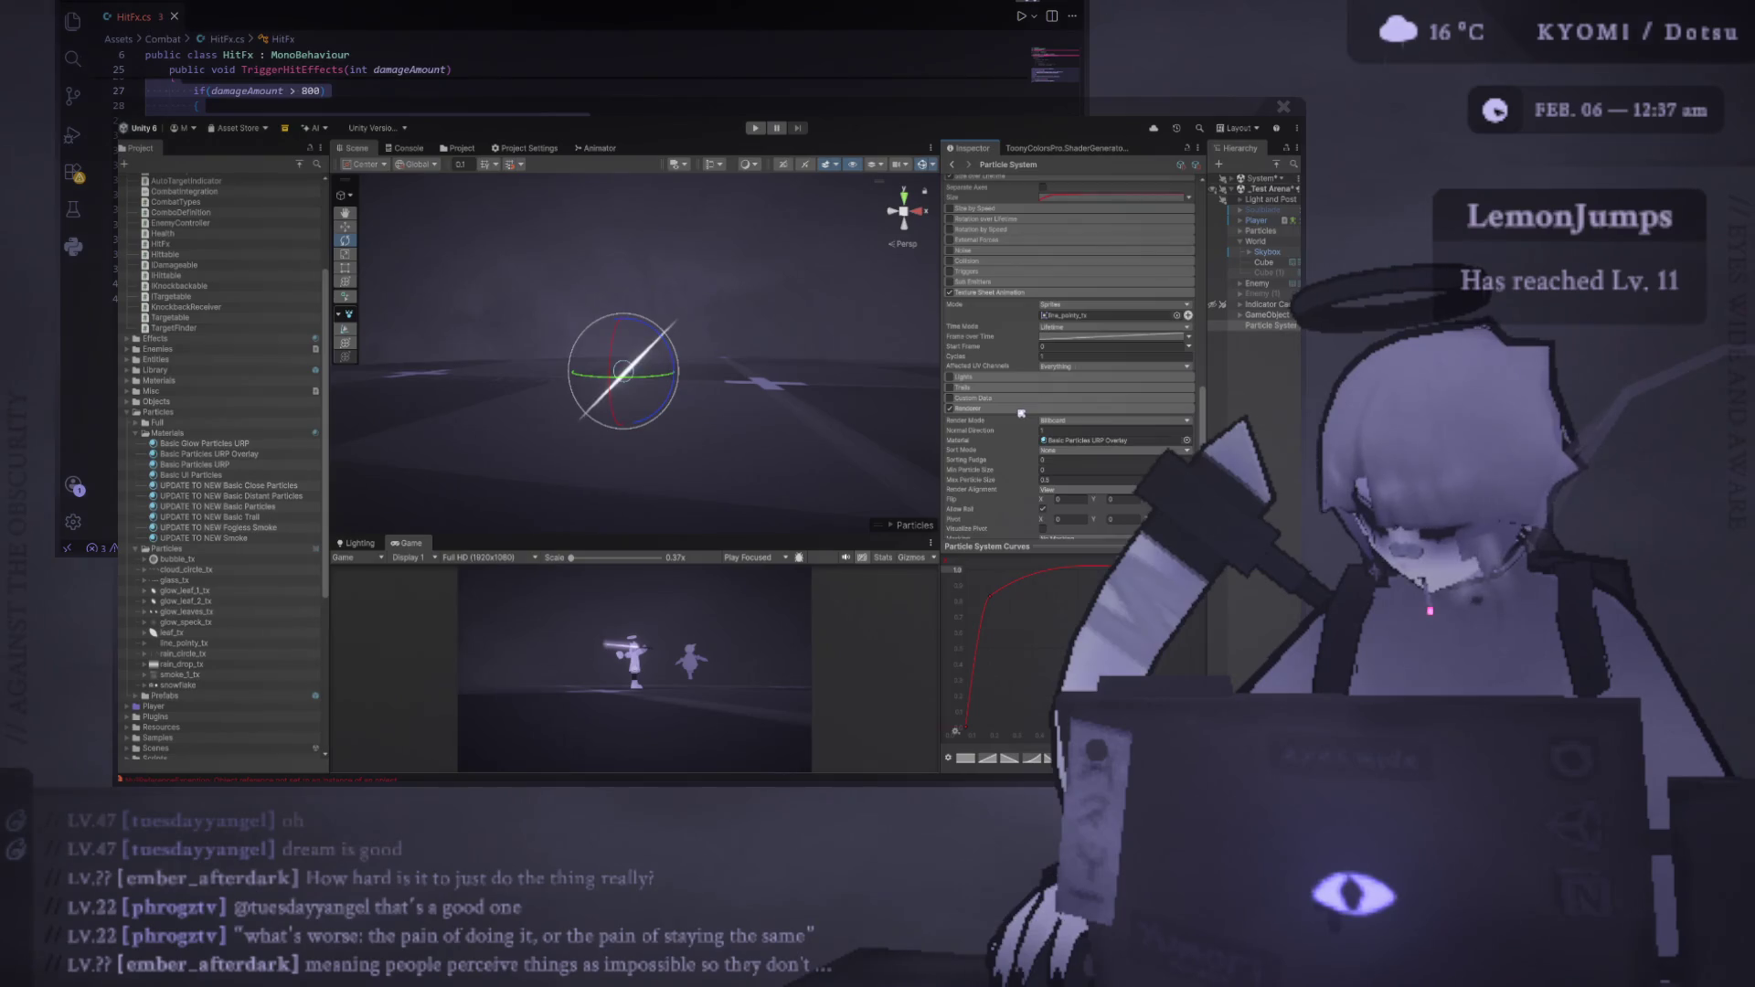
Resize the panels so the Game view is taller and the Inspector's component settings are wider
{"action": "scroll", "coordinate": [1044, 389], "scroll_direction": "down", "scroll_amount": 5}
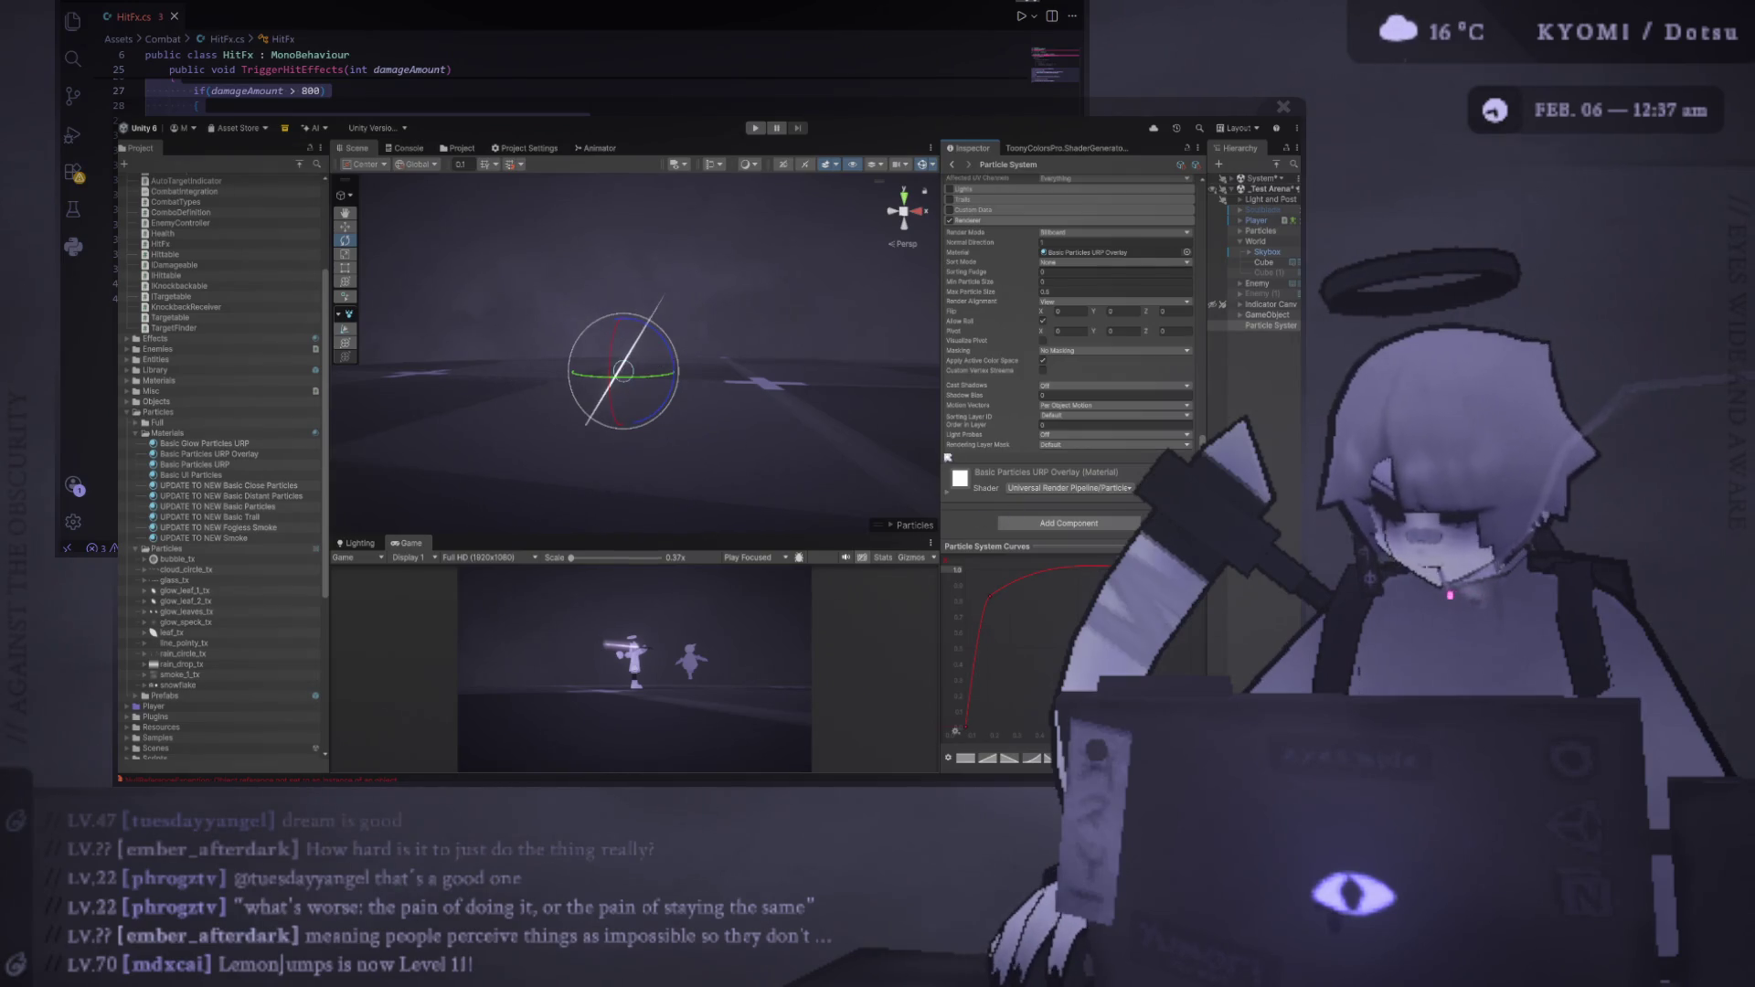
{"action": "left_click_drag", "start_coordinate": [940, 445], "coordinate": [957, 446]}
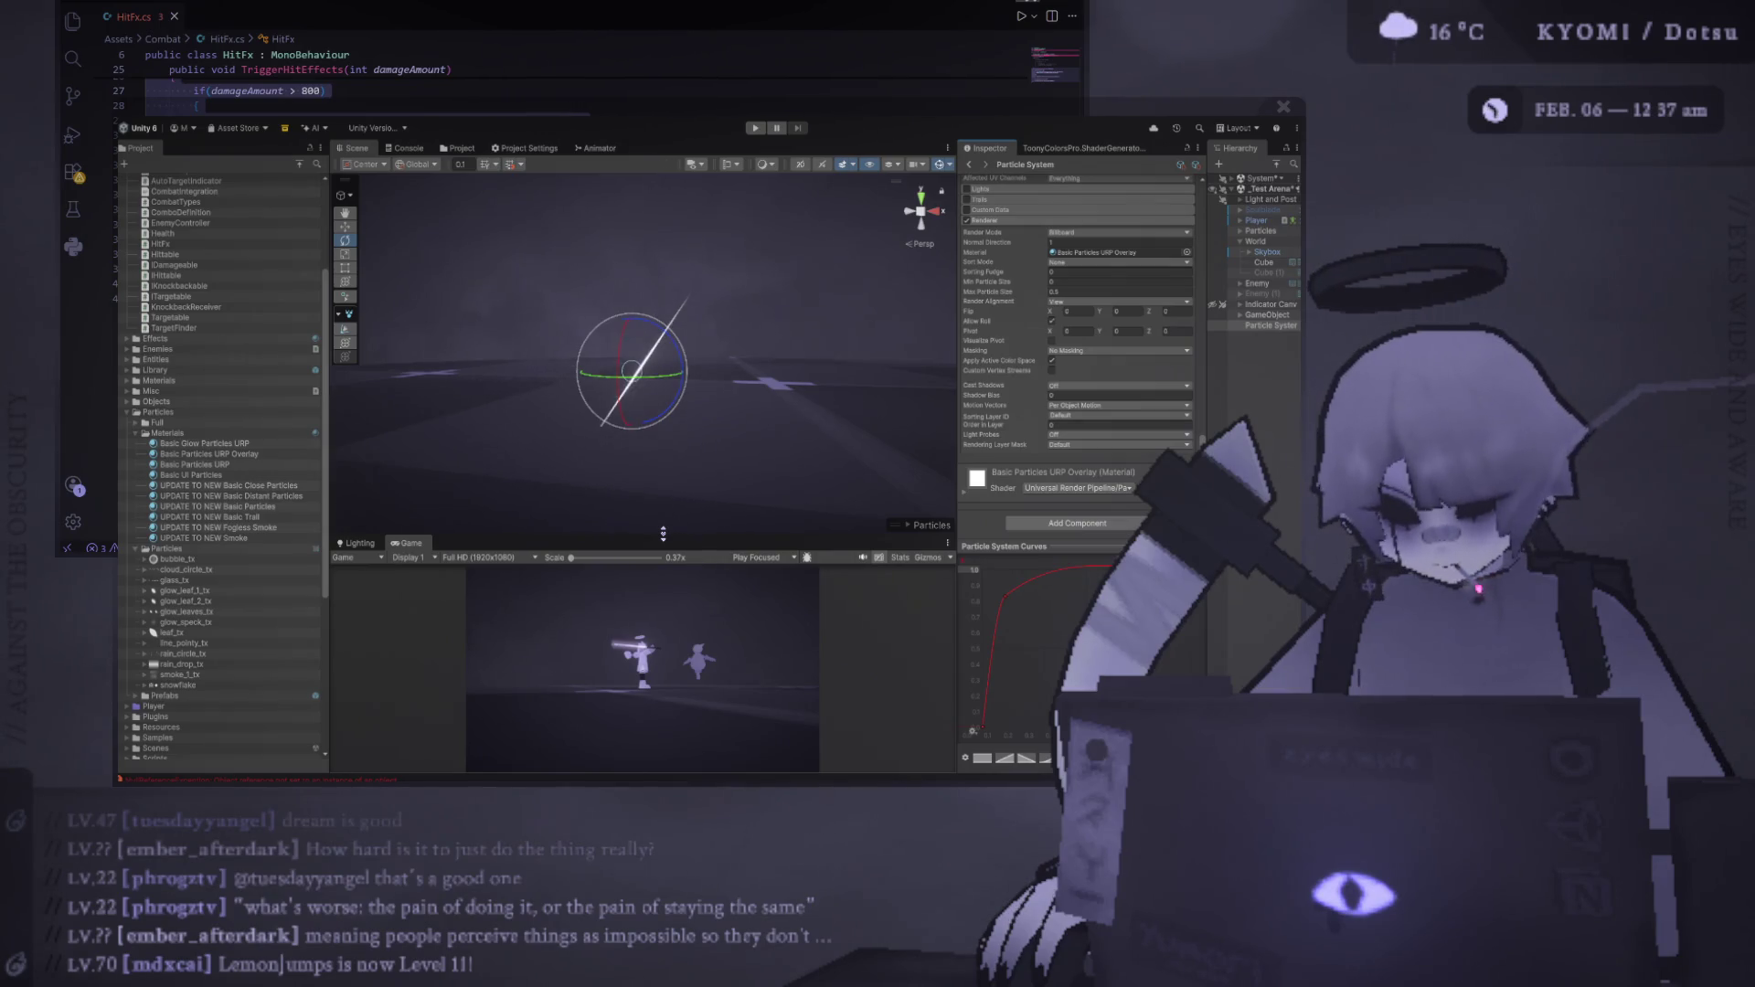
{"action": "left_click_drag", "start_coordinate": [663, 534], "coordinate": [644, 396]}
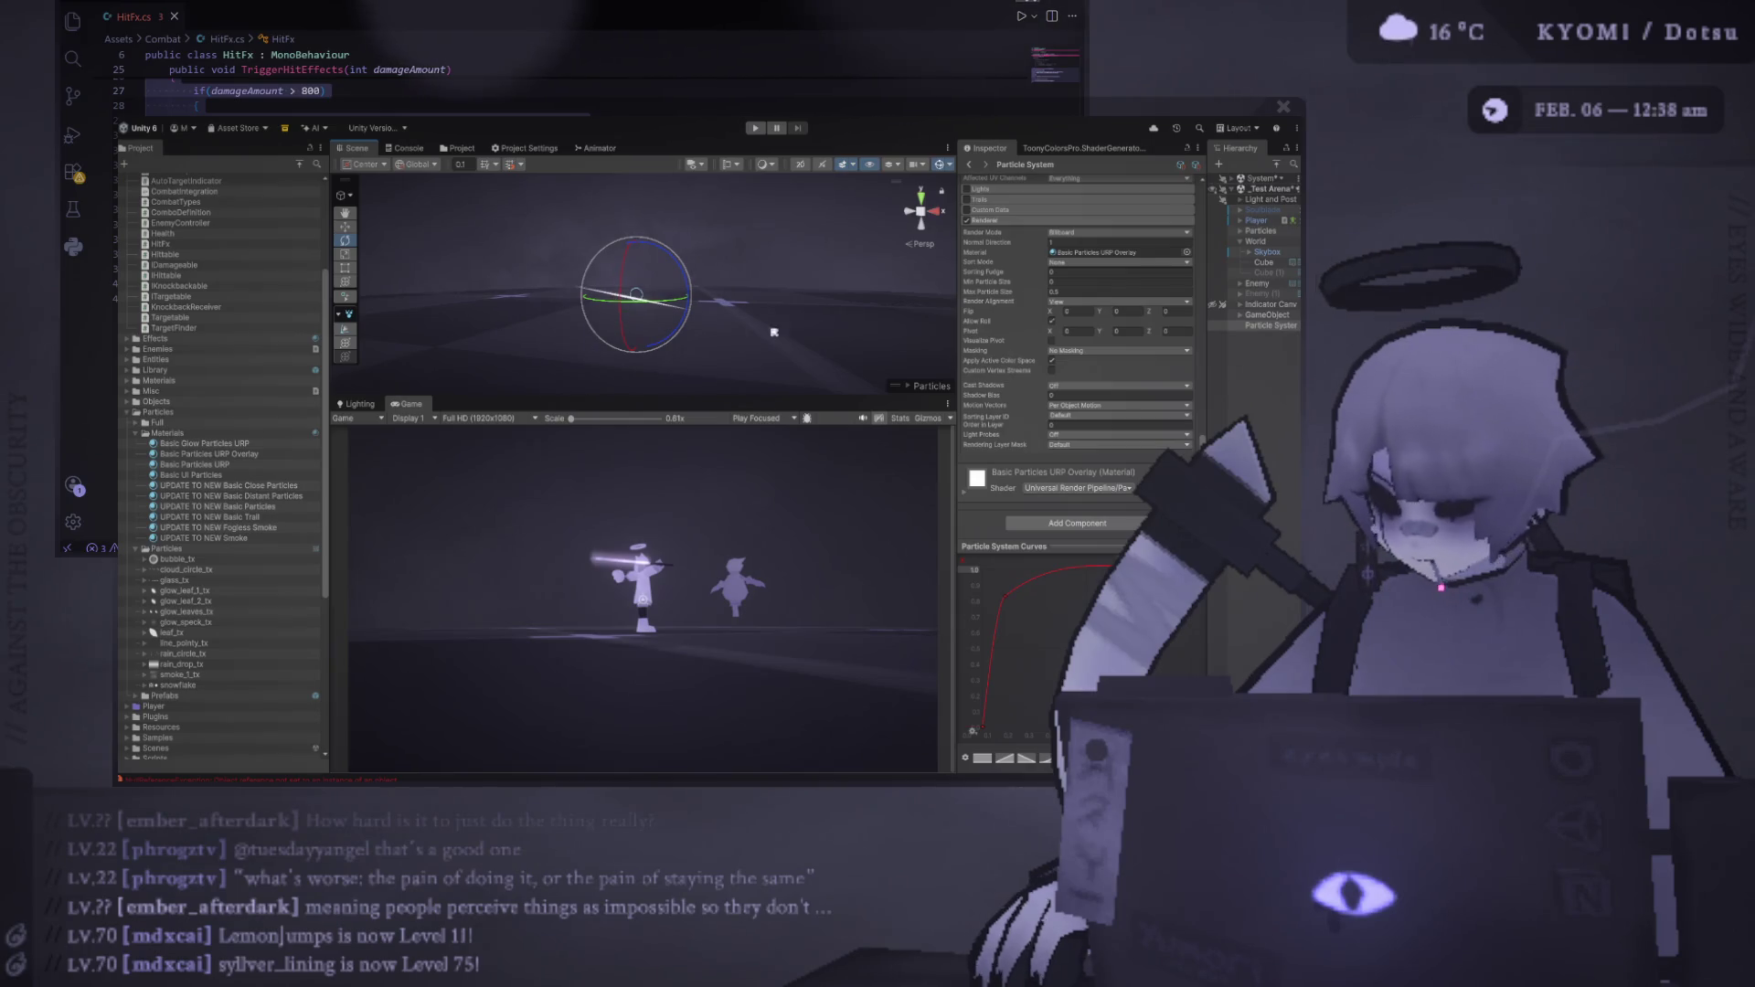
{"action": "left_click_drag", "start_coordinate": [832, 395], "coordinate": [832, 347]}
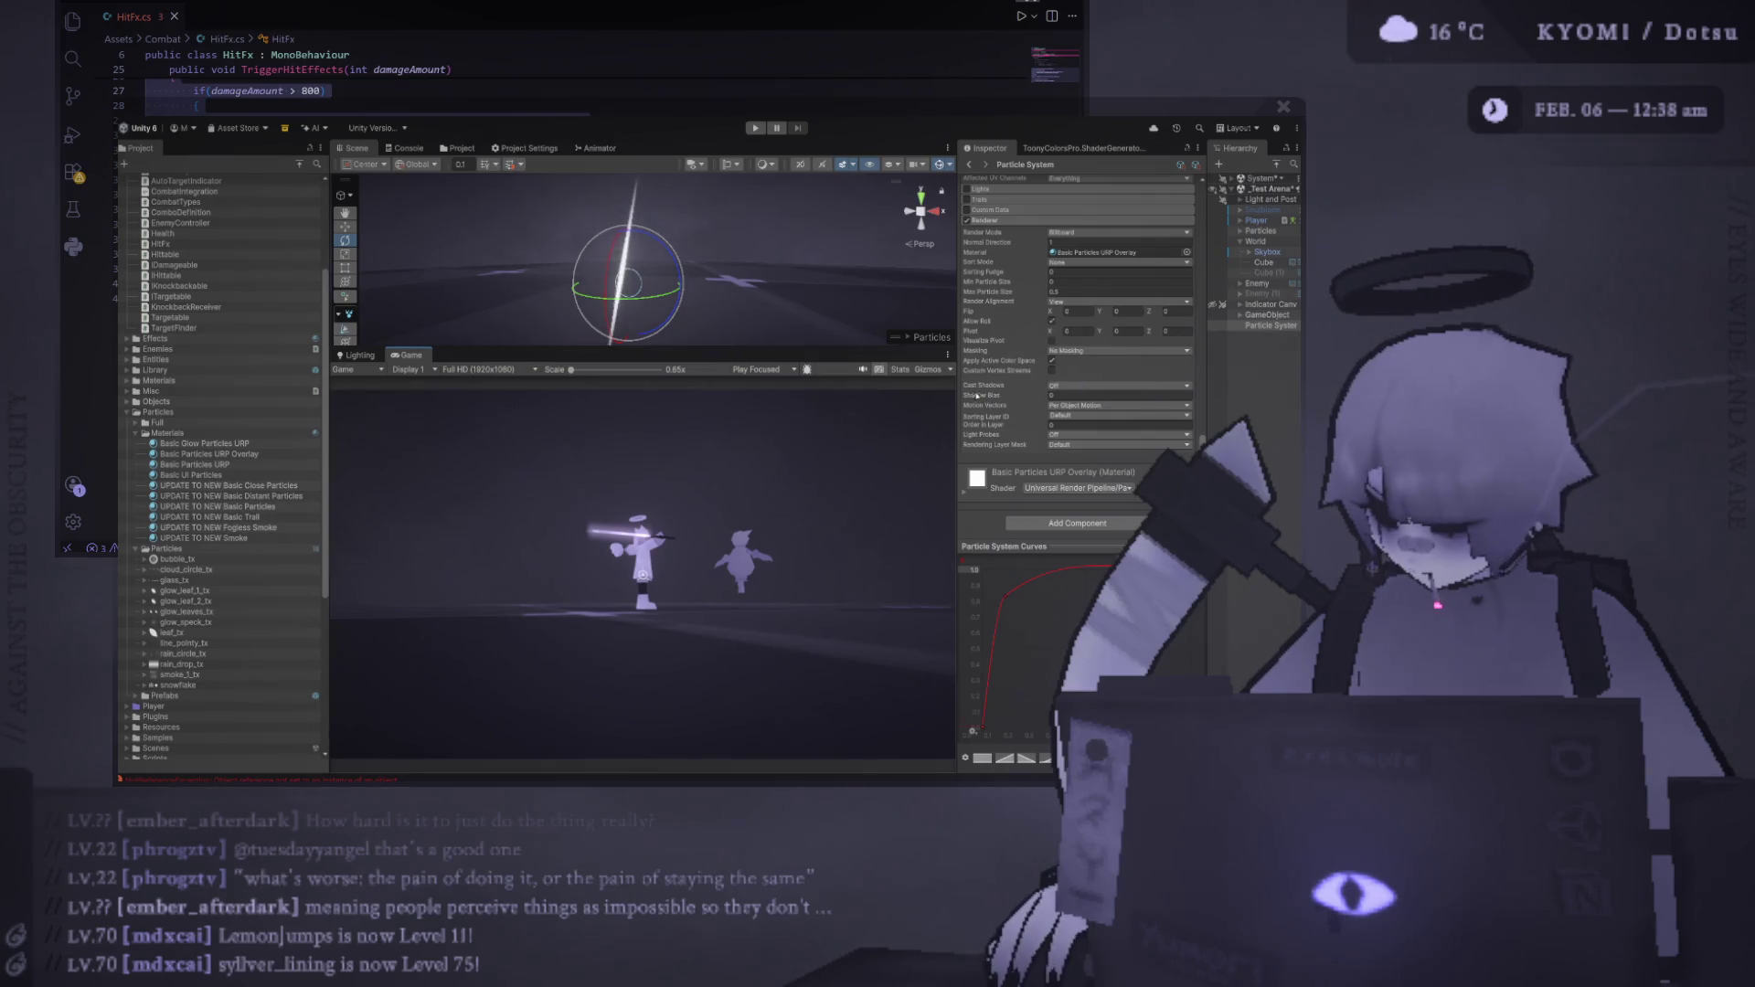
{"action": "left_click_drag", "start_coordinate": [956, 383], "coordinate": [873, 383]}
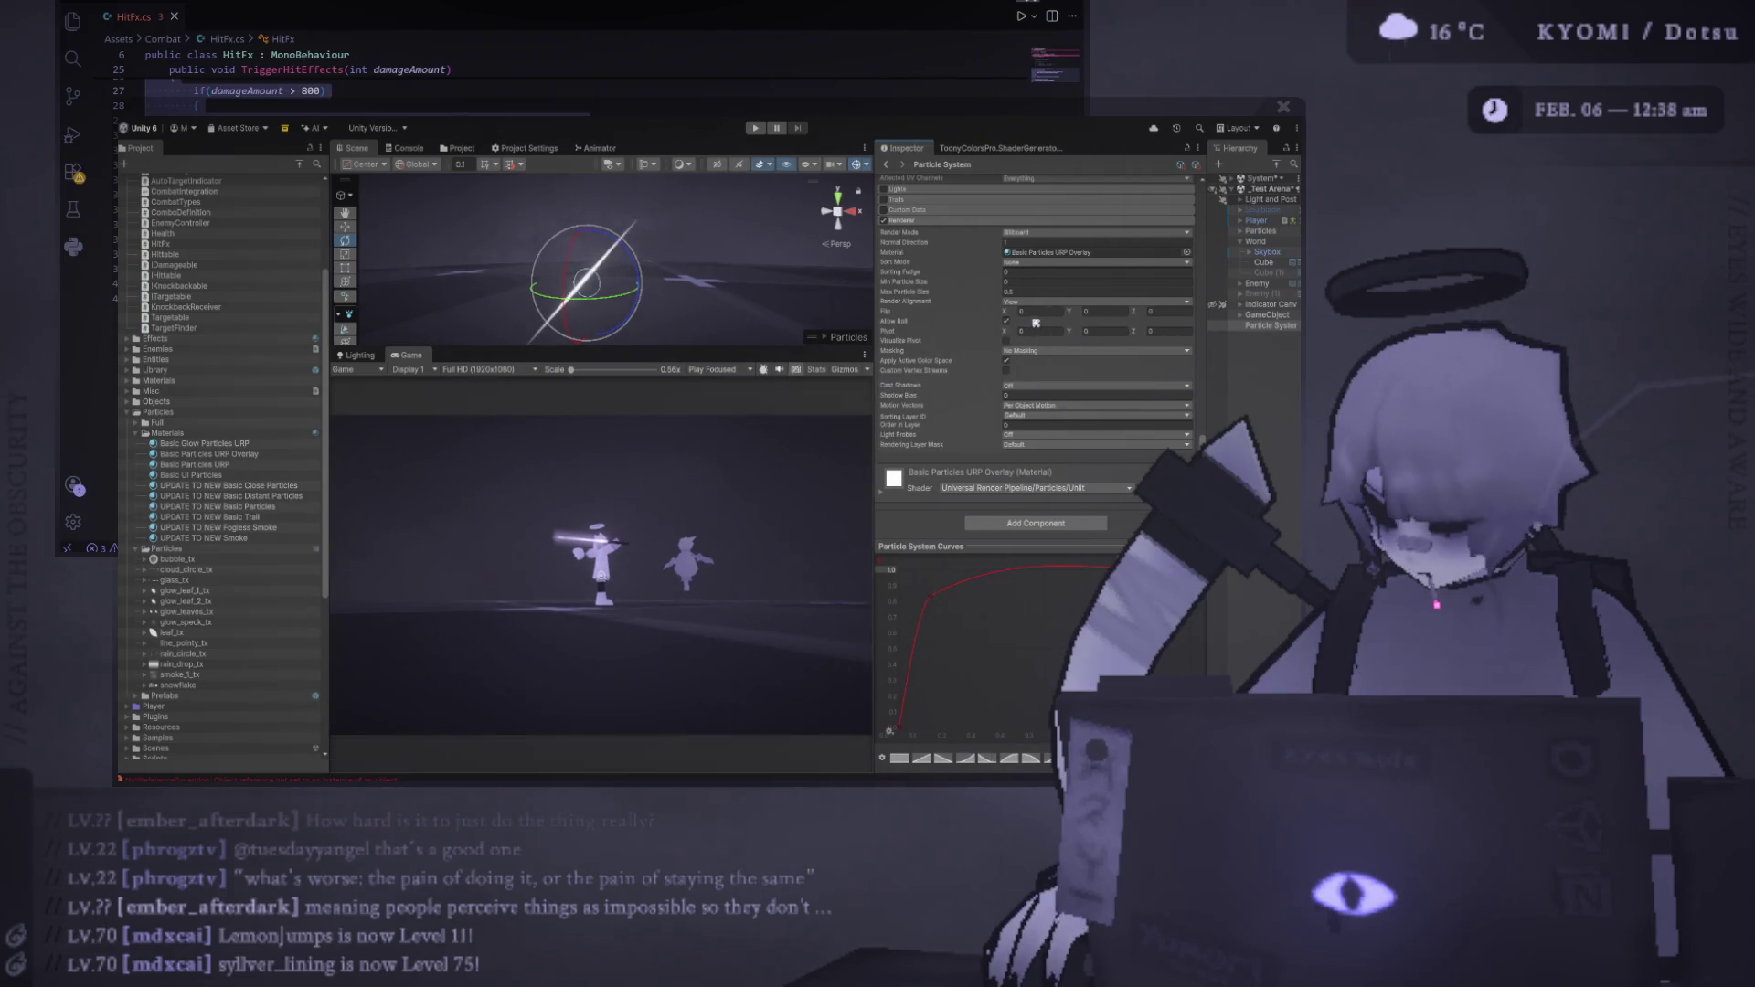
{"action": "left_click", "coordinate": [1062, 257]}
{"action": "double_click", "coordinate": [1064, 258]}
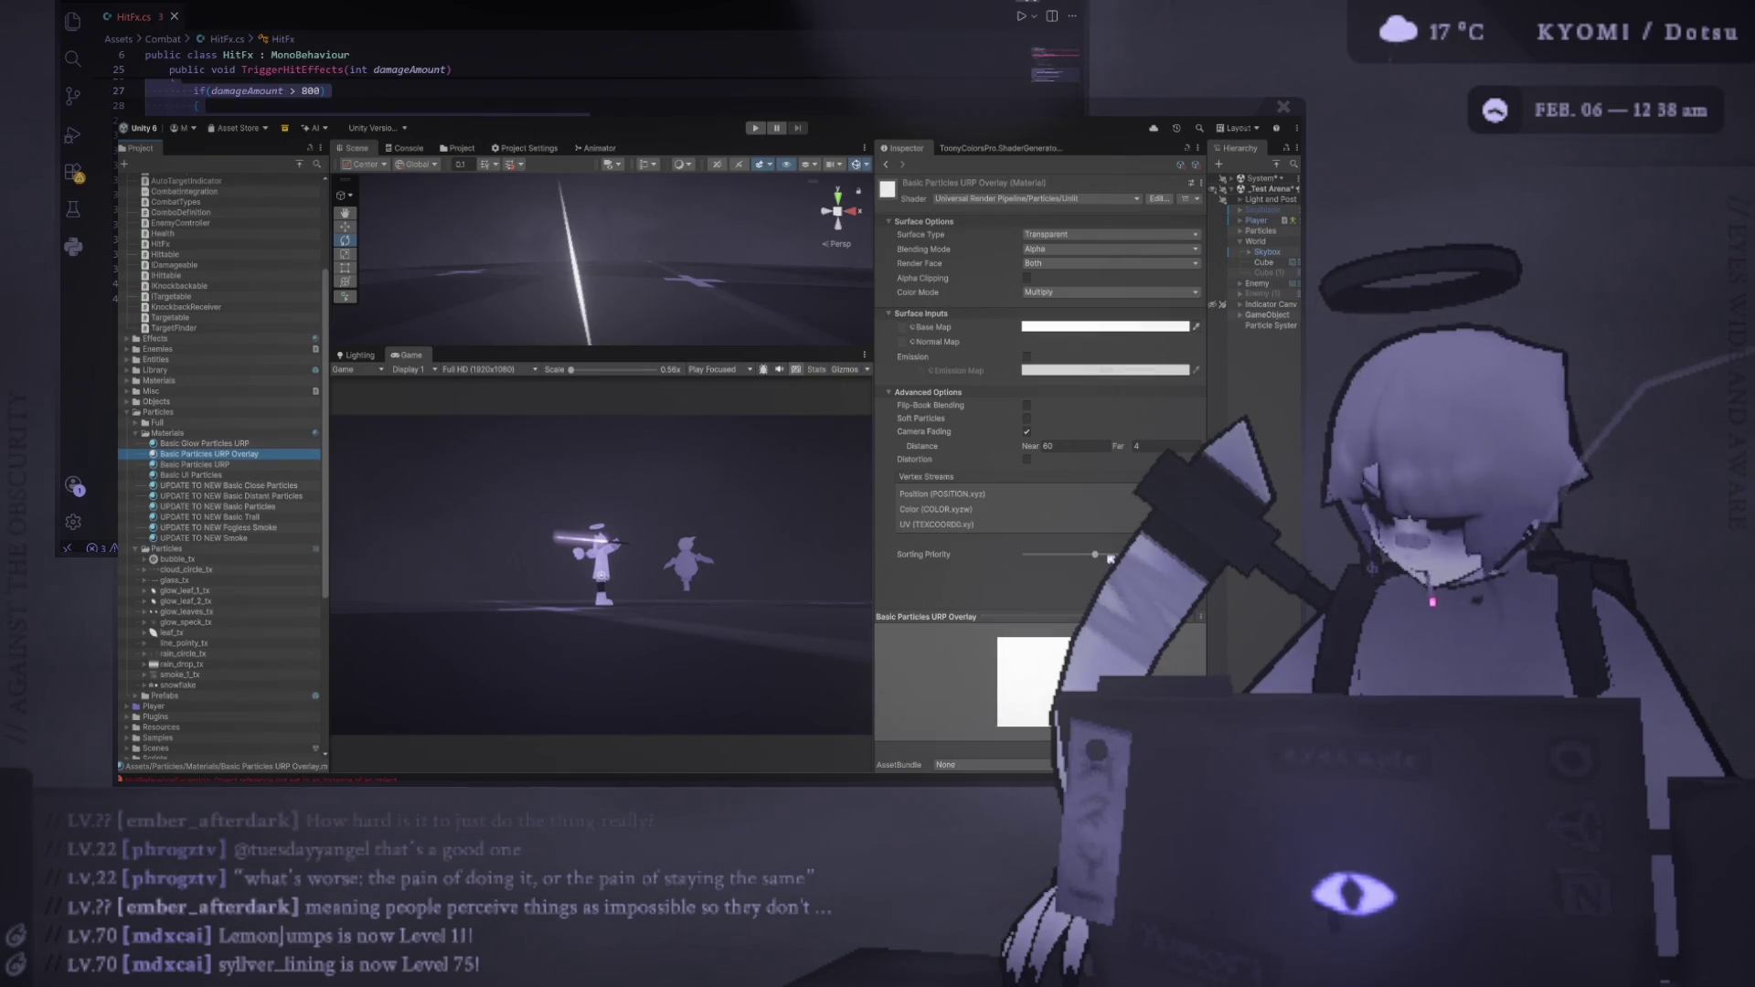
{"action": "left_click", "coordinate": [1271, 325]}
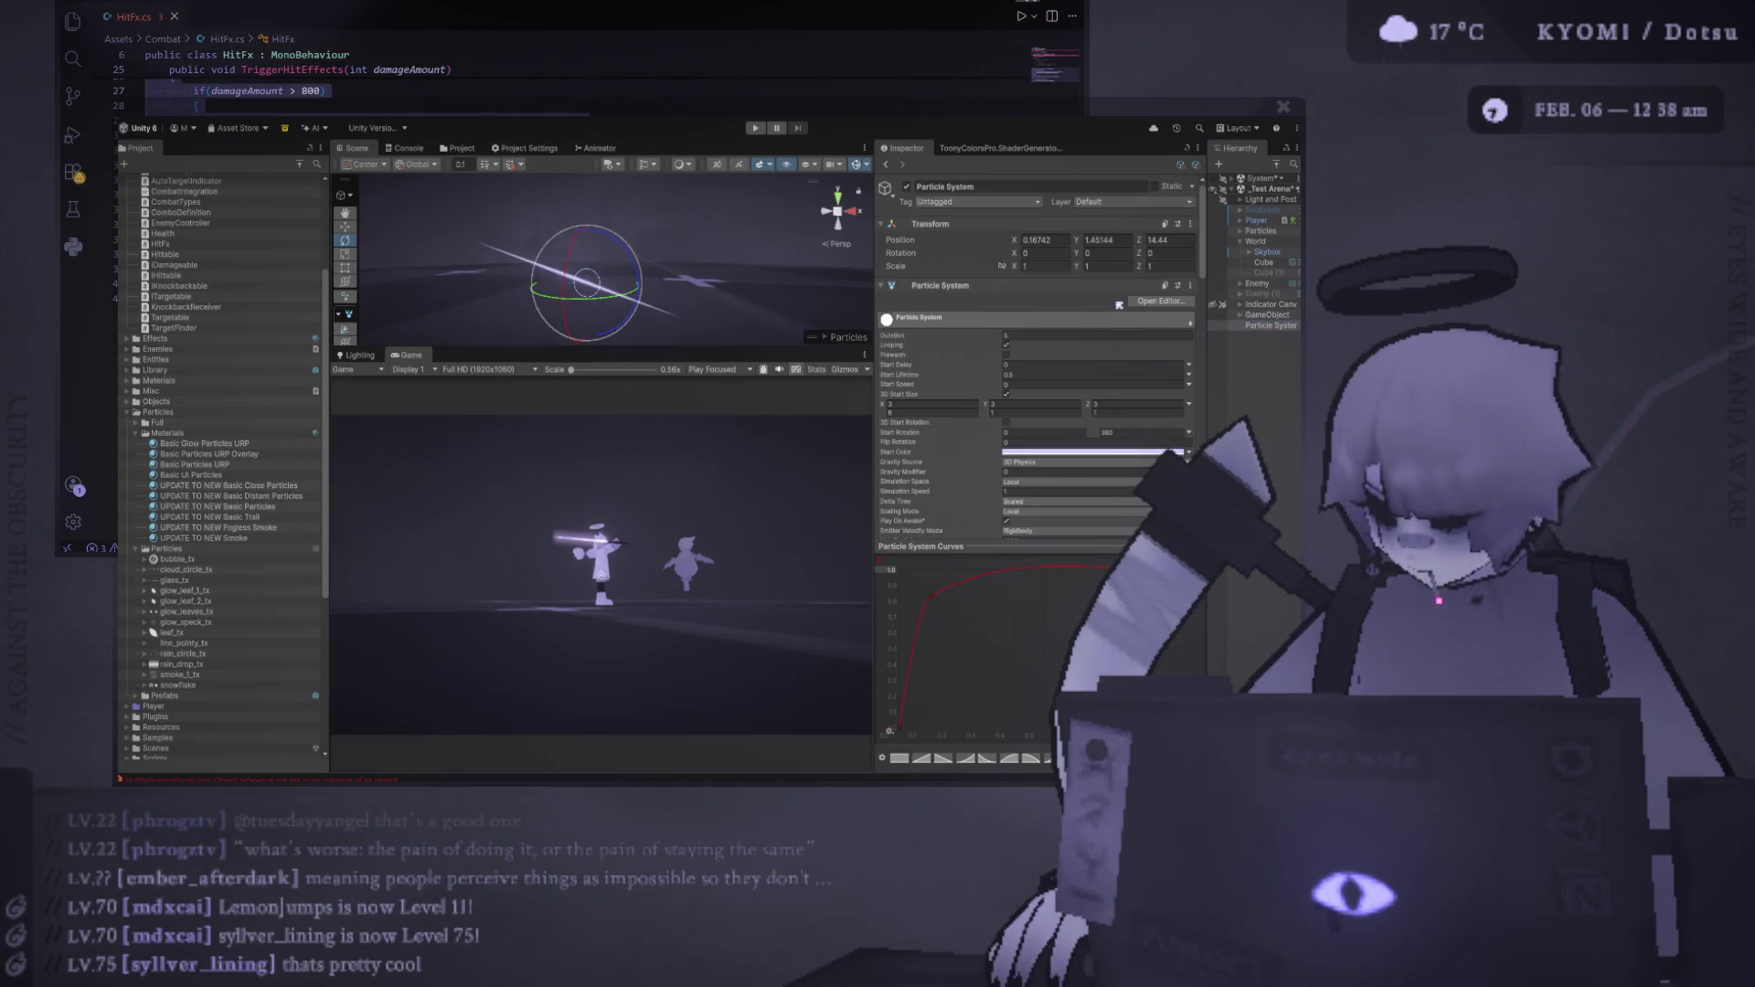
Set Start Lifetime to 0.5, then widen the Game view, Hierarchy and Inspector panels
{"action": "left_click", "coordinate": [1030, 373]}
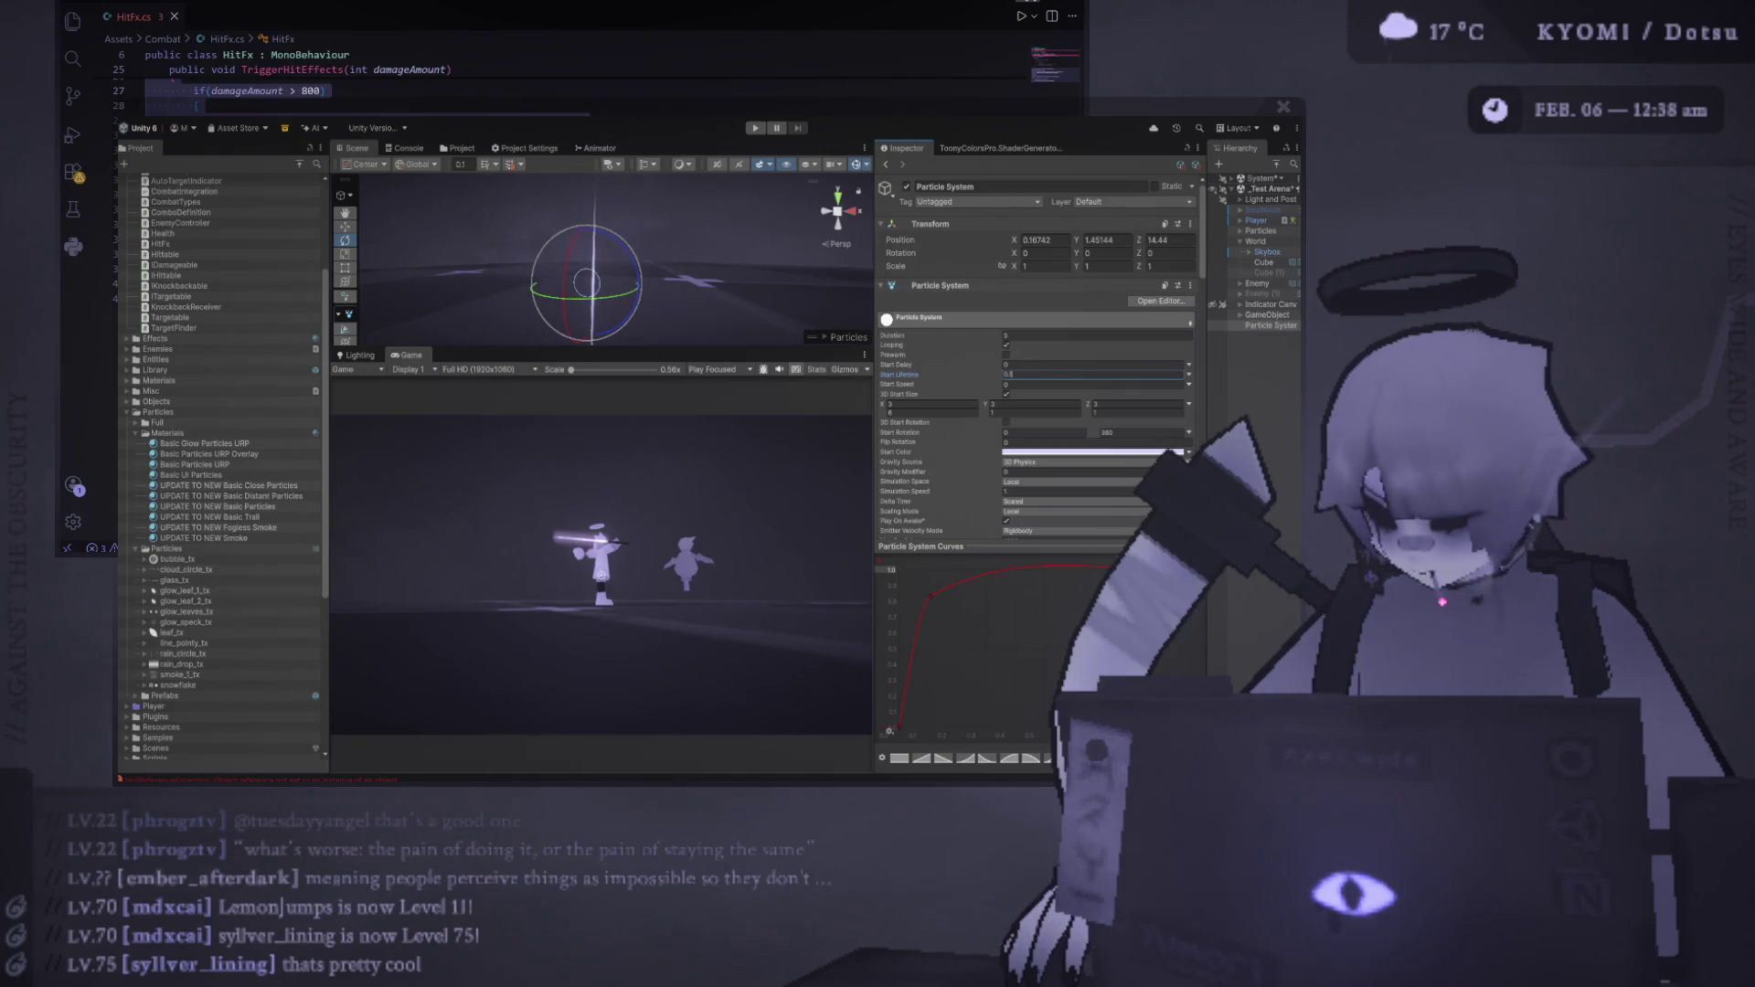
{"action": "key", "text": "Return"}
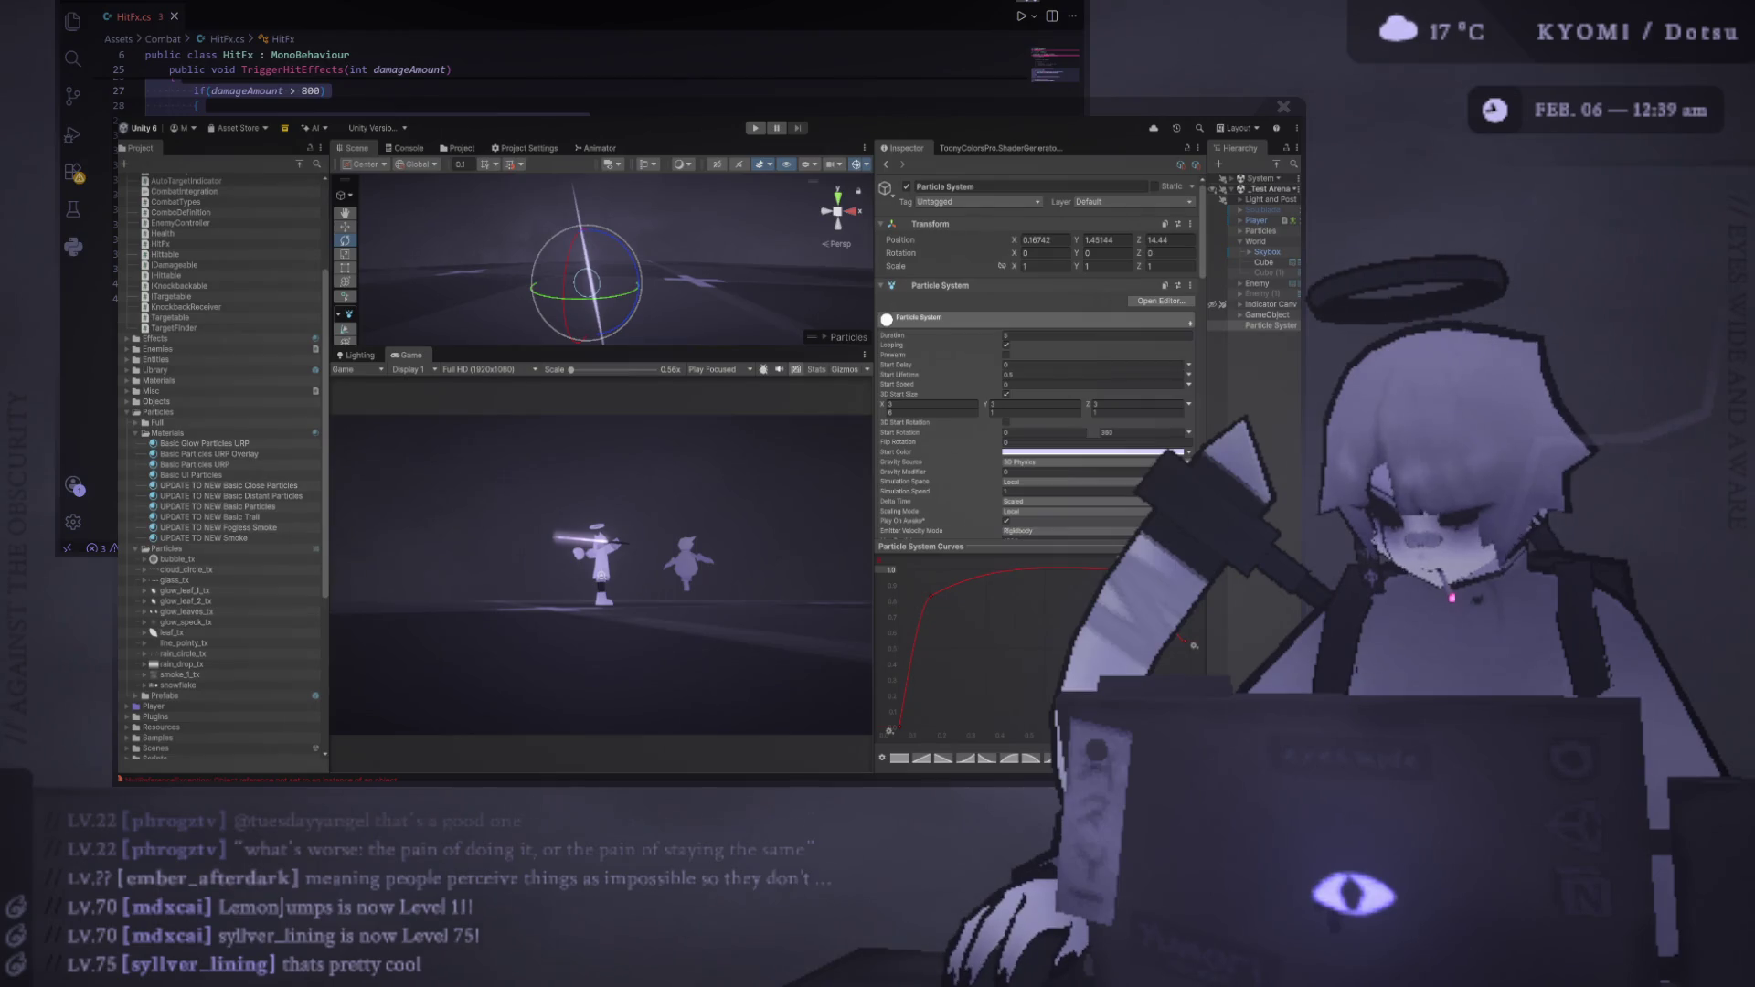
{"action": "left_click_drag", "start_coordinate": [326, 465], "coordinate": [316, 466]}
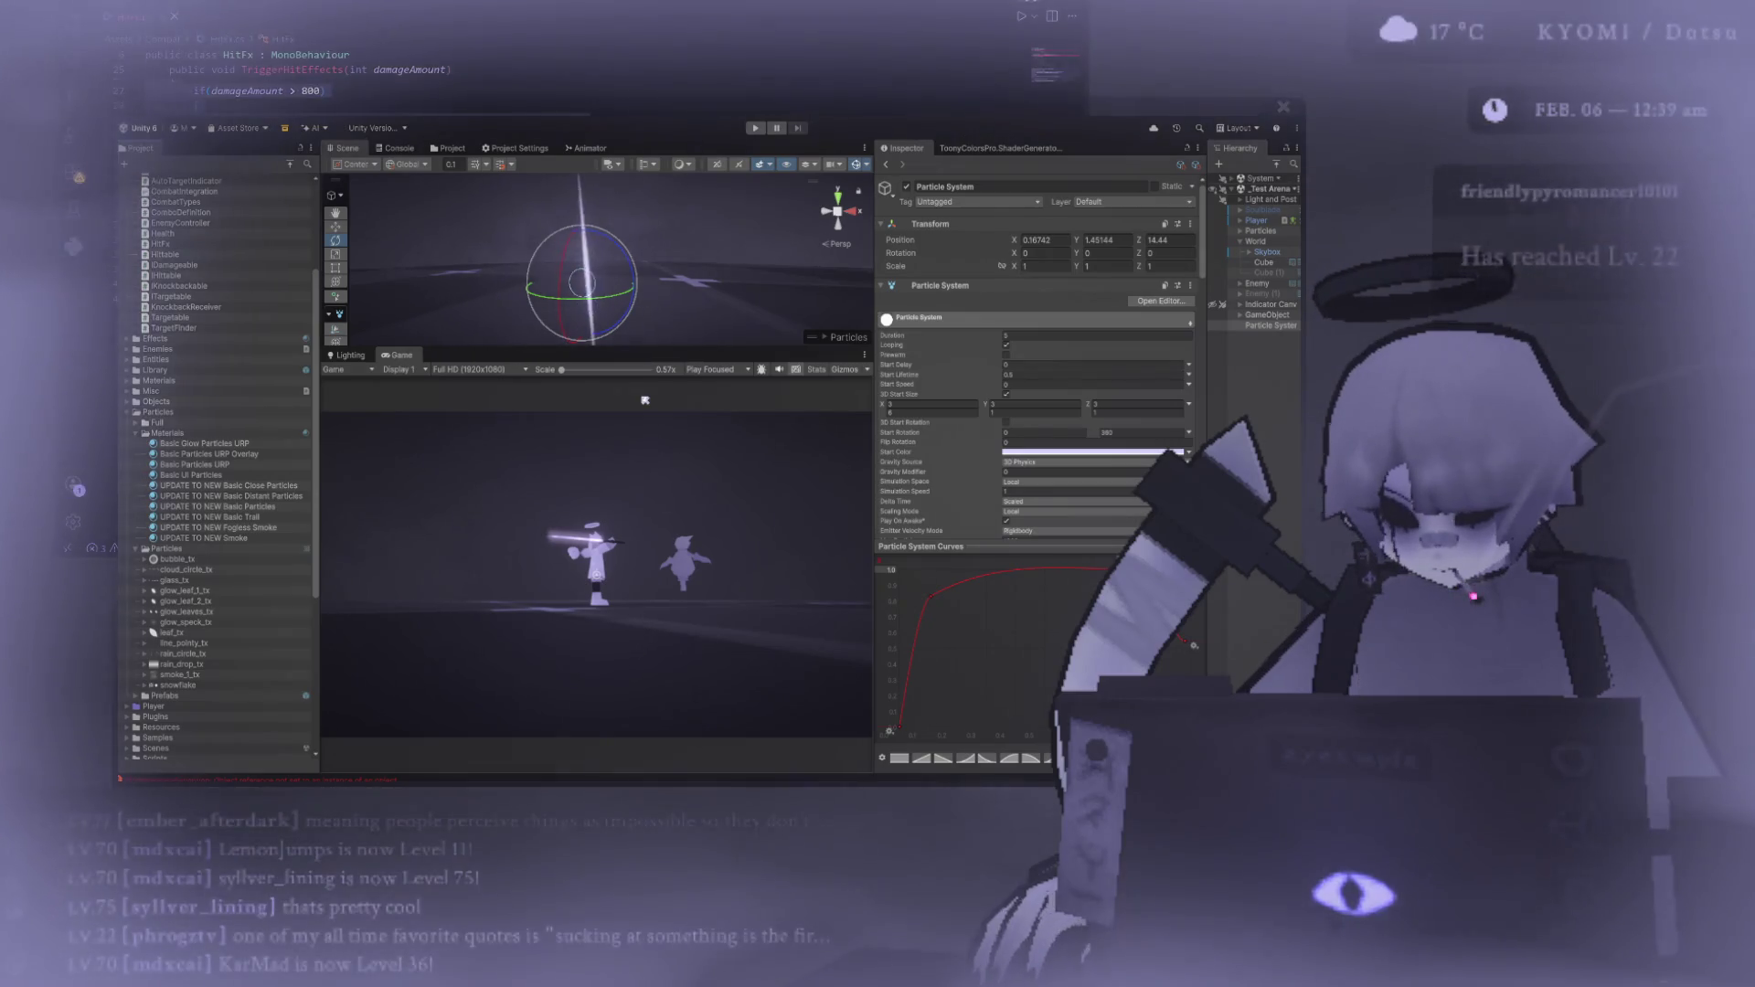
{"action": "left_click_drag", "start_coordinate": [875, 393], "coordinate": [963, 393]}
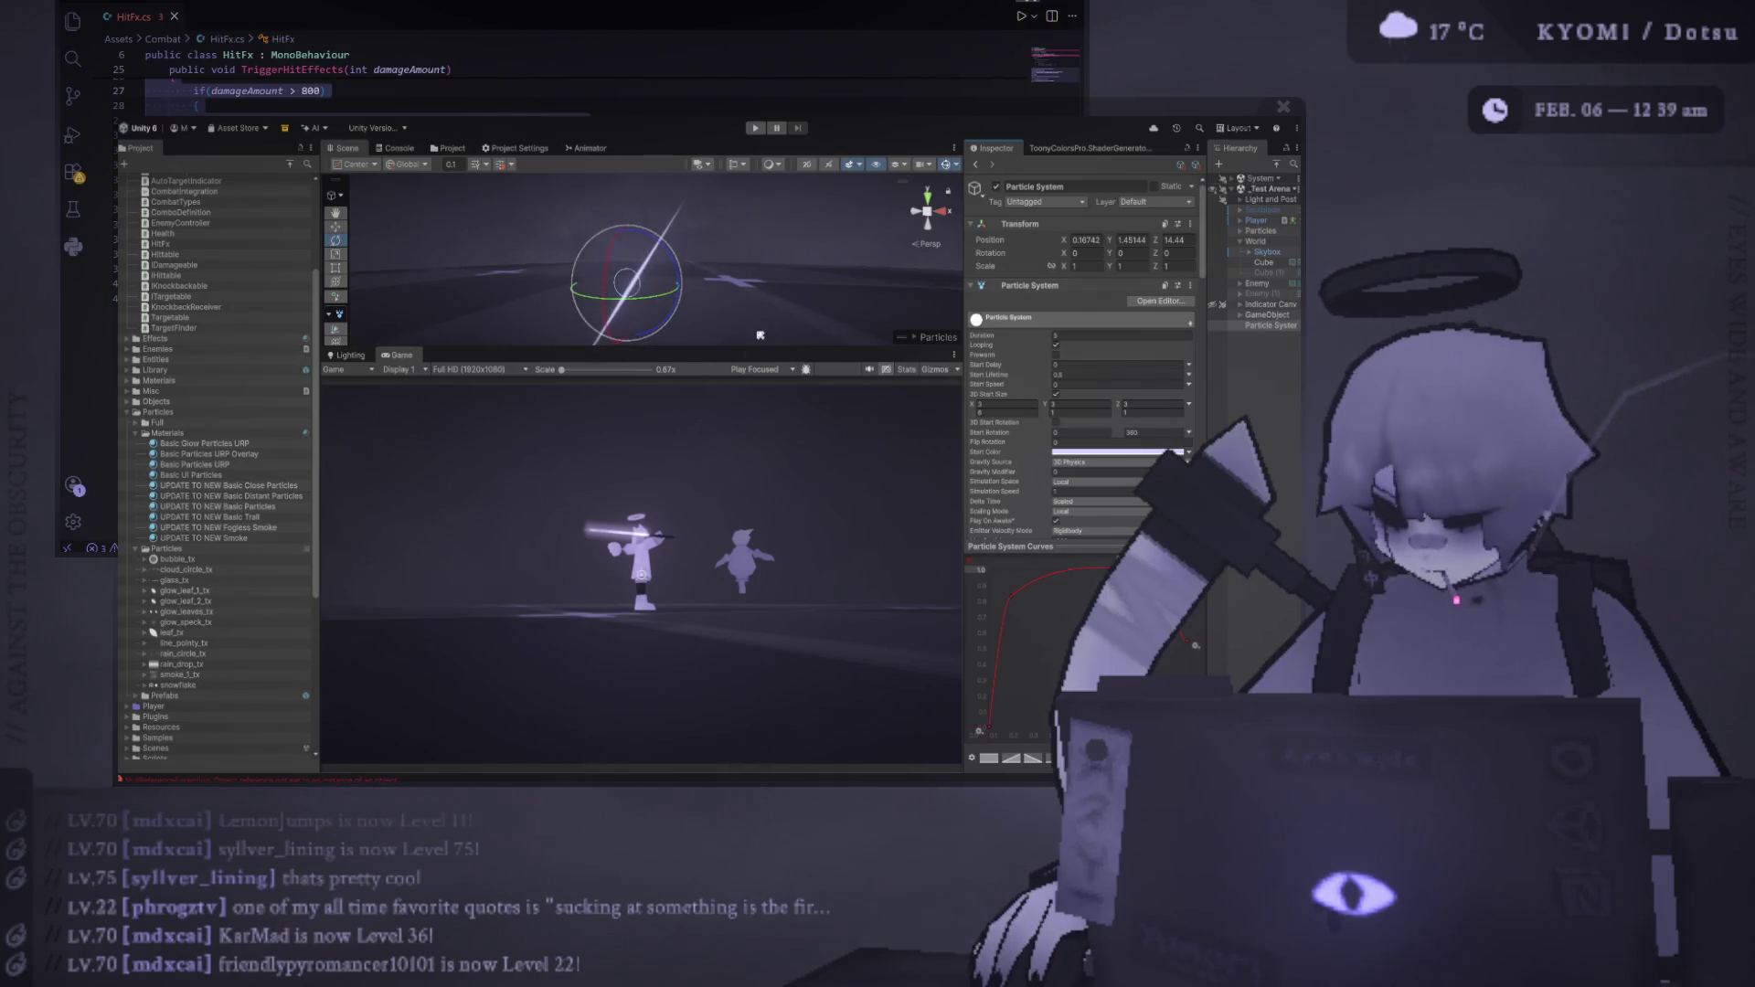
{"action": "left_click_drag", "start_coordinate": [1207, 315], "coordinate": [1115, 316]}
{"action": "left_click_drag", "start_coordinate": [965, 302], "coordinate": [864, 301]}
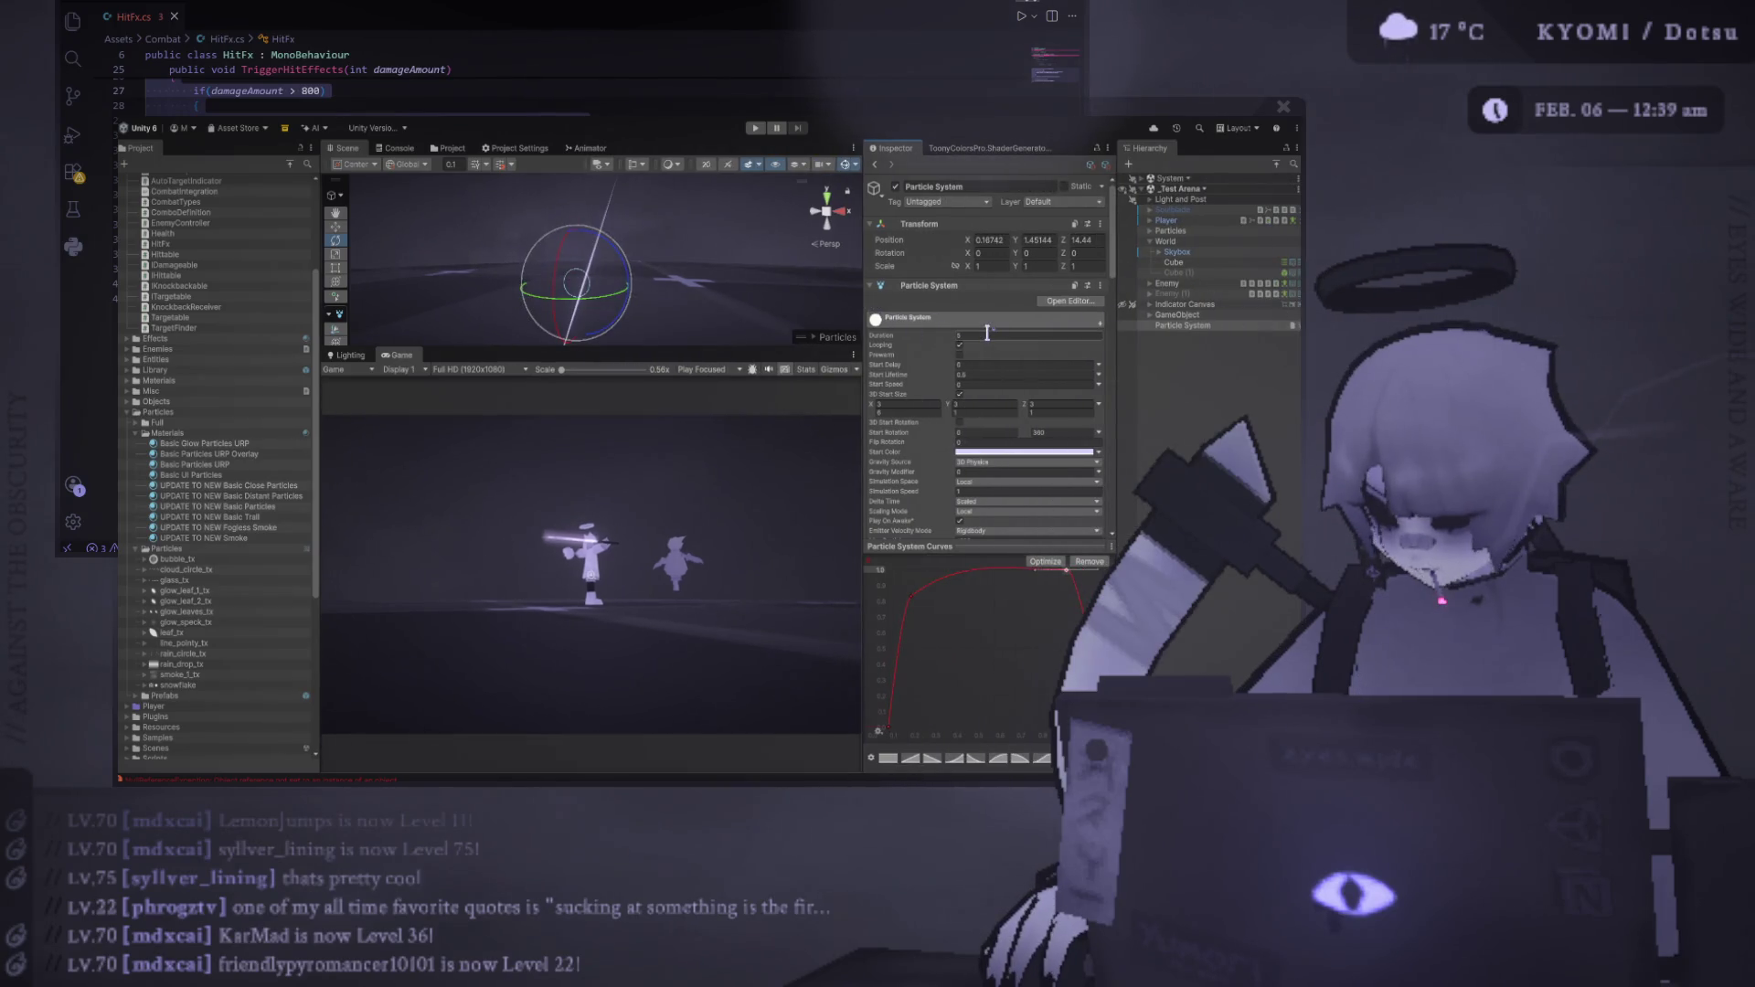
Turn off Looping and set the Simulation Space to World
{"action": "left_click", "coordinate": [959, 309]}
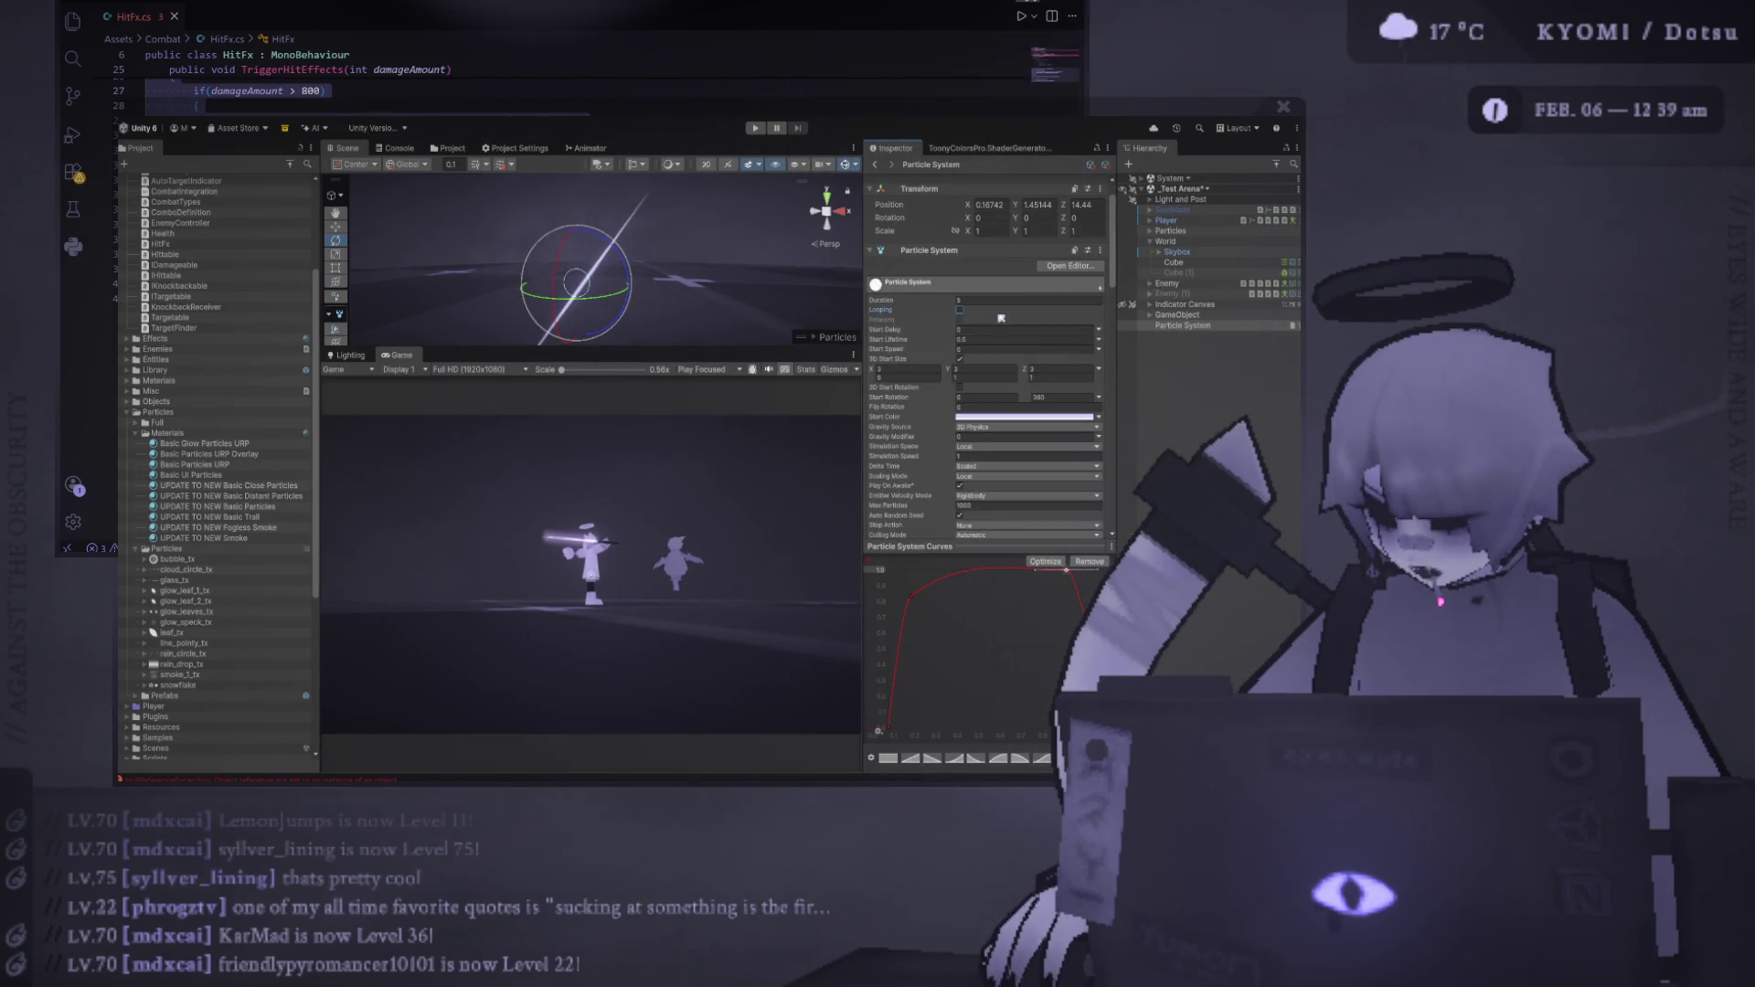
{"action": "scroll", "coordinate": [1006, 377], "scroll_direction": "down", "scroll_amount": 2}
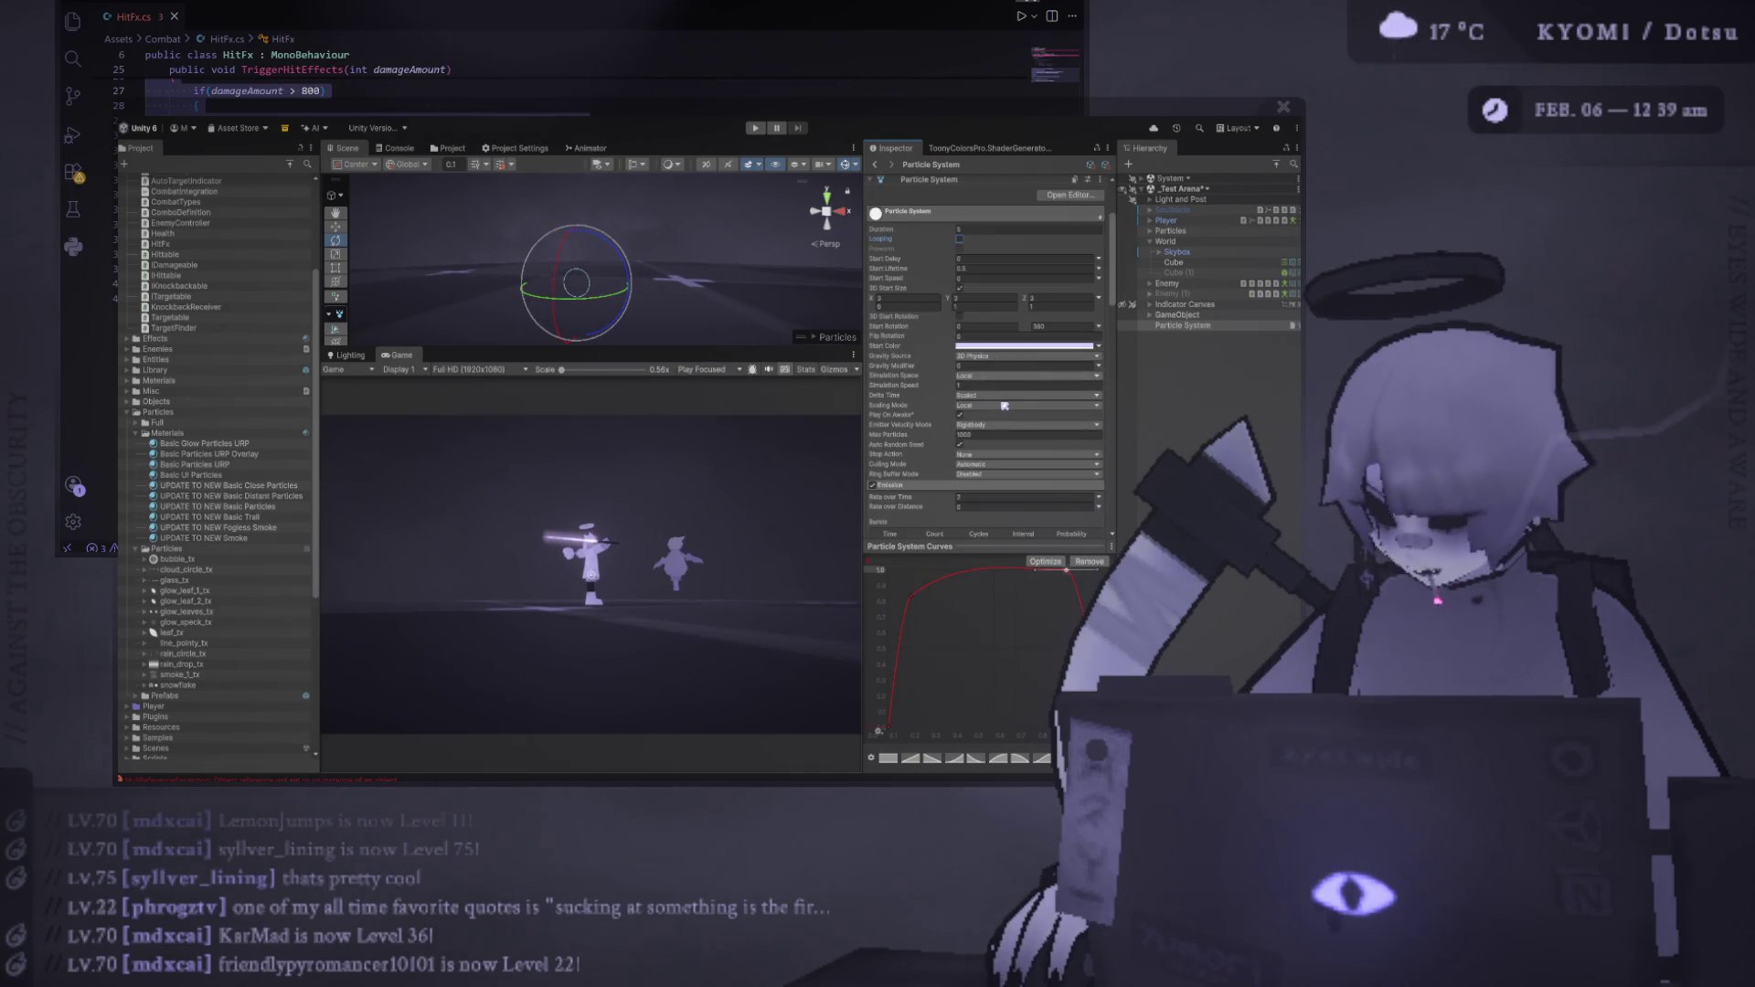
{"action": "left_click", "coordinate": [1001, 406]}
{"action": "scroll", "coordinate": [918, 393], "scroll_direction": "down", "scroll_amount": 5}
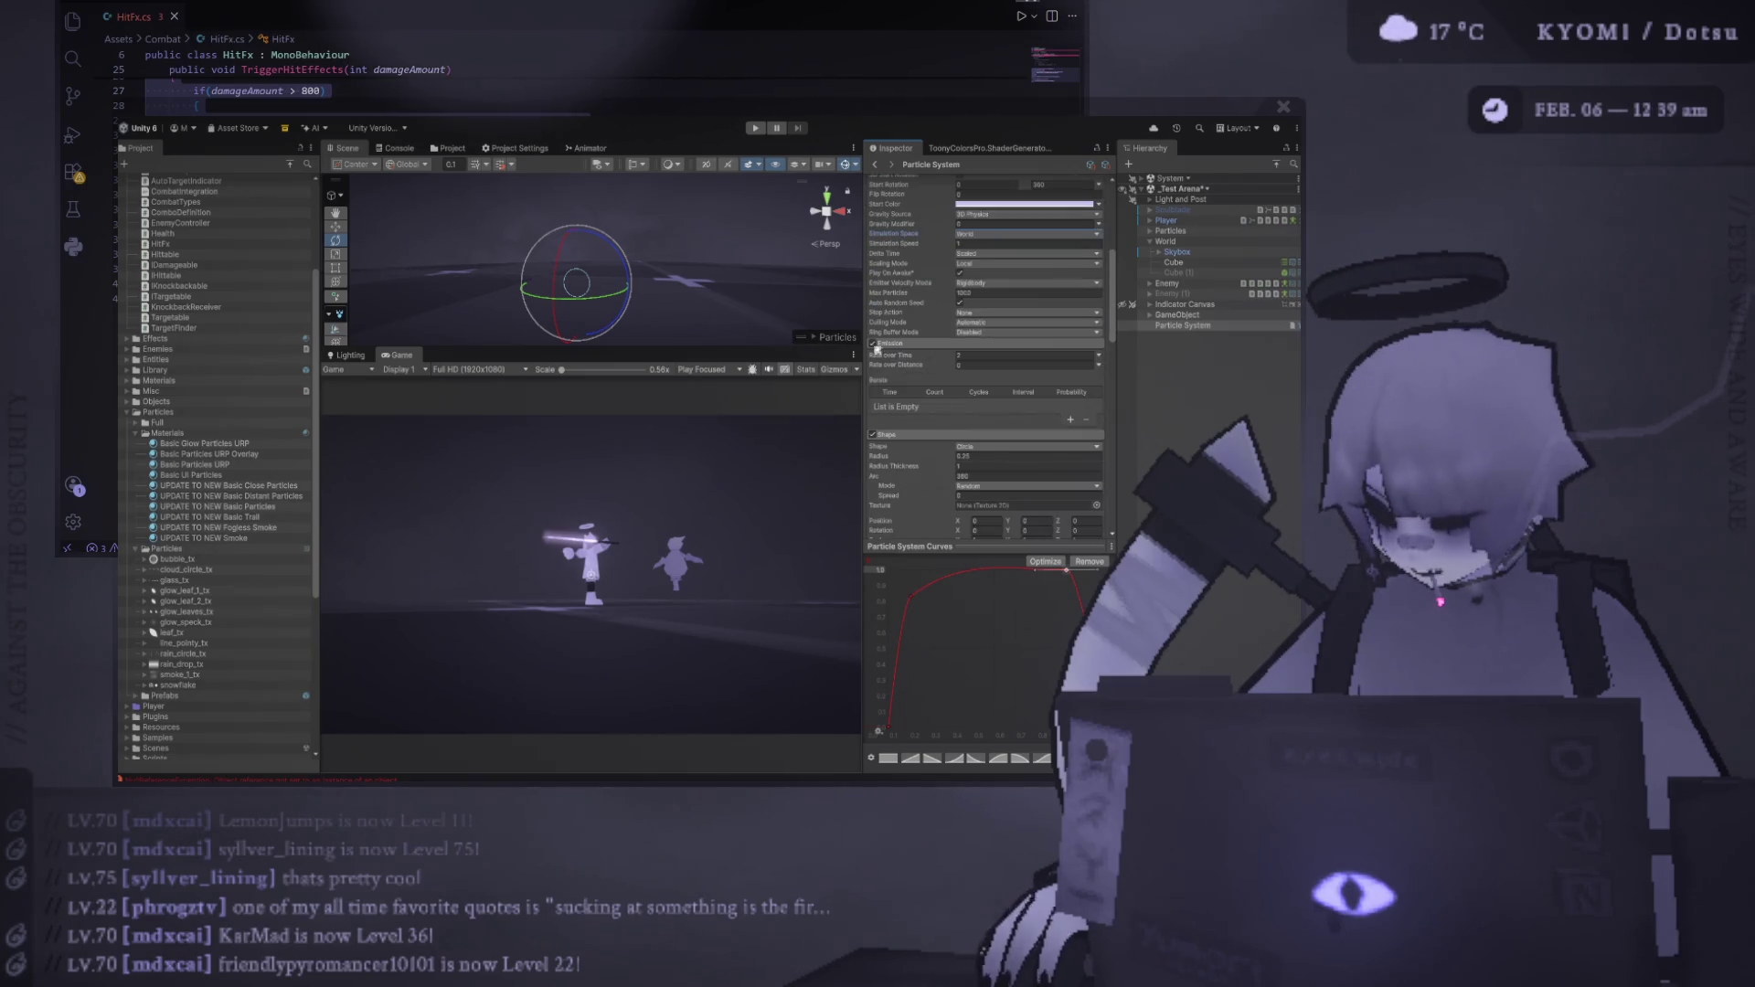
Add an emission burst, set Rate over Time to 0, and restart the preview
{"action": "left_click", "coordinate": [1071, 420]}
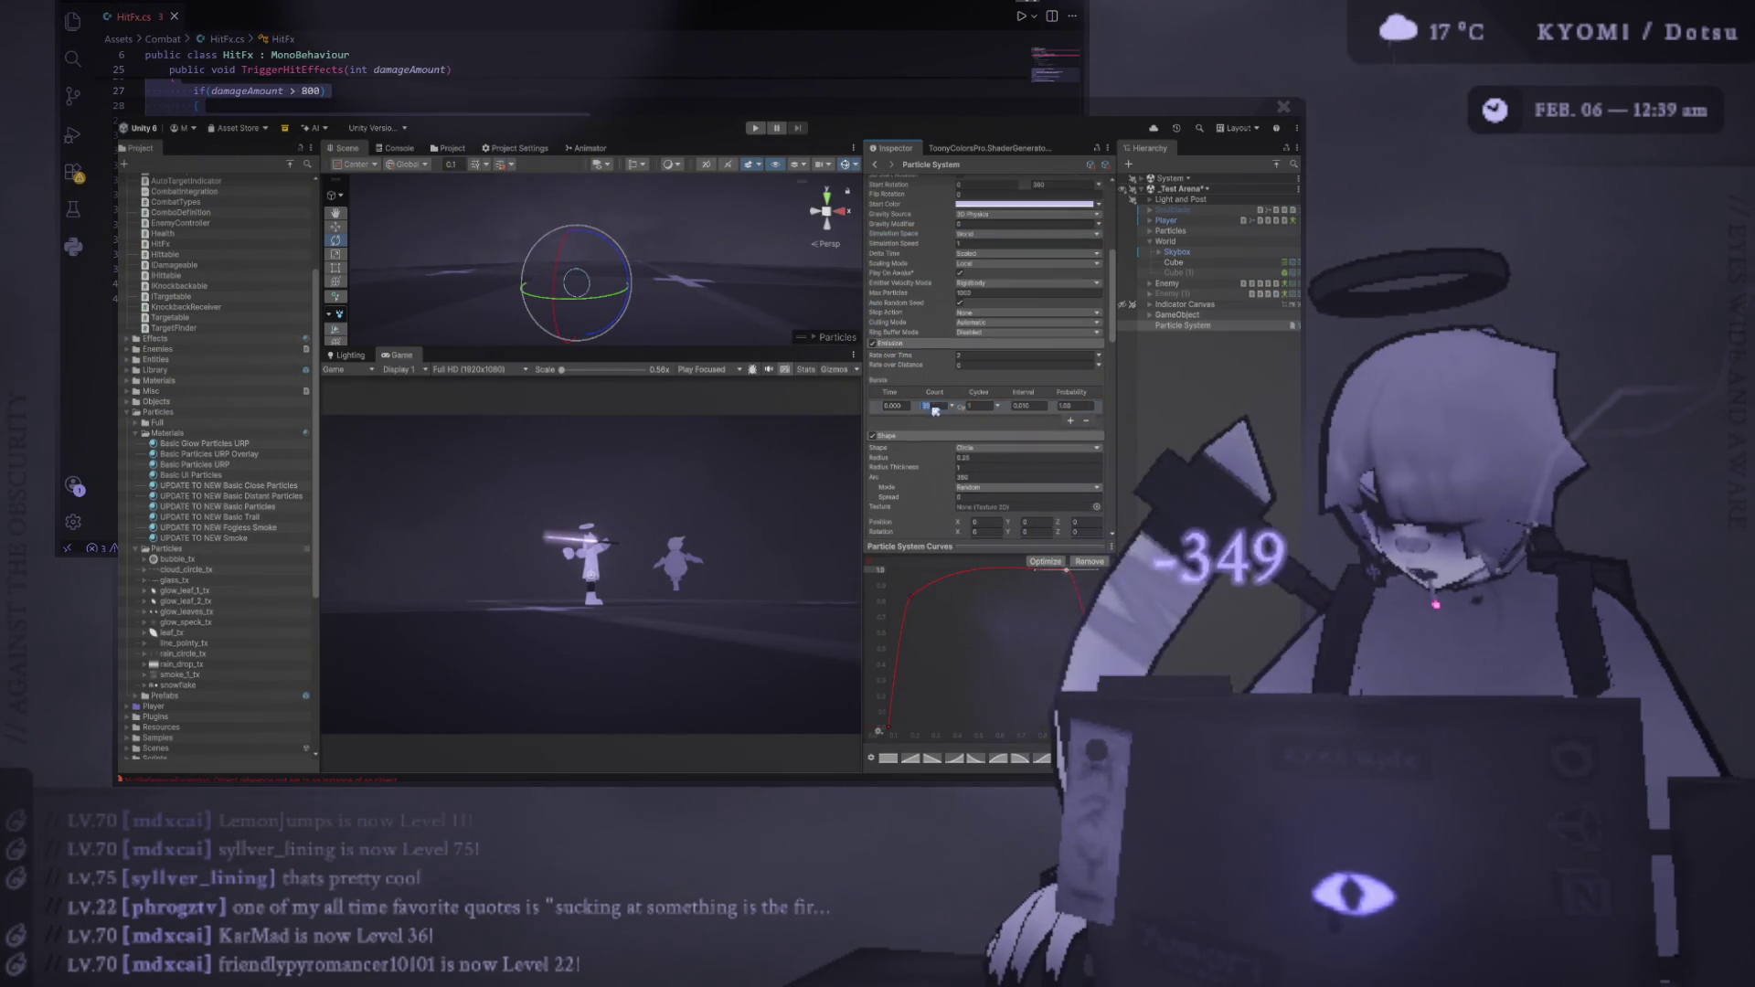
{"action": "left_click", "coordinate": [994, 356]}
{"action": "type", "text": "0"}
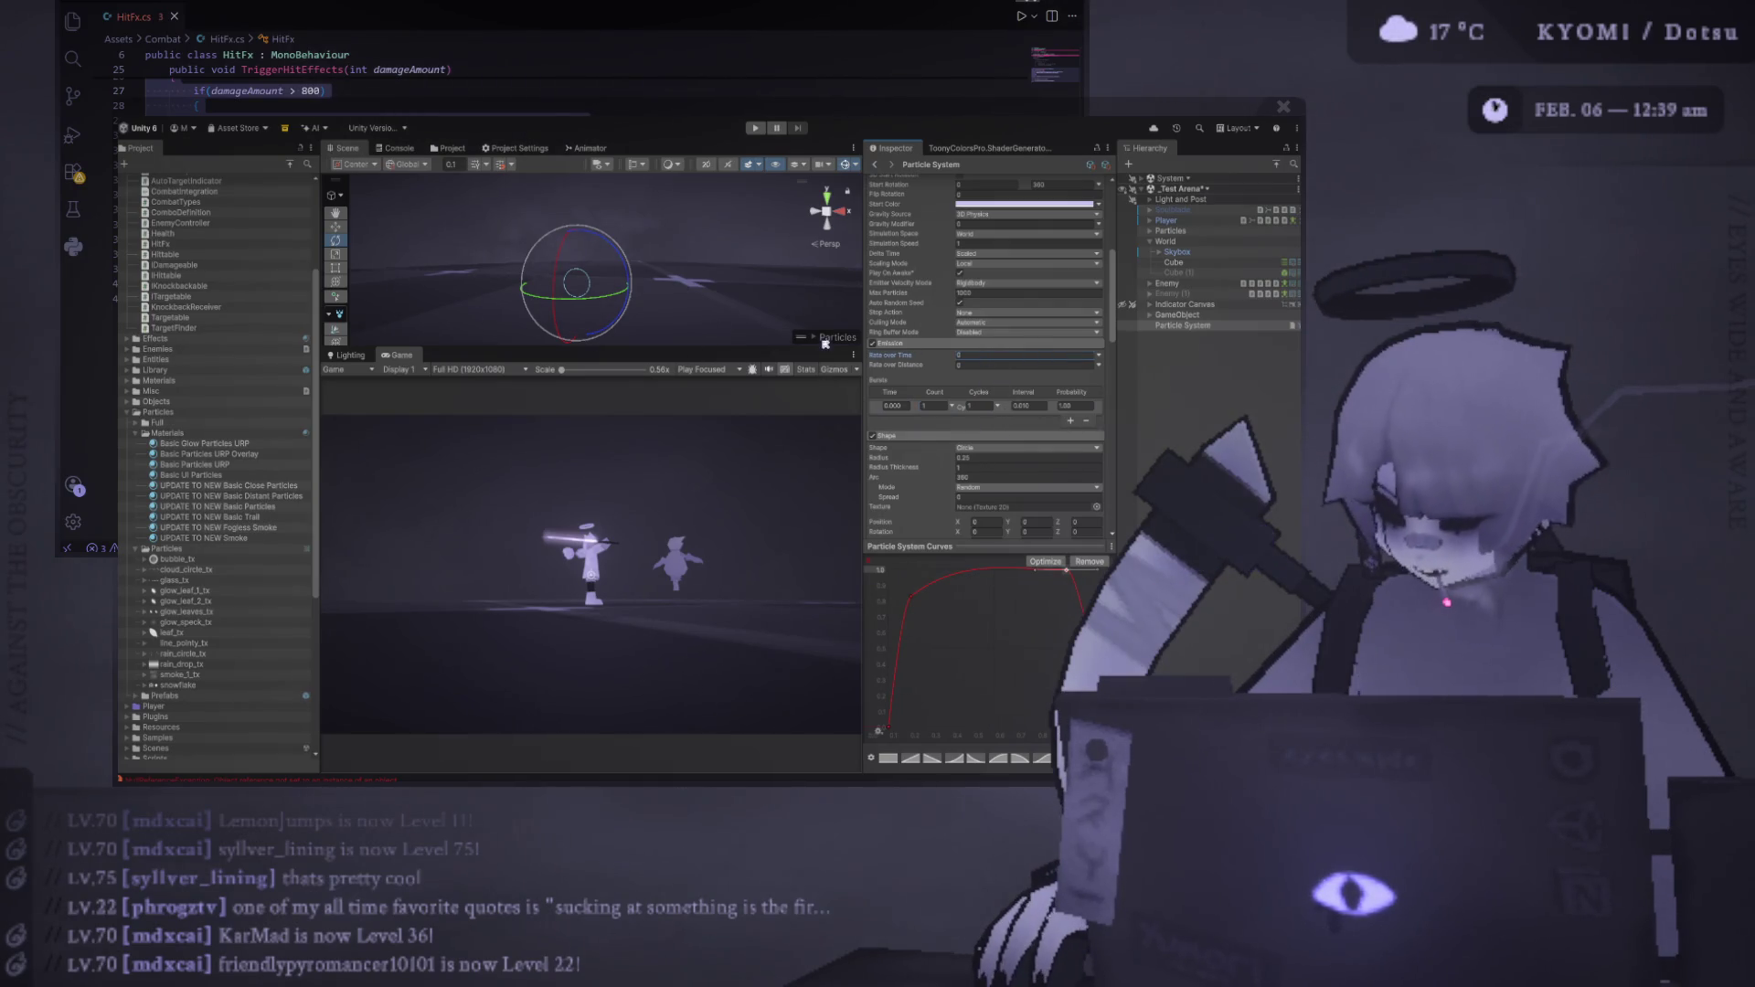
{"action": "key", "text": "Return"}
{"action": "left_click", "coordinate": [816, 339]}
{"action": "left_click", "coordinate": [792, 255]}
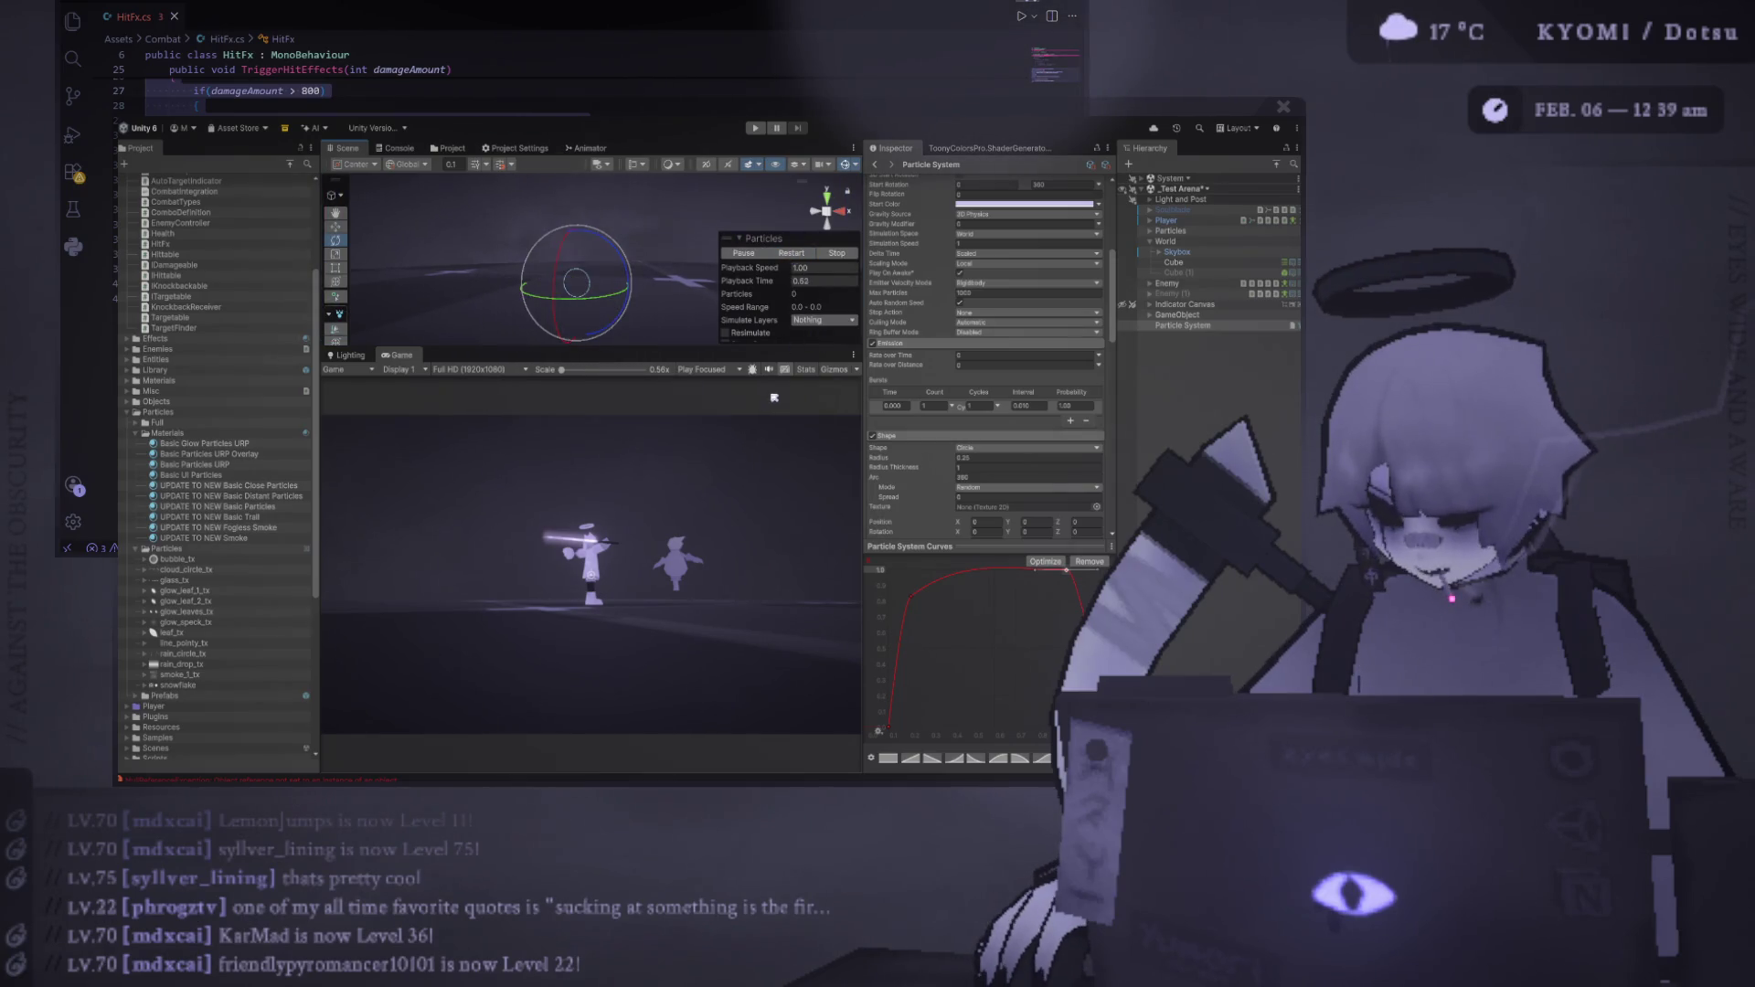
Rename the particle system to 'P_Pointy Line' and drag it onto the Enemy
{"action": "left_click", "coordinate": [1207, 327]}
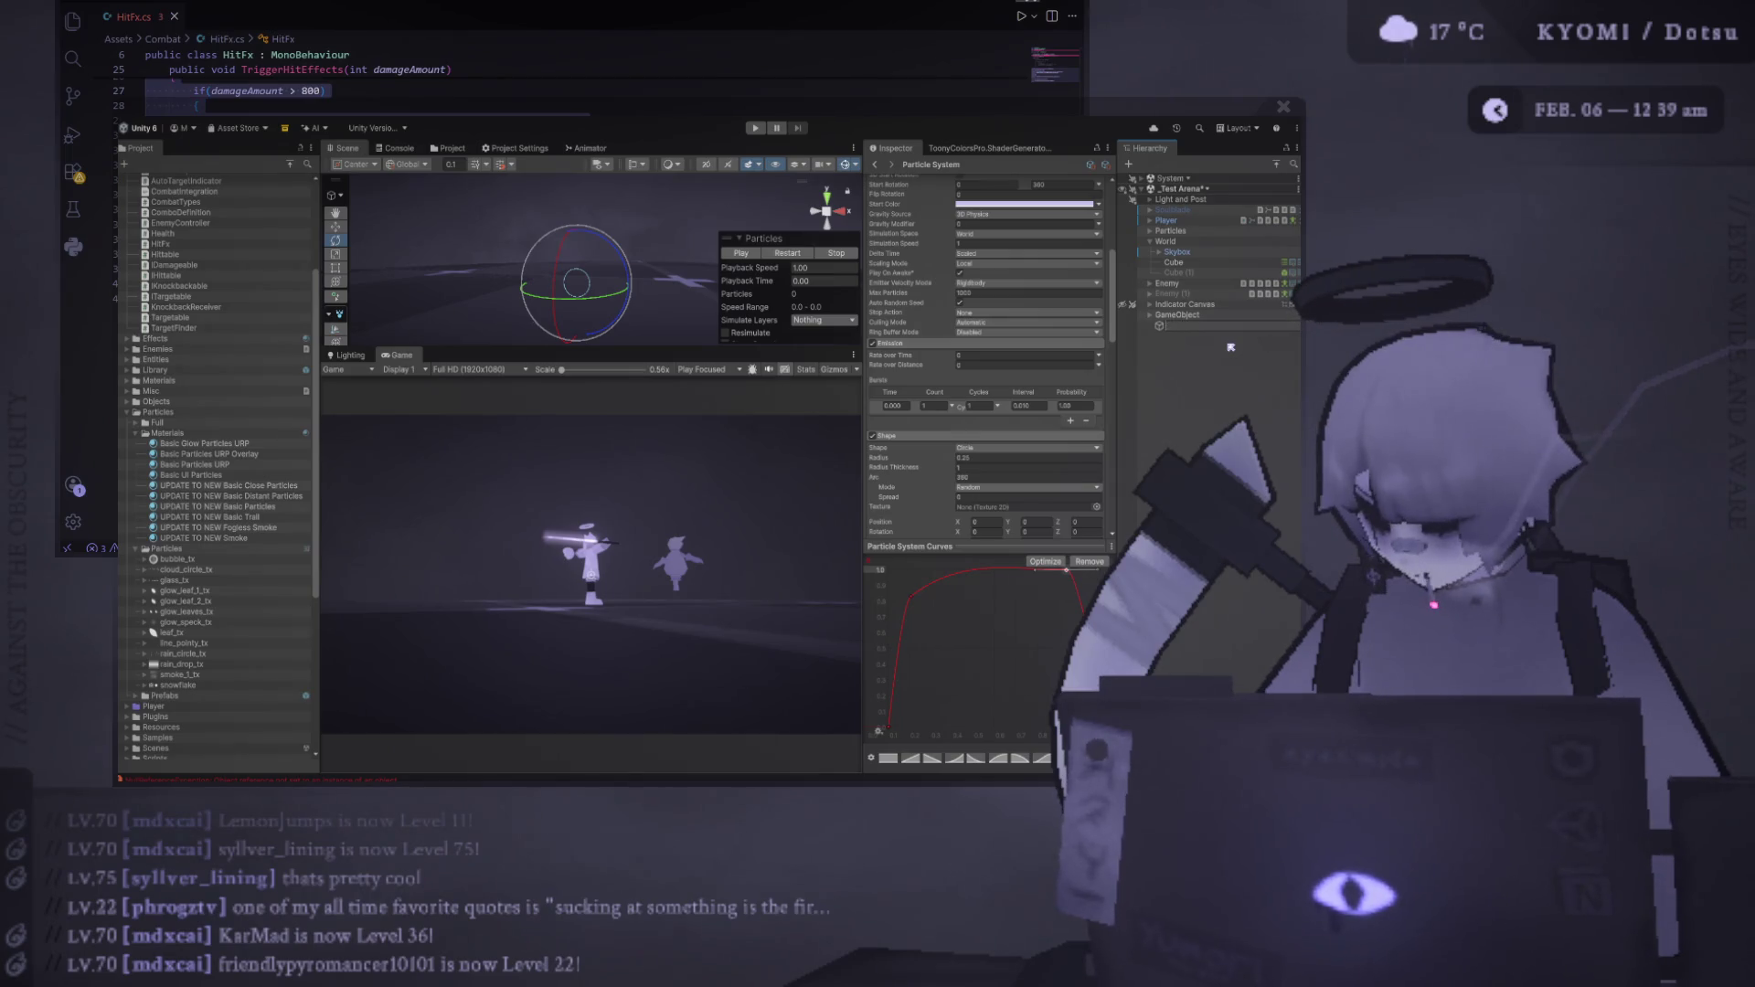
{"action": "type", "text": "P_Pointy Line"}
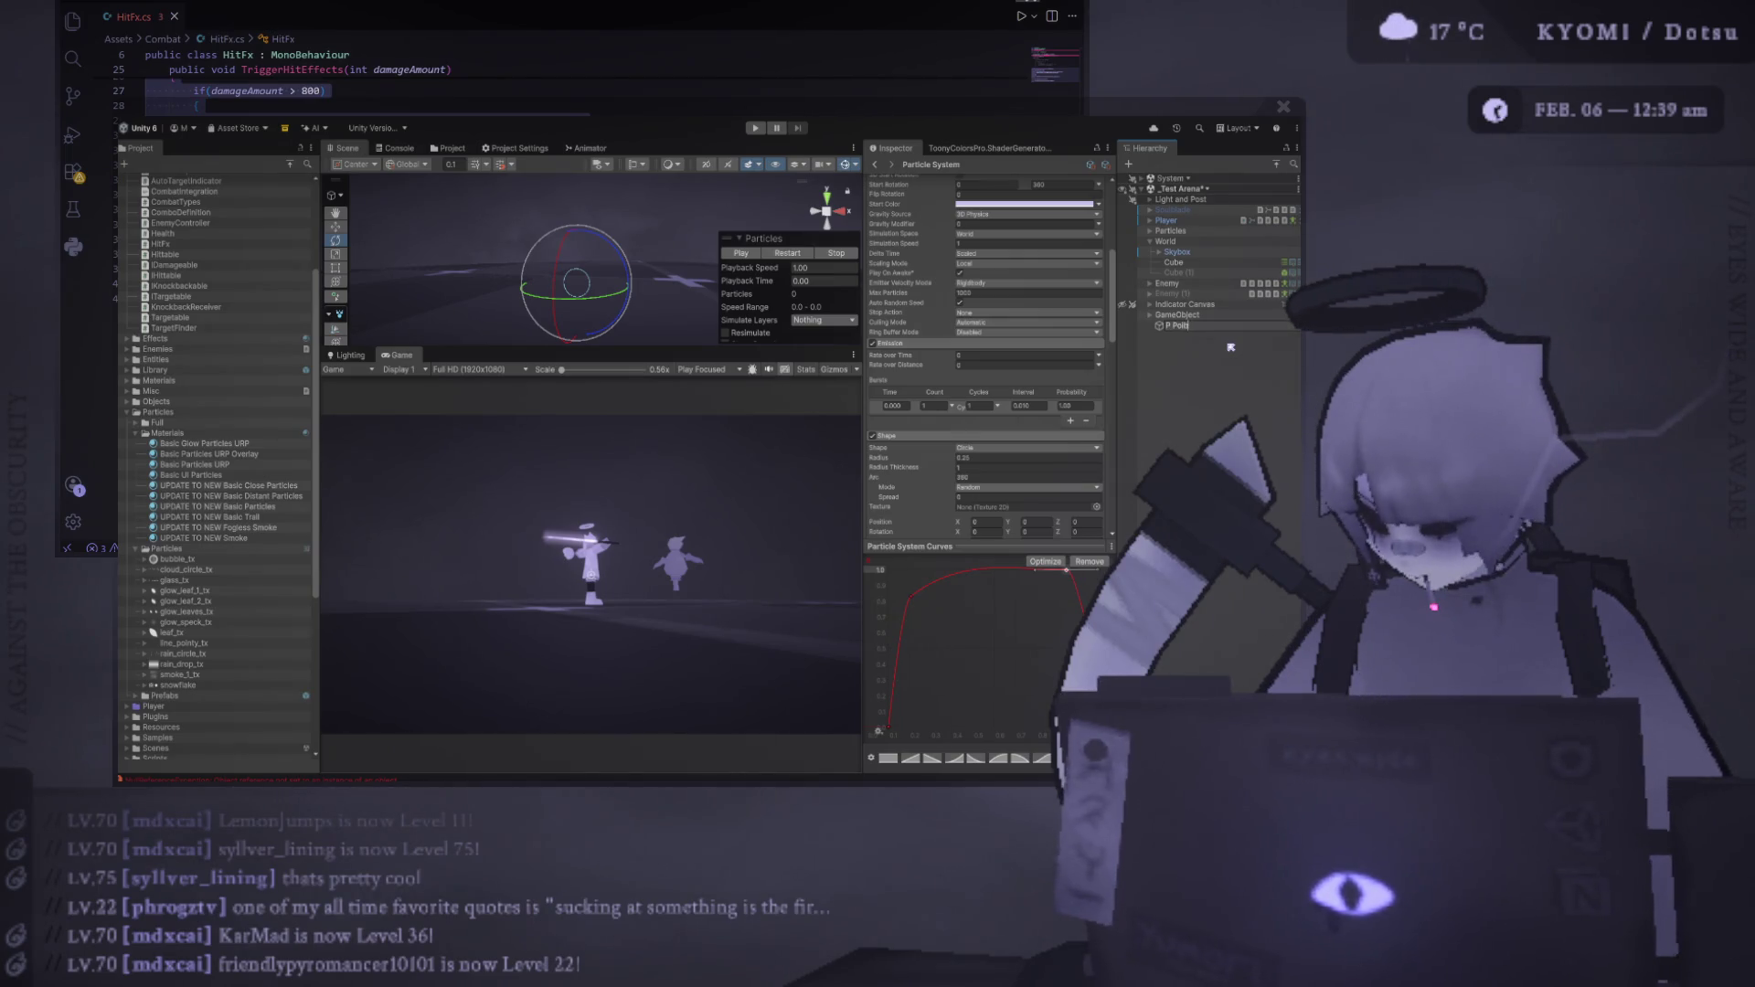
{"action": "key", "text": "Return"}
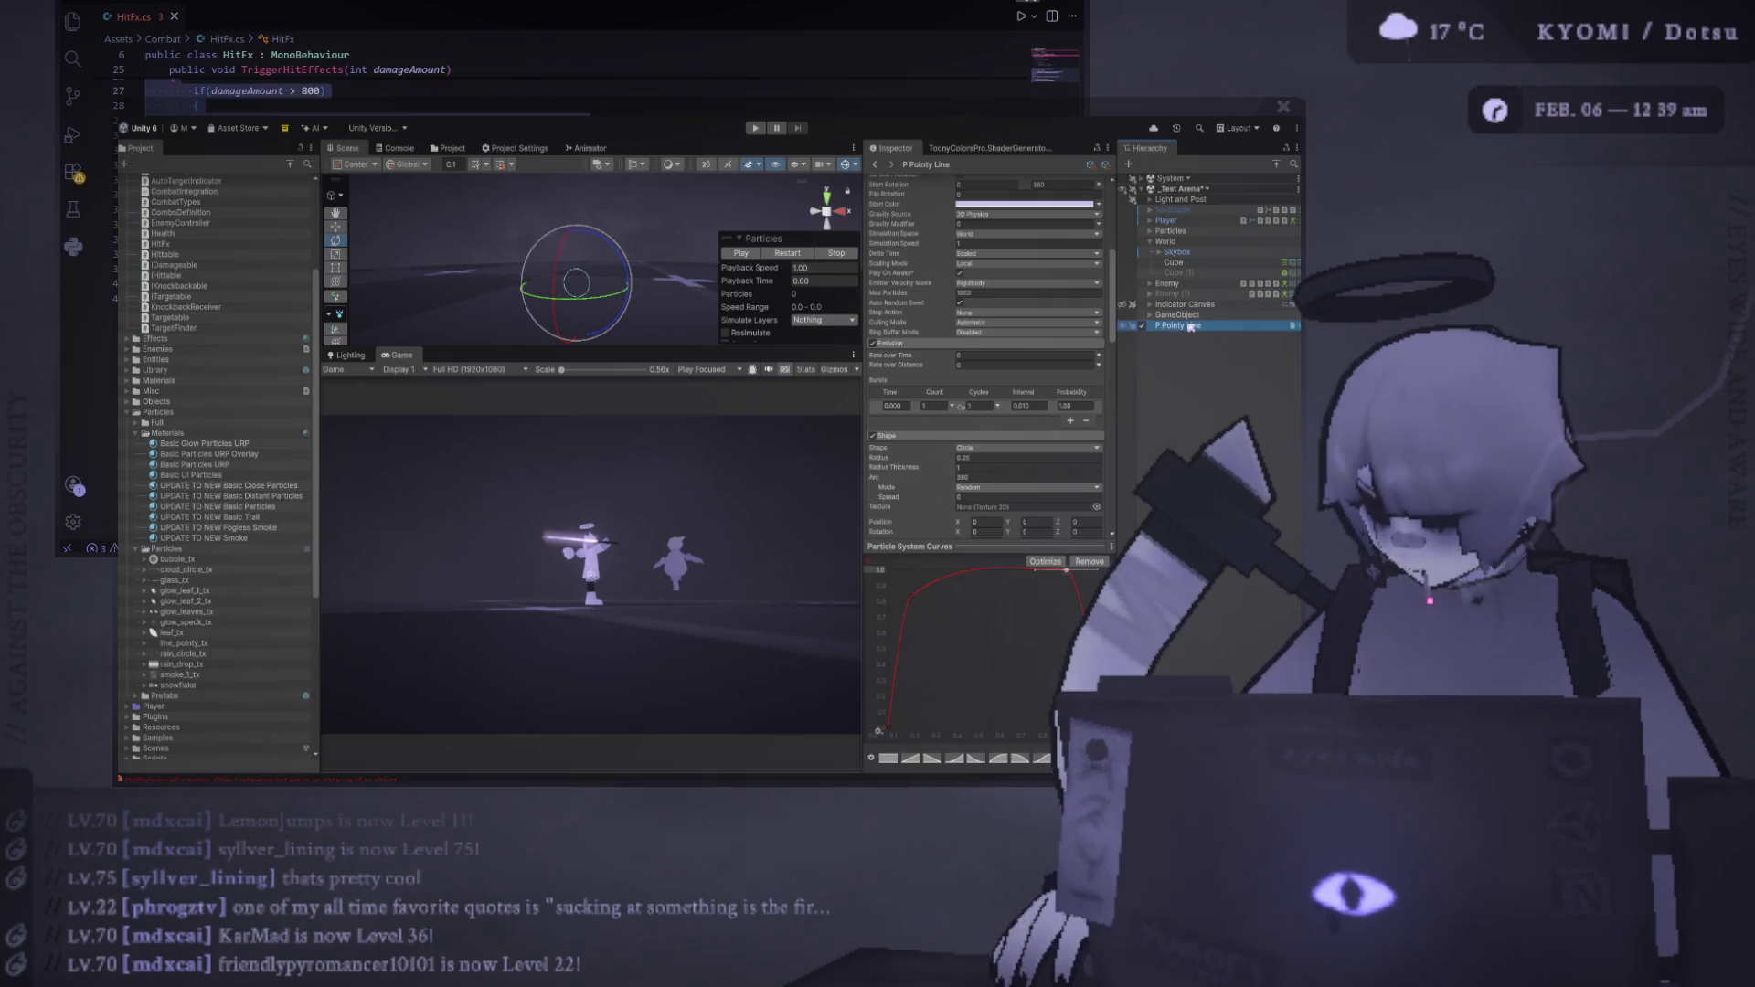
{"action": "left_click_drag", "start_coordinate": [1190, 332], "coordinate": [1170, 284]}
Expand the Enemy in the Hierarchy and re-enable it
{"action": "left_click", "coordinate": [1149, 284]}
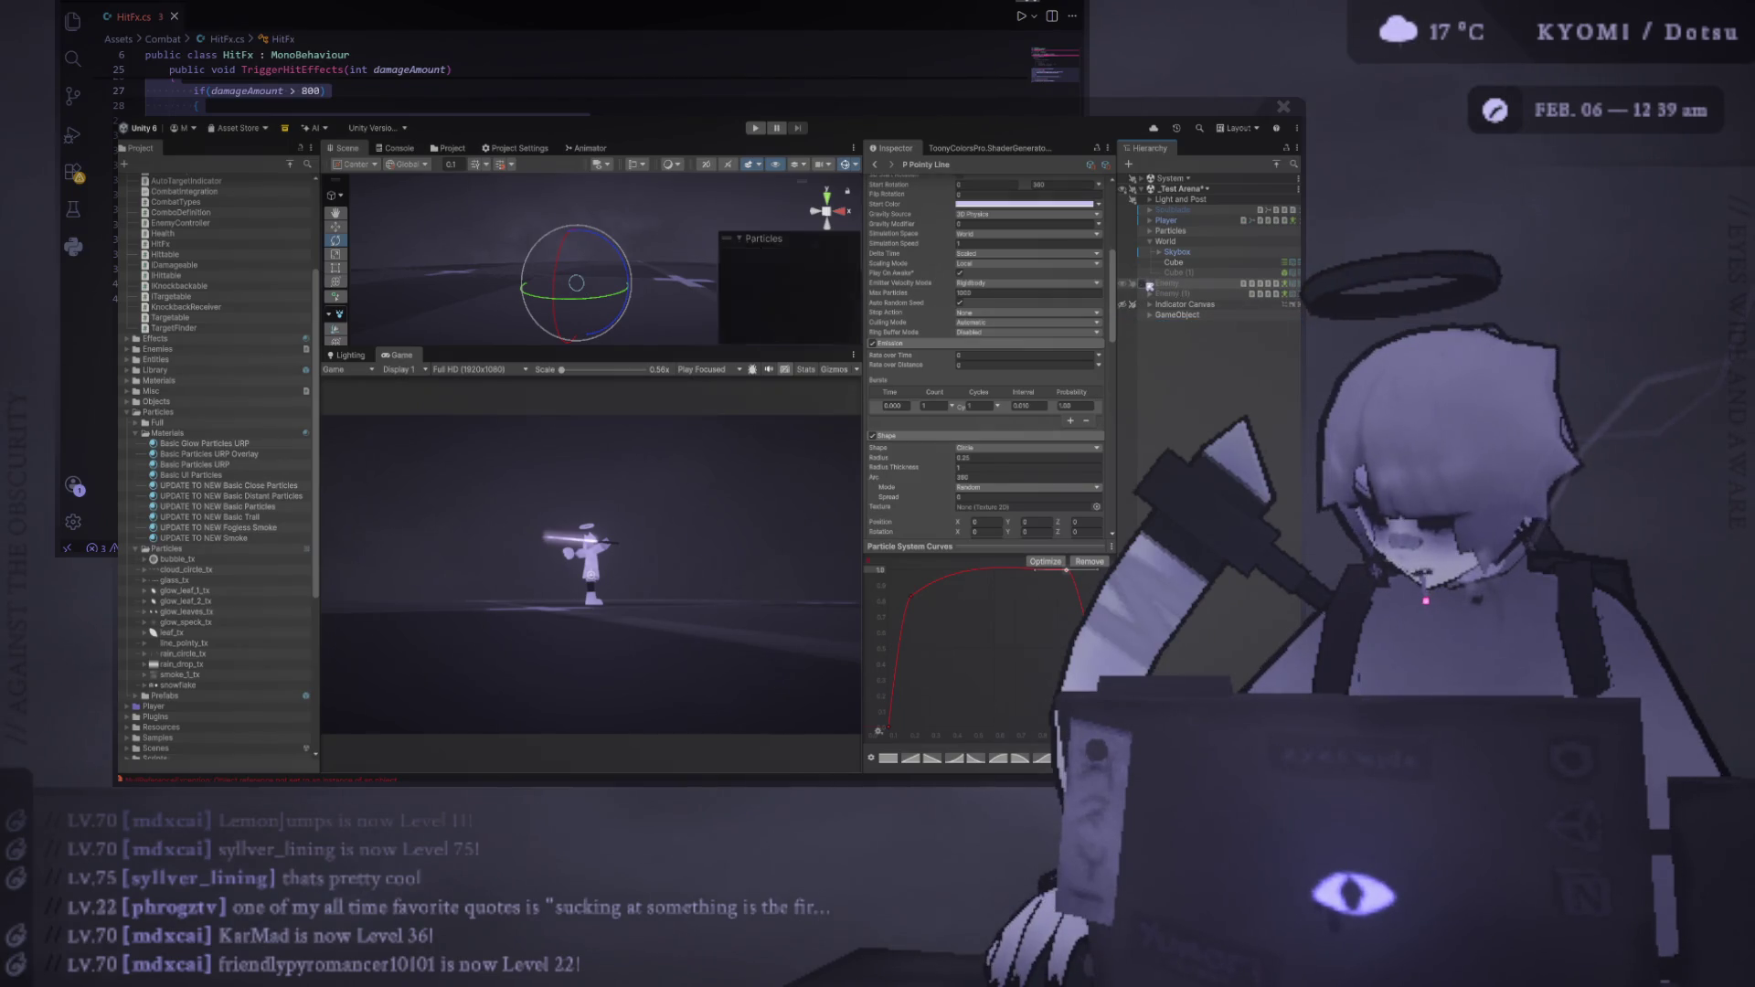
{"action": "left_click", "coordinate": [1150, 284]}
{"action": "left_click", "coordinate": [1143, 284]}
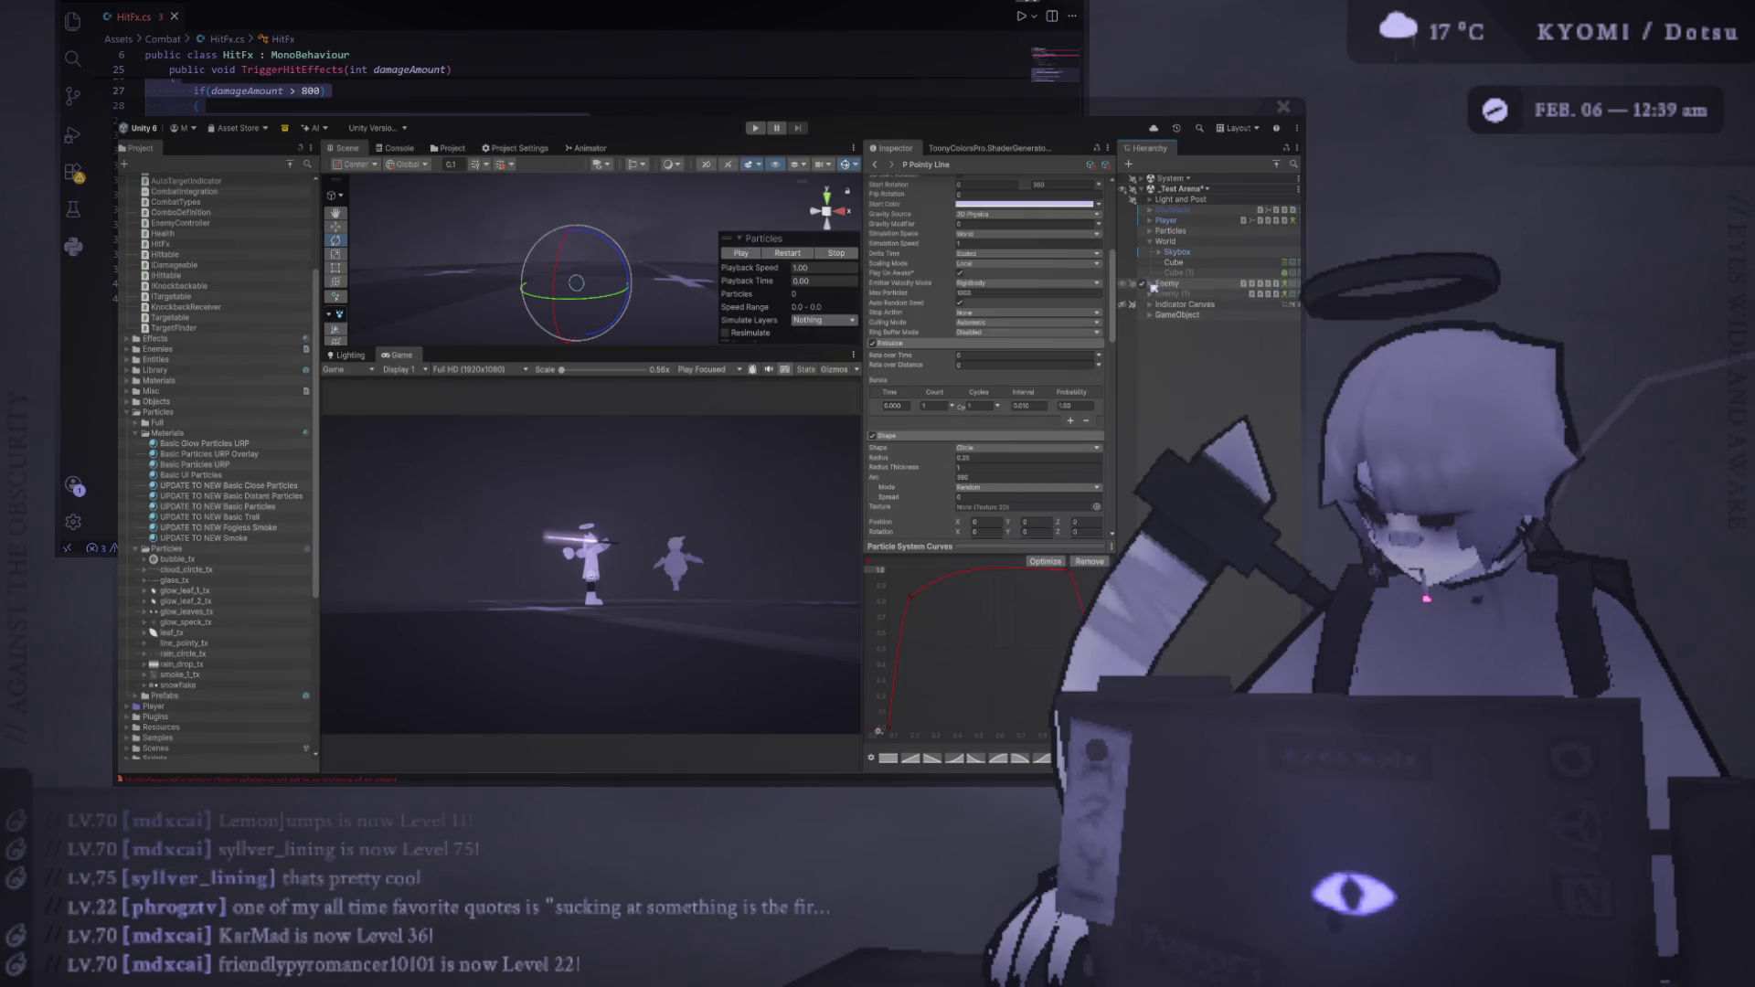
{"action": "scroll", "coordinate": [1087, 242], "scroll_direction": "up", "scroll_amount": 5}
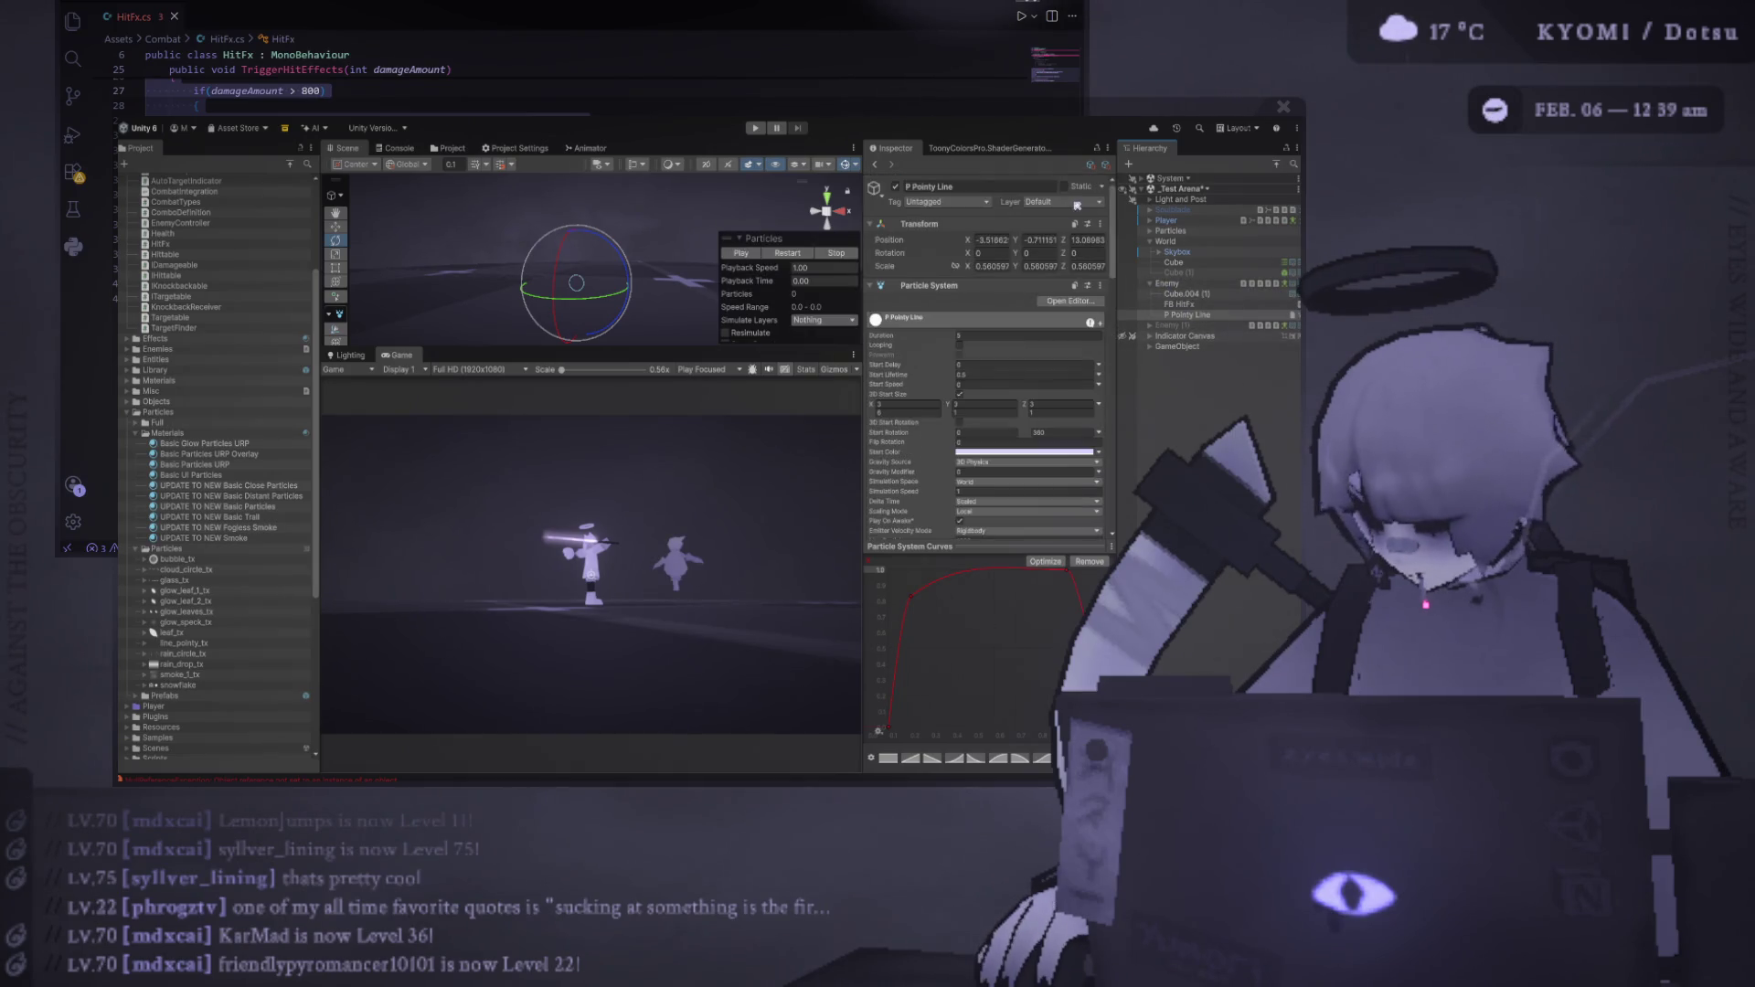
Set P Pointy Line's Transform Position to 0, 0, 0
{"action": "double_click", "coordinate": [1087, 239]}
{"action": "type", "text": "0"}
{"action": "double_click", "coordinate": [1040, 239]}
{"action": "type", "text": "0"}
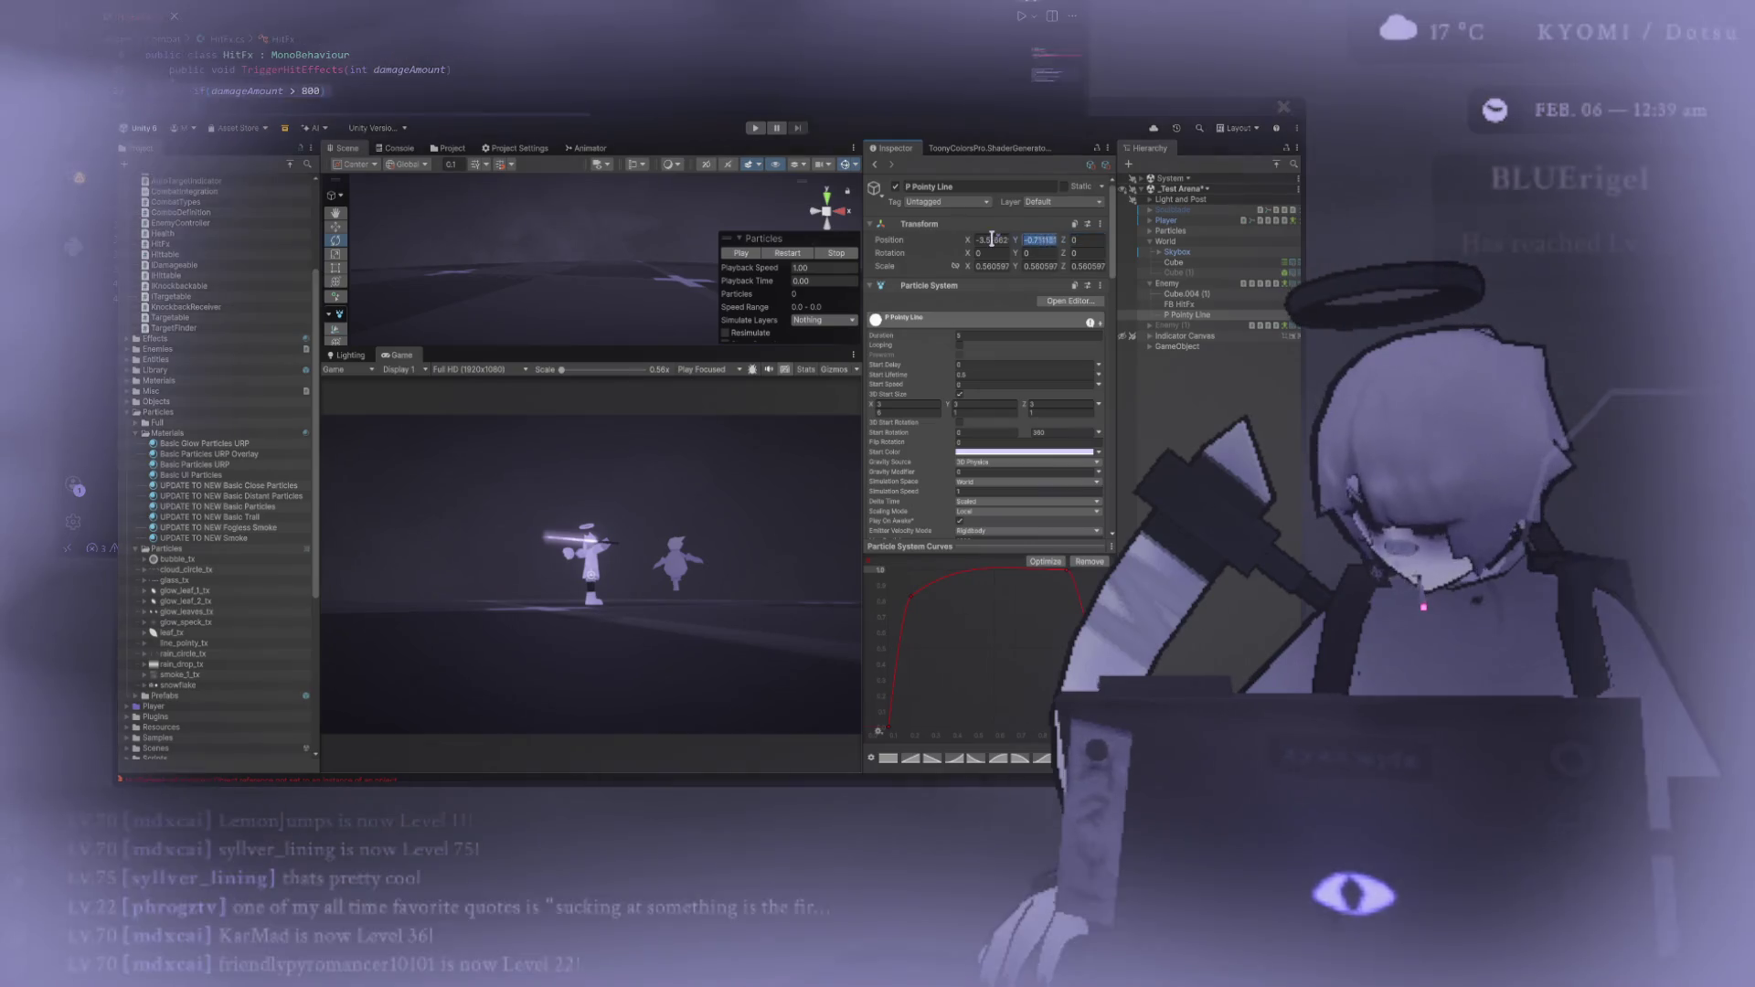
{"action": "double_click", "coordinate": [993, 239]}
{"action": "type", "text": "0"}
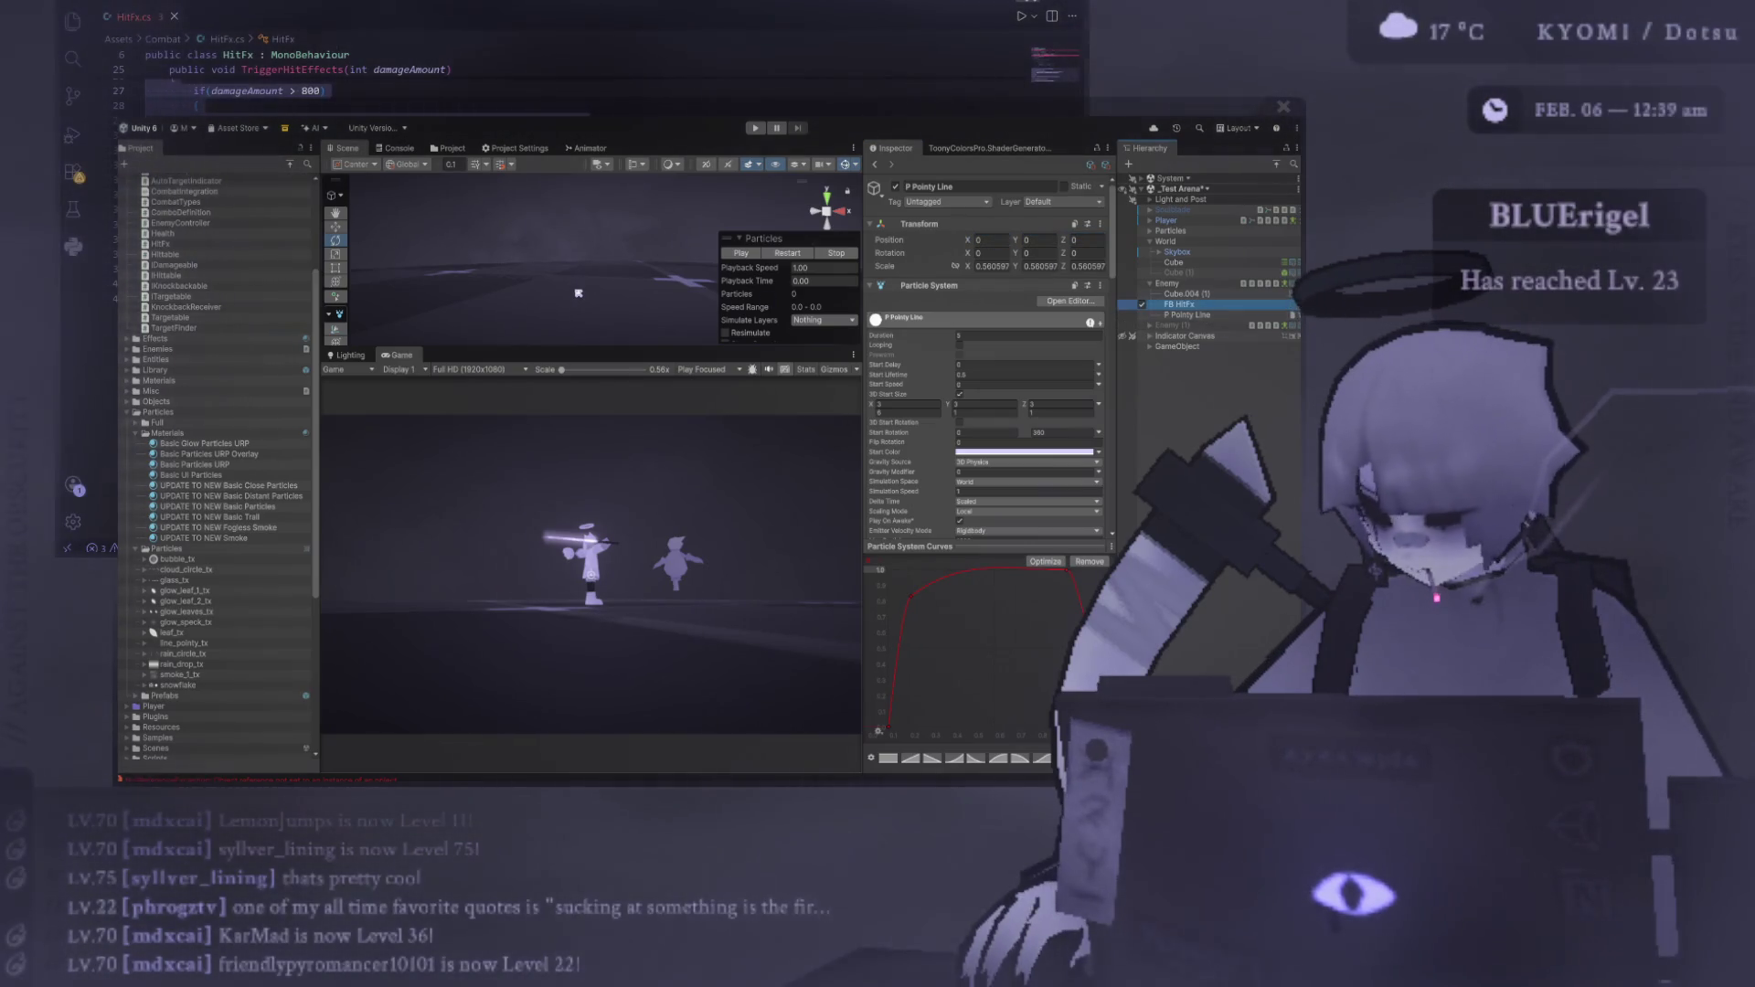
Reselect P Pointy Line, frame it in the Scene view, and view it from above
{"action": "left_click", "coordinate": [1184, 304]}
{"action": "left_click", "coordinate": [1186, 315]}
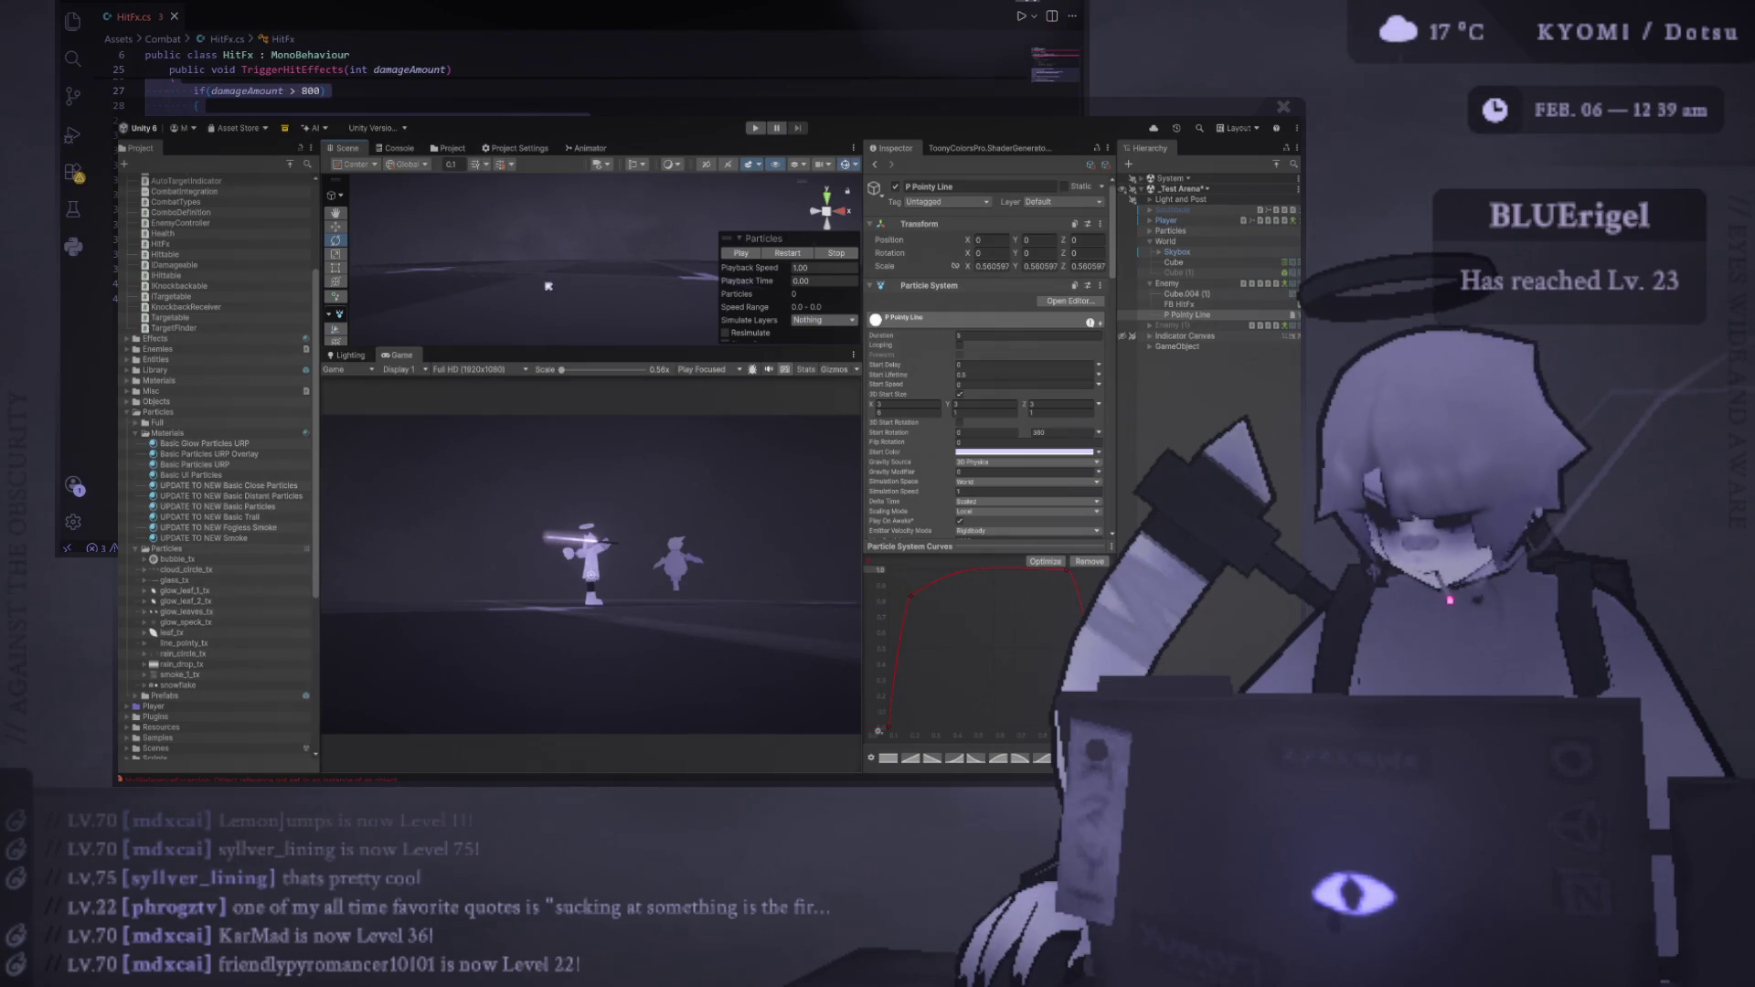
{"action": "key", "text": "f"}
{"action": "left_click_drag", "start_coordinate": [552, 280], "coordinate": [602, 232]}
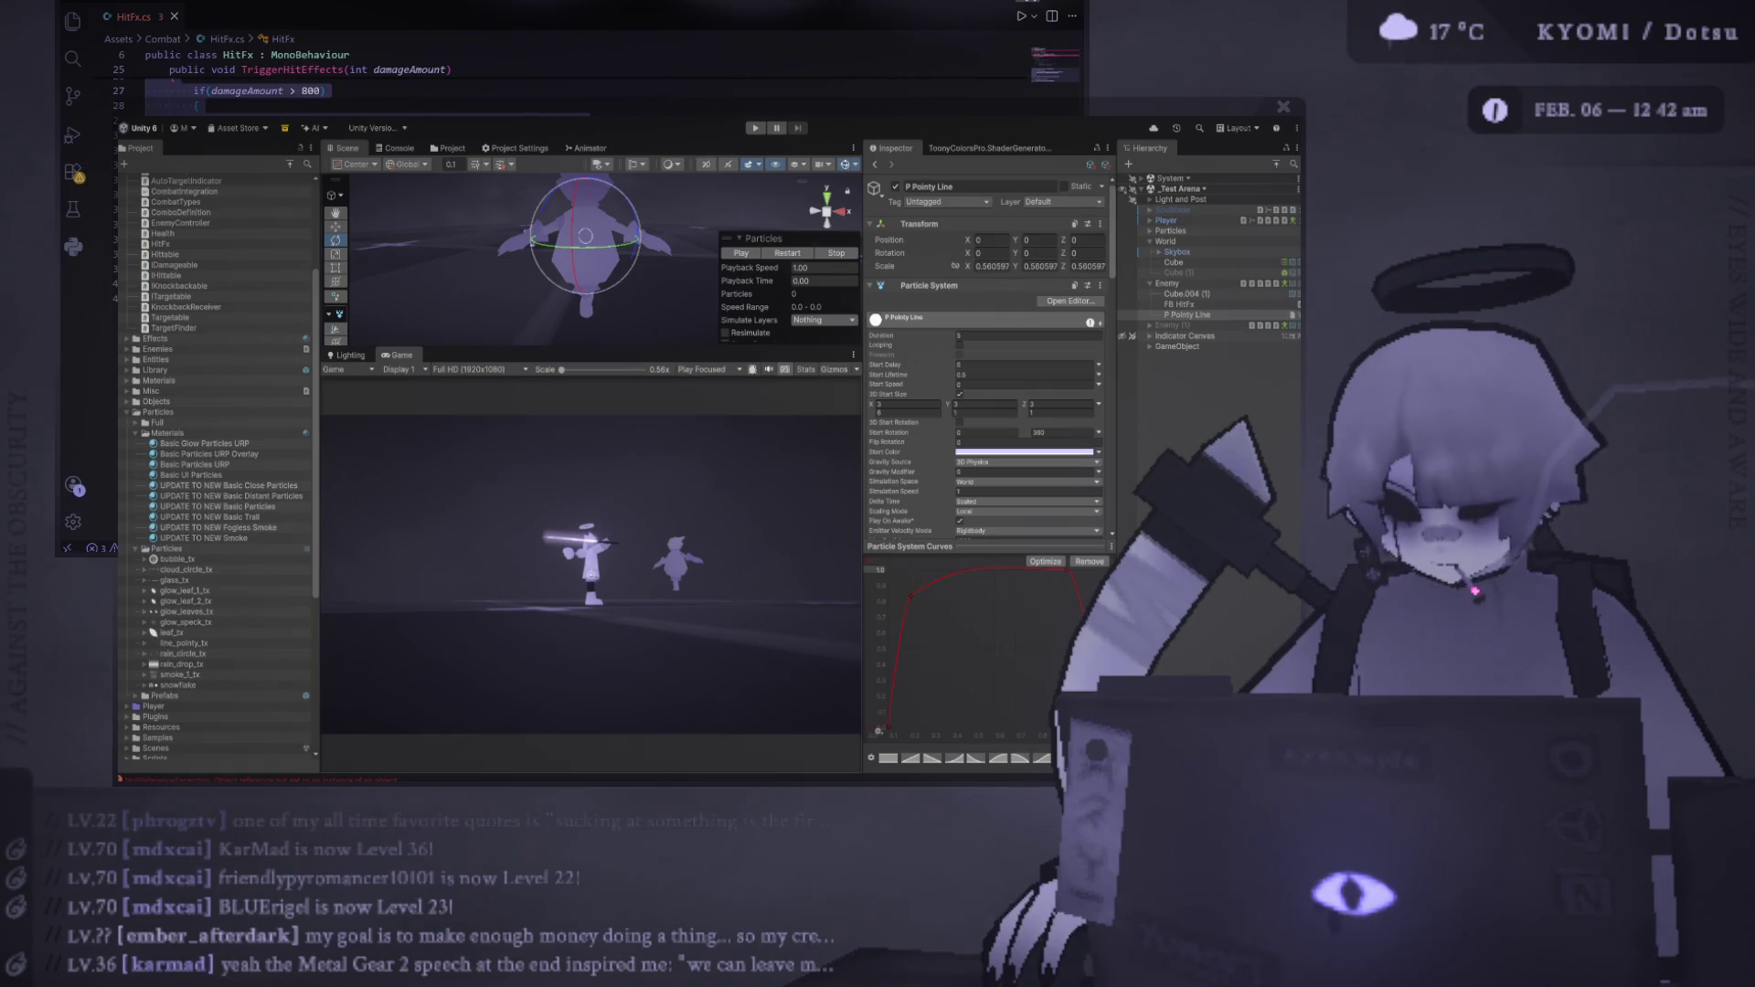
Make the Scene view taller and play then restart the particle preview
{"action": "left_click_drag", "start_coordinate": [828, 352], "coordinate": [828, 424]}
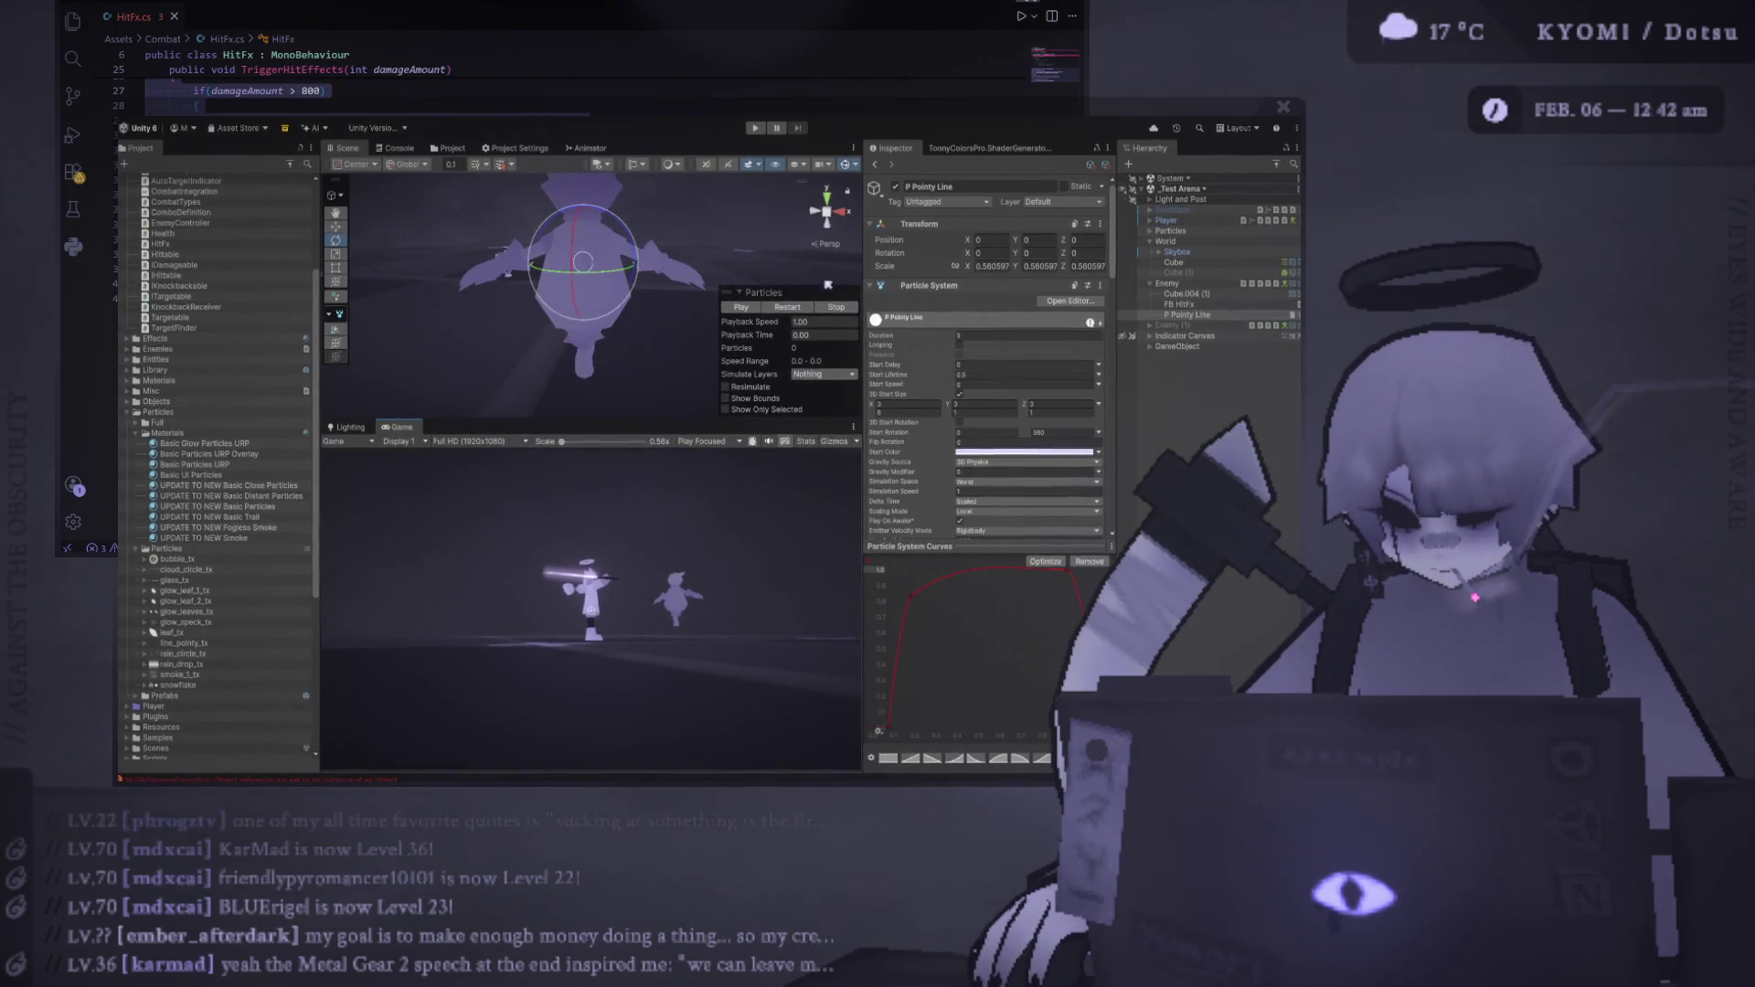
{"action": "left_click", "coordinate": [784, 307]}
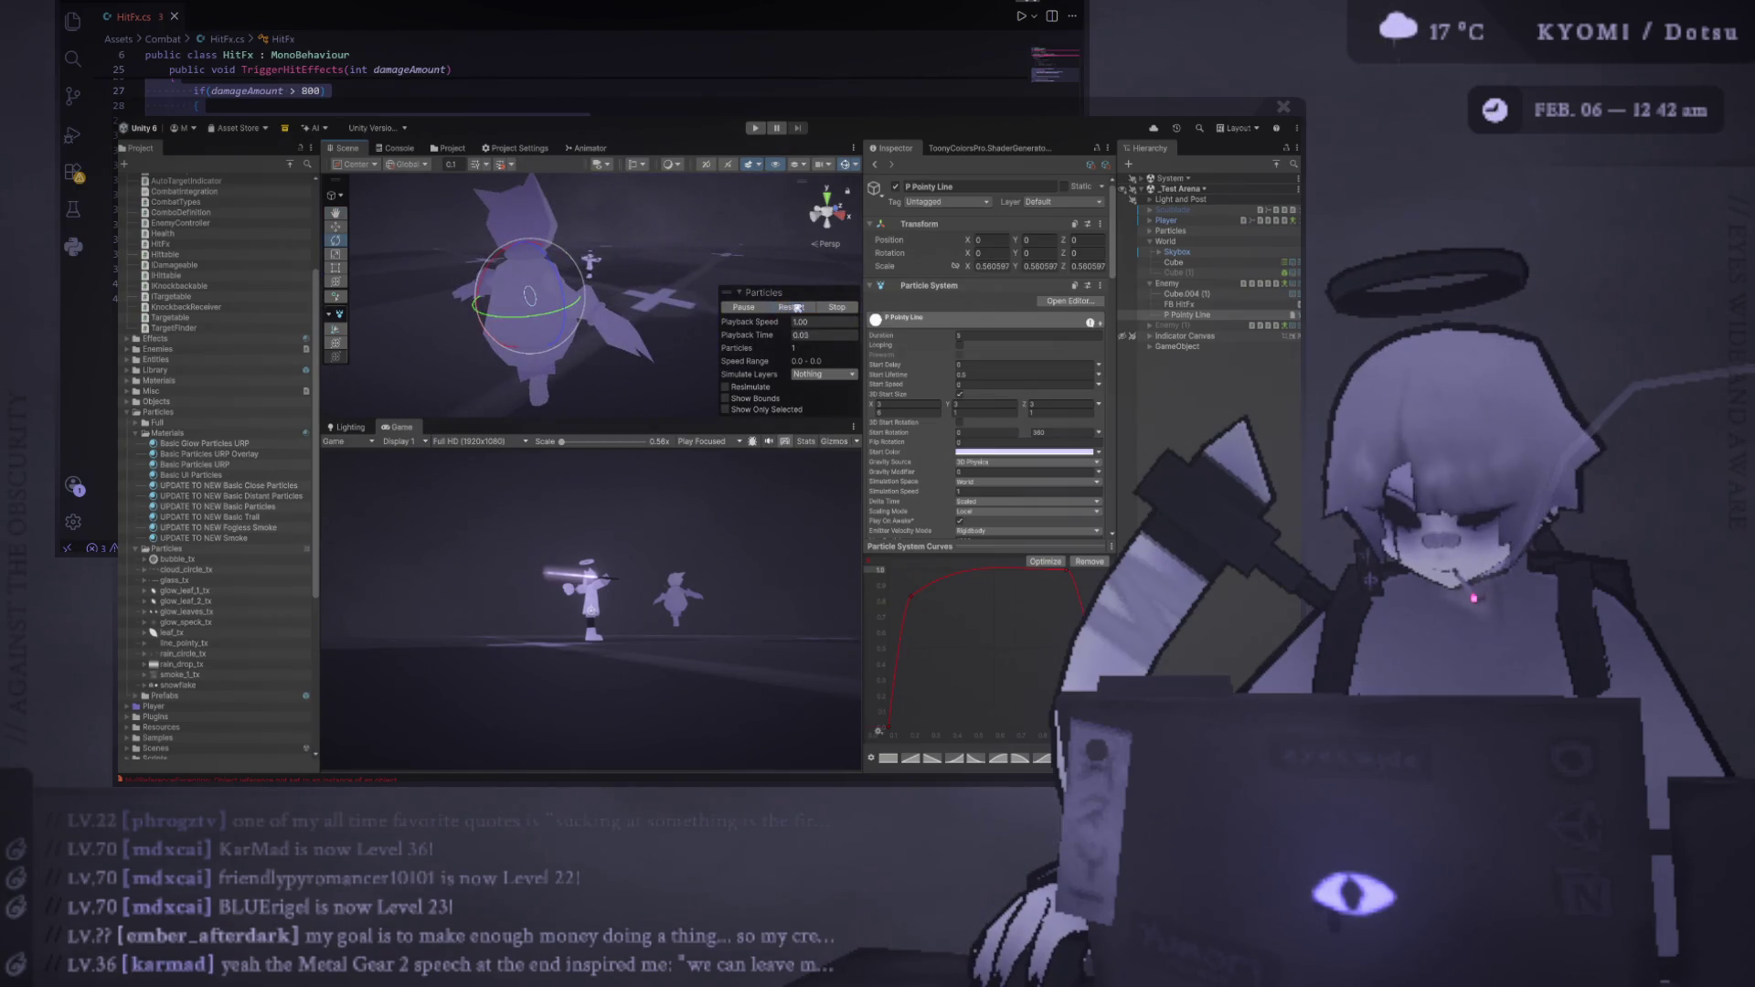
{"action": "left_click", "coordinate": [797, 308]}
{"action": "scroll", "coordinate": [942, 411], "scroll_direction": "down", "scroll_amount": 4}
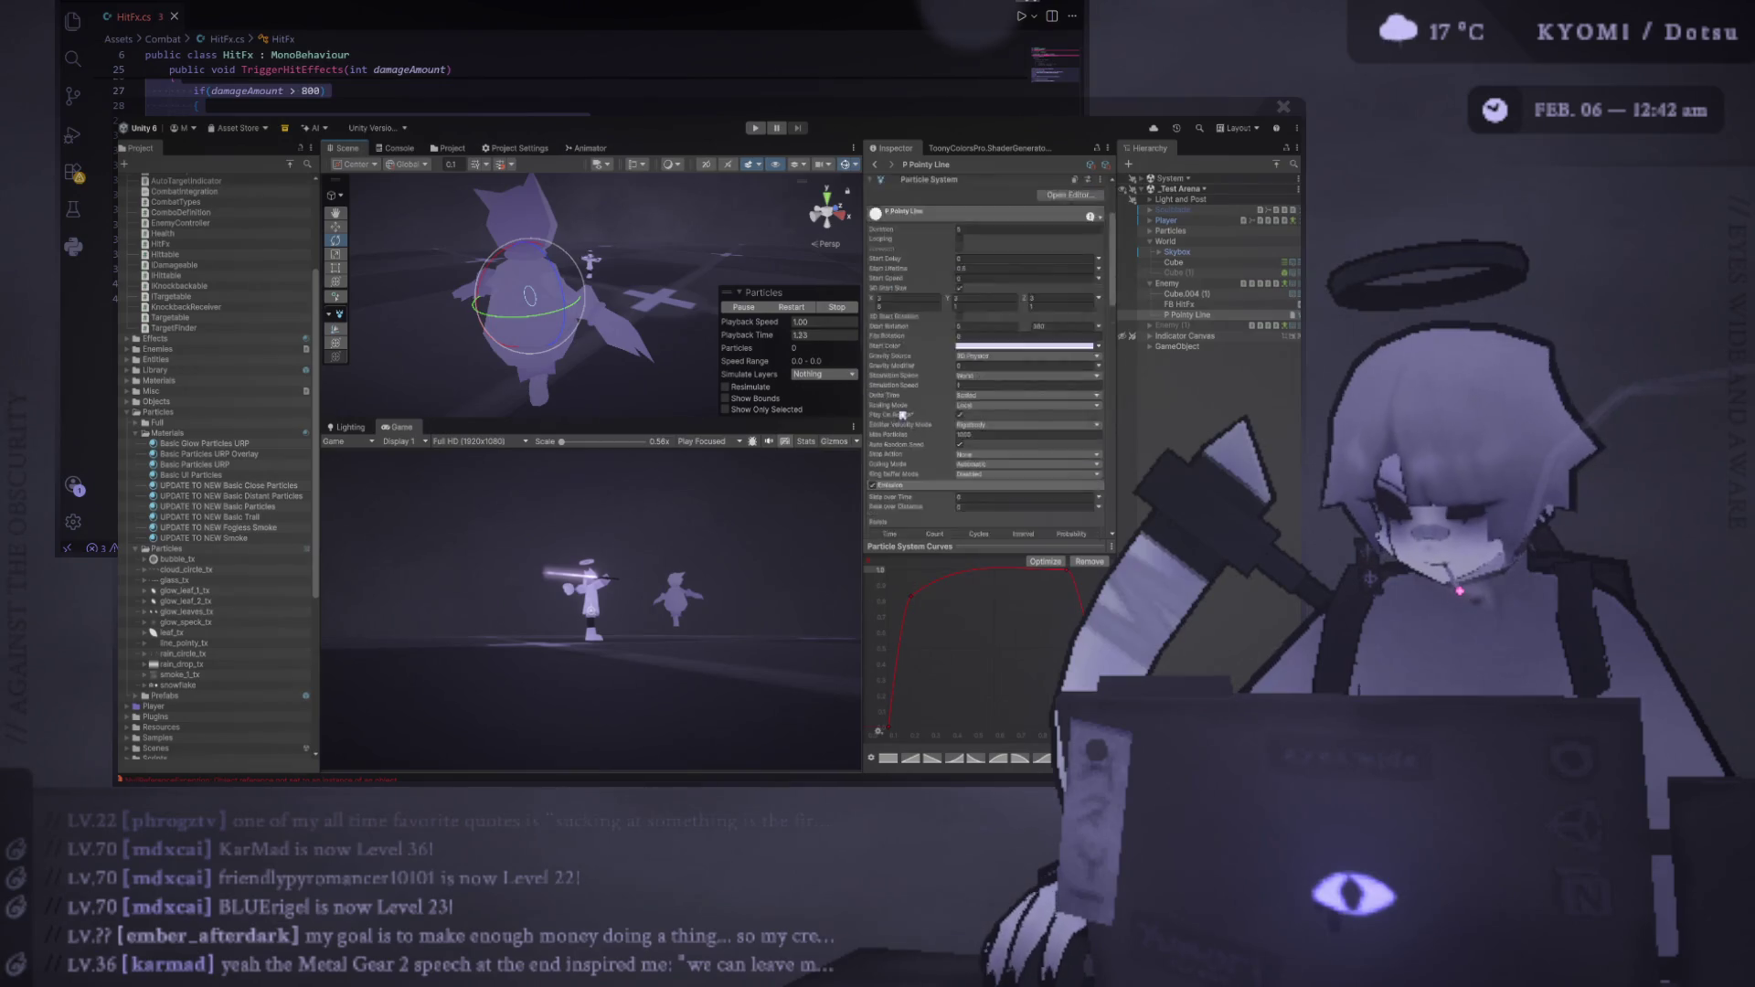
Look at the overlay material, then check P Pointy Line's Start Lifetime and Rate over Time and replay
{"action": "left_click", "coordinate": [207, 454]}
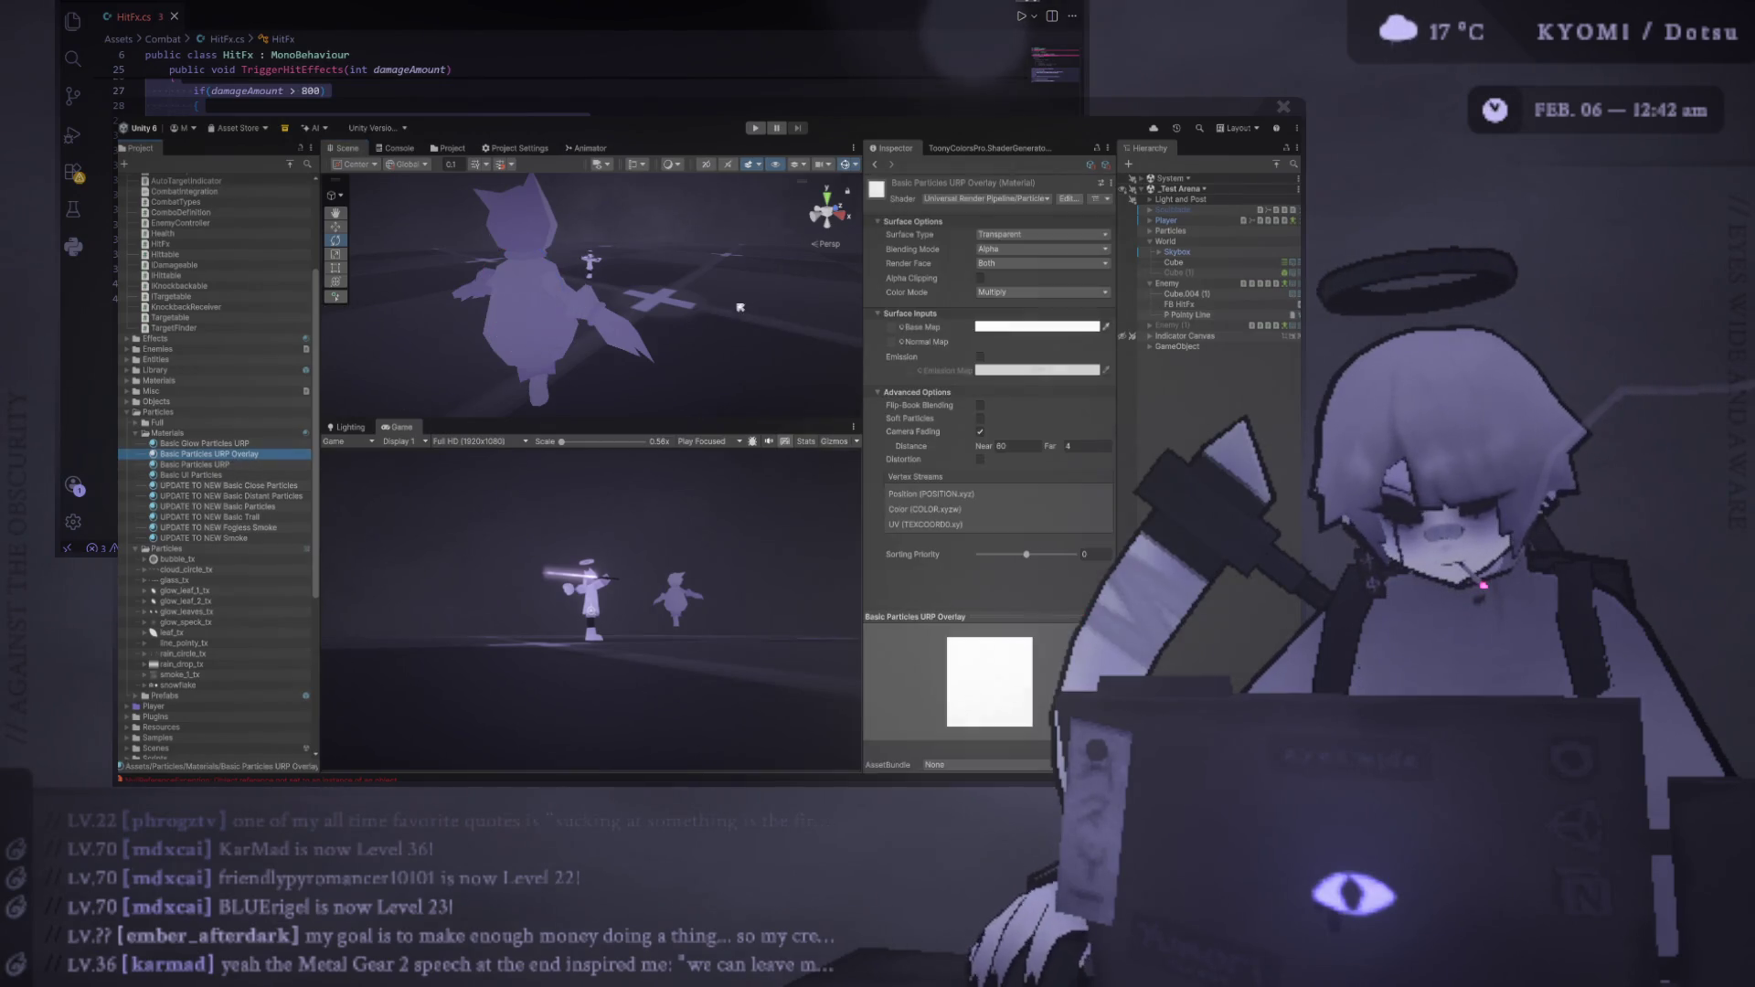
{"action": "left_click", "coordinate": [1194, 316]}
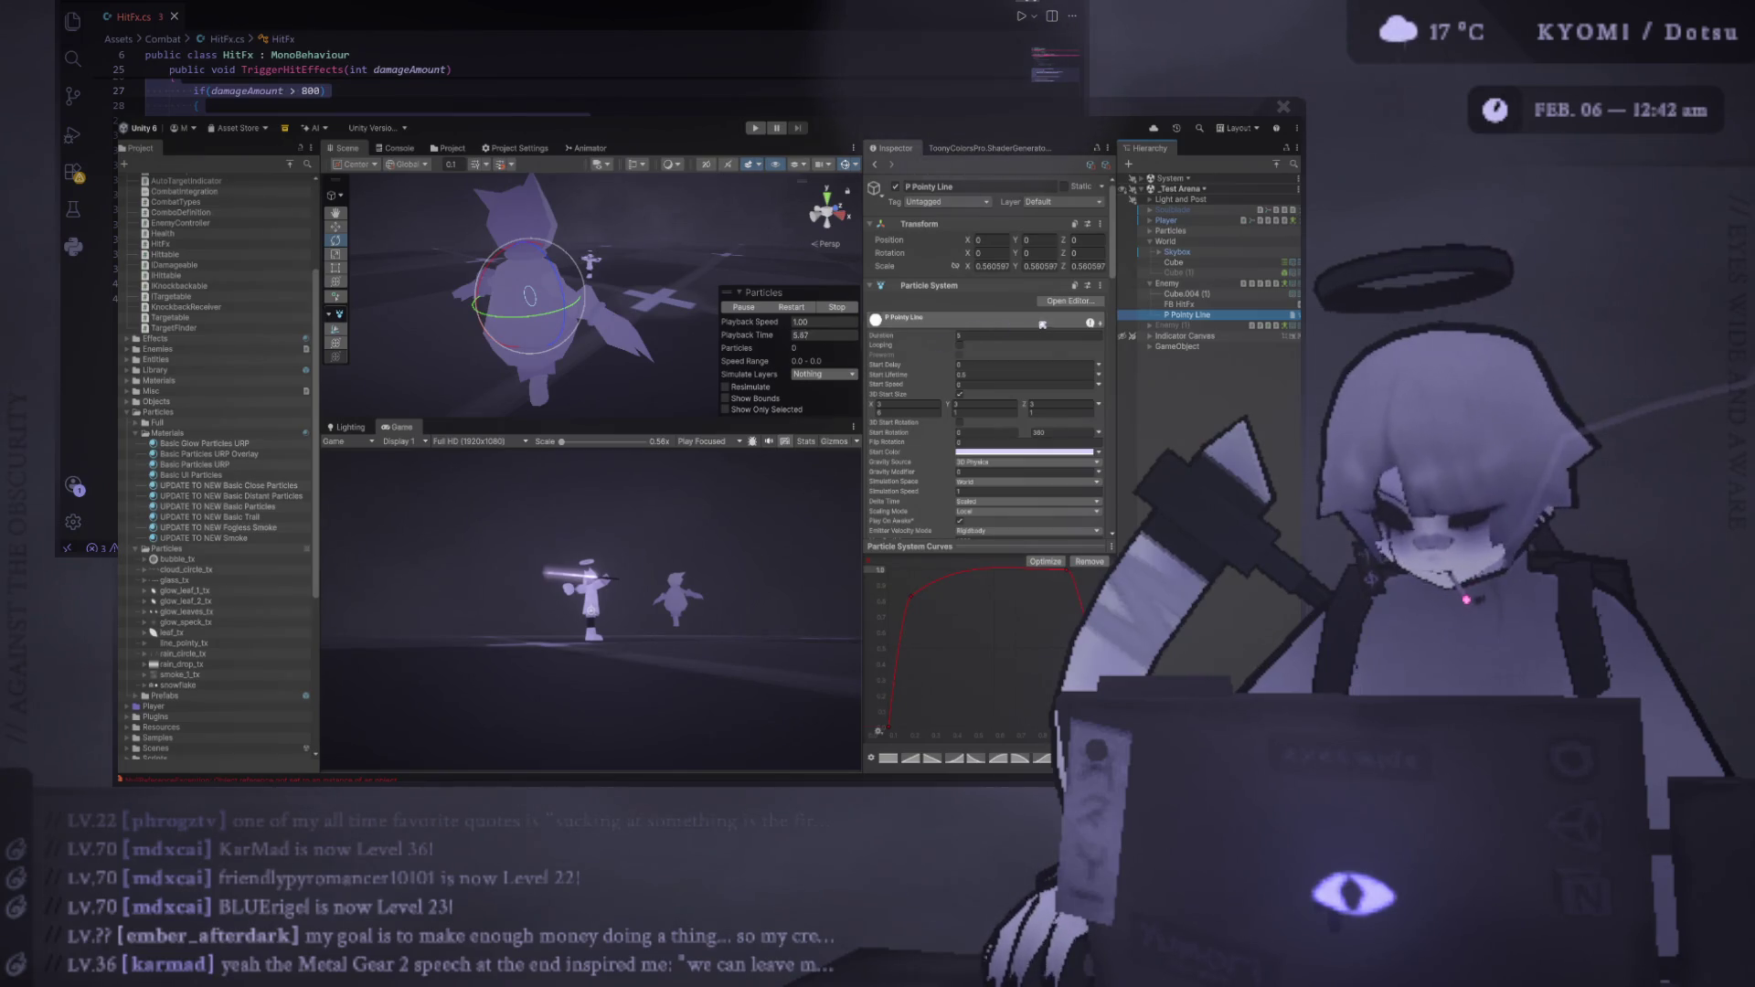
{"action": "left_click", "coordinate": [989, 376]}
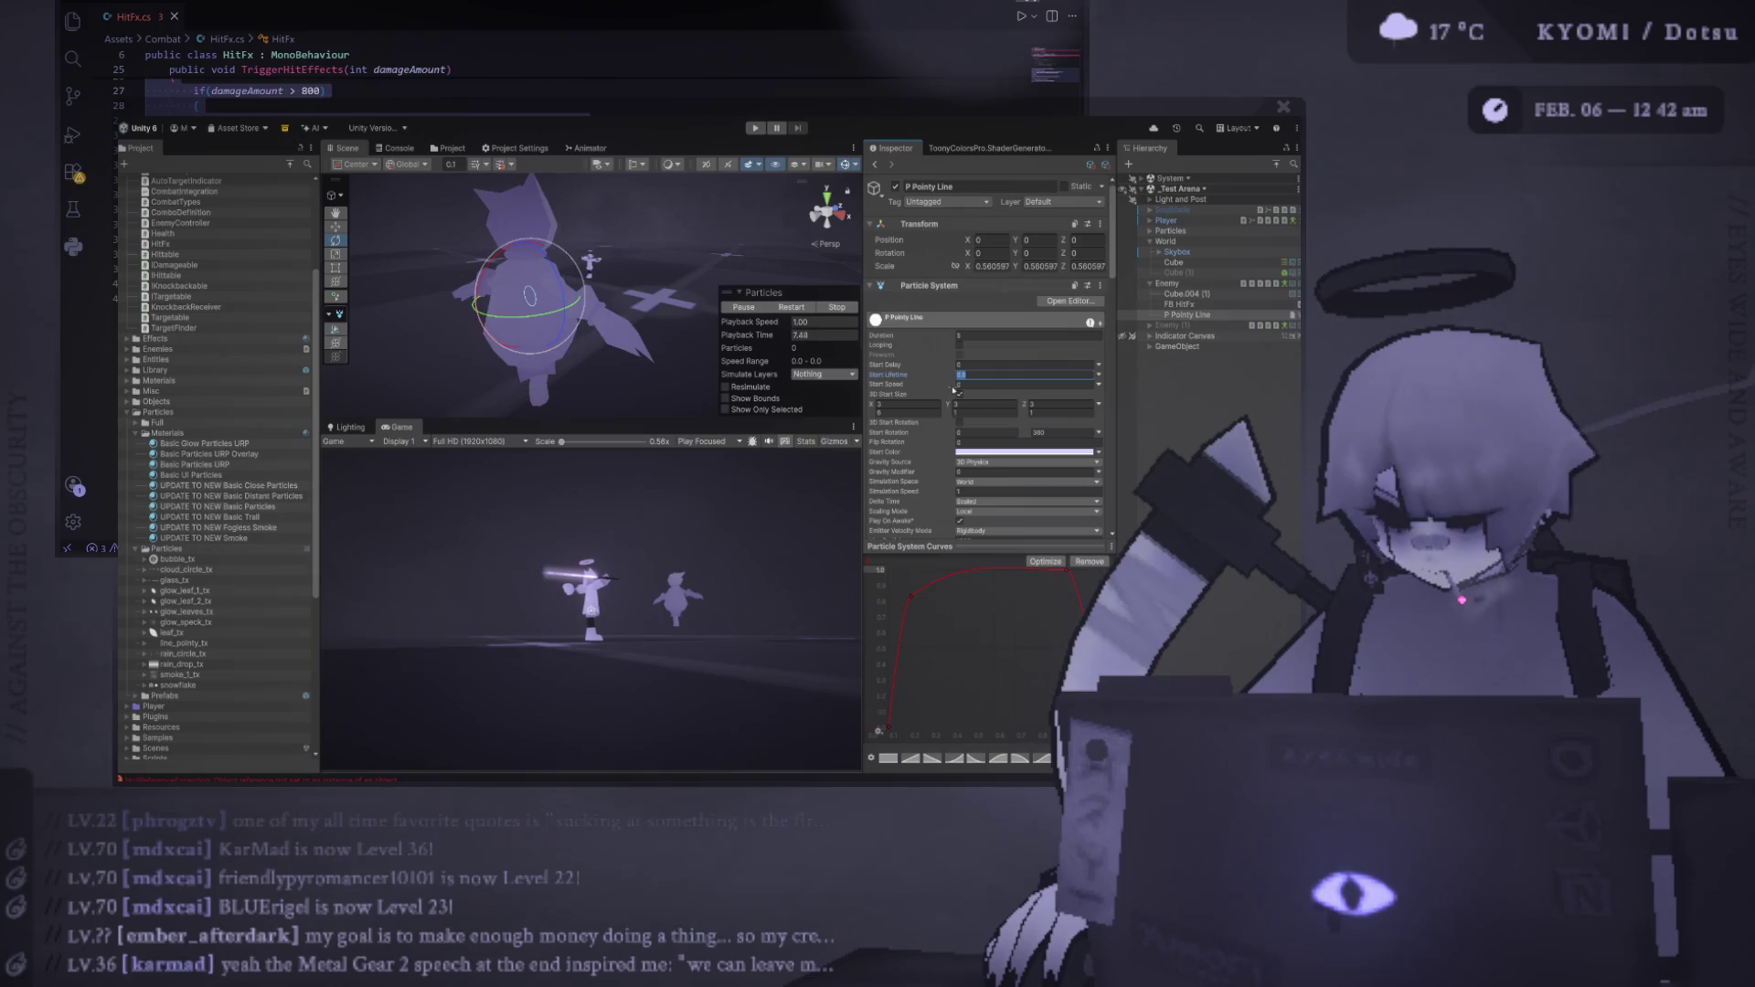
{"action": "scroll", "coordinate": [968, 392], "scroll_direction": "down", "scroll_amount": 3}
{"action": "left_click", "coordinate": [968, 426]}
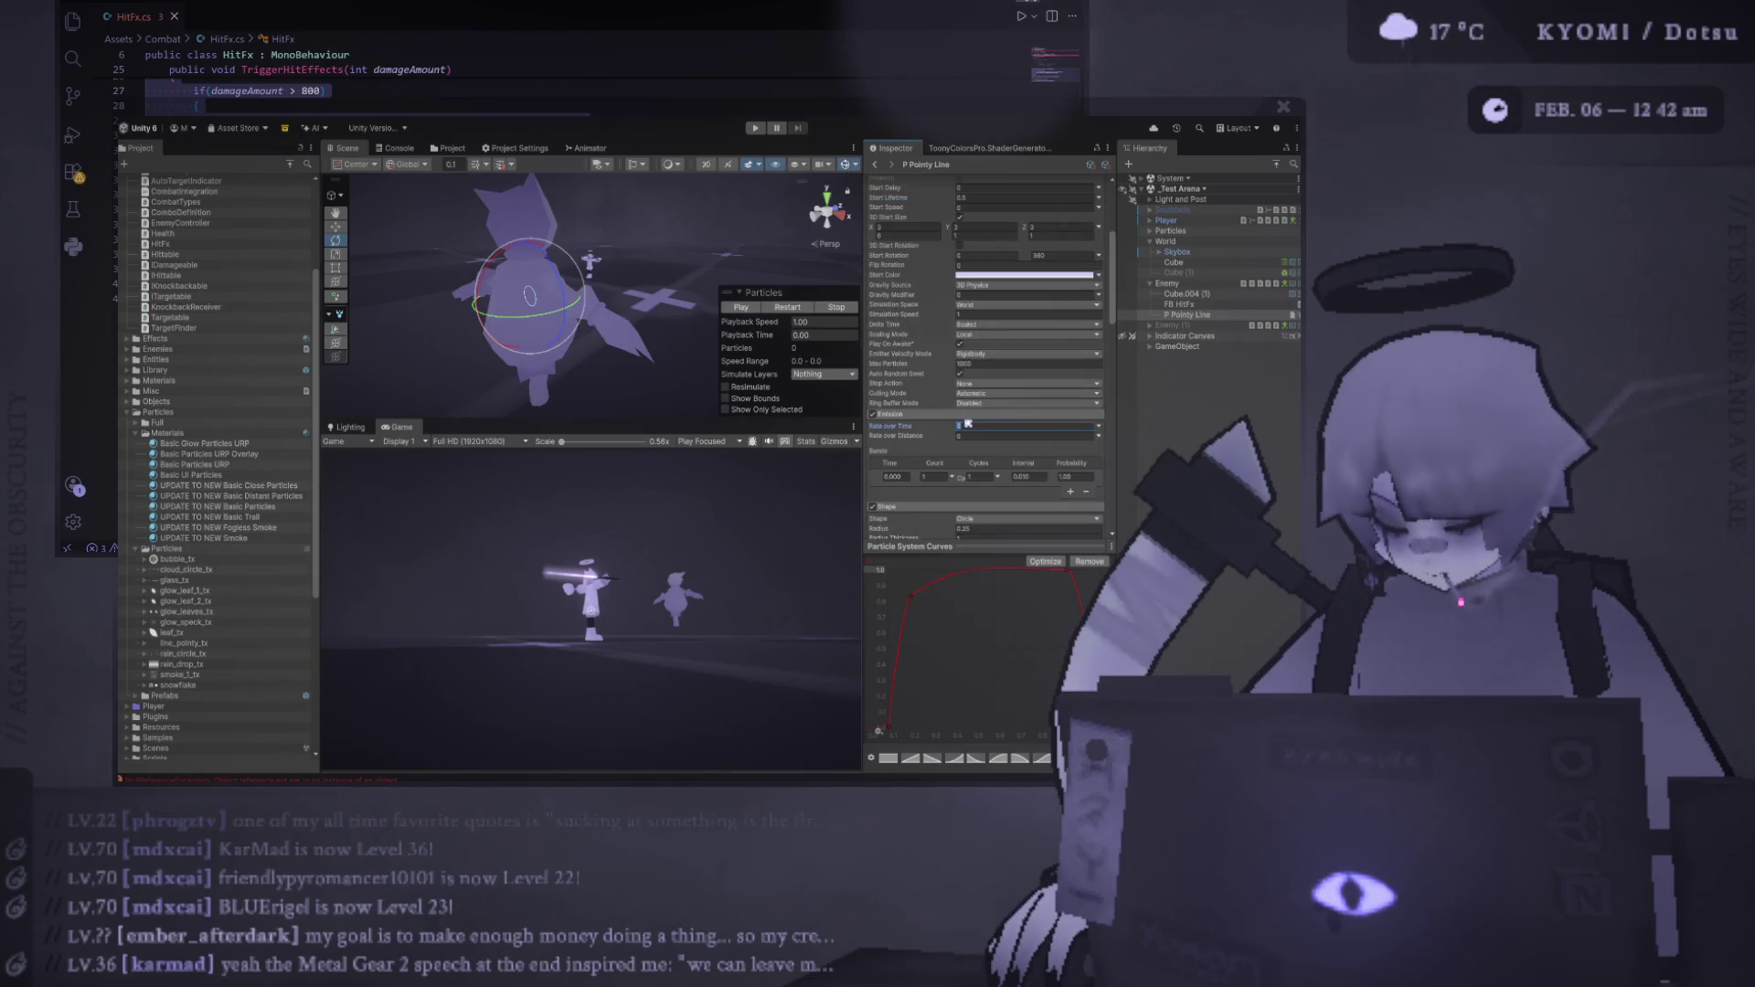
{"action": "left_click", "coordinate": [792, 309]}
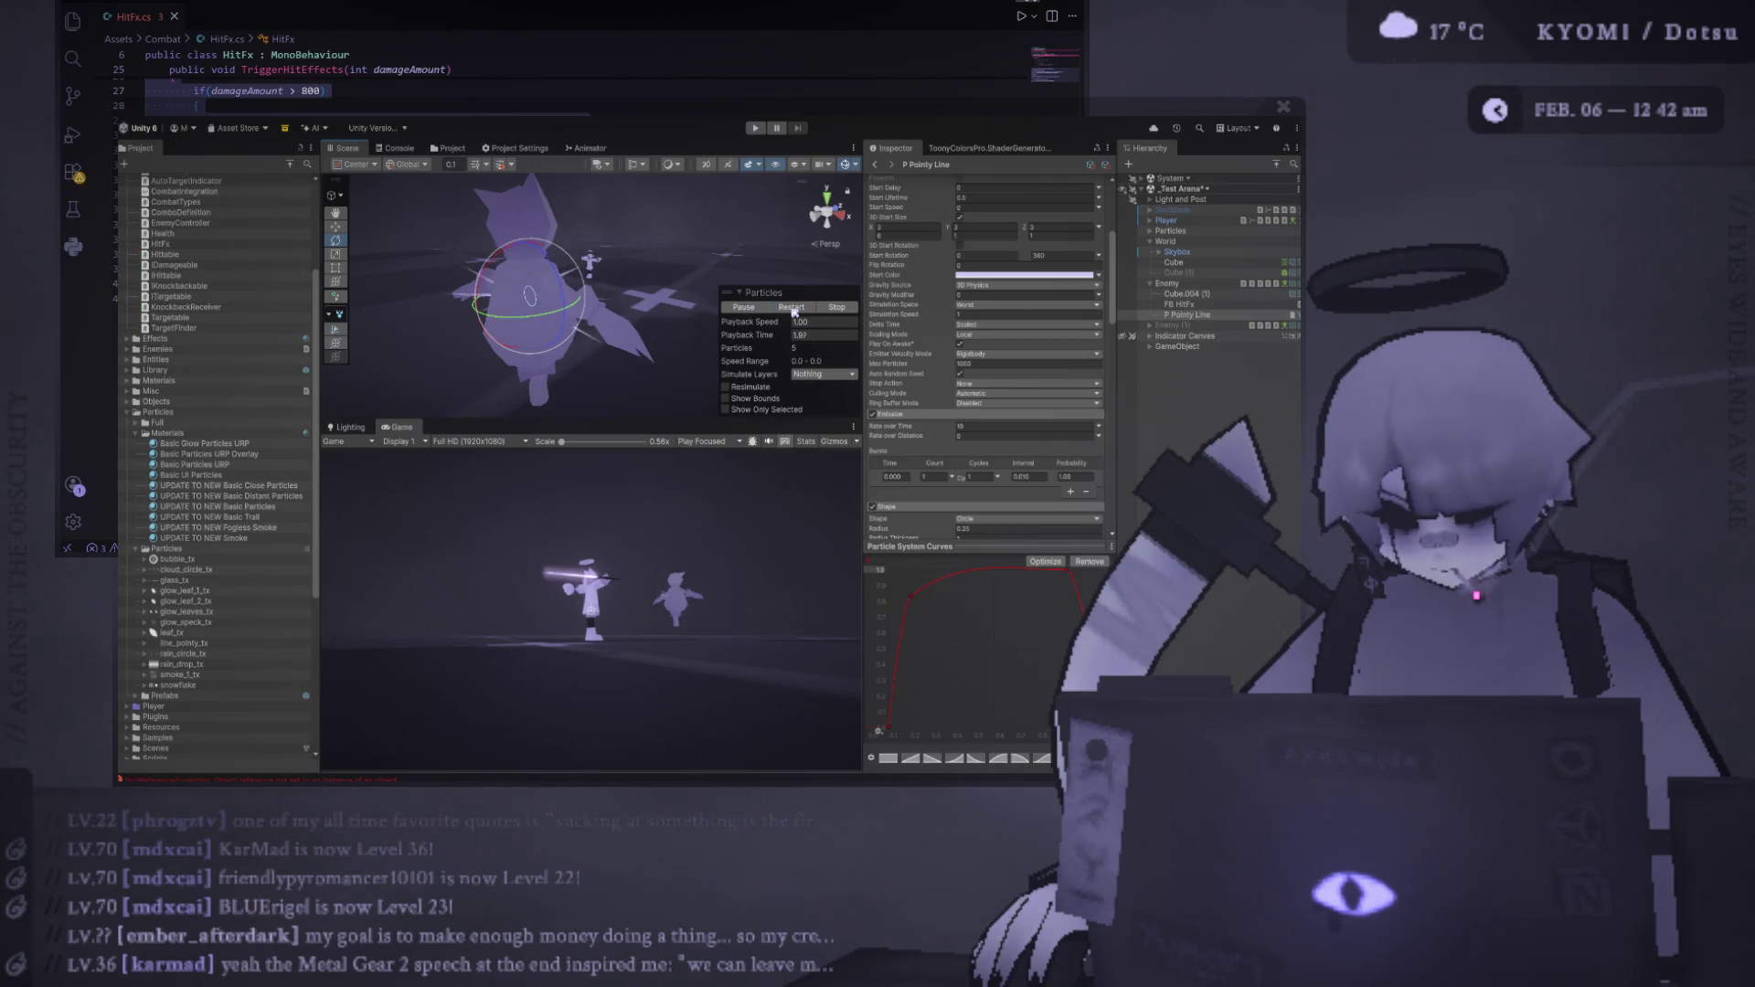
Raise the Basic Particles URP Overlay material's sorting priority to 50 and check its render face
{"action": "left_click", "coordinate": [209, 454]}
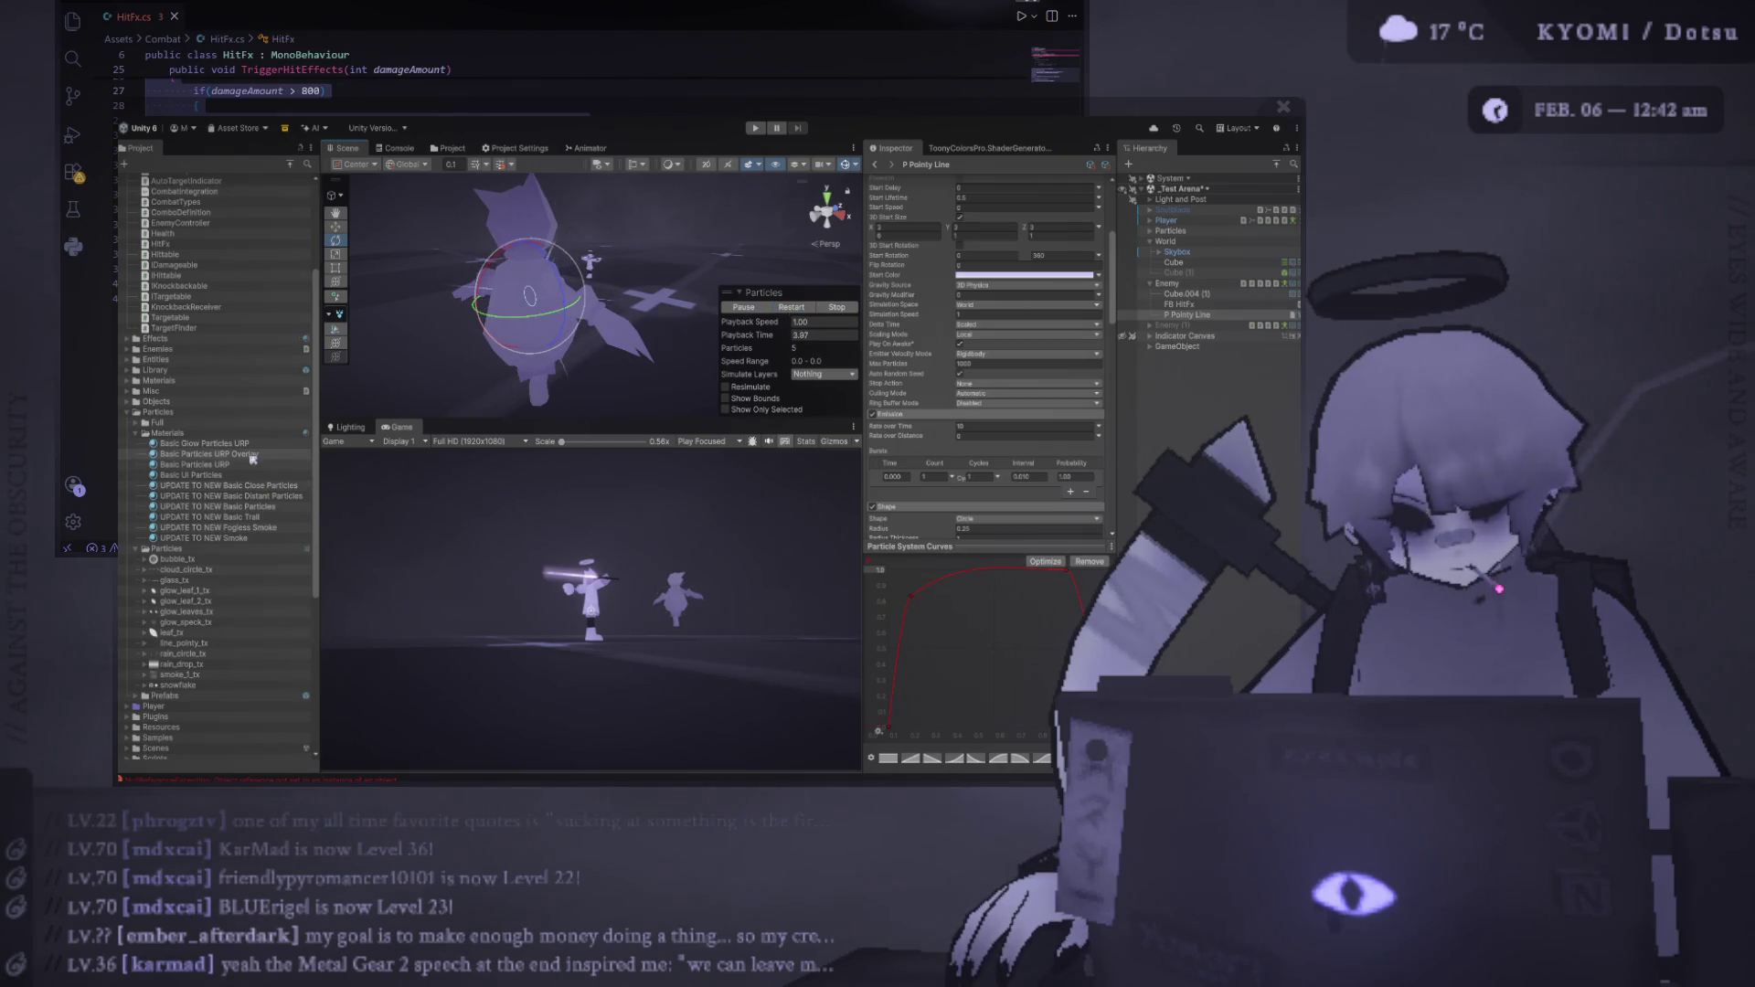
{"action": "mouse_move", "coordinate": [1028, 555]}
{"action": "left_mouse_down"}
{"action": "mouse_move", "coordinate": [1074, 555]}
{"action": "mouse_move", "coordinate": [1026, 555]}
{"action": "left_mouse_up"}
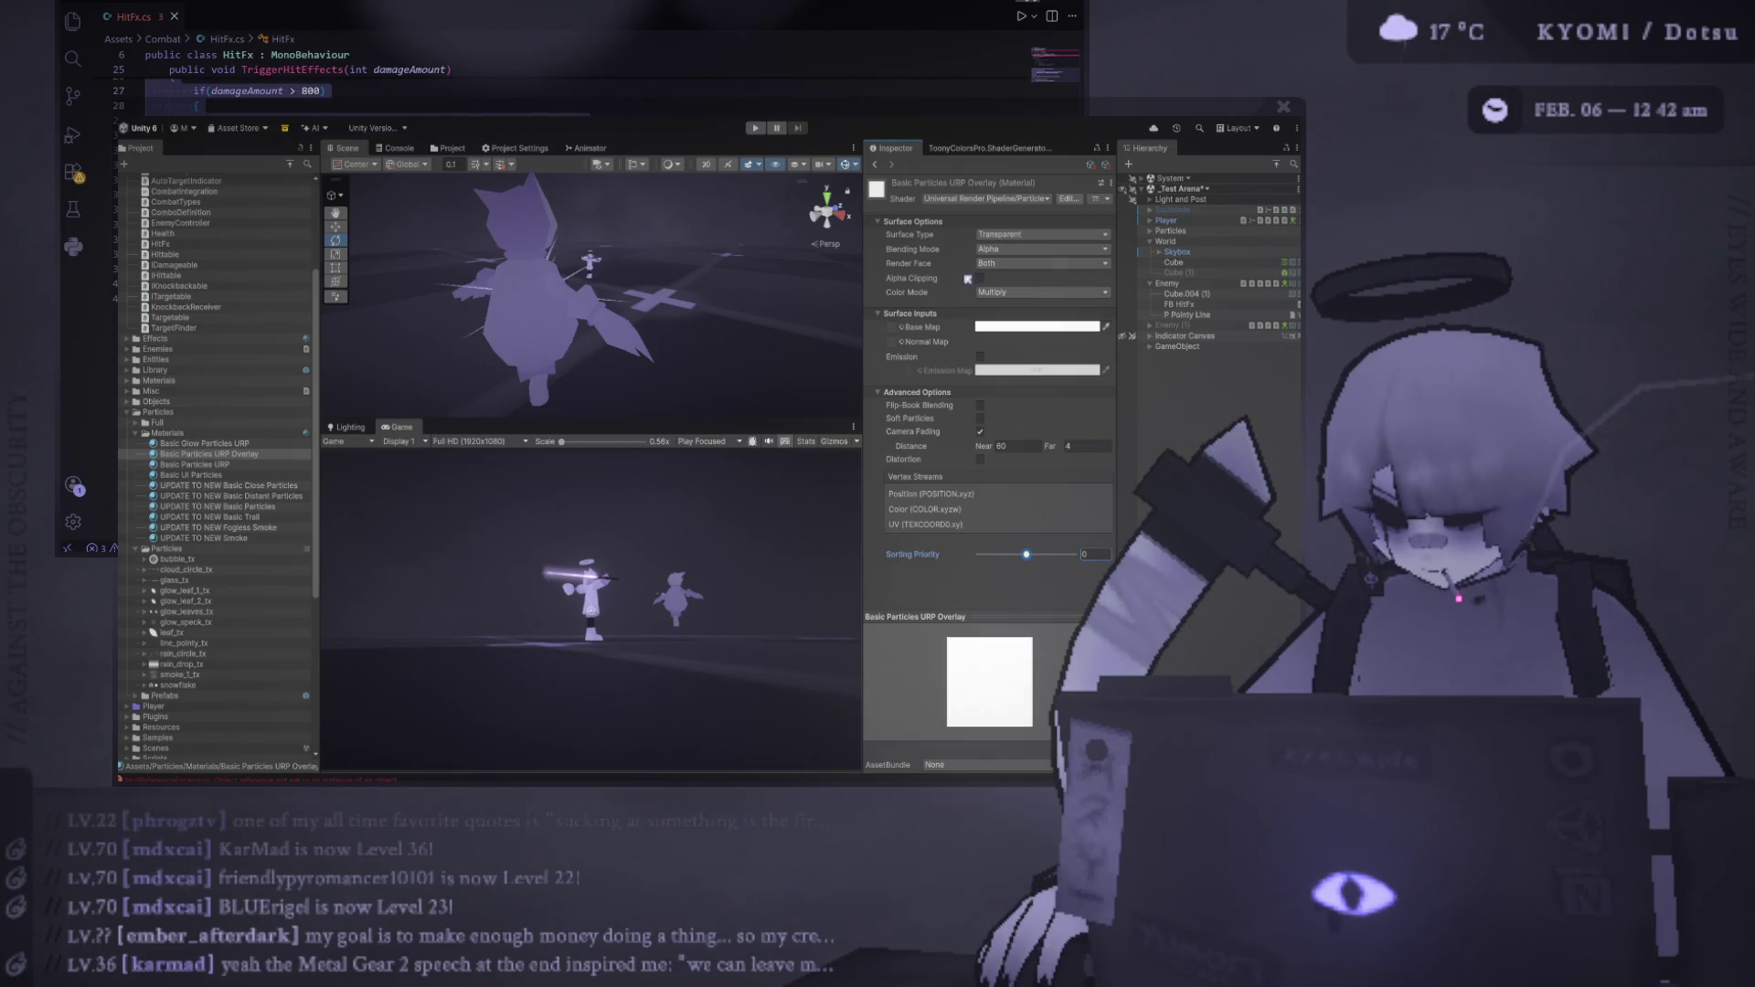
{"action": "left_click", "coordinate": [1033, 264]}
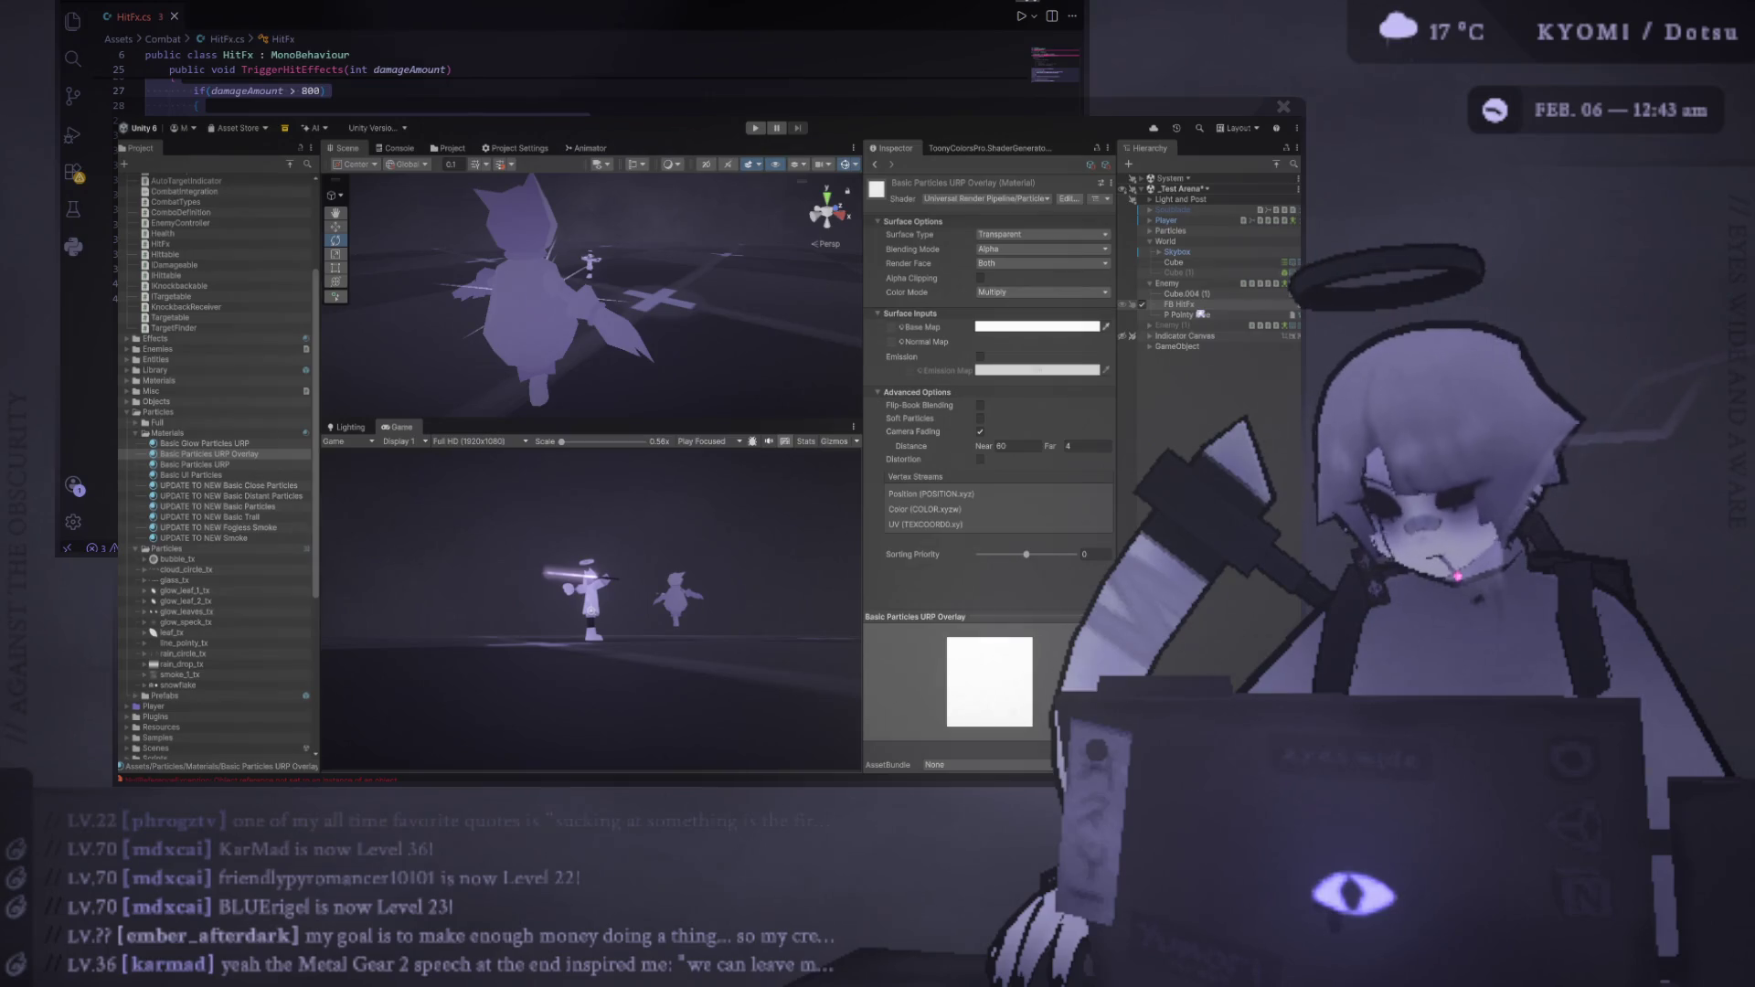
Set the P Pointy Line renderer's Sorting Fudge to 100
{"action": "left_click", "coordinate": [1188, 304]}
{"action": "left_click", "coordinate": [1198, 315]}
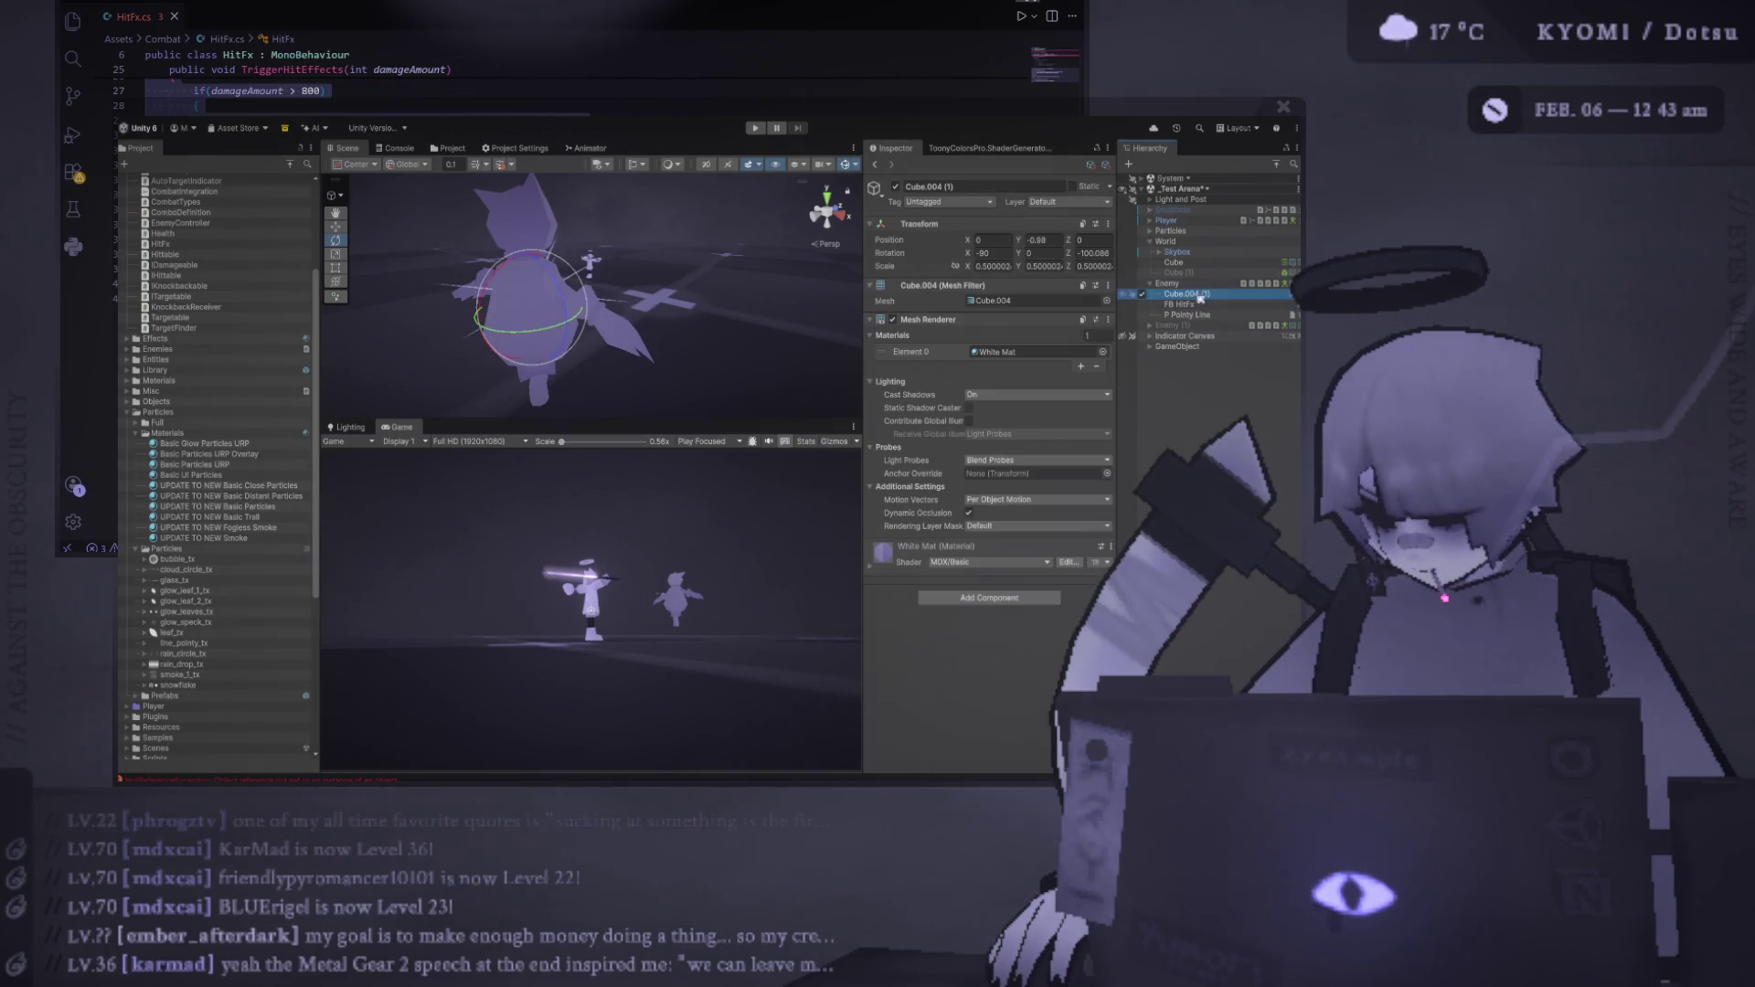
{"action": "scroll", "coordinate": [955, 380], "scroll_direction": "down", "scroll_amount": 15}
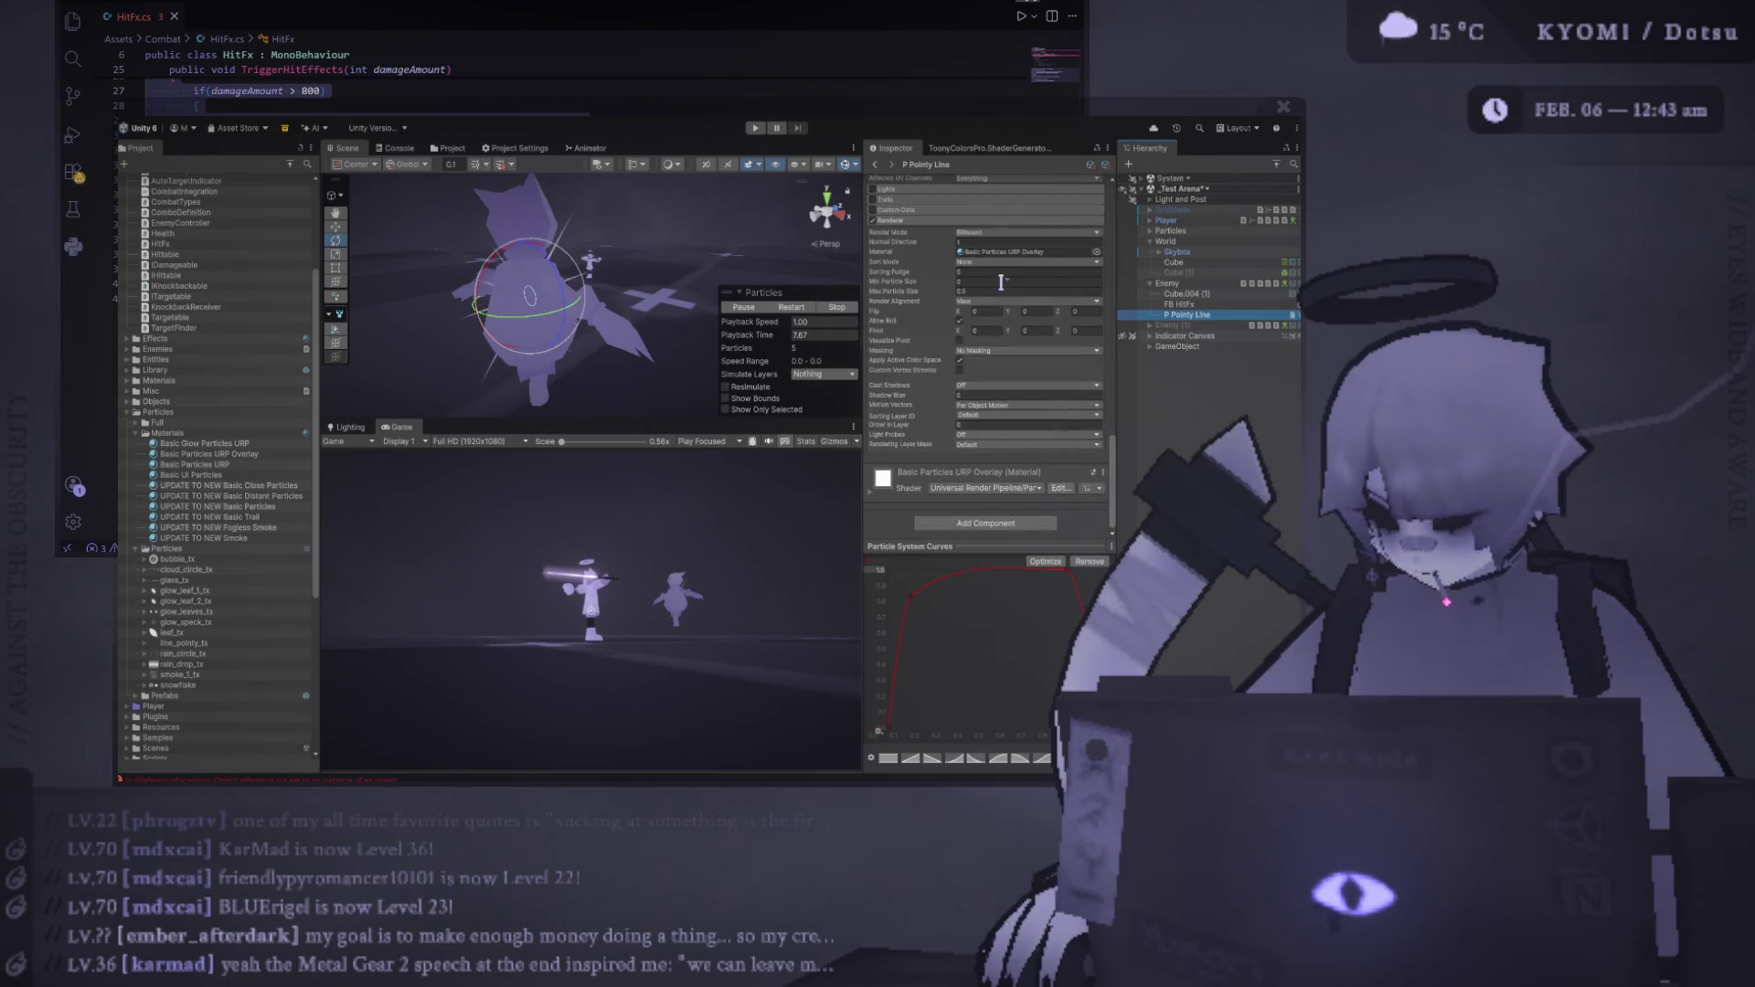
{"action": "left_click", "coordinate": [993, 270]}
{"action": "type", "text": "100"}
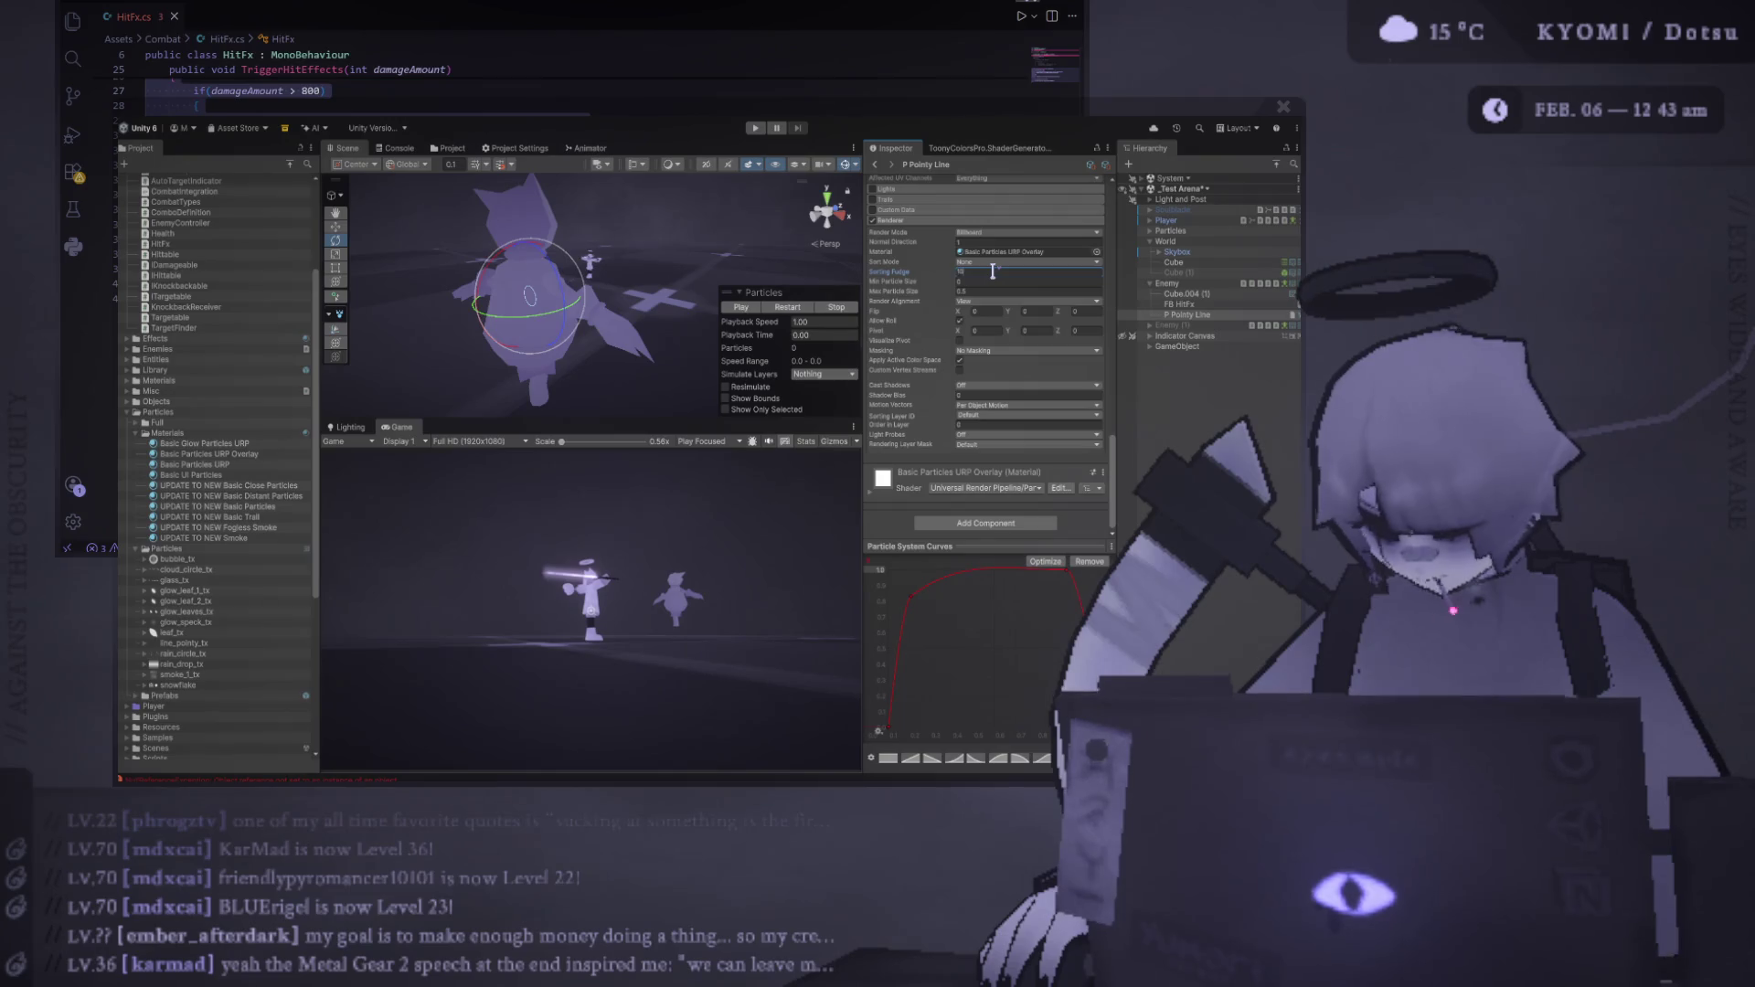
{"action": "key", "text": "Return"}
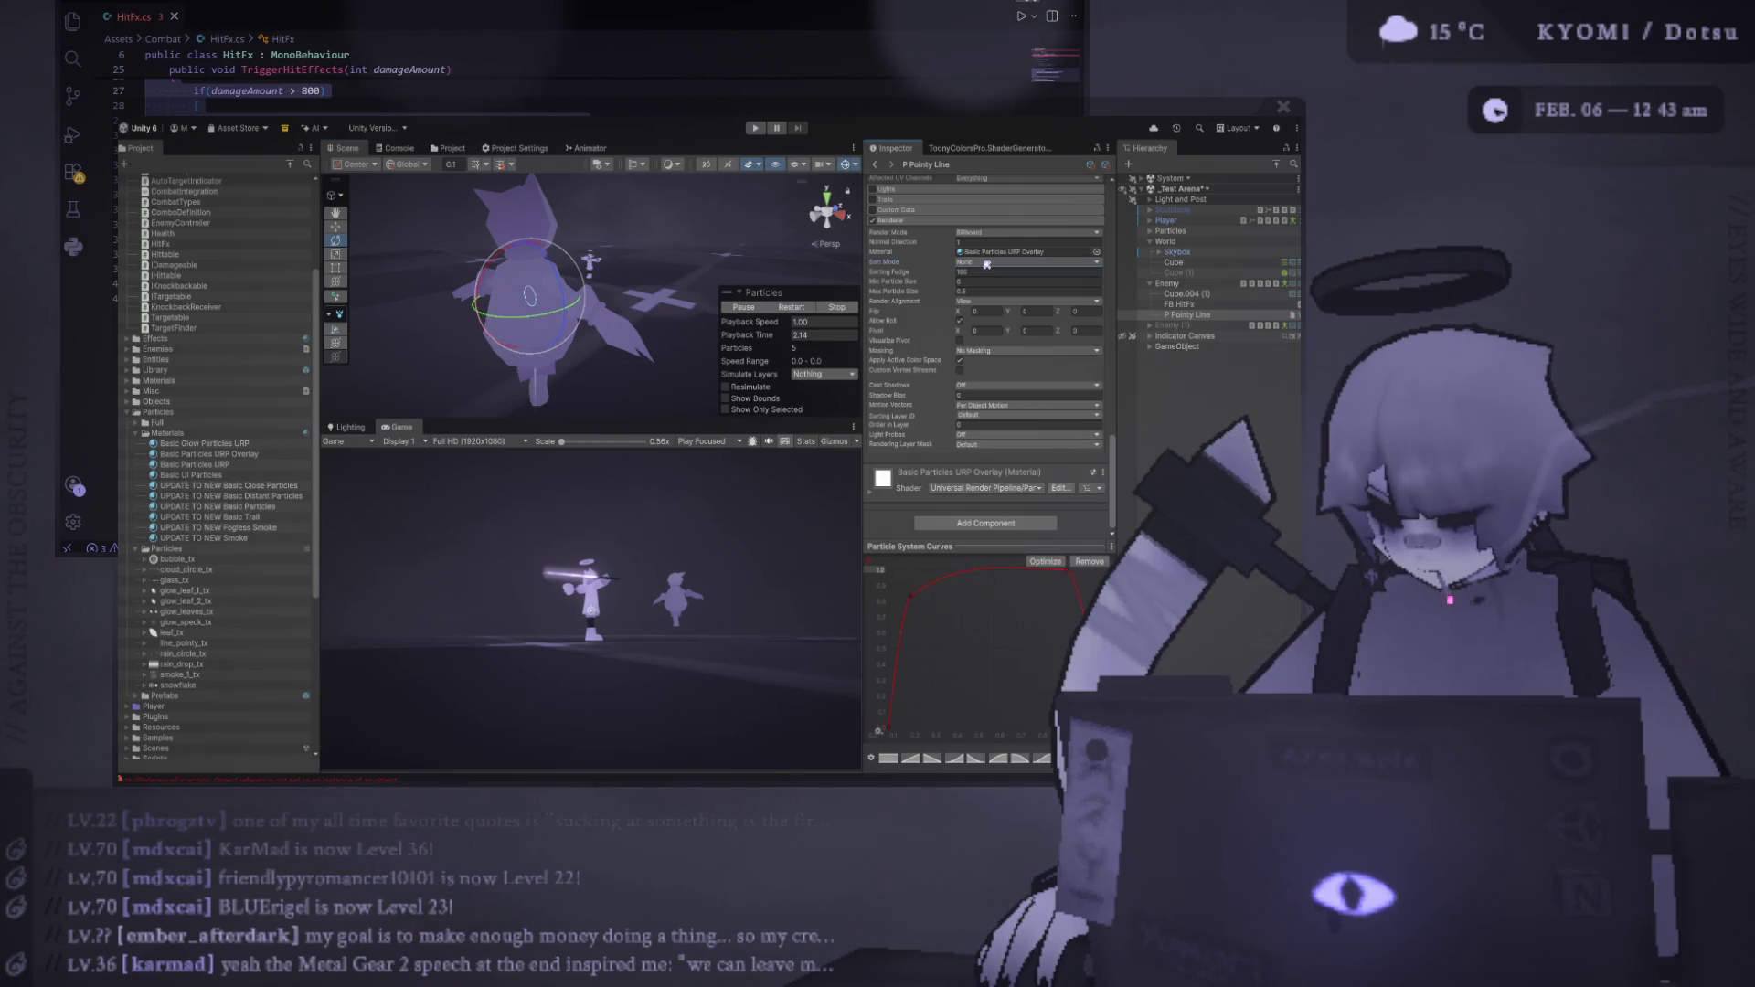
Change Sorting Fudge to 0, try Order in Layer 150, then return it to 0
{"action": "left_click", "coordinate": [996, 273]}
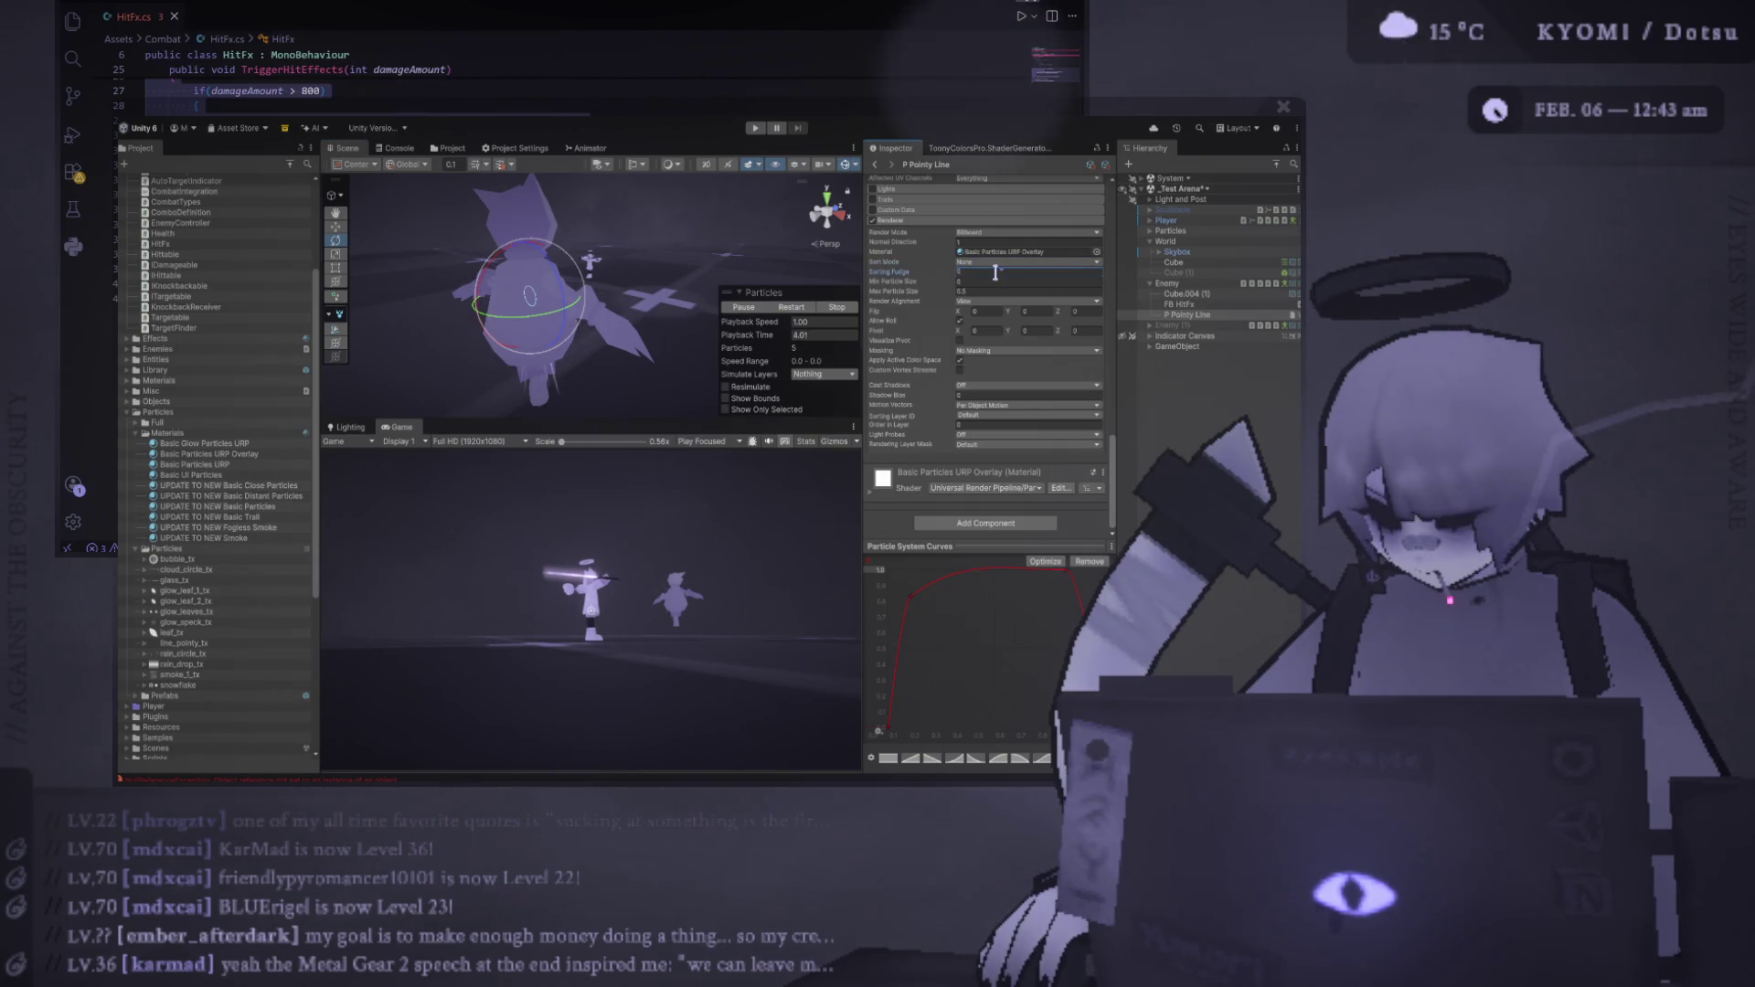
{"action": "type", "text": "0"}
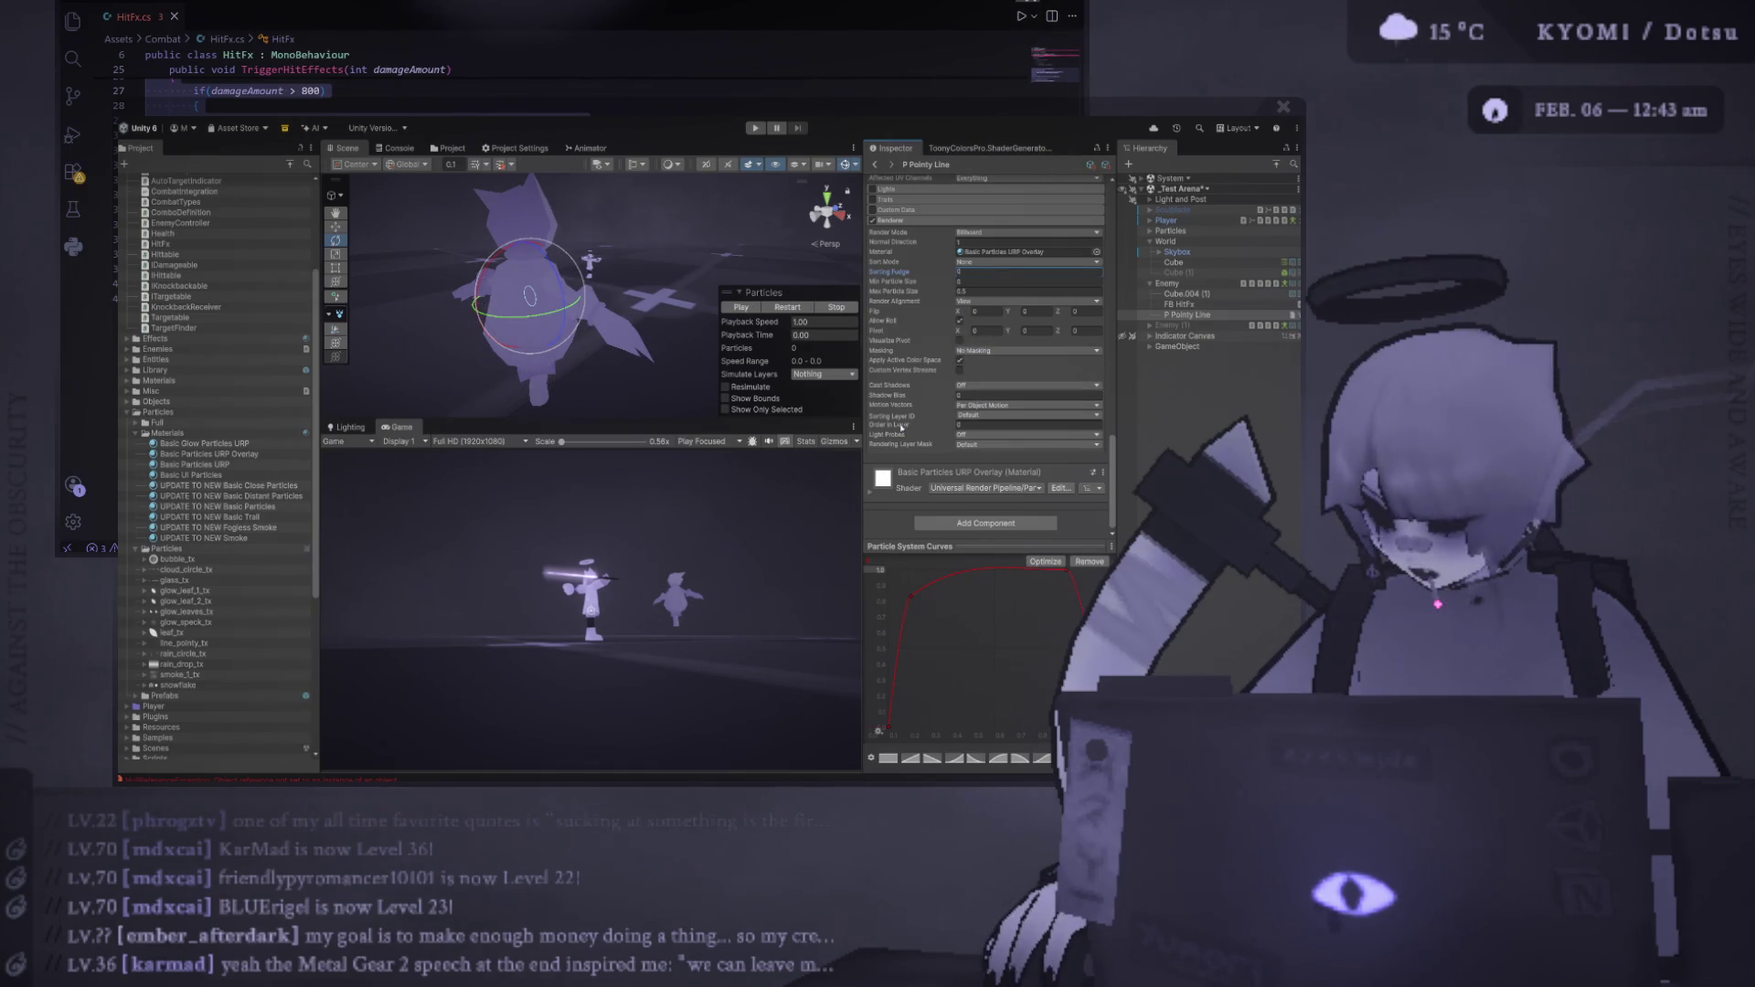
{"action": "left_click", "coordinate": [992, 425]}
{"action": "type", "text": "150"}
{"action": "left_click", "coordinate": [808, 310]}
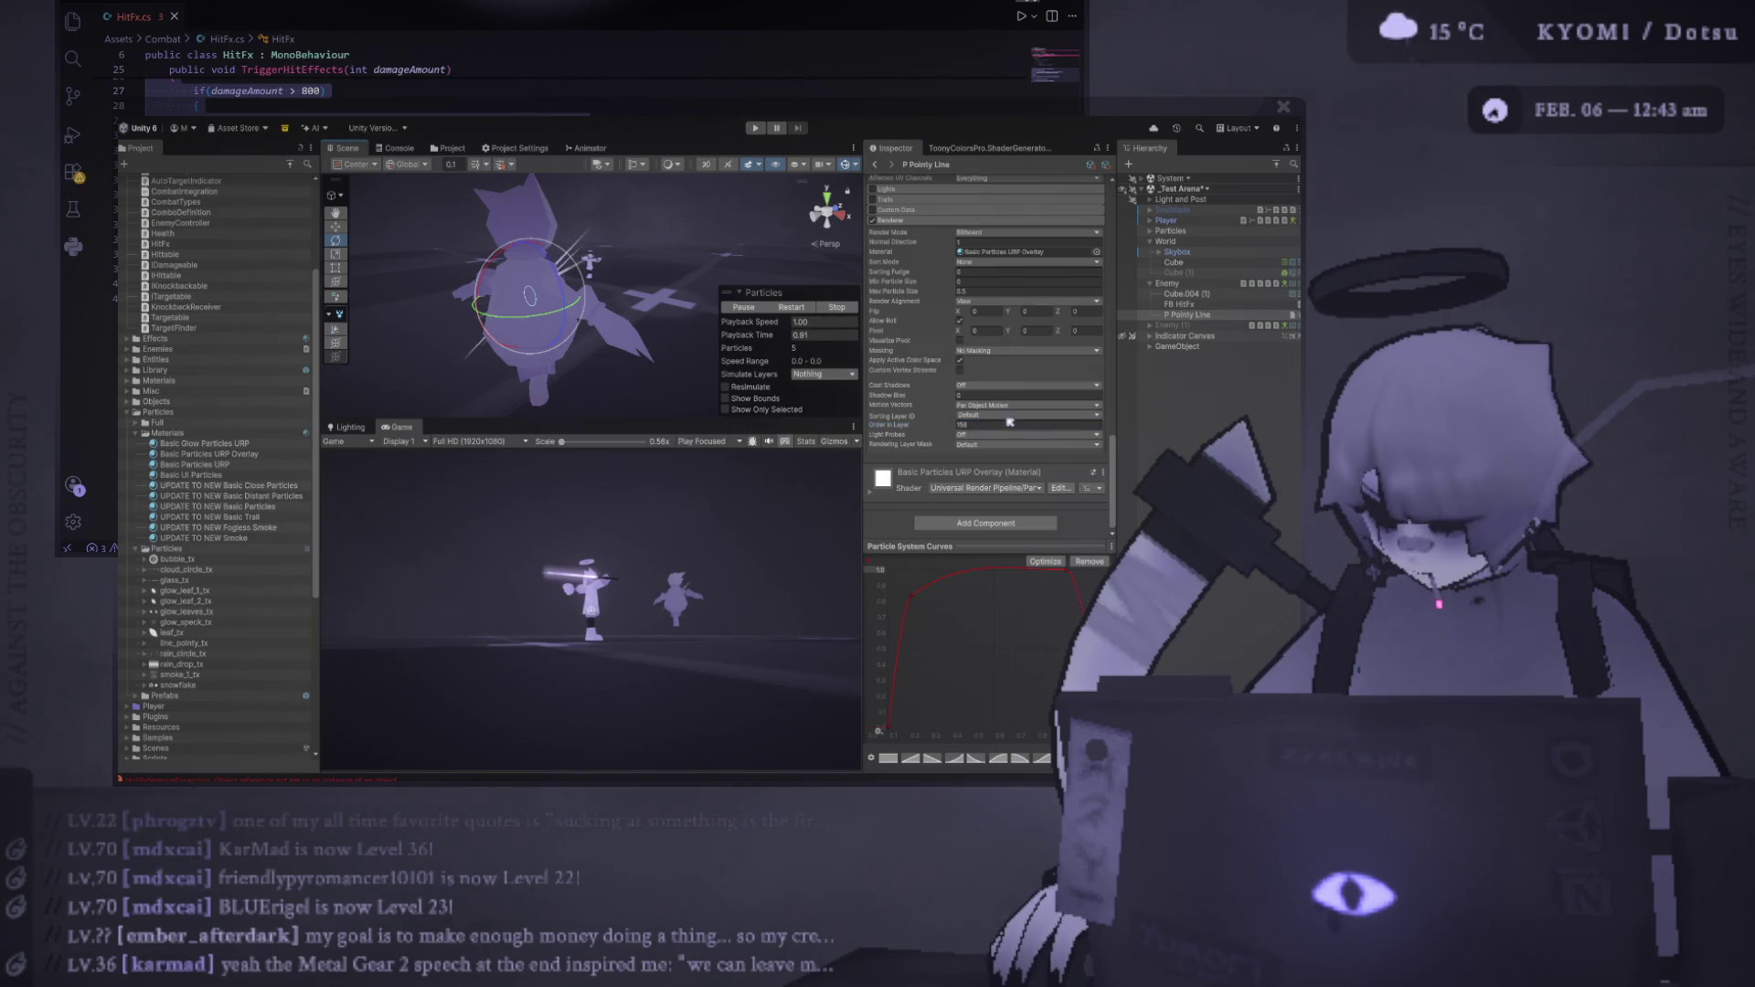
{"action": "left_click", "coordinate": [1003, 425]}
{"action": "type", "text": "0"}
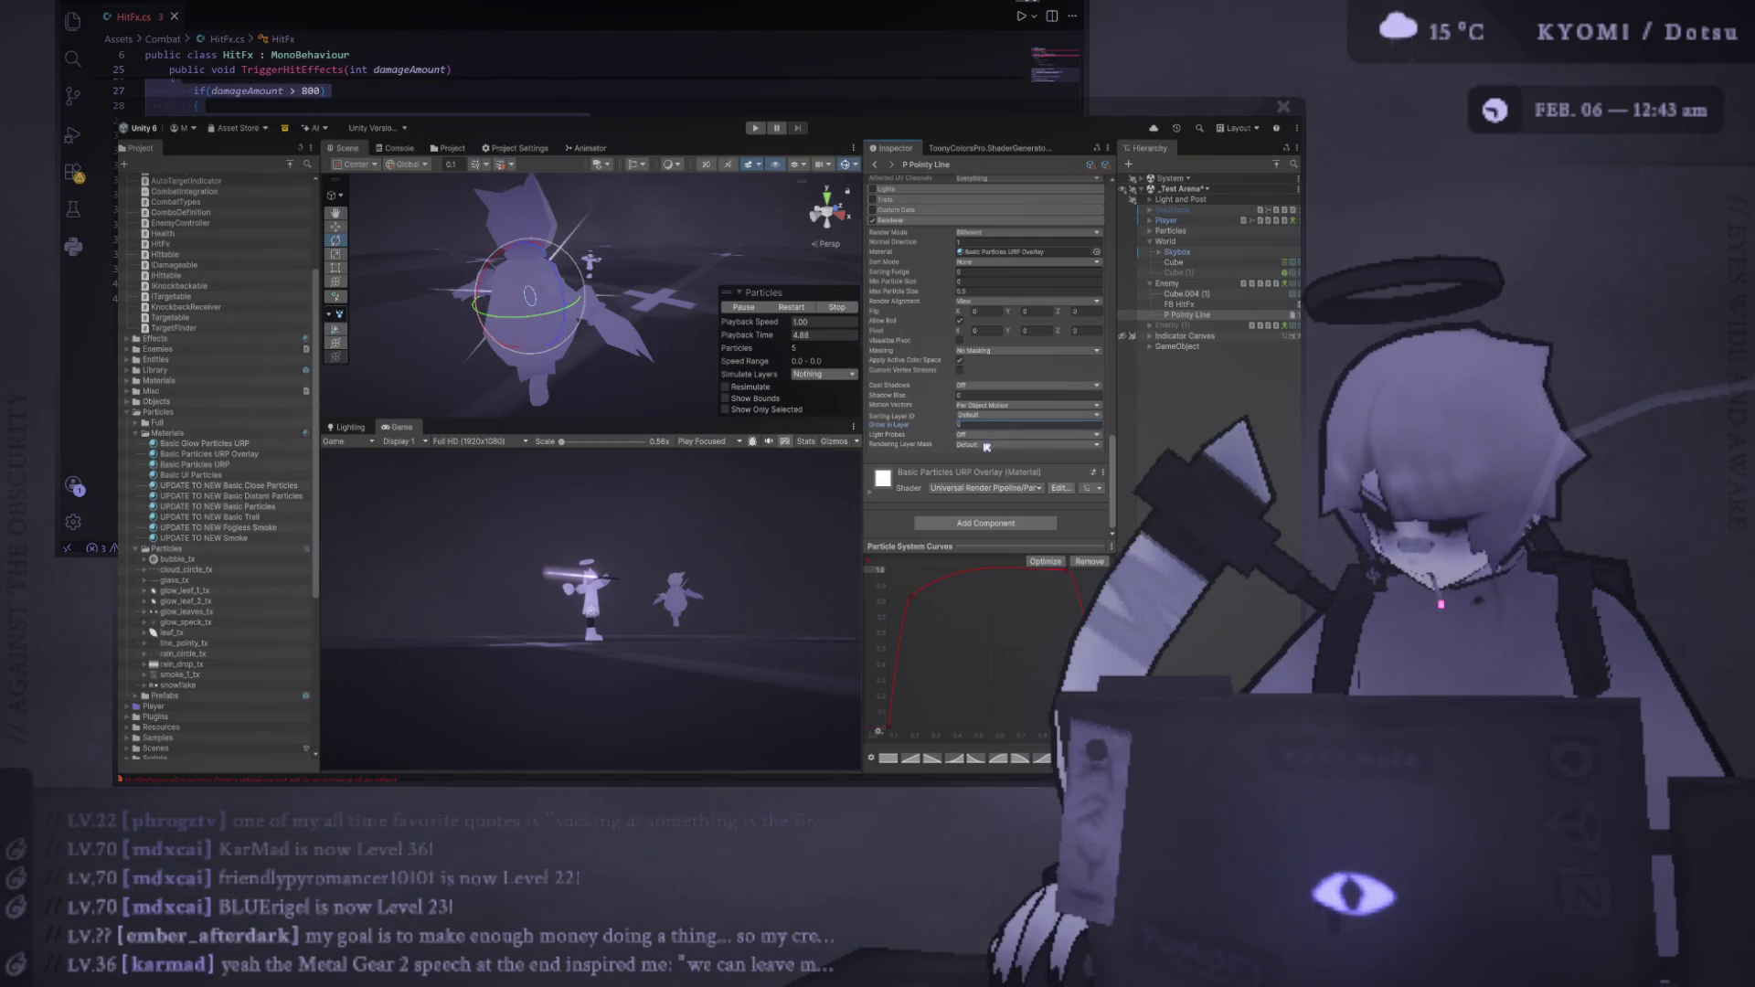
{"action": "left_click", "coordinate": [915, 455]}
{"action": "left_click", "coordinate": [914, 447]}
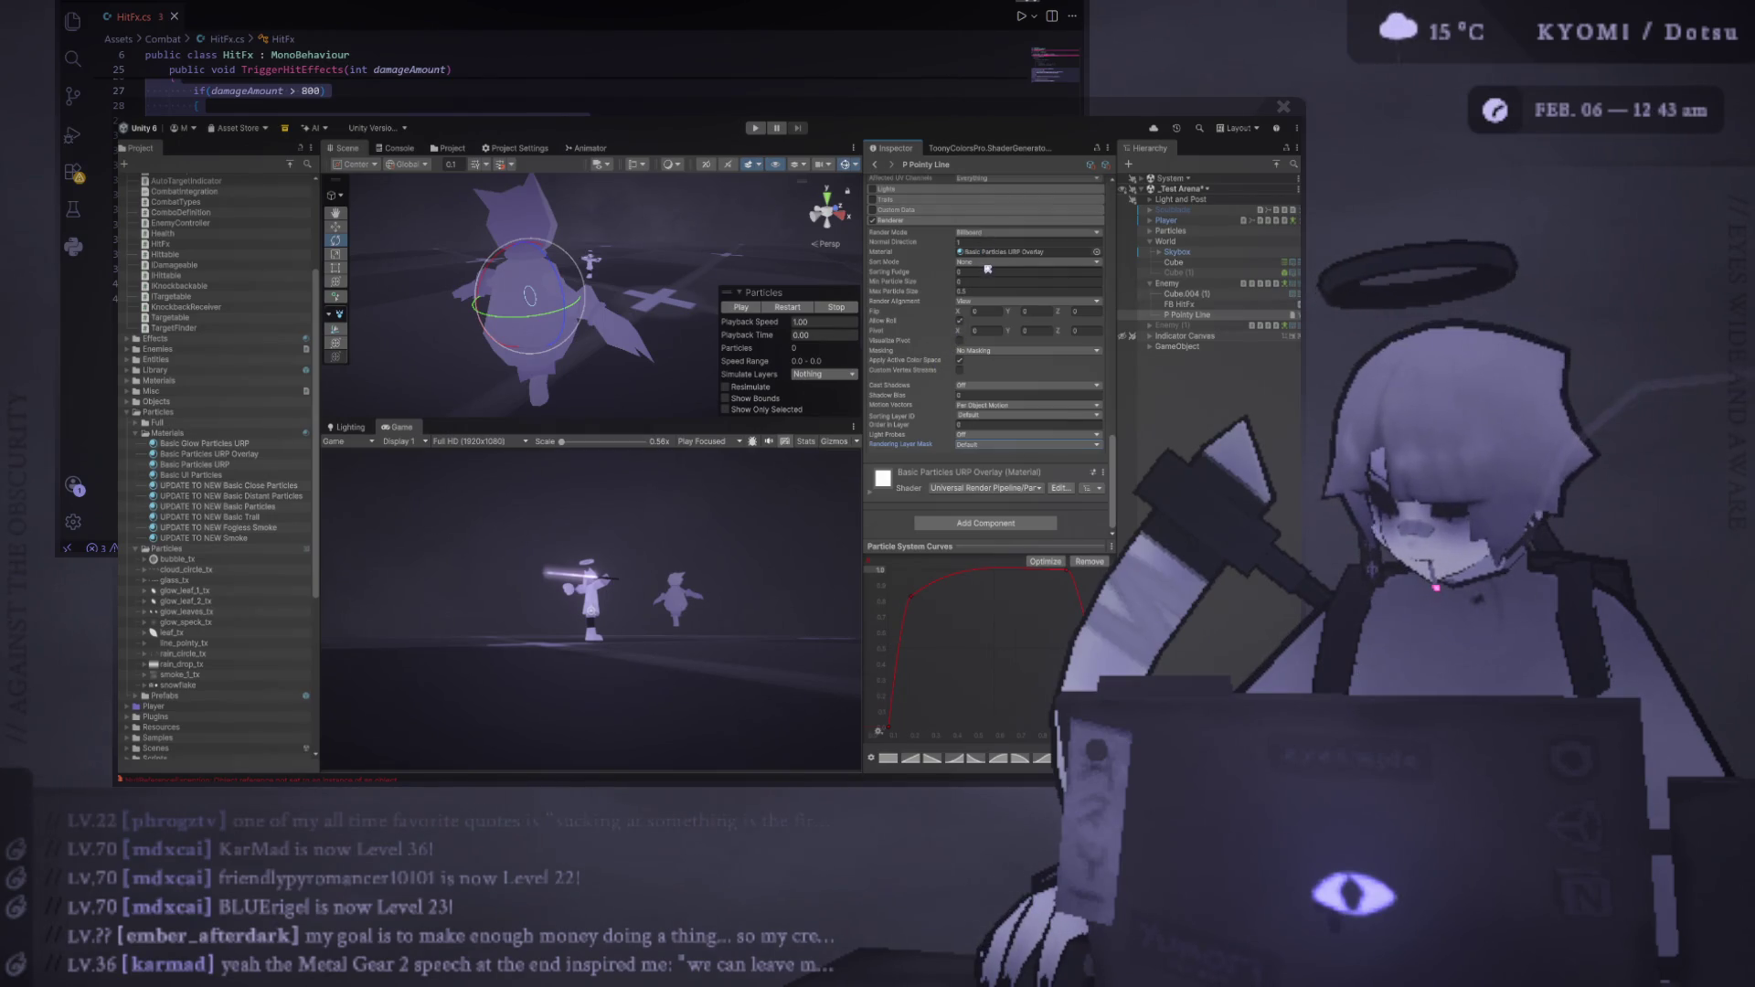
{"action": "left_click", "coordinate": [900, 261]}
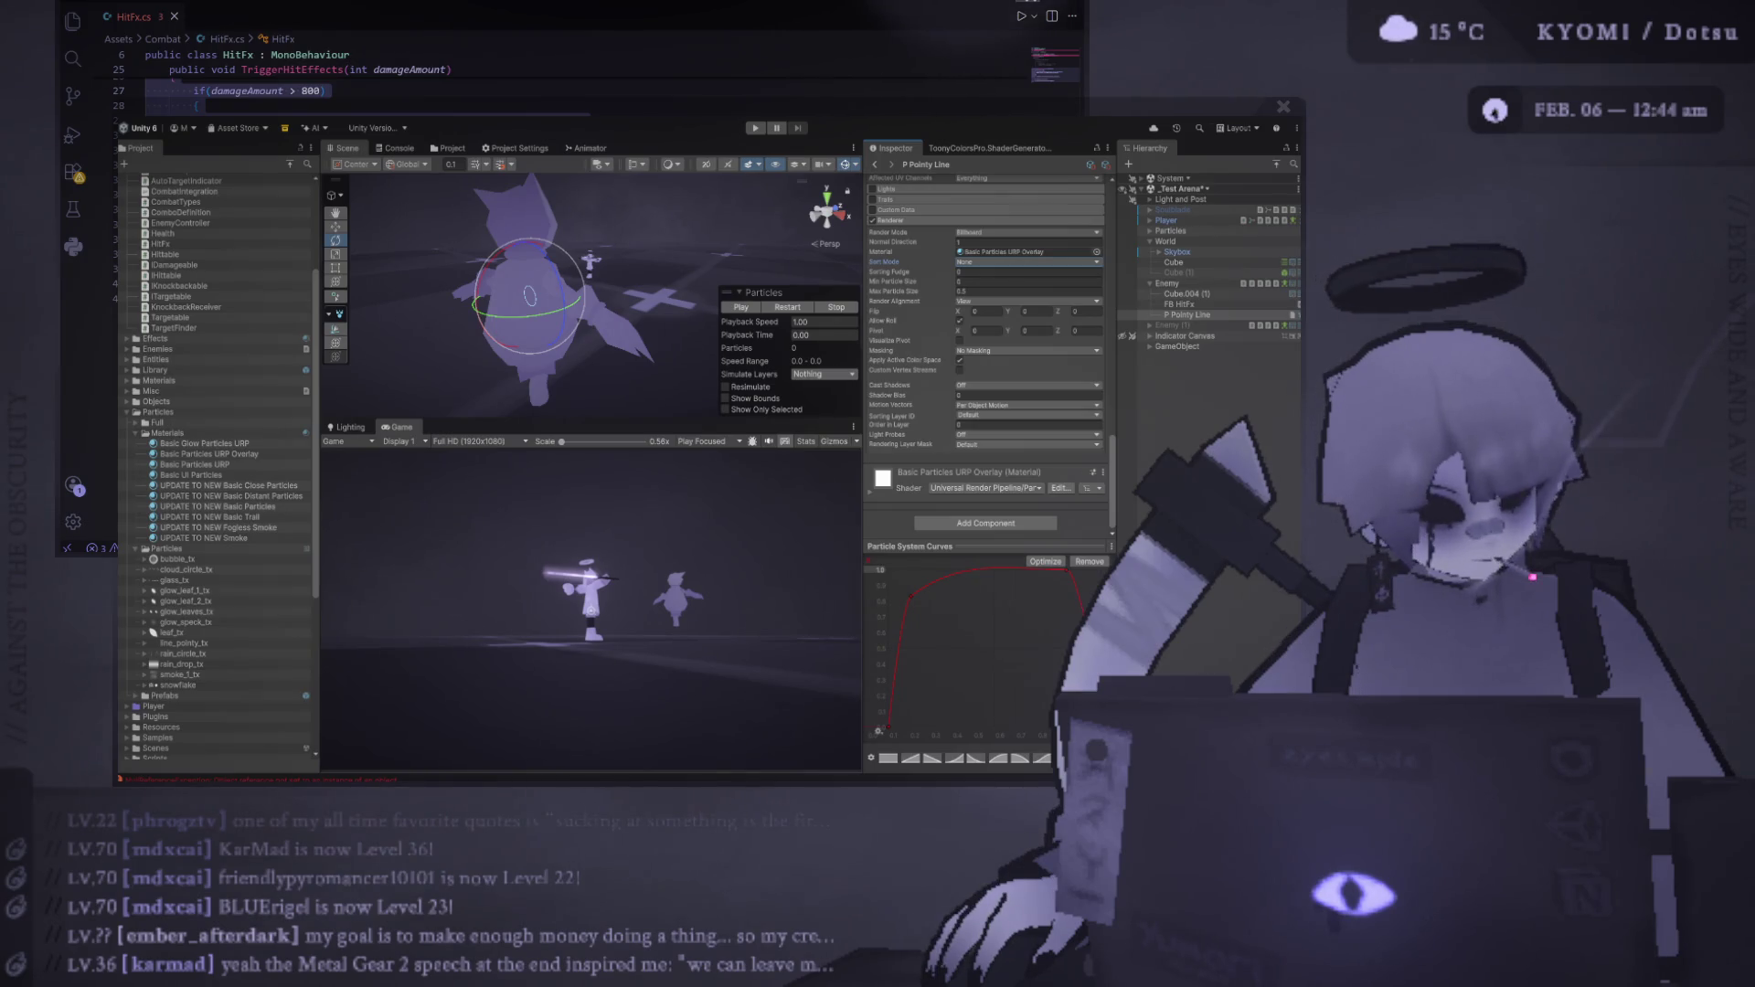
Switch the overlay material's shader to TextMeshPro/Distance Field Overlay and reselect P Pointy Line
{"action": "double_click", "coordinate": [1005, 251]}
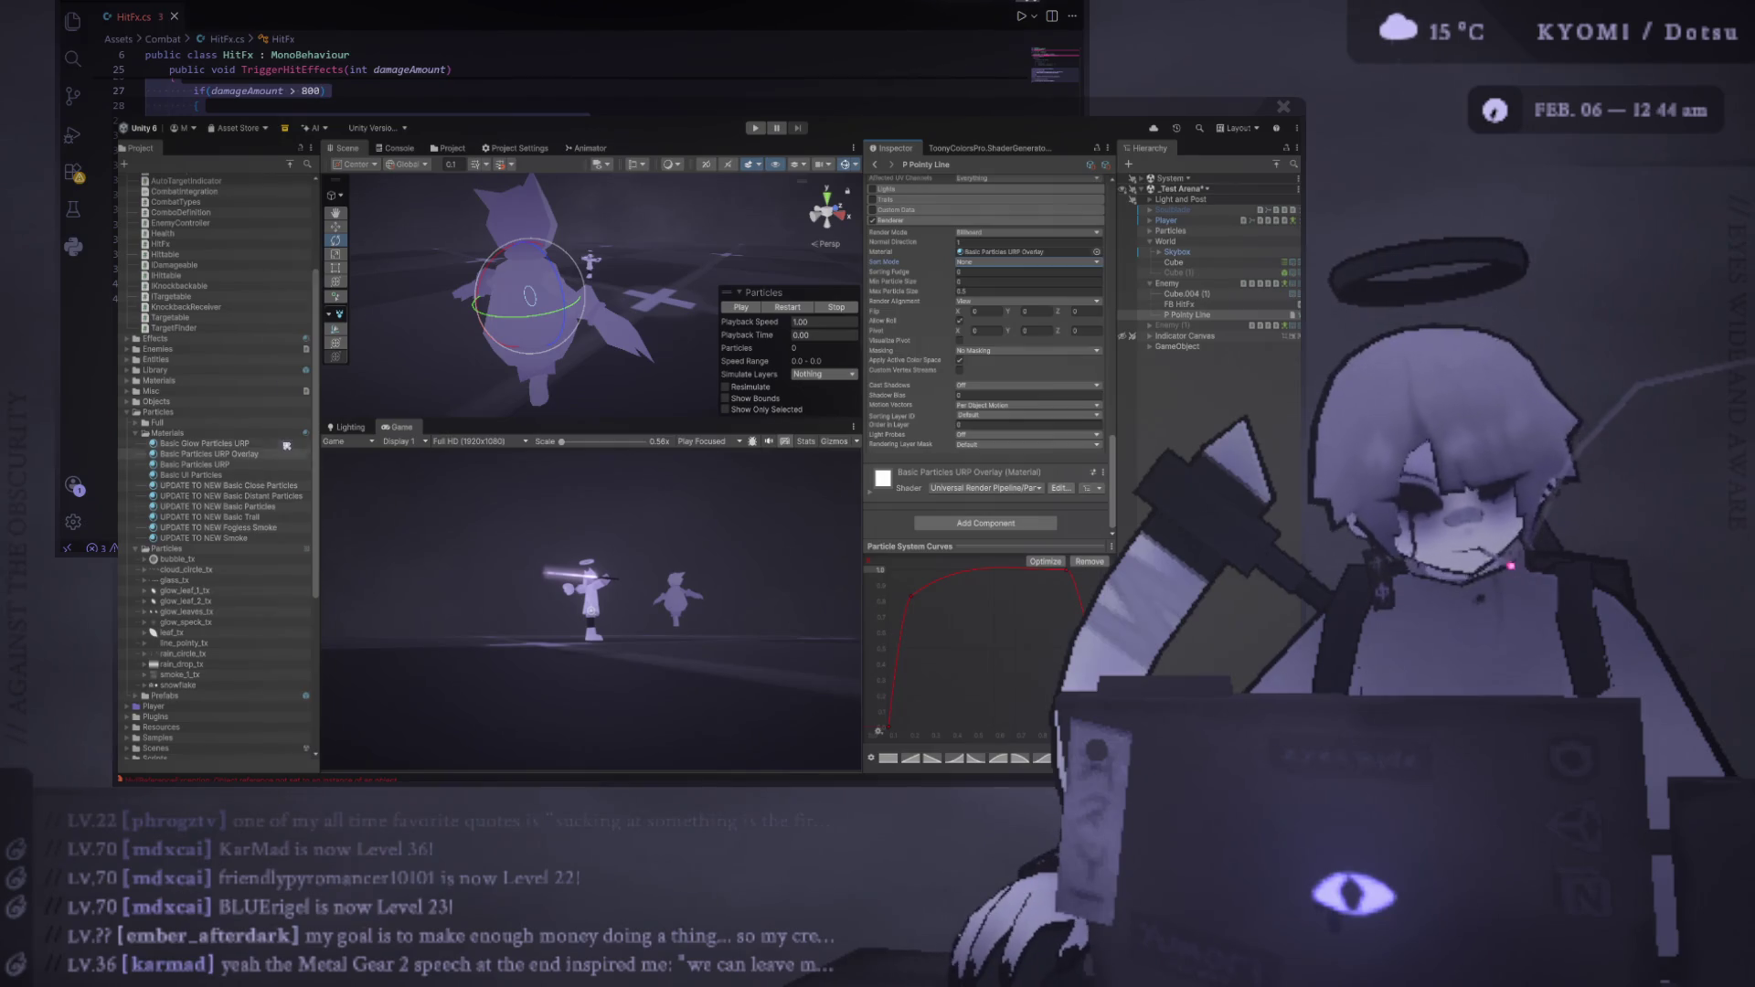
{"action": "left_click", "coordinate": [958, 197]}
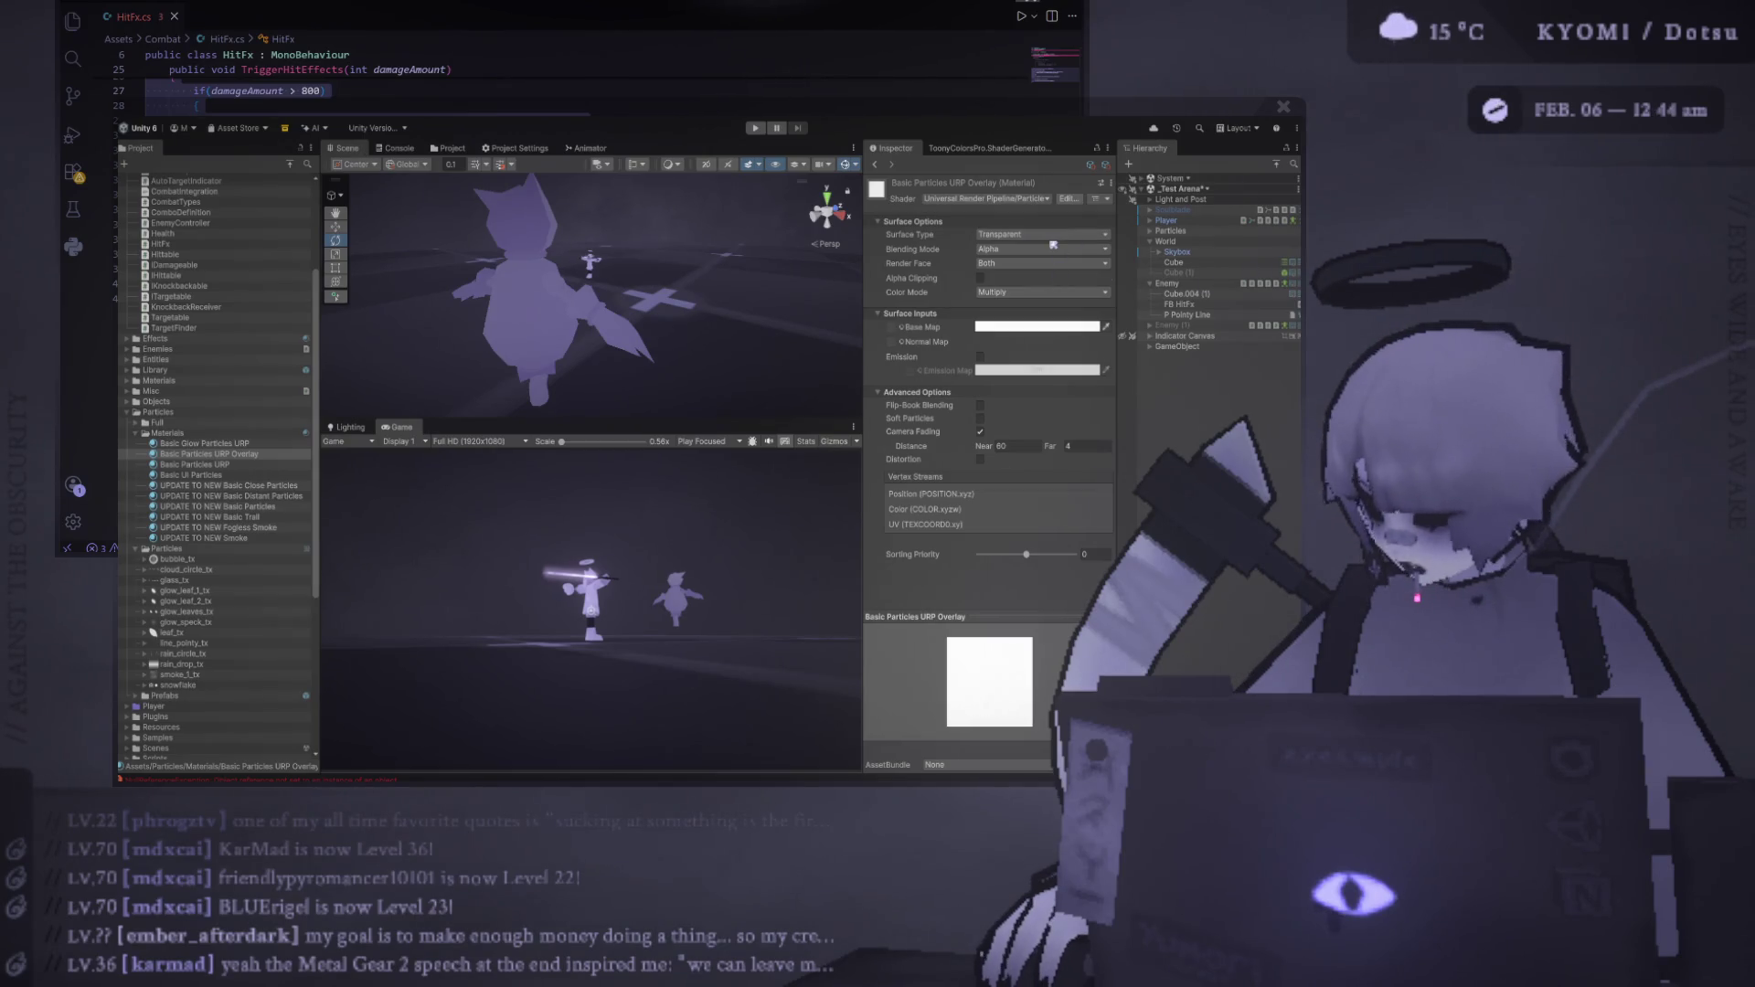
{"action": "key", "text": "ctrl+z"}
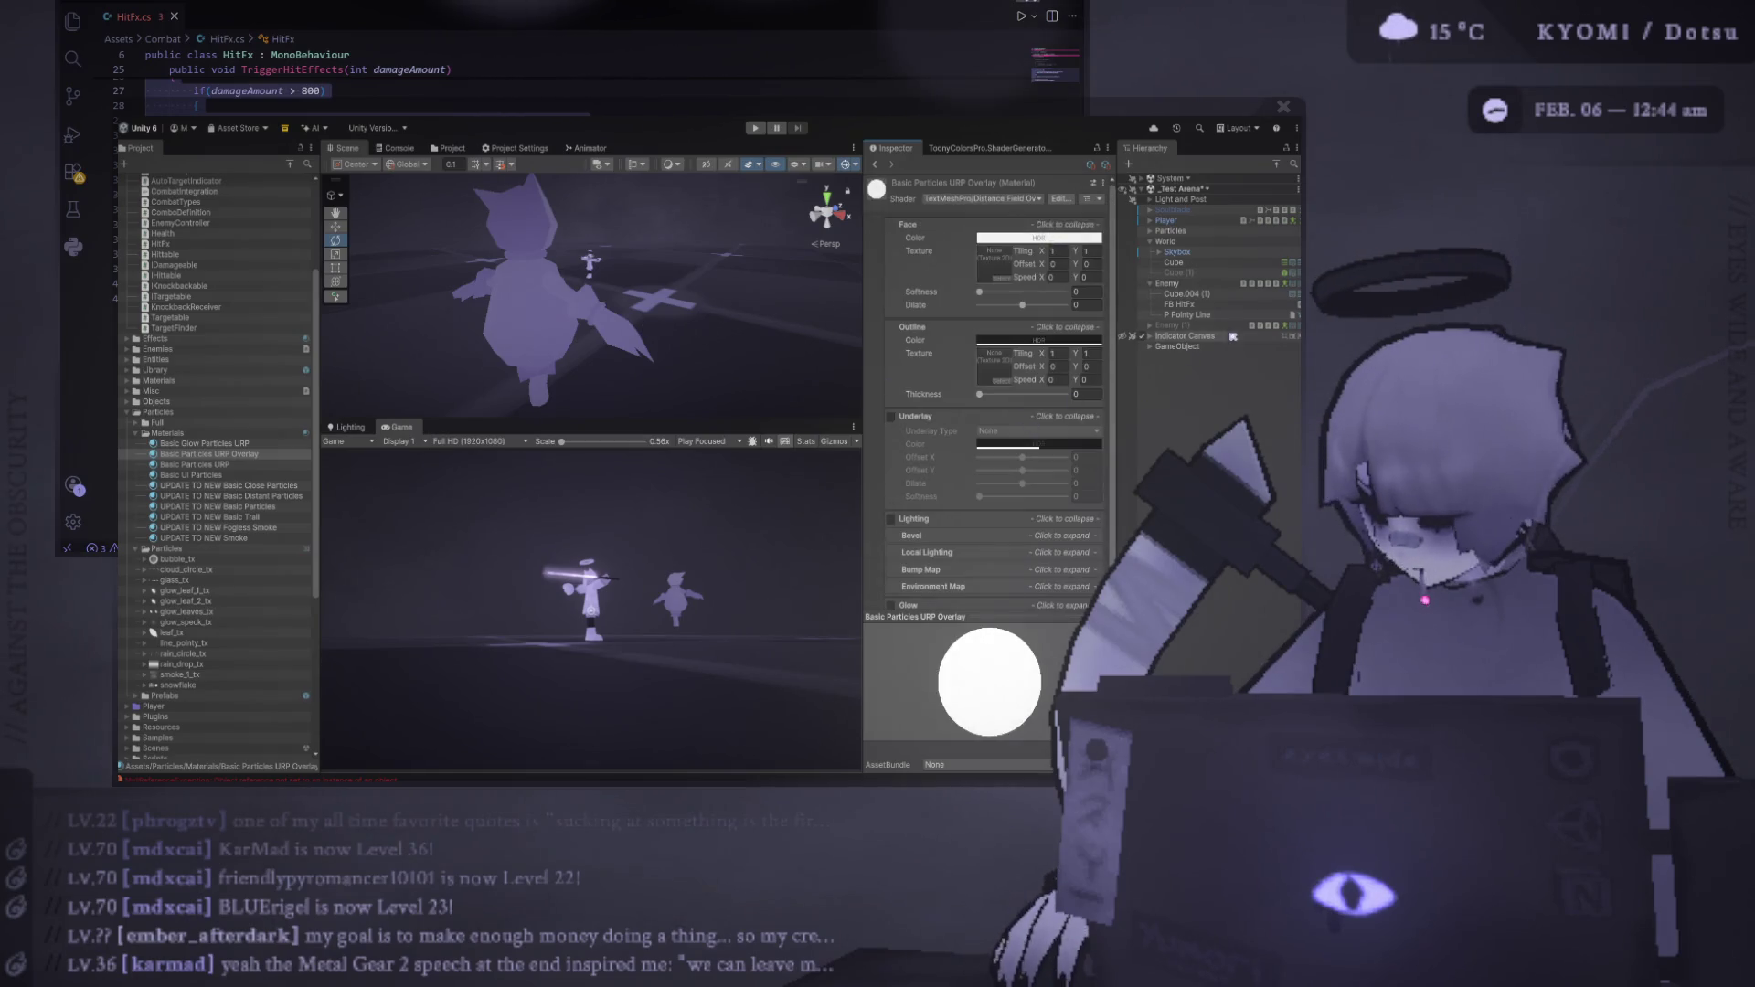
{"action": "left_click", "coordinate": [1200, 305]}
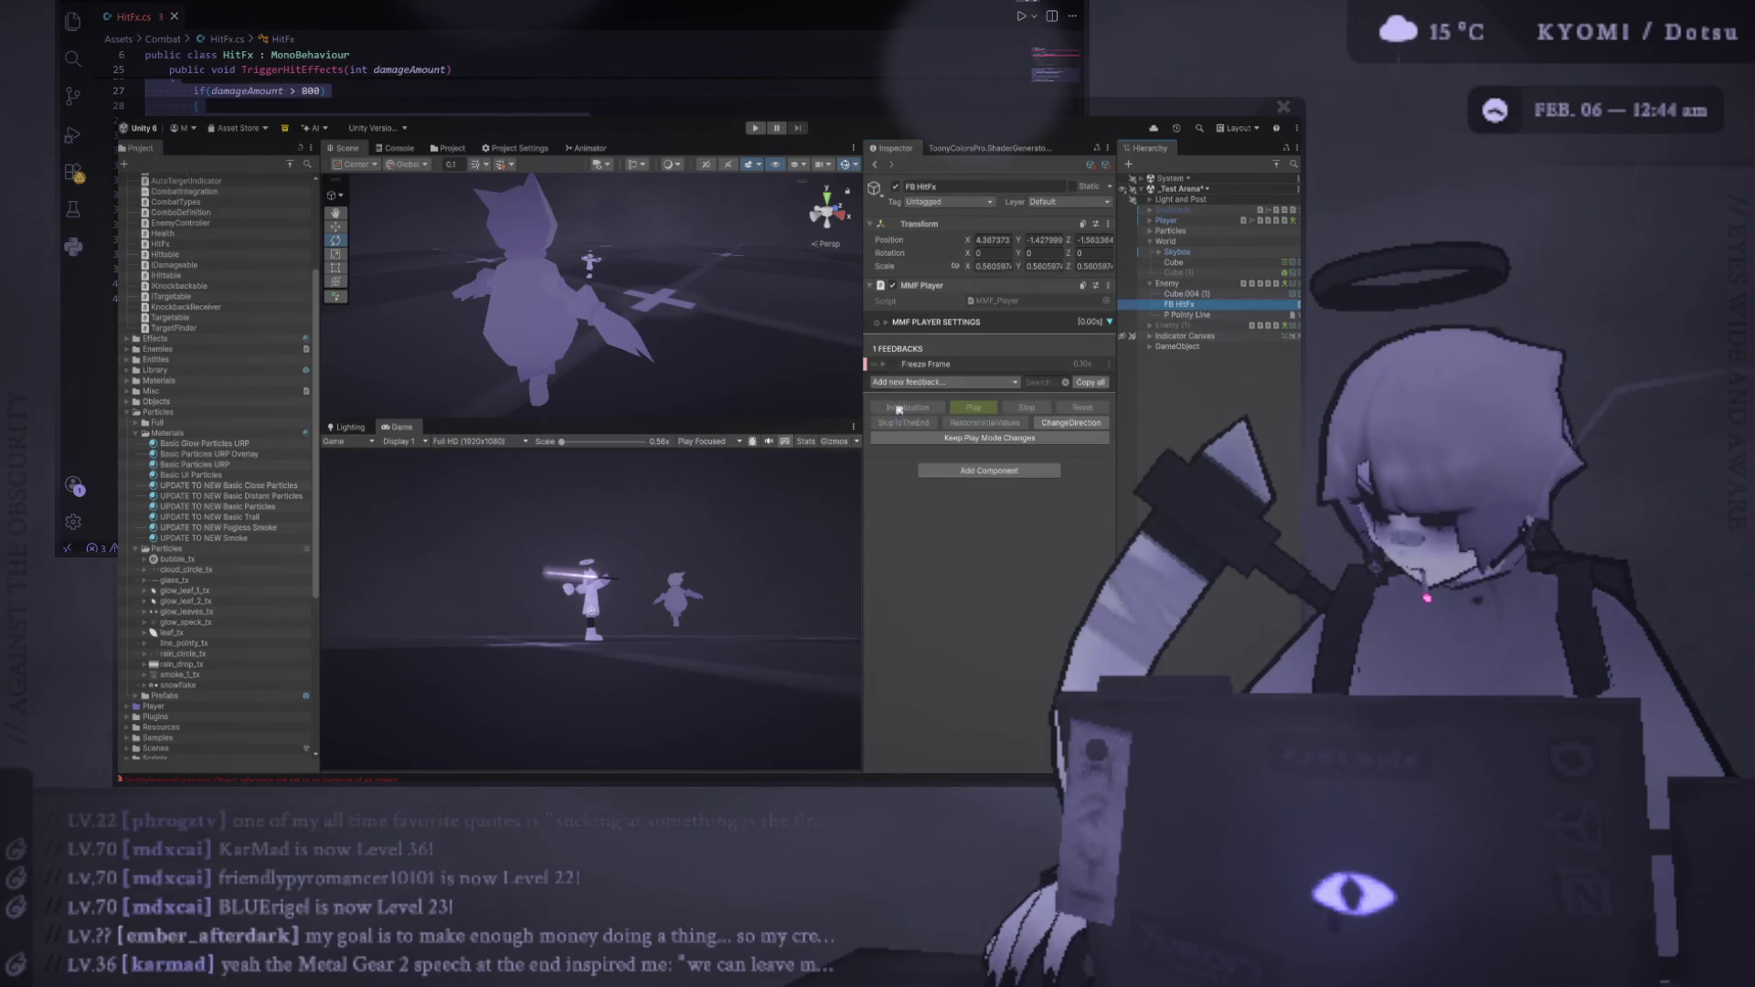
{"action": "left_click", "coordinate": [1188, 314]}
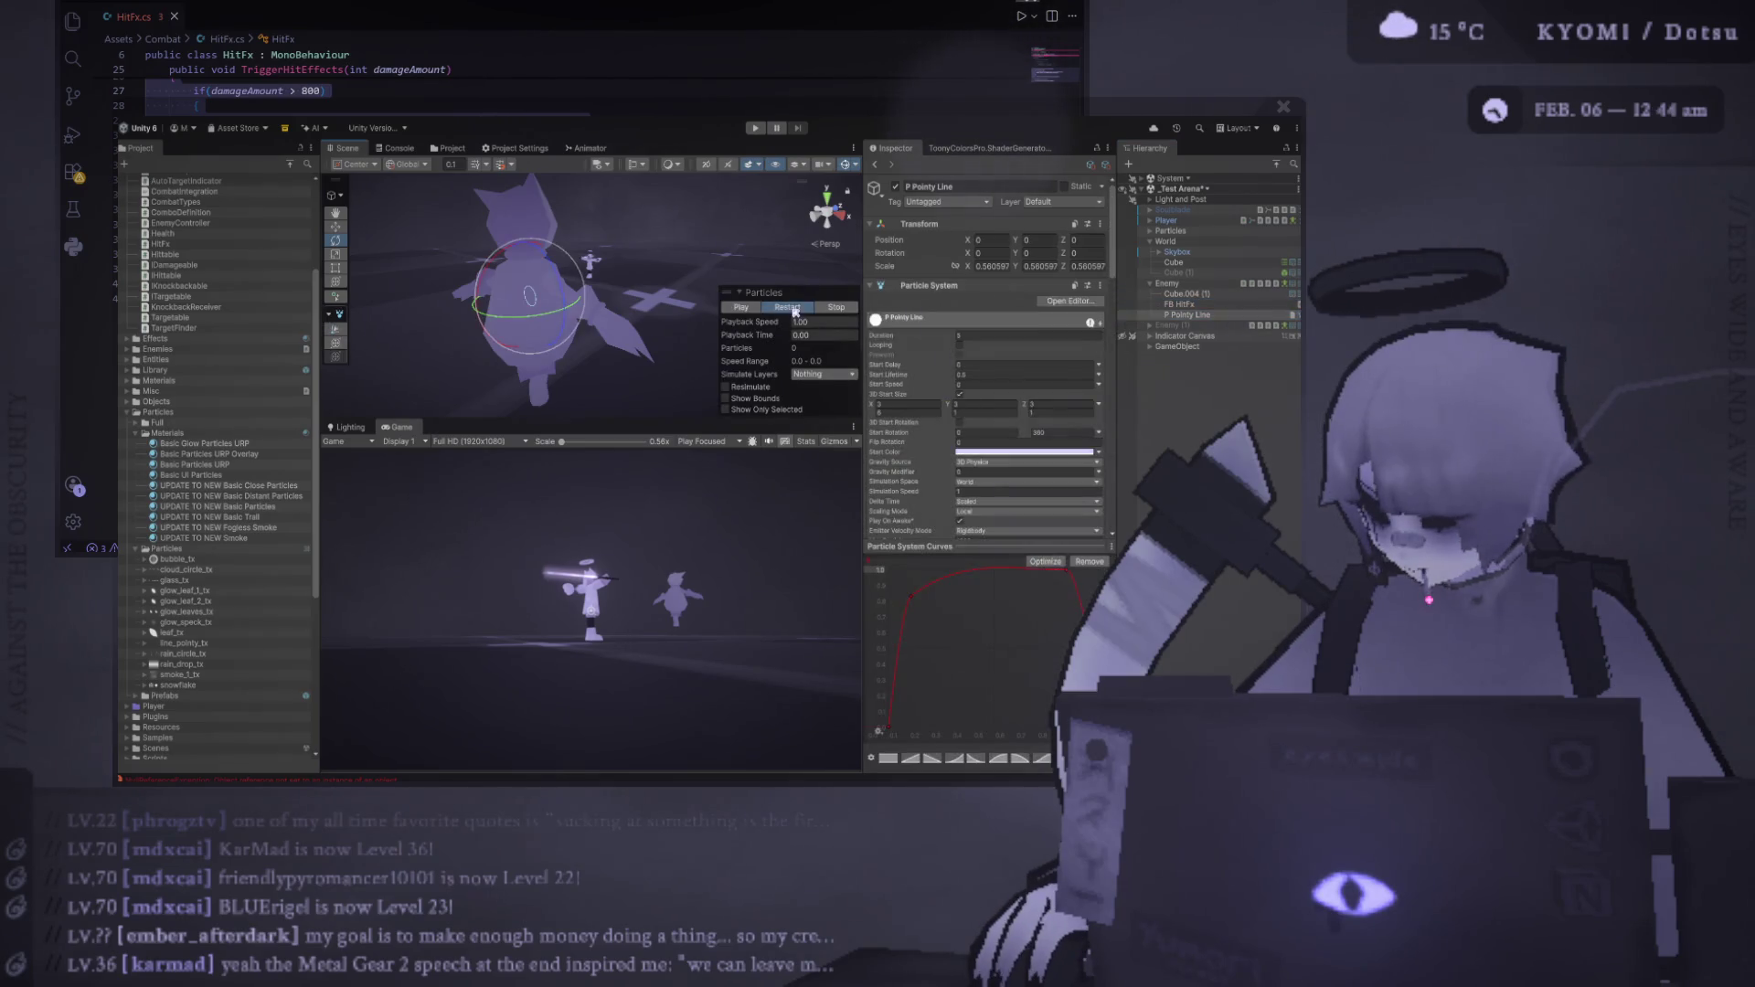
Replay and zoom onto the slash burst, enable Looping, then reselect the Basic Particles URP Overlay material
{"action": "left_click", "coordinate": [791, 308]}
{"action": "scroll", "coordinate": [604, 337], "scroll_direction": "up", "scroll_amount": 5}
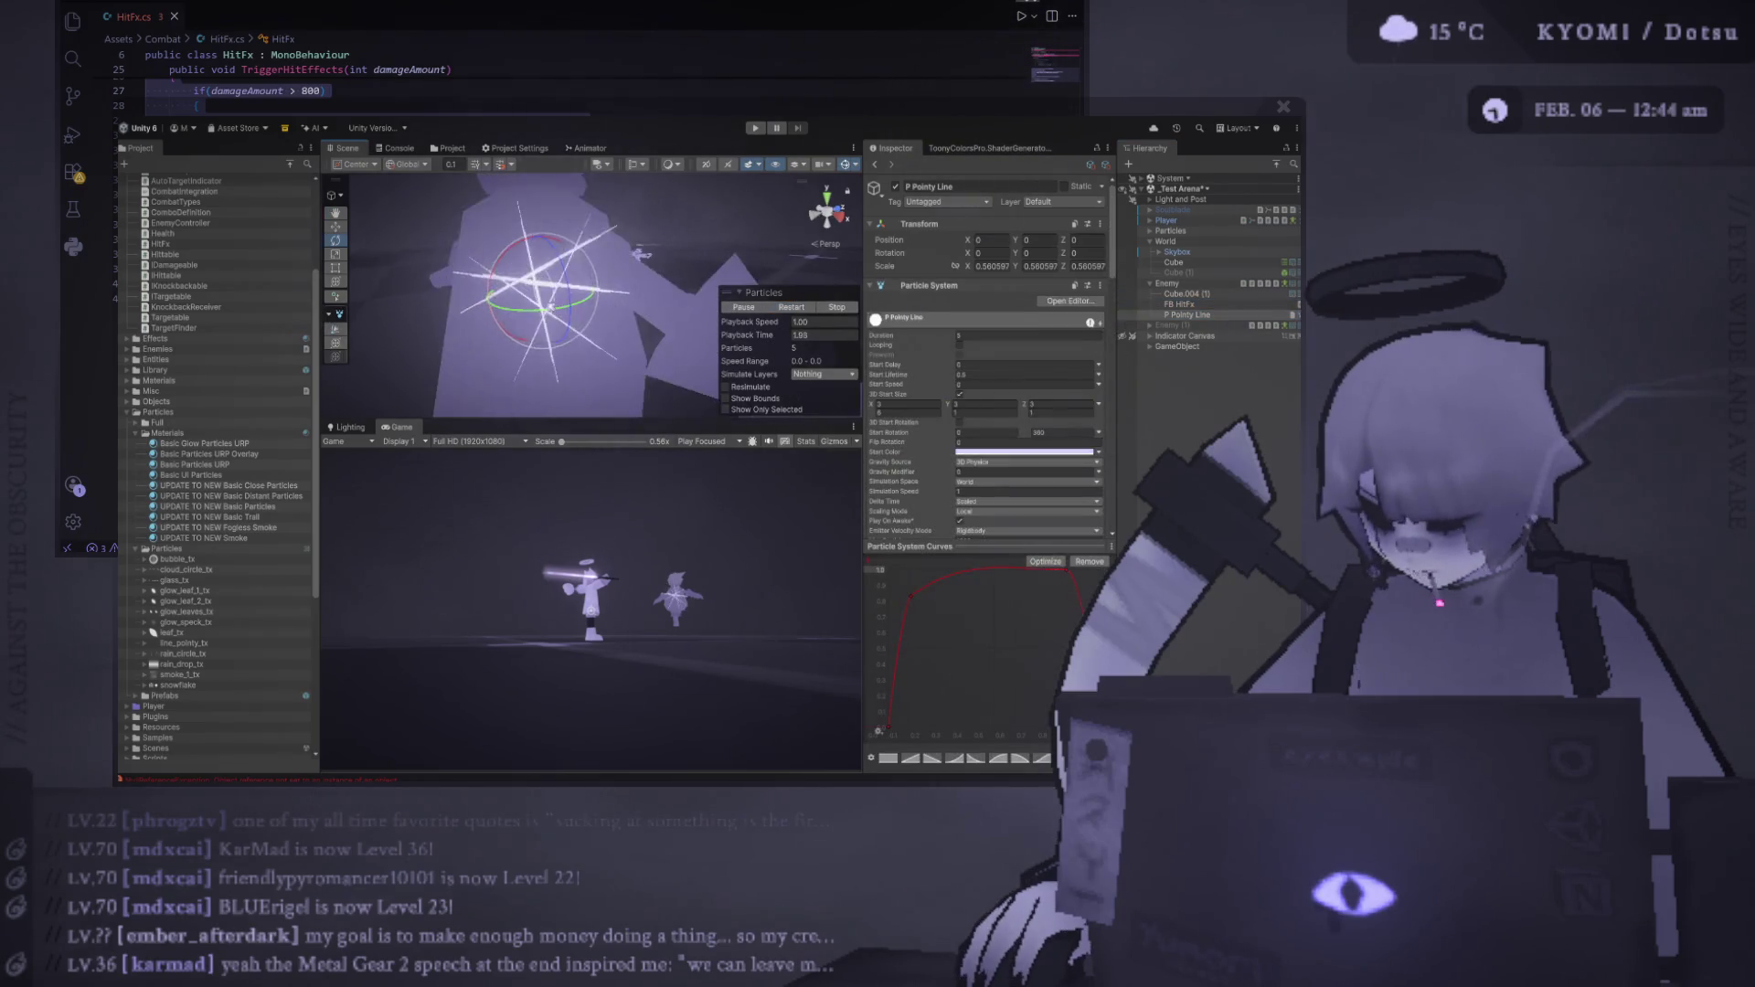
{"action": "left_click_drag", "start_coordinate": [603, 337], "coordinate": [596, 250]}
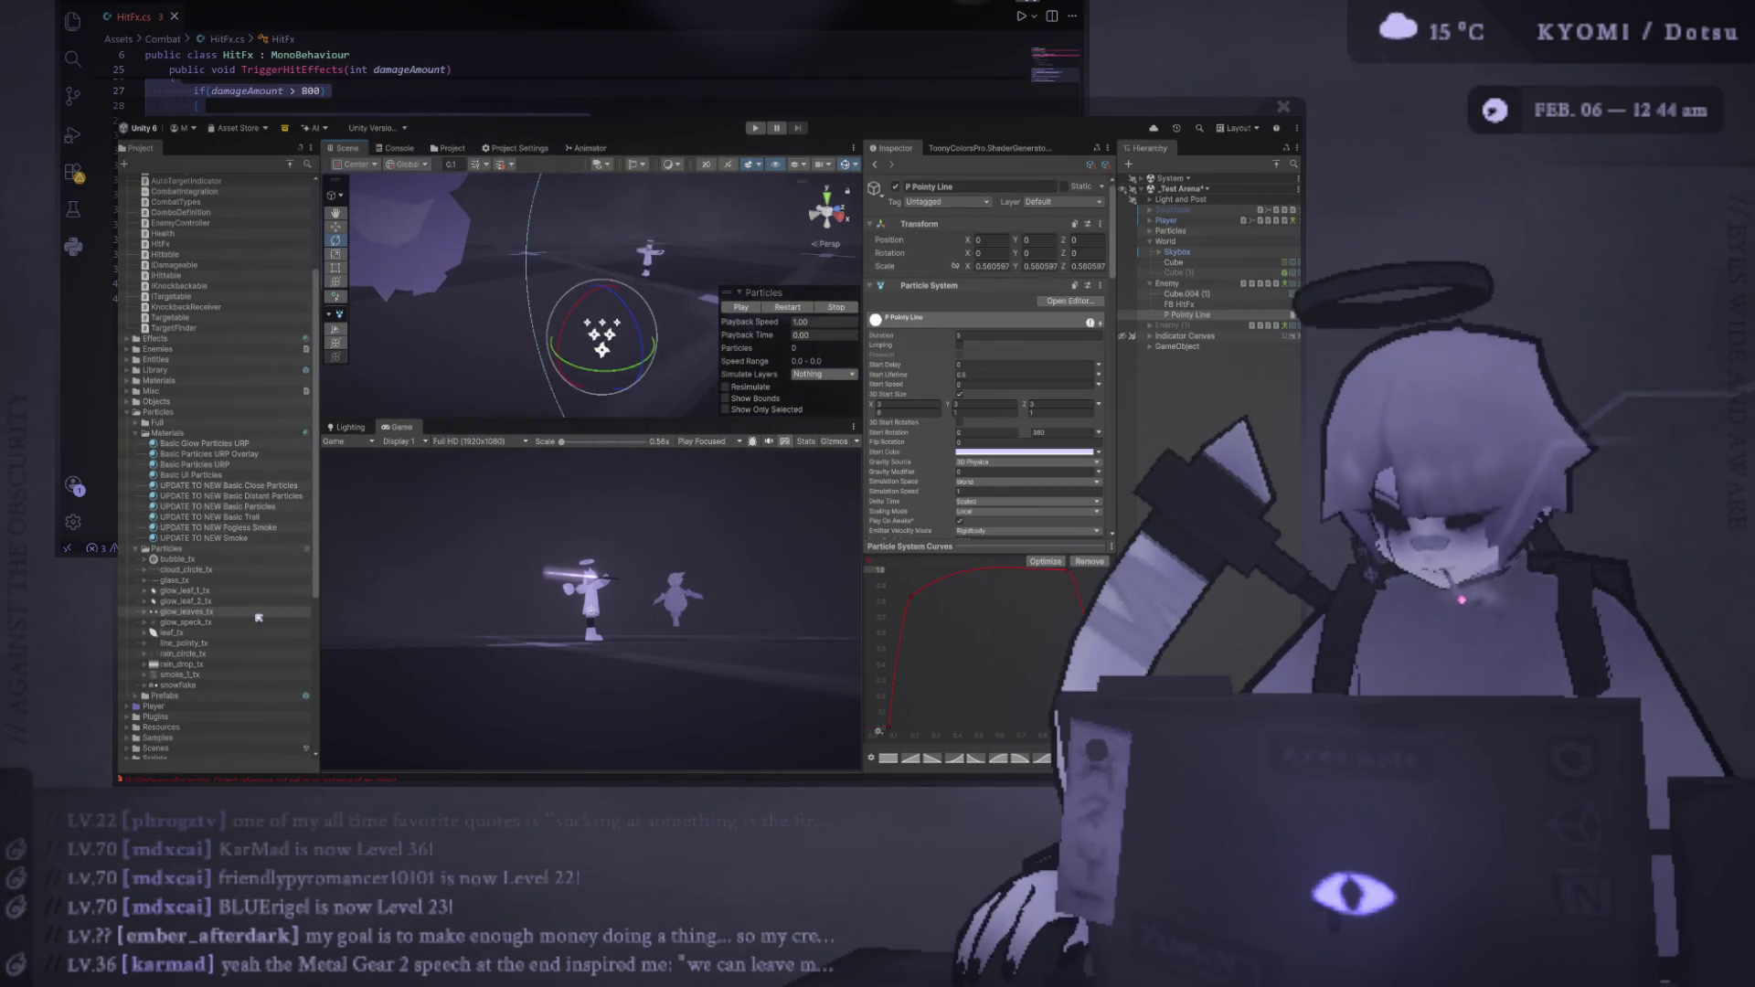
{"action": "left_click", "coordinate": [961, 346]}
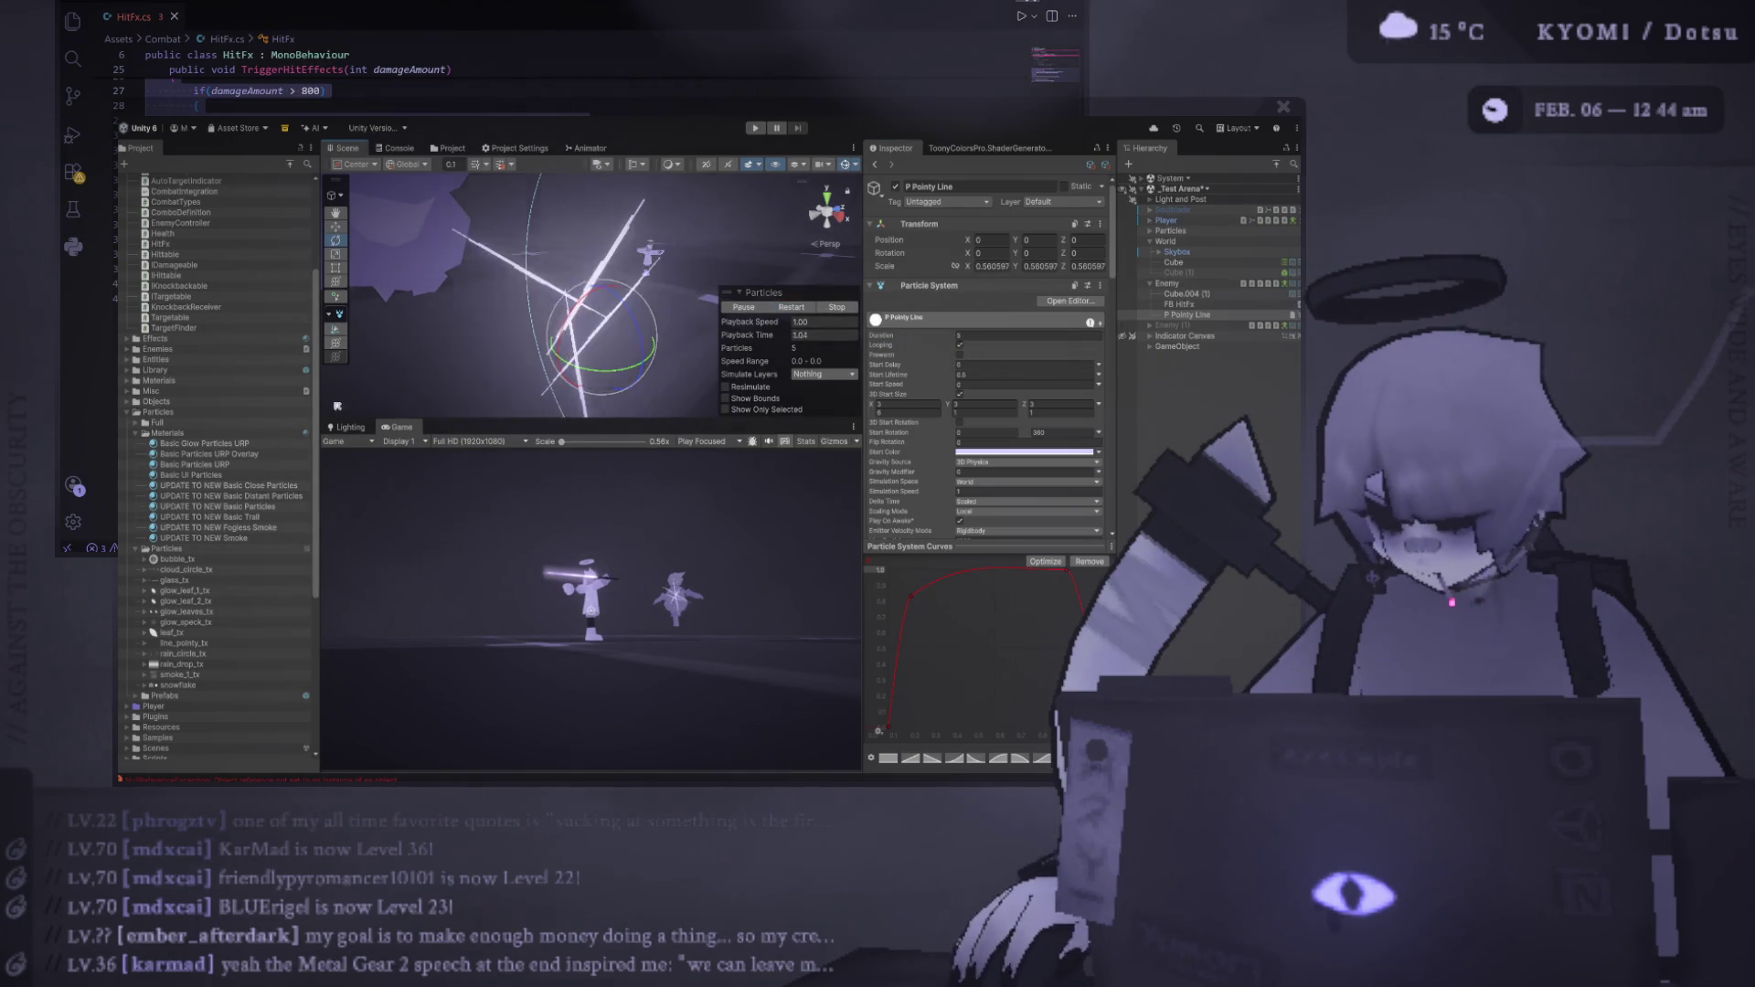
{"action": "left_click", "coordinate": [264, 454]}
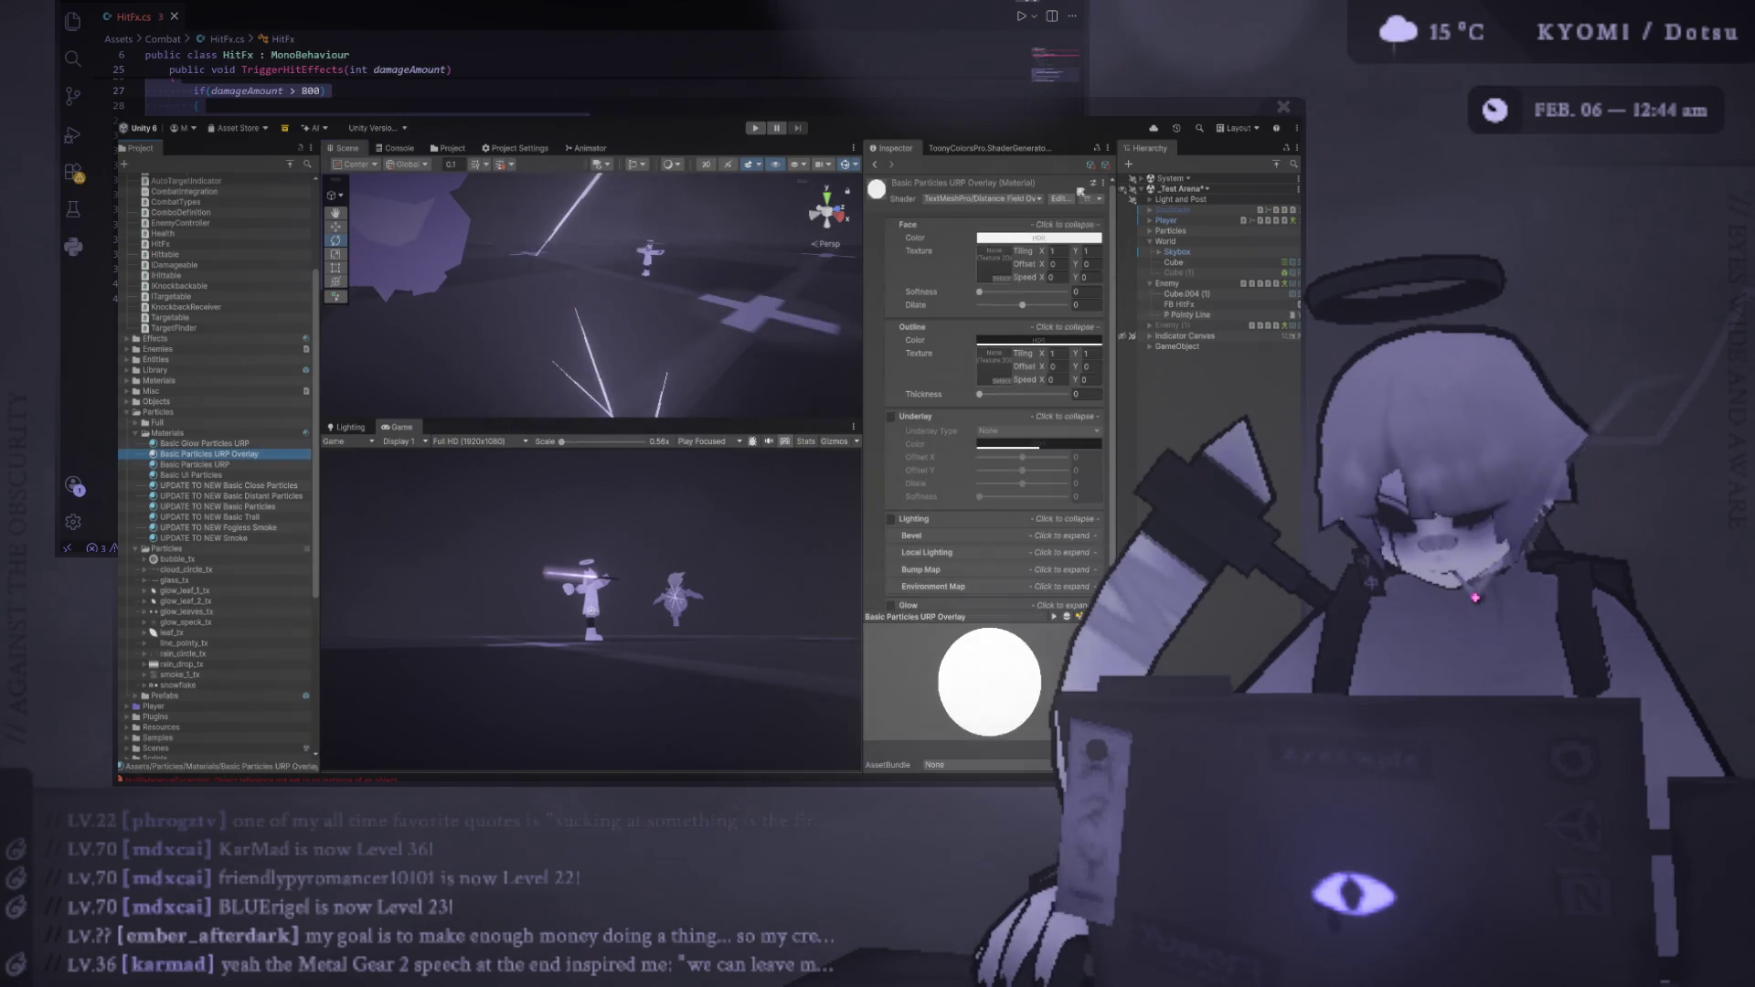
Give the Basic Particles URP Overlay material the TextMeshPro/Sprite Overlay shader, then reselect P Pointy Line
{"action": "left_click", "coordinate": [961, 205]}
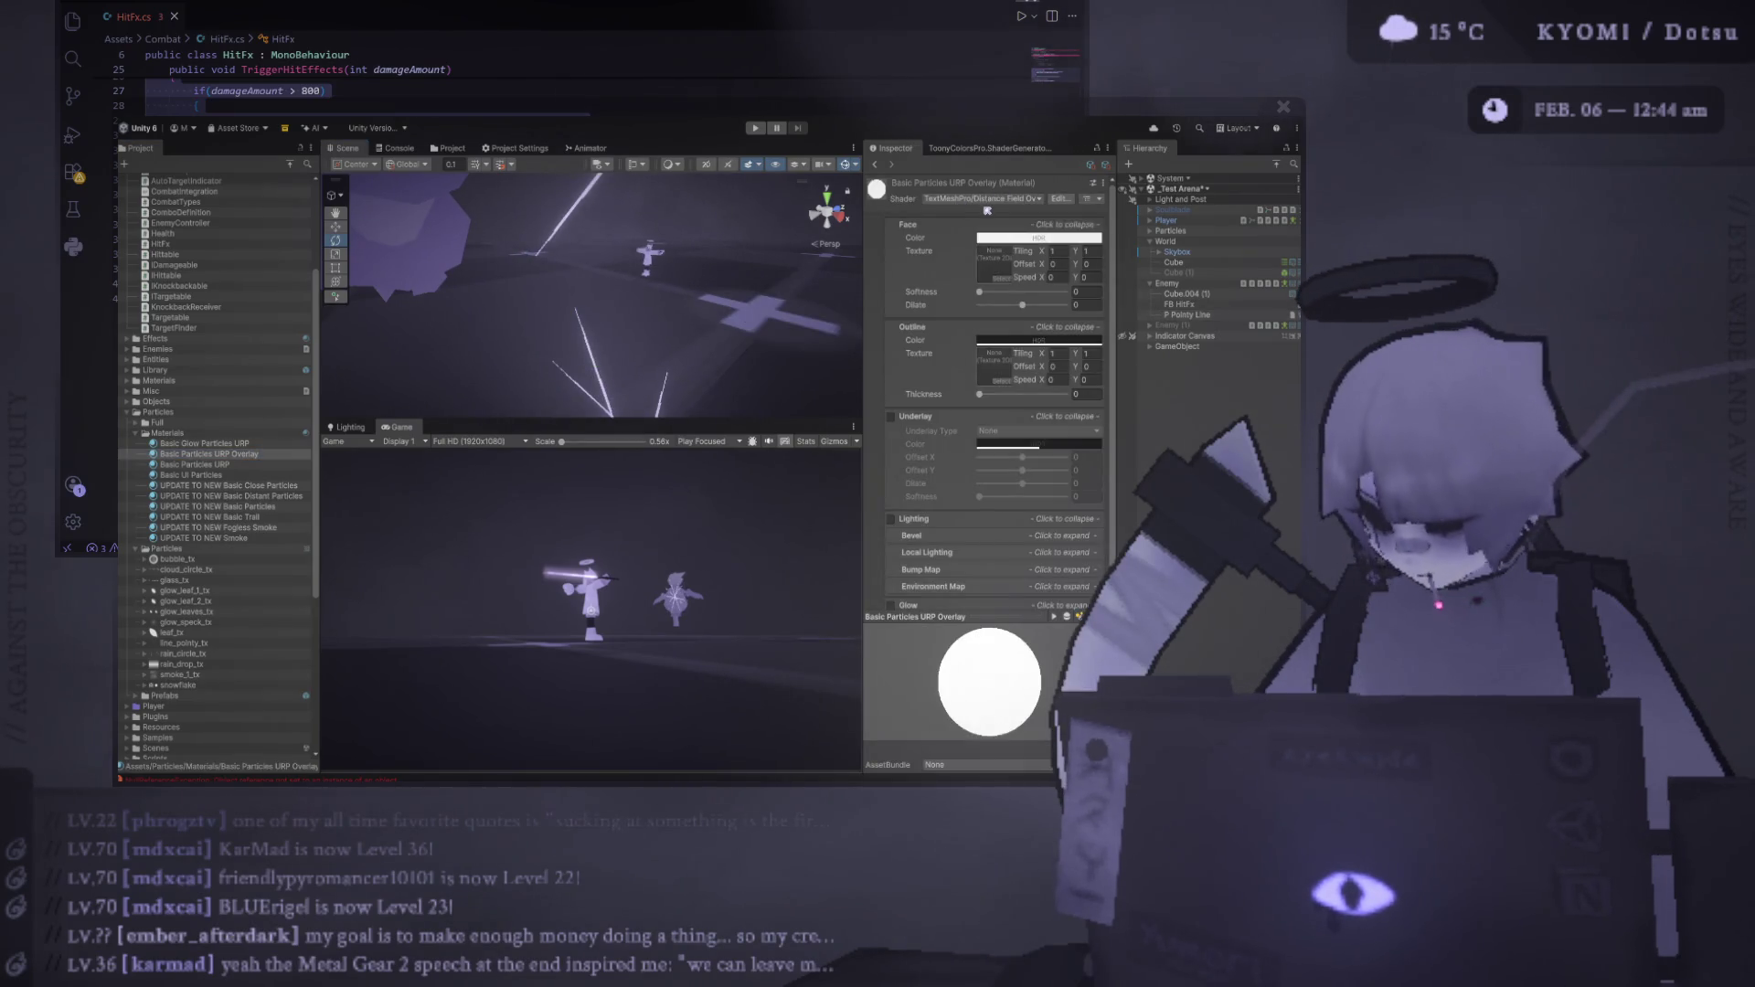
{"action": "left_click", "coordinate": [1015, 258]}
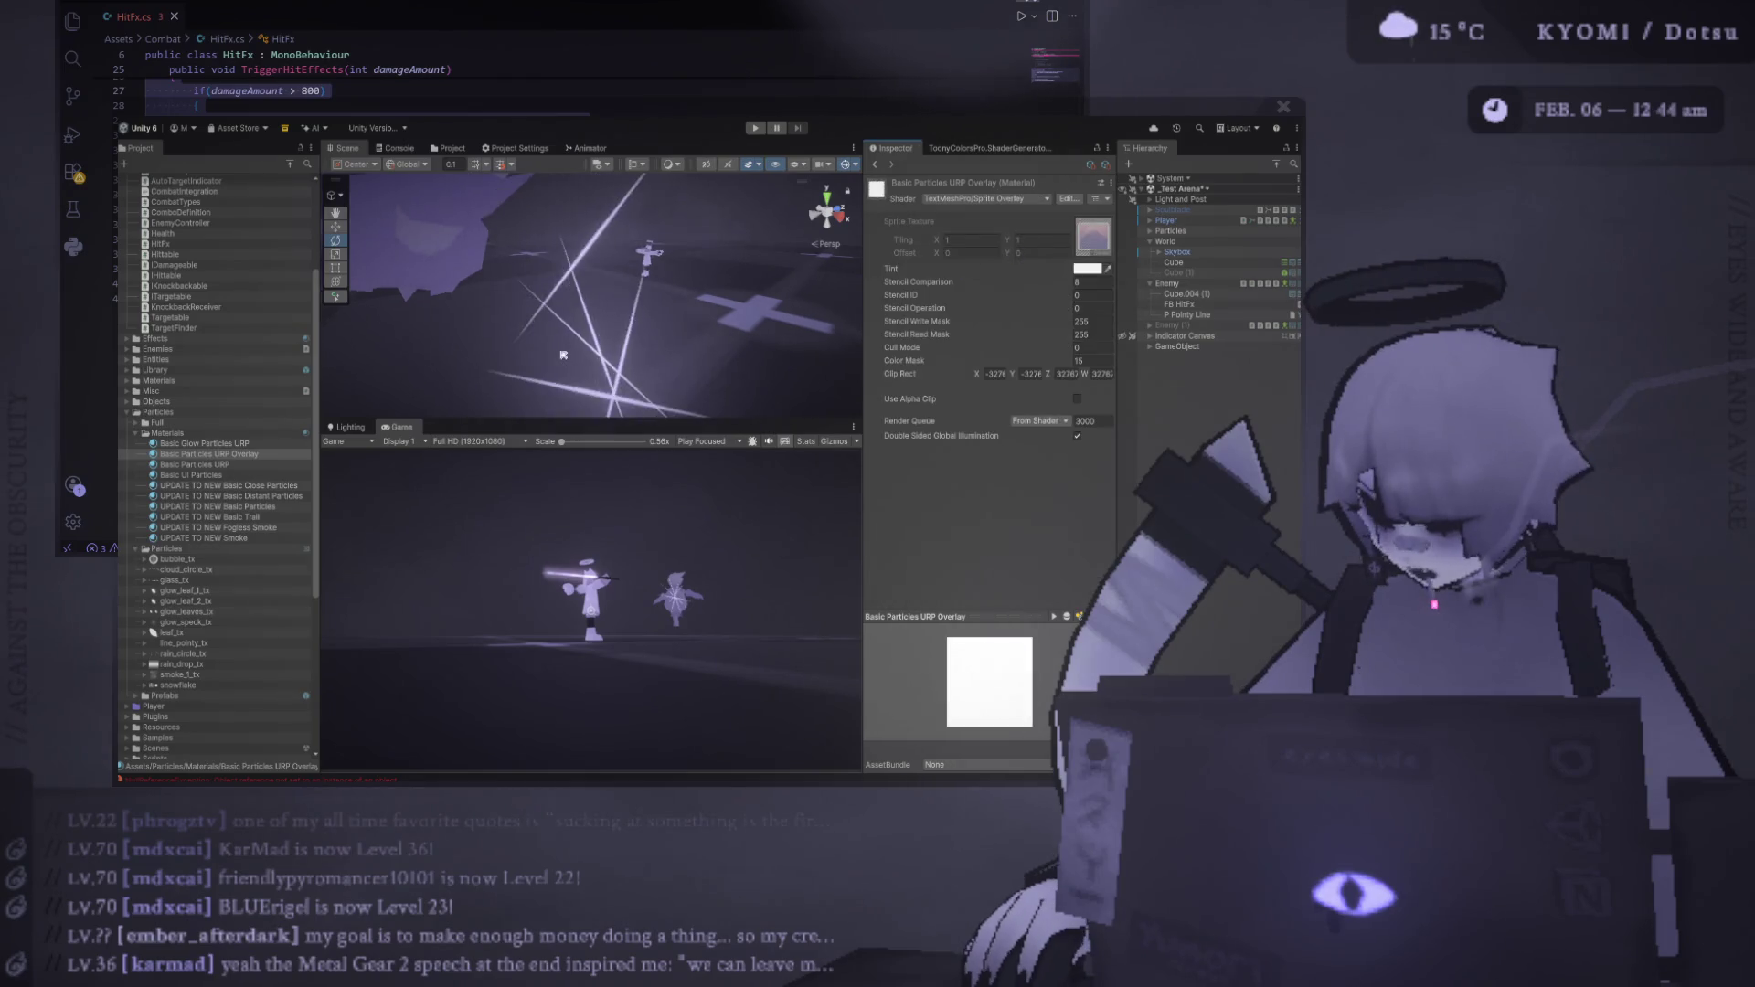
{"action": "scroll", "coordinate": [603, 338], "scroll_direction": "down", "scroll_amount": 8}
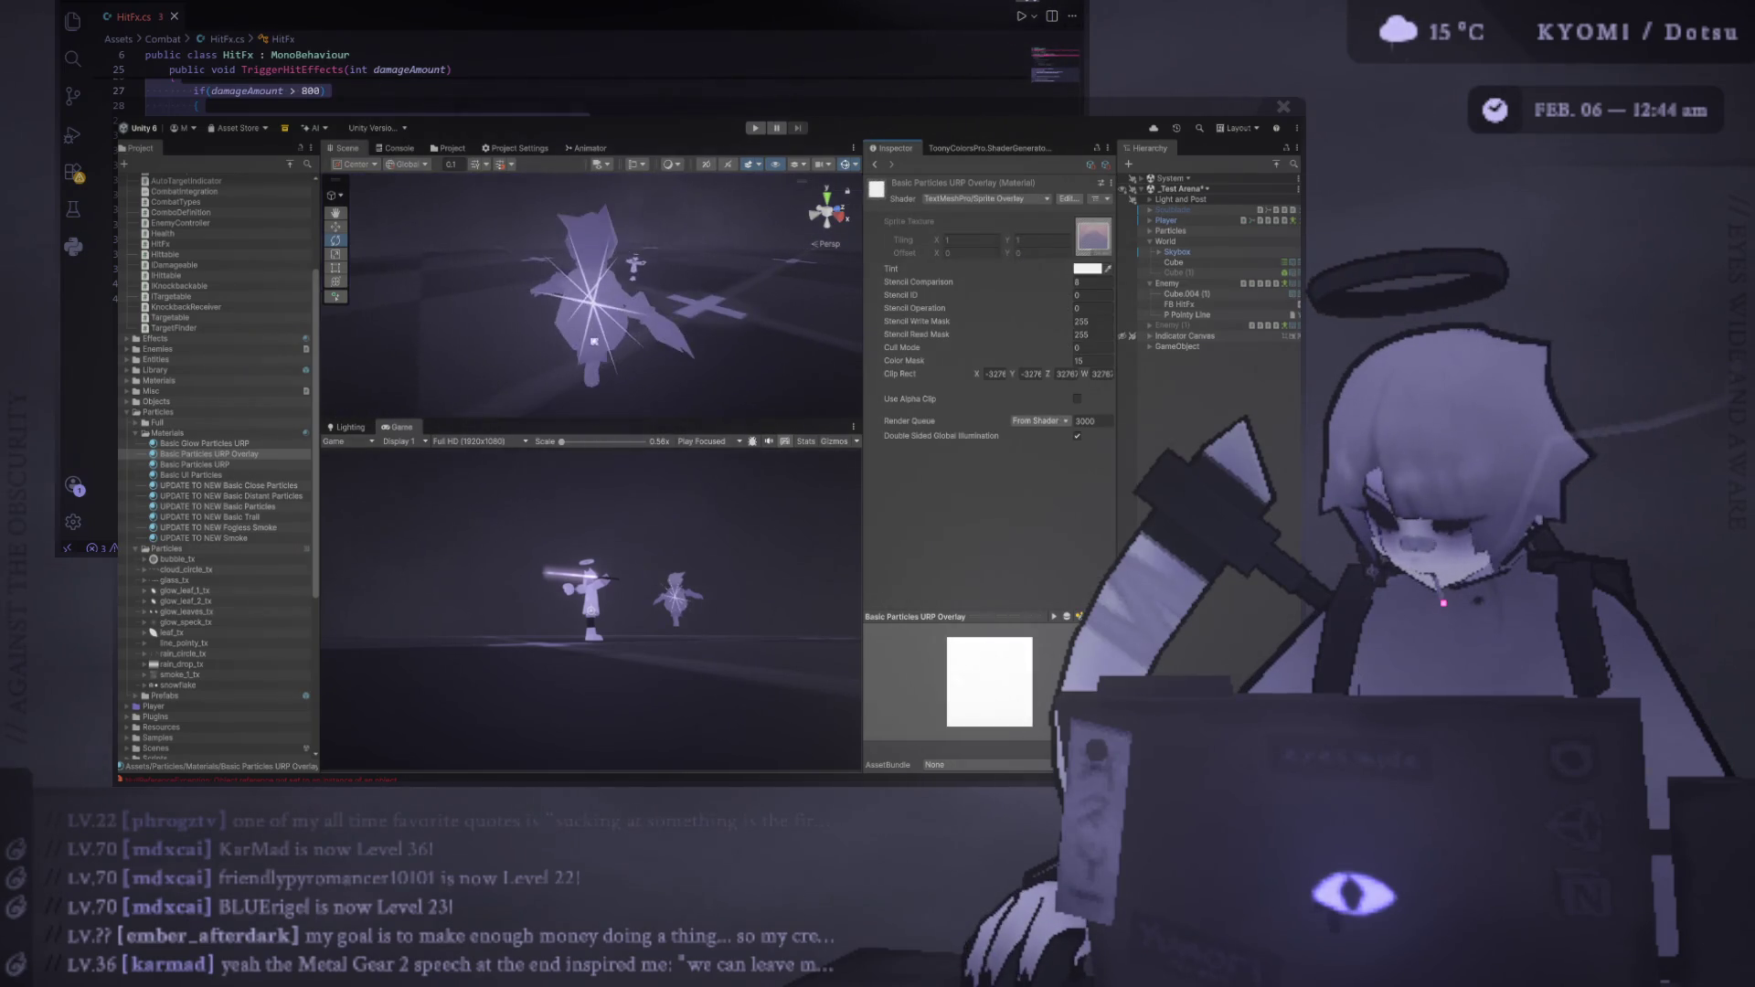
{"action": "scroll", "coordinate": [635, 322], "scroll_direction": "up", "scroll_amount": 10}
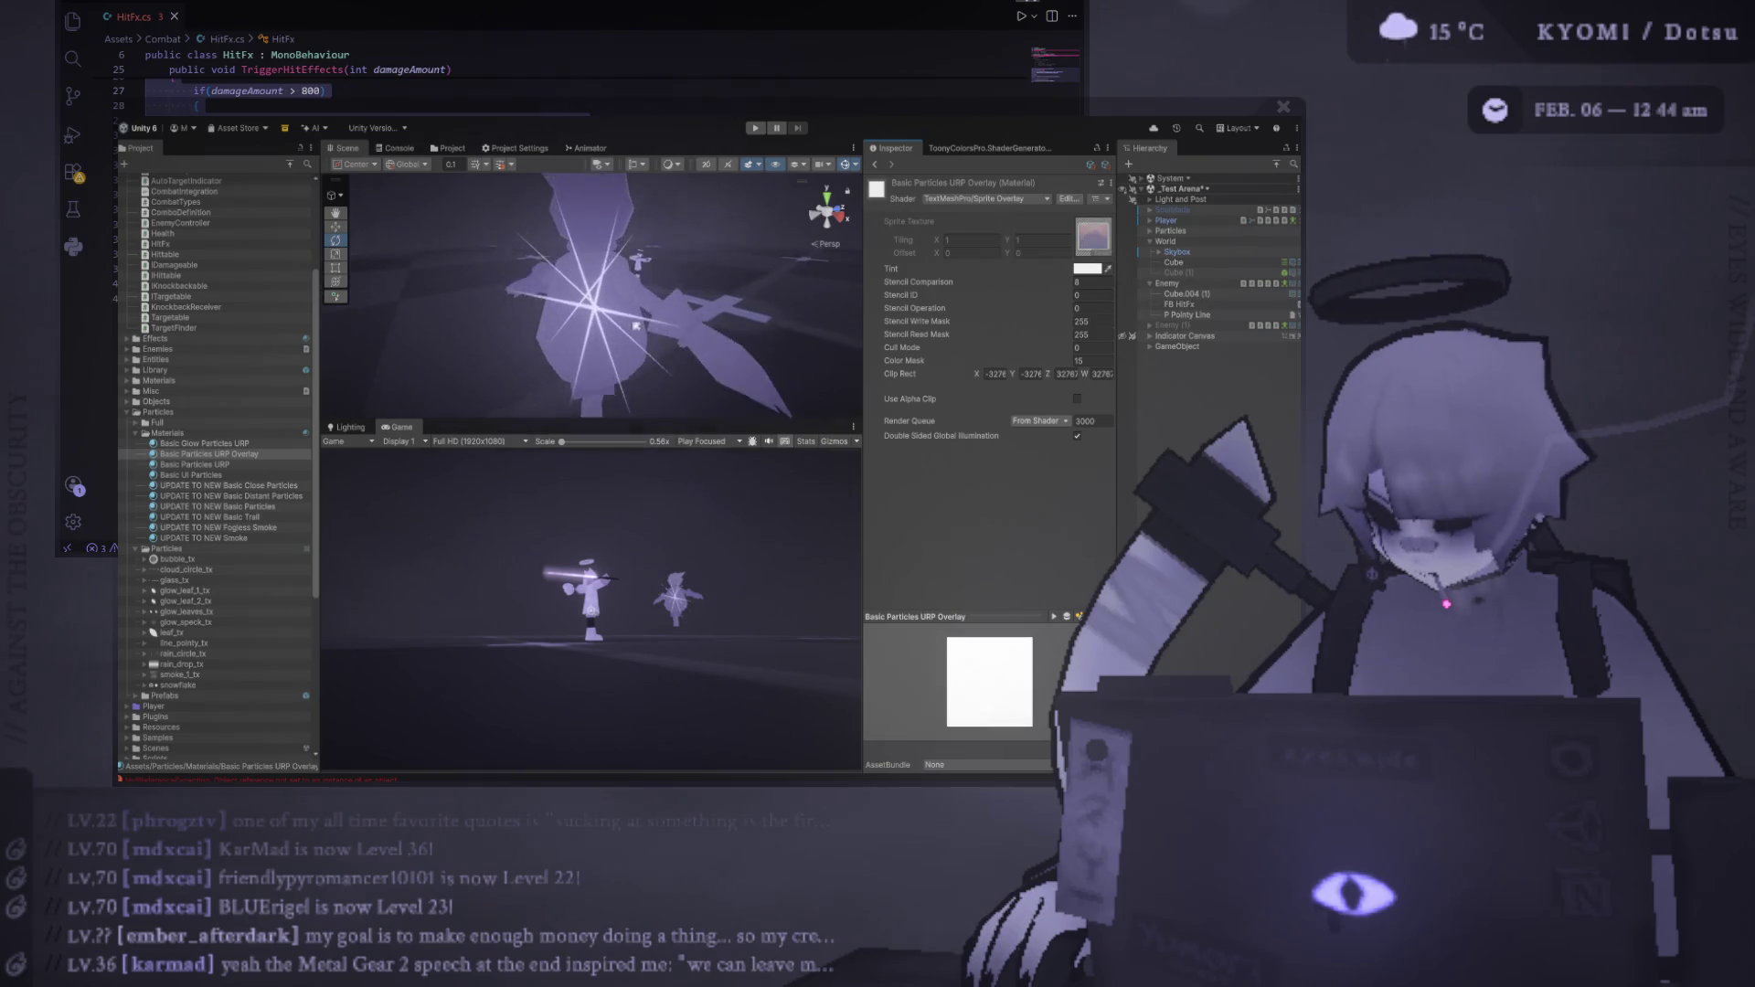
{"action": "scroll", "coordinate": [638, 361], "scroll_direction": "down", "scroll_amount": 6}
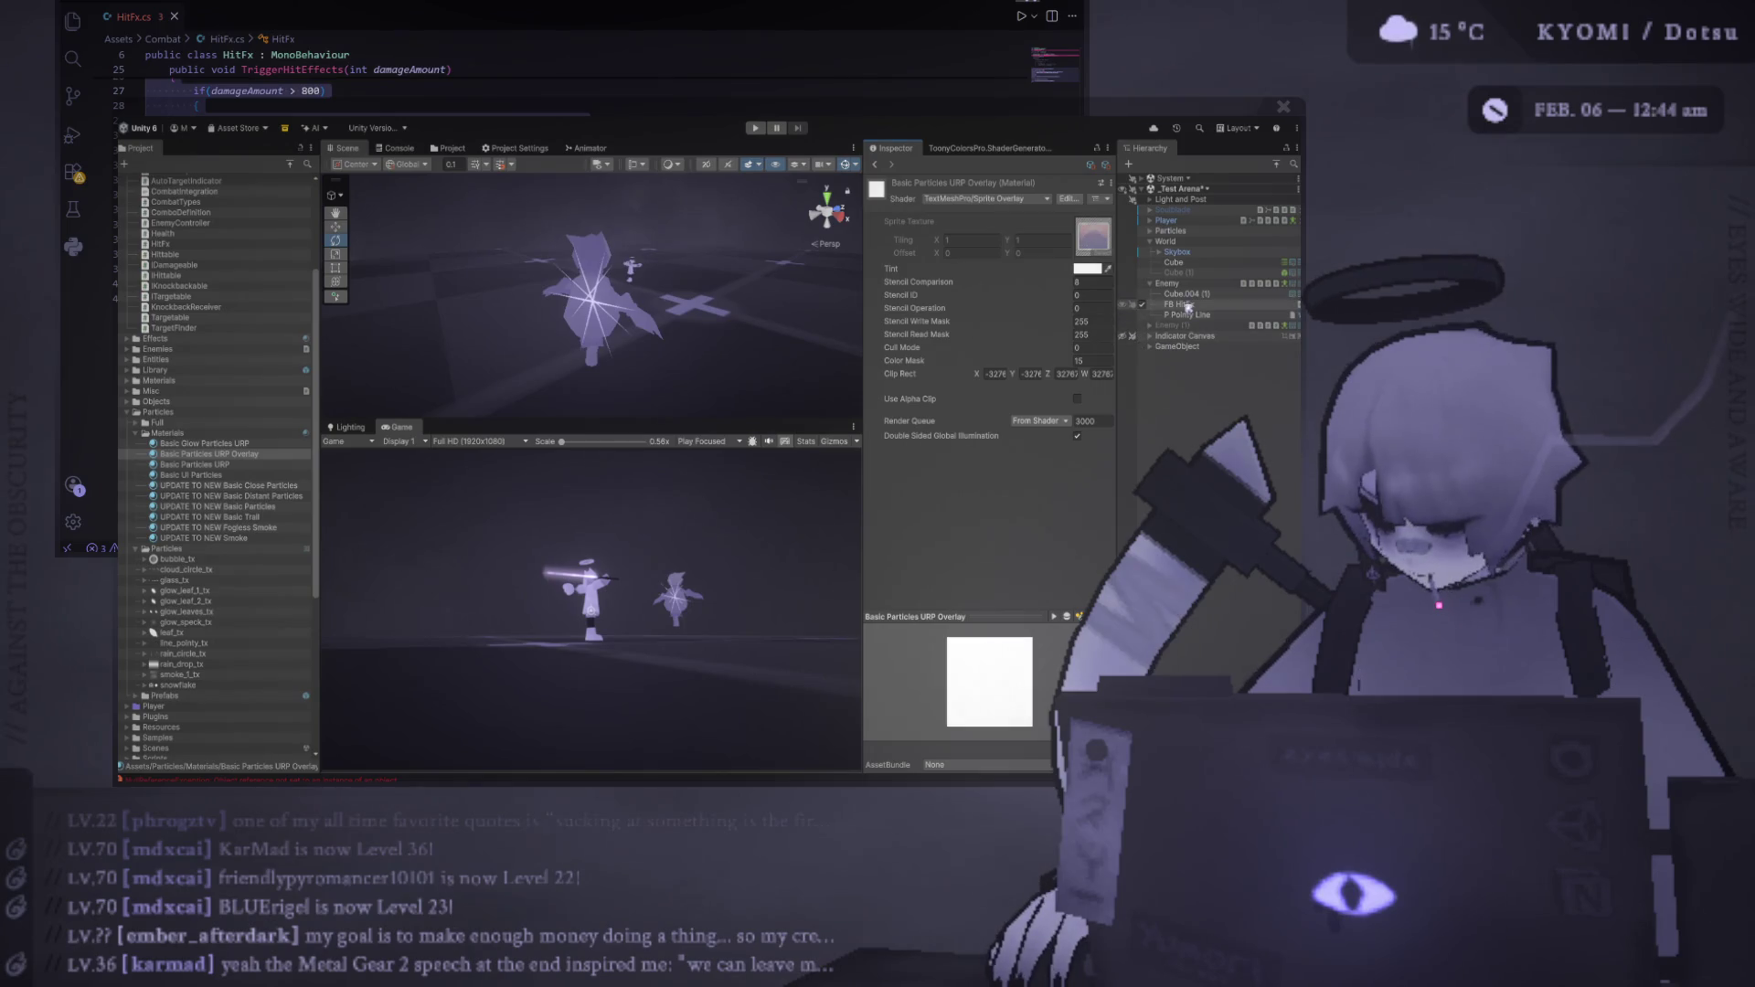
{"action": "left_click", "coordinate": [614, 293]}
{"action": "scroll", "coordinate": [586, 258], "scroll_direction": "up", "scroll_amount": 3}
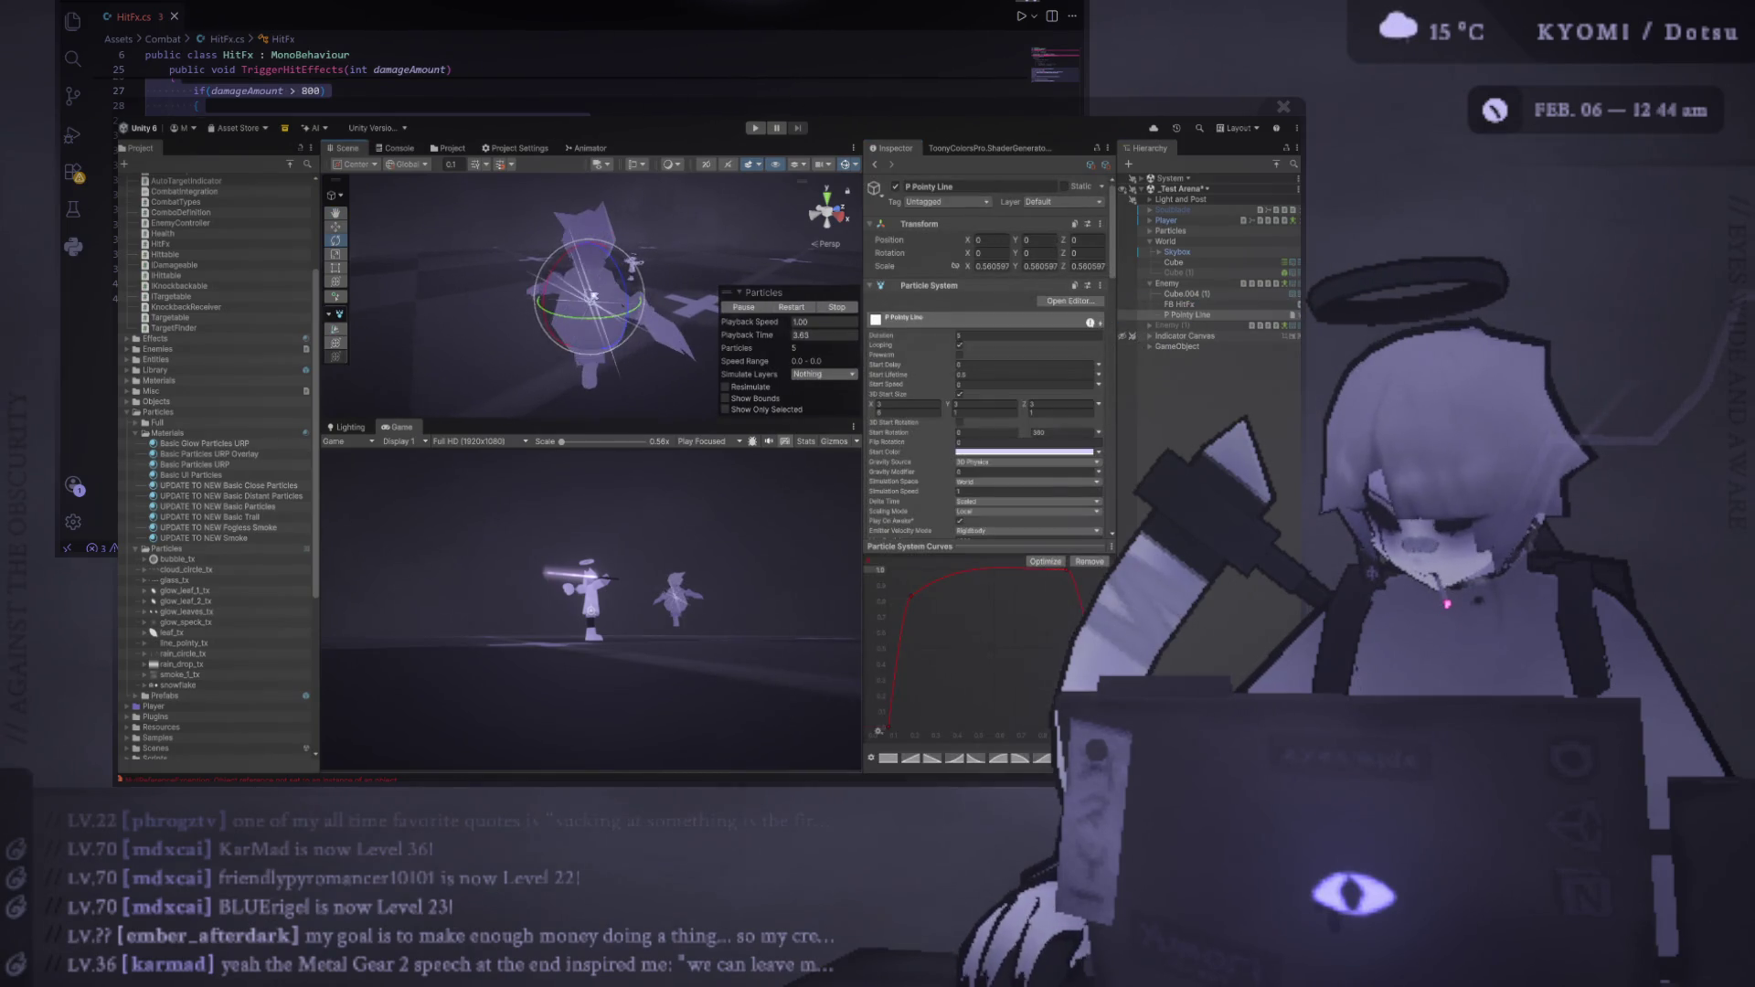
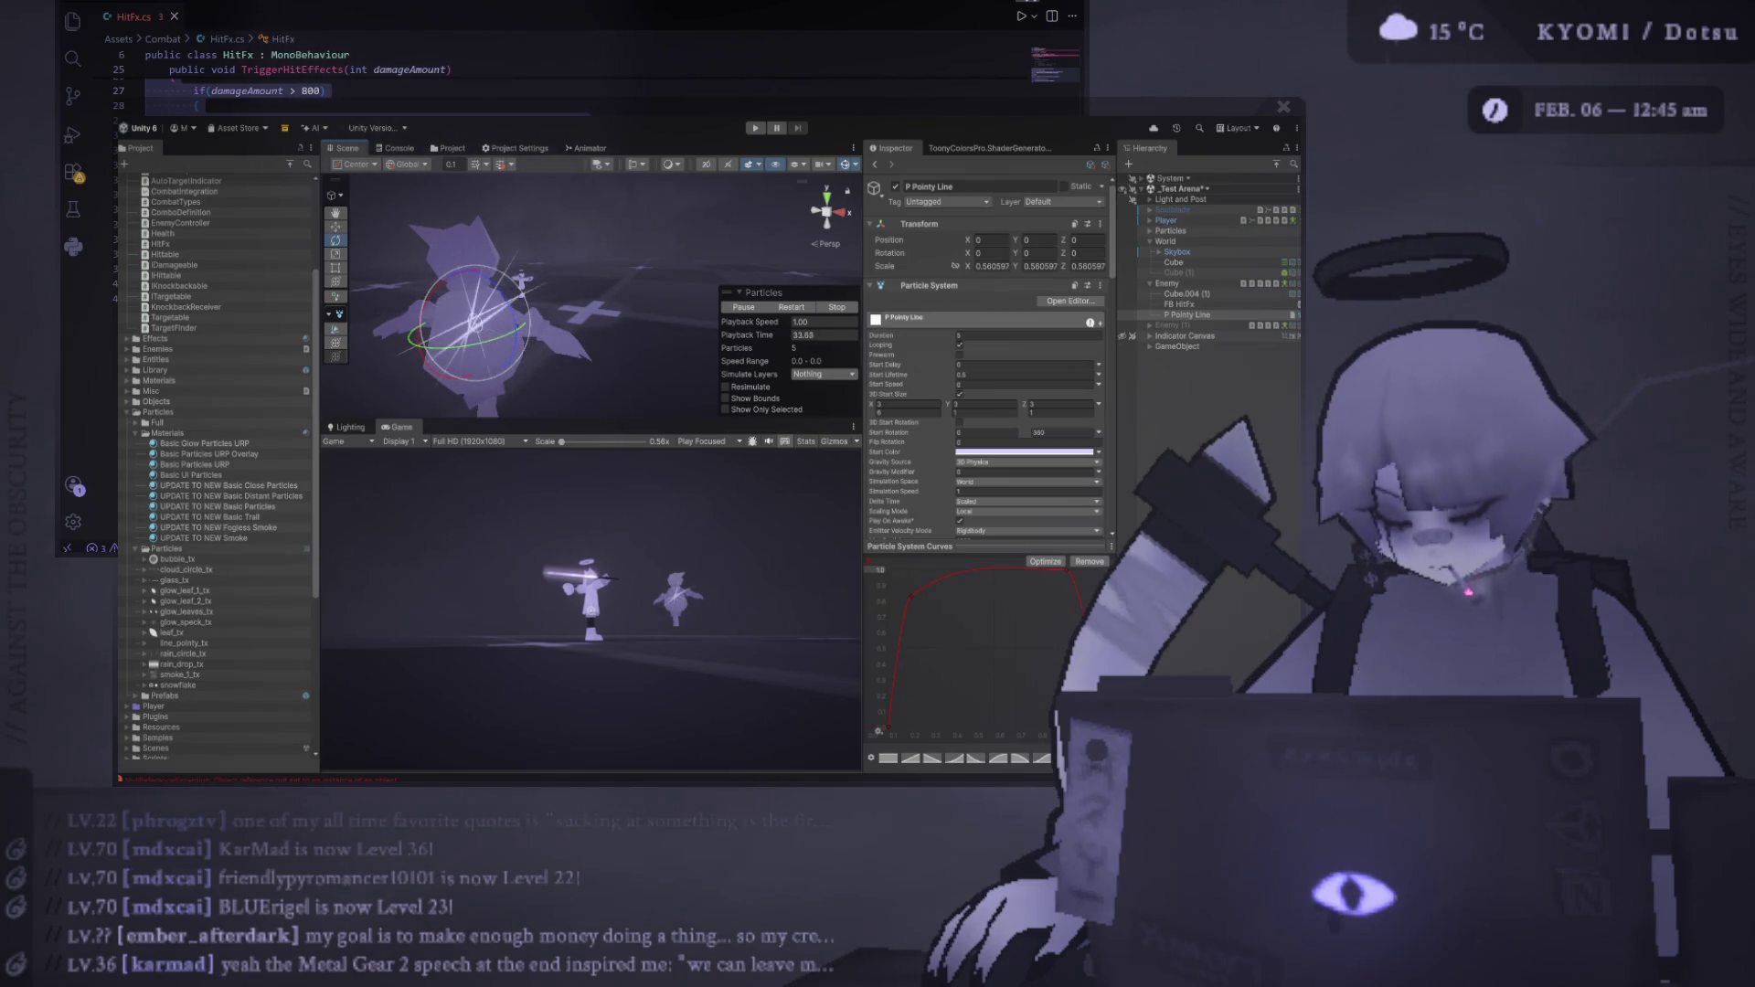
Frame the enemy's pointy-line burst, enlarge the Scene view, and collapse the Particles overlay
{"action": "key", "text": "f"}
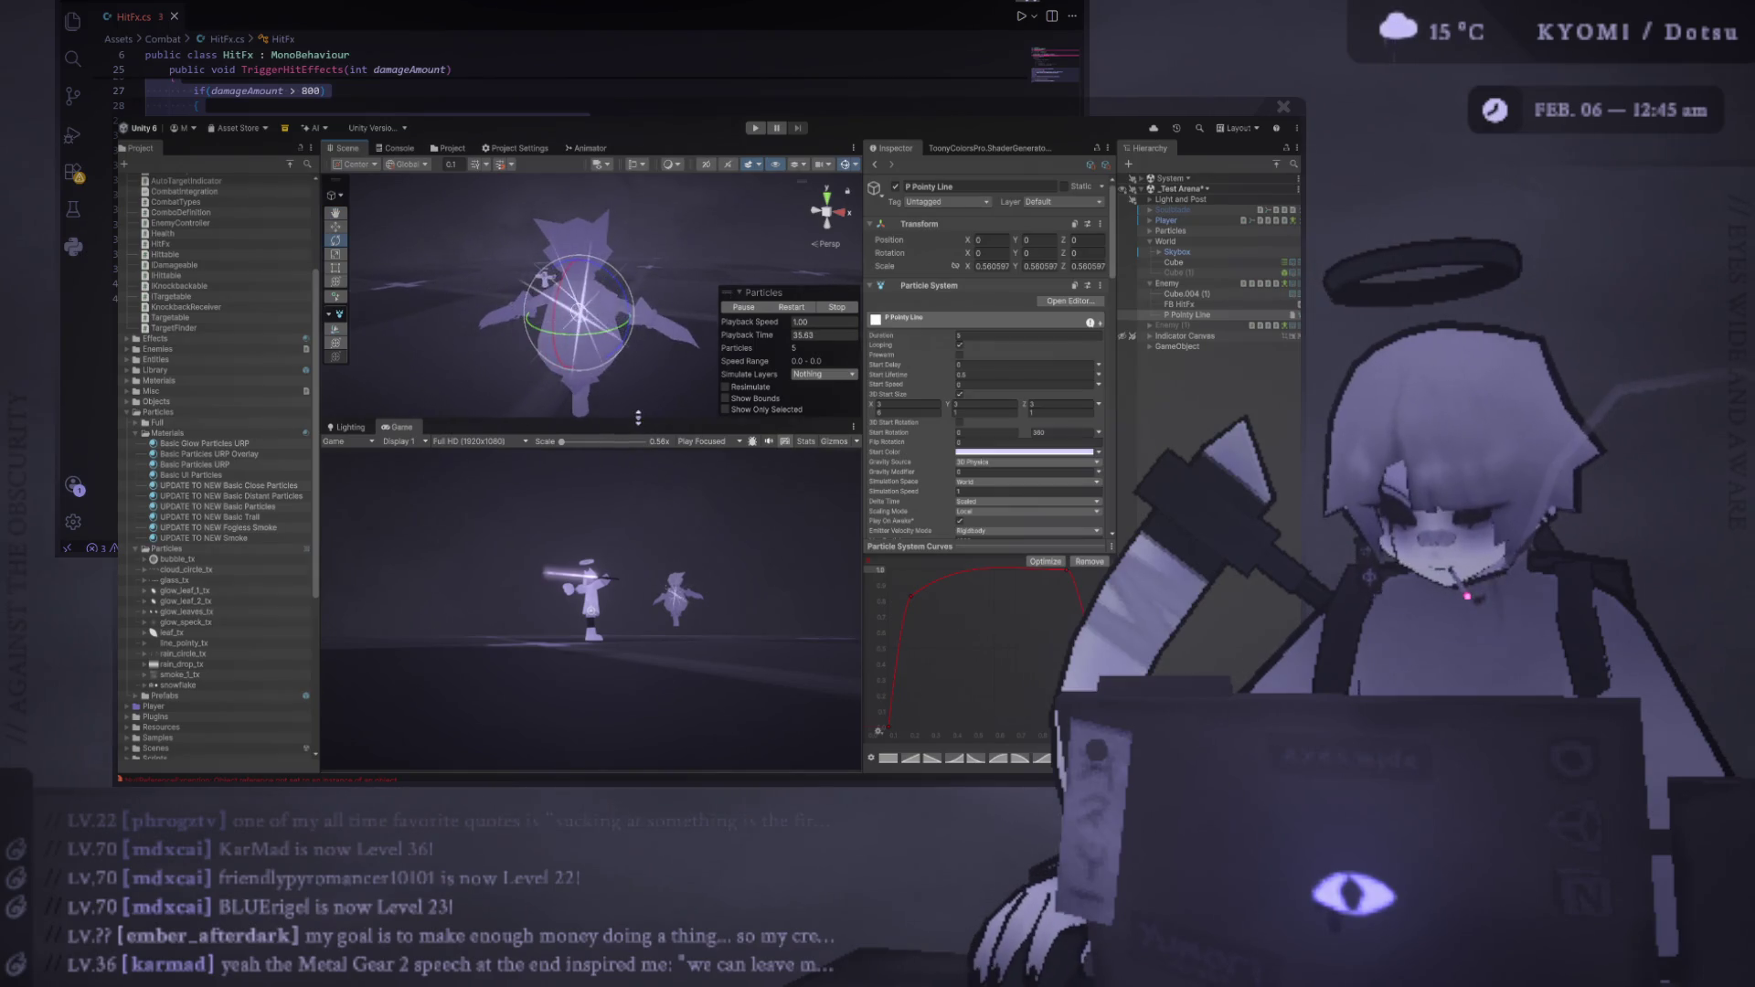
{"action": "left_click_drag", "start_coordinate": [639, 417], "coordinate": [638, 522]}
{"action": "left_click_drag", "start_coordinate": [864, 365], "coordinate": [1022, 366]}
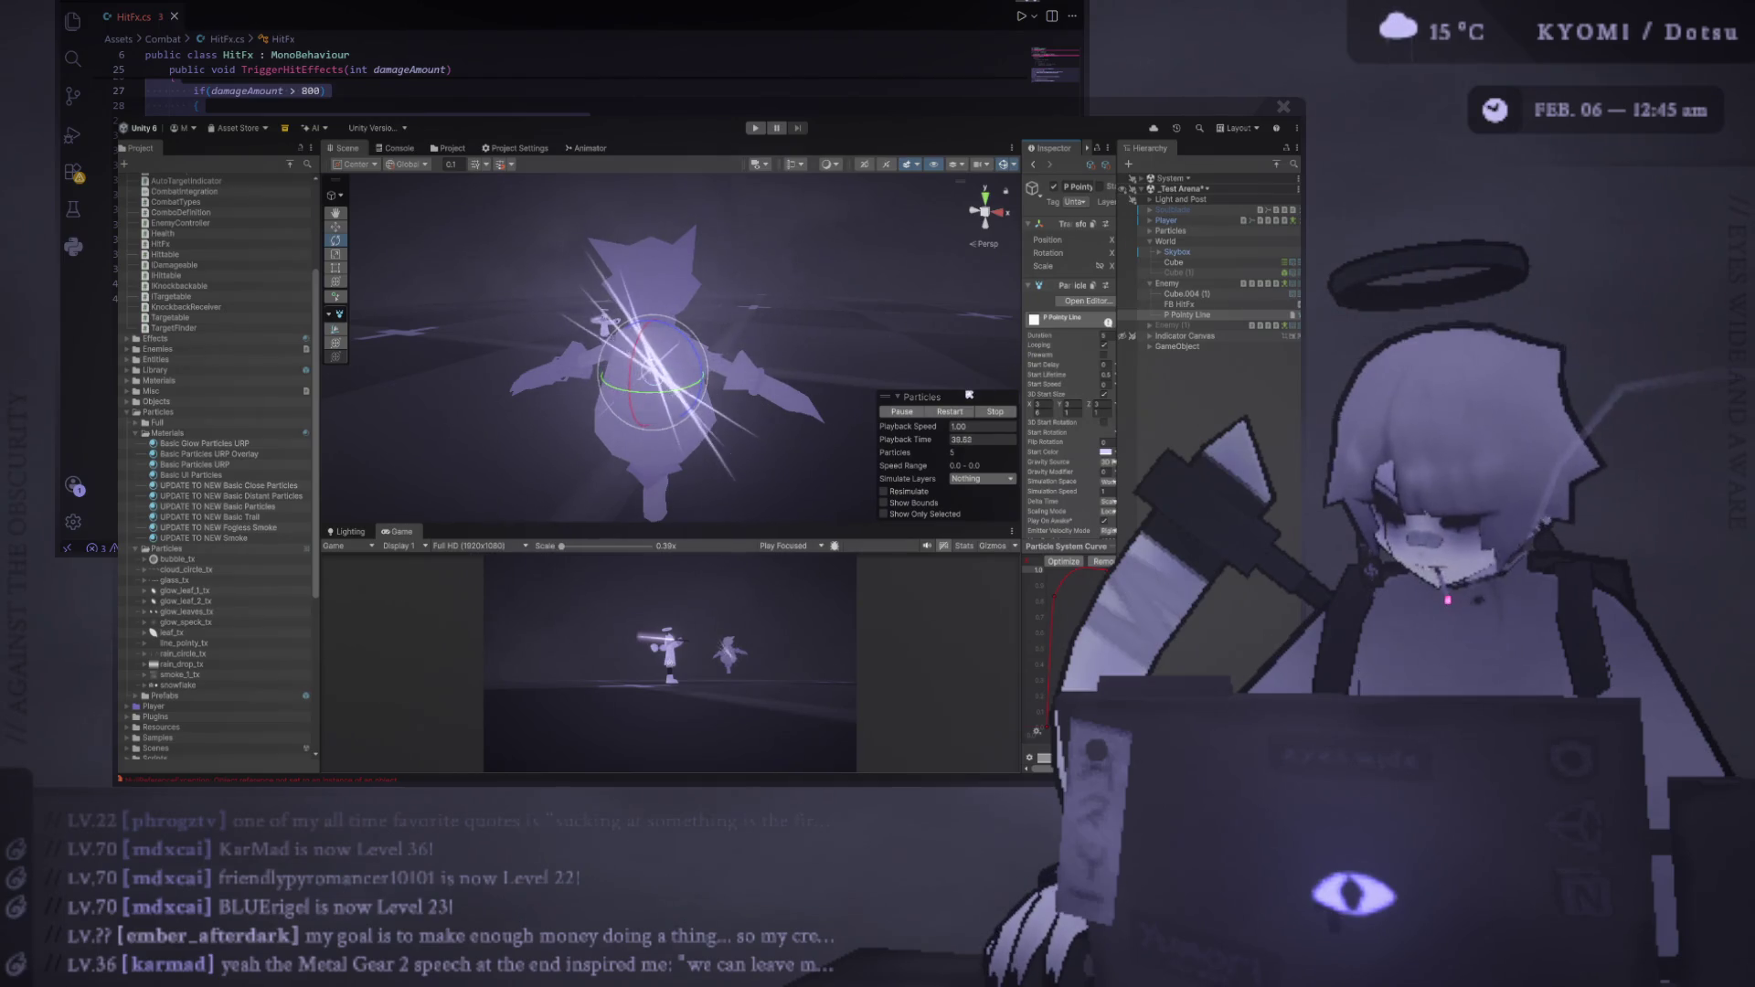
{"action": "left_click", "coordinate": [896, 400]}
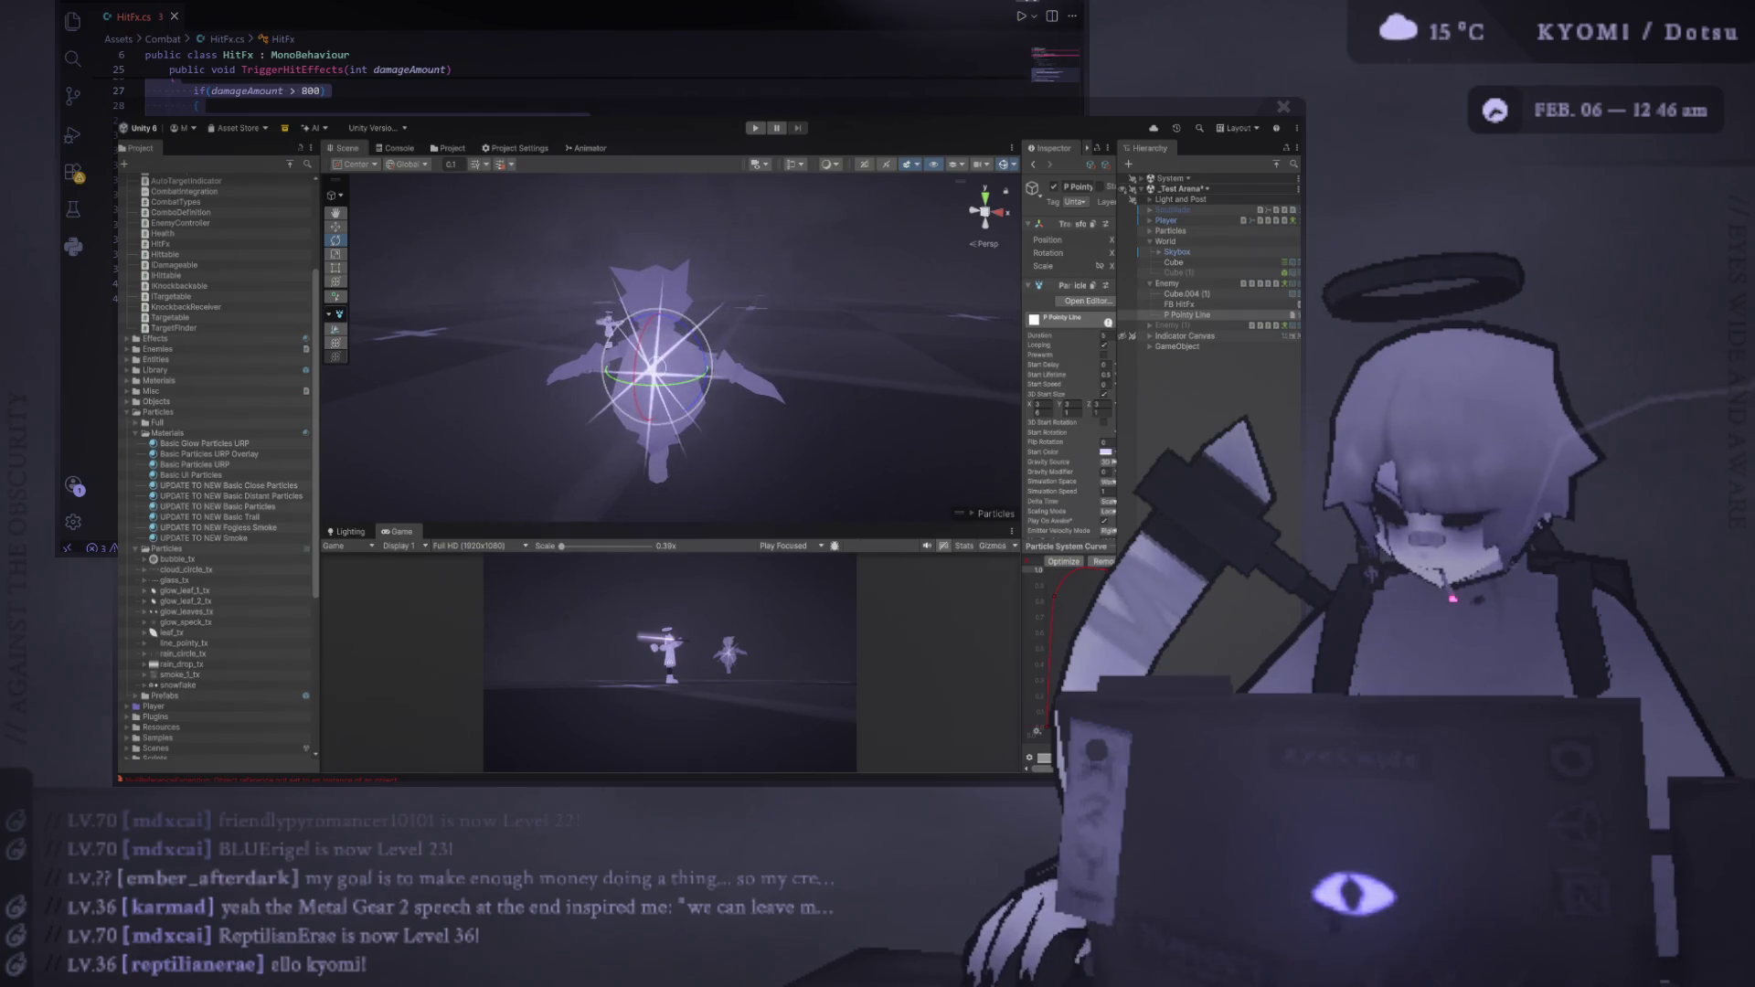
Reset the P Pointy Line particle object's Transform scale to 1 on all axes
{"action": "left_click", "coordinate": [1185, 315]}
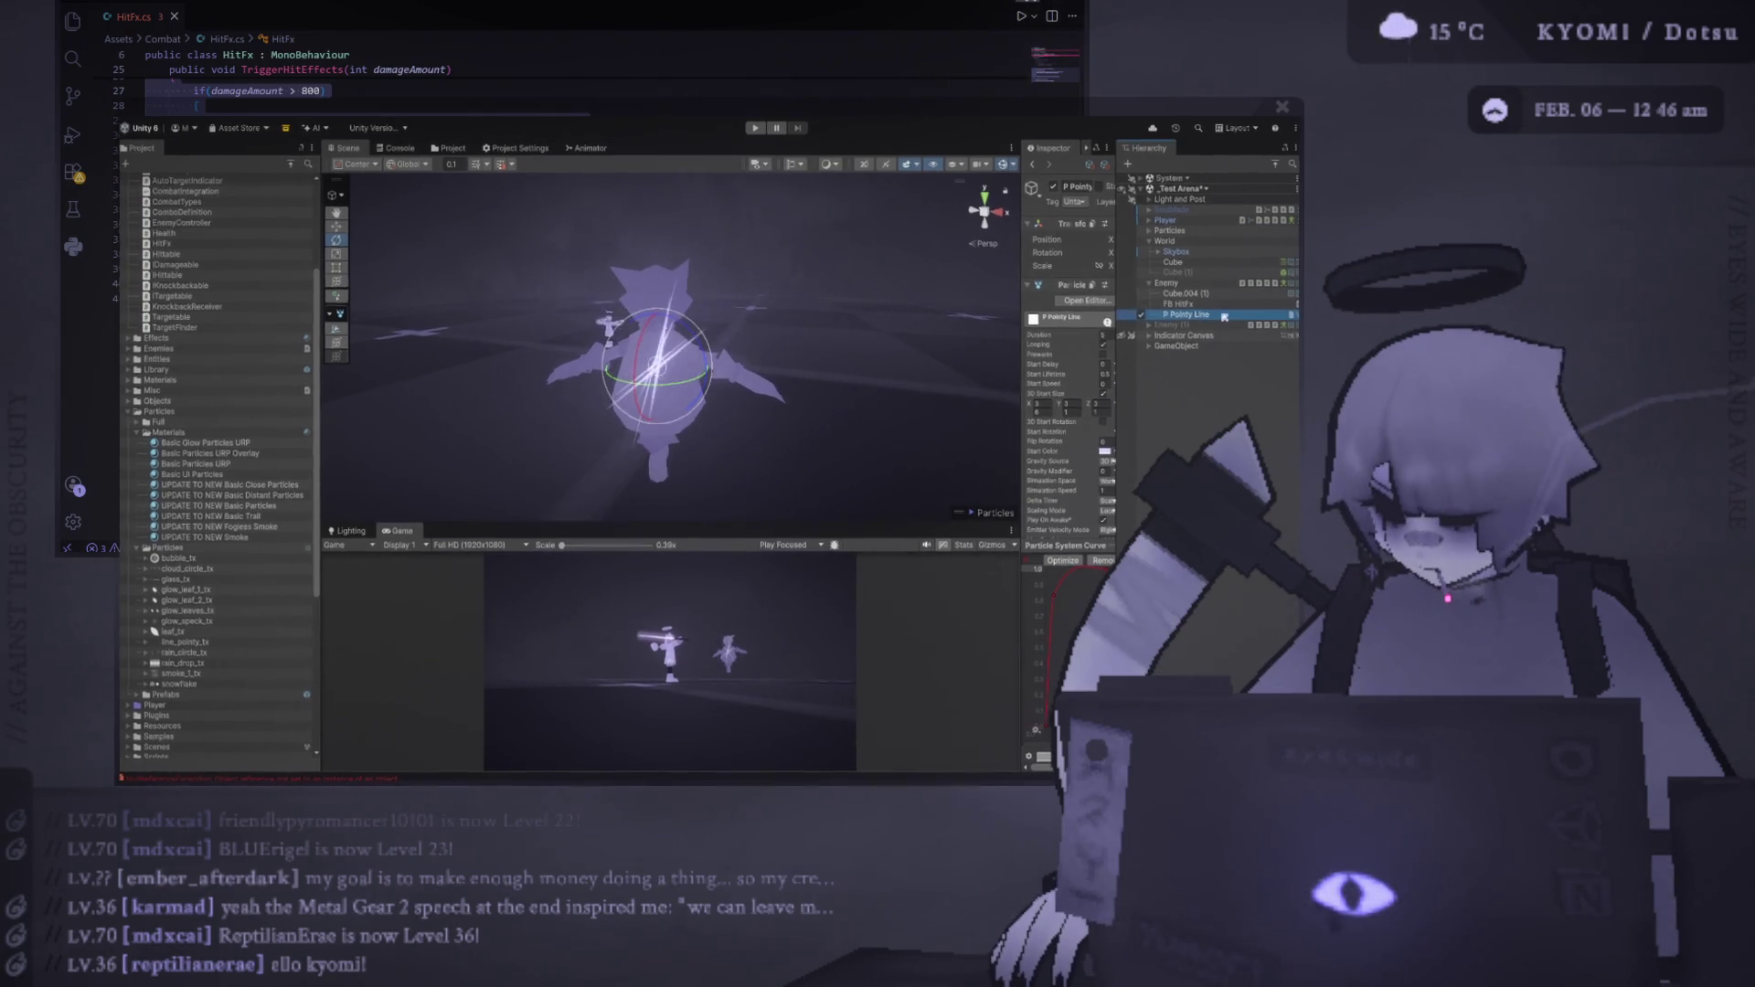
{"action": "scroll", "coordinate": [1093, 398], "scroll_direction": "down", "scroll_amount": 3}
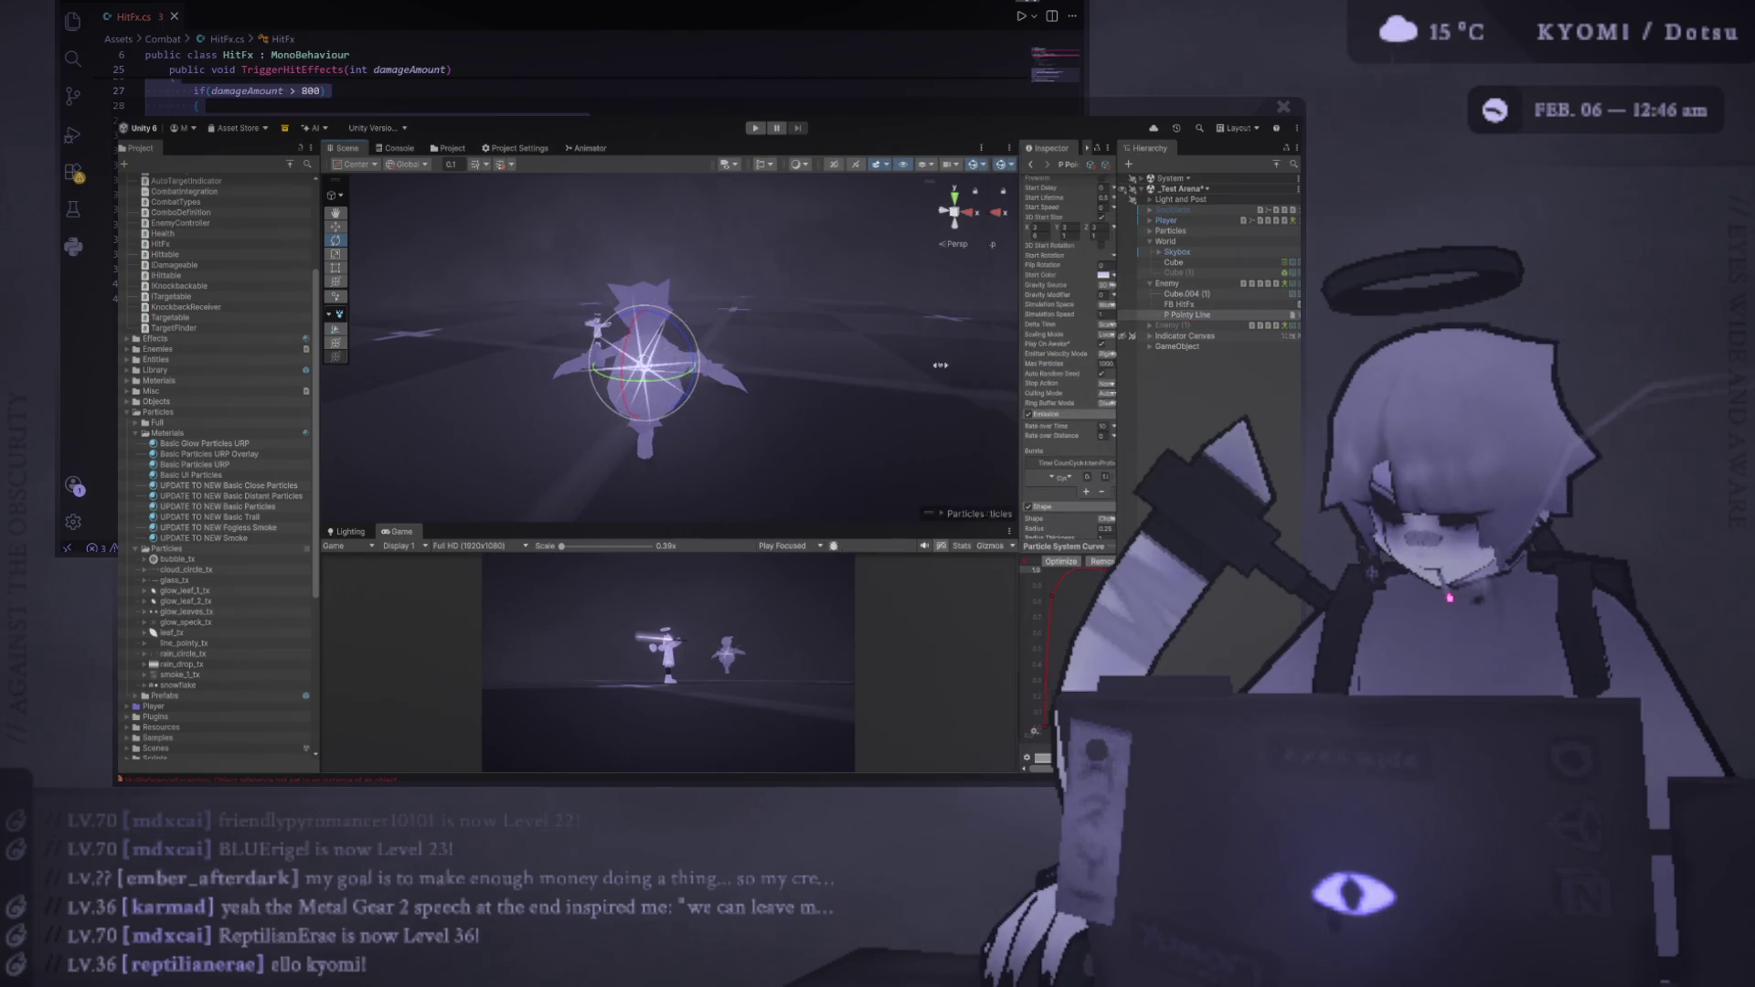
{"action": "left_click_drag", "start_coordinate": [1022, 360], "coordinate": [829, 366]}
{"action": "left_click_drag", "start_coordinate": [546, 385], "coordinate": [816, 383]}
{"action": "mouse_move", "coordinate": [651, 359]}
{"action": "left_mouse_down"}
{"action": "mouse_move", "coordinate": [723, 361]}
{"action": "mouse_move", "coordinate": [631, 365]}
{"action": "mouse_move", "coordinate": [695, 384]}
{"action": "mouse_move", "coordinate": [524, 422]}
{"action": "left_mouse_up"}
{"action": "key", "text": "f"}
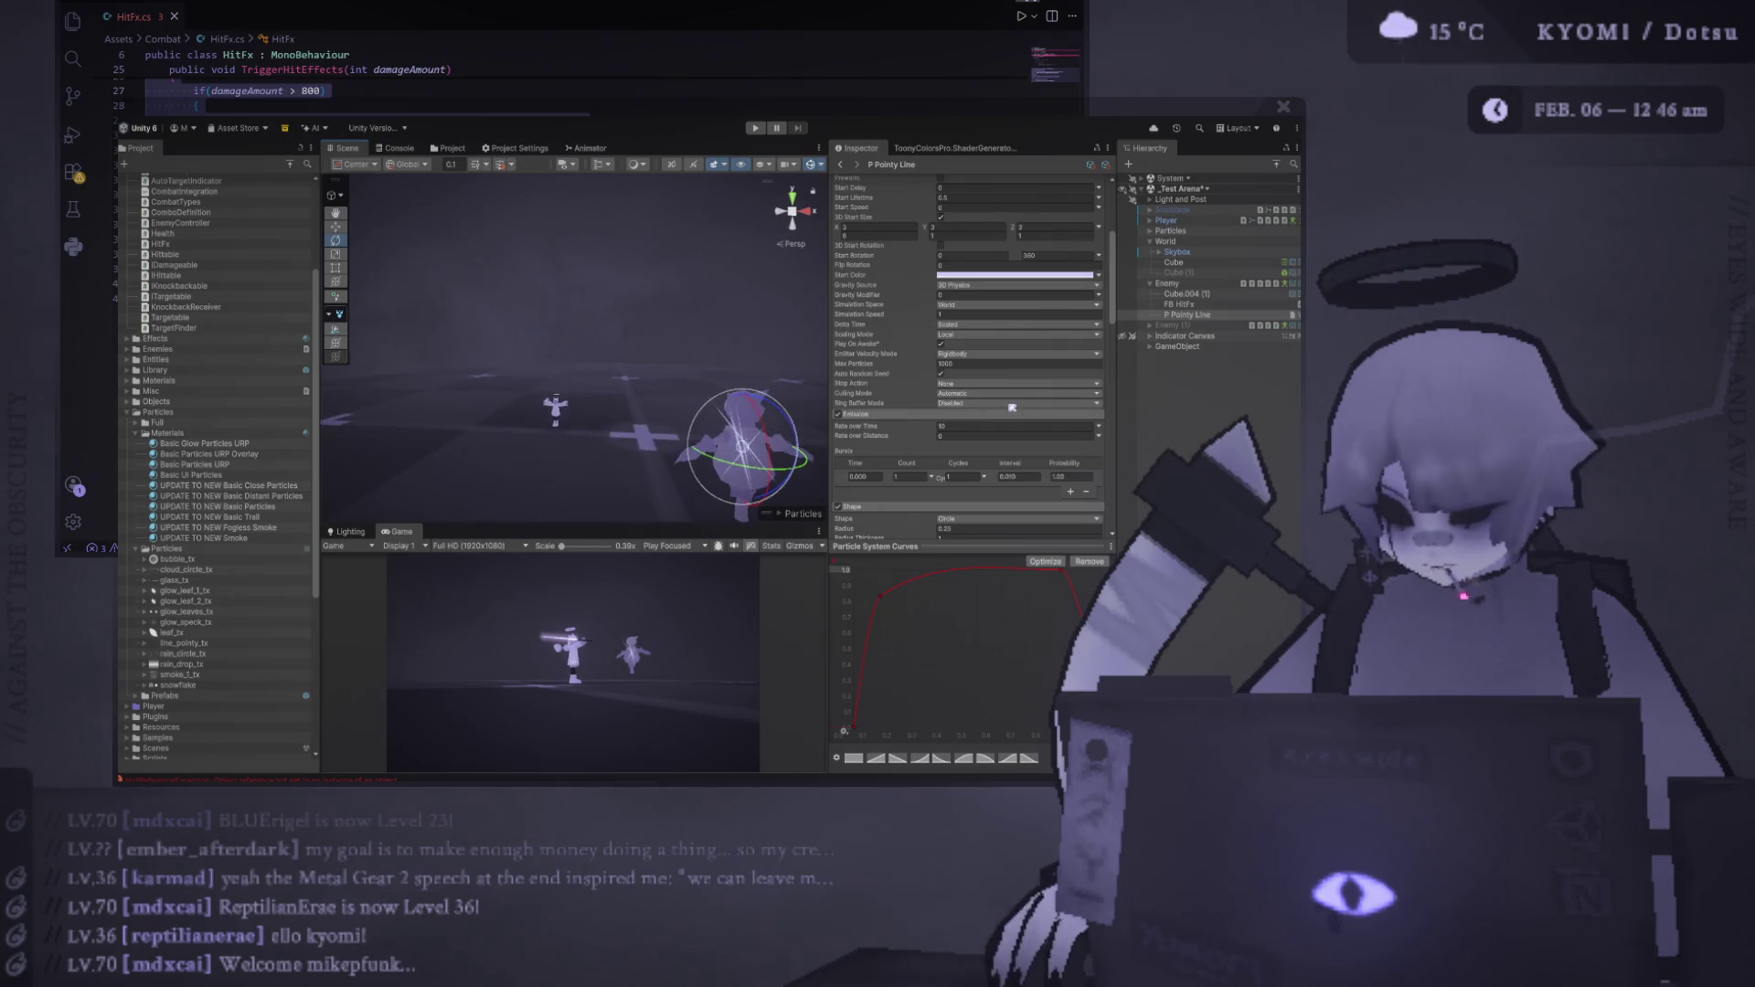
{"action": "scroll", "coordinate": [969, 366], "scroll_direction": "up", "scroll_amount": 5}
{"action": "left_click_drag", "start_coordinate": [949, 266], "coordinate": [1028, 267]}
{"action": "type", "text": "1"}
{"action": "key", "text": "Return"}
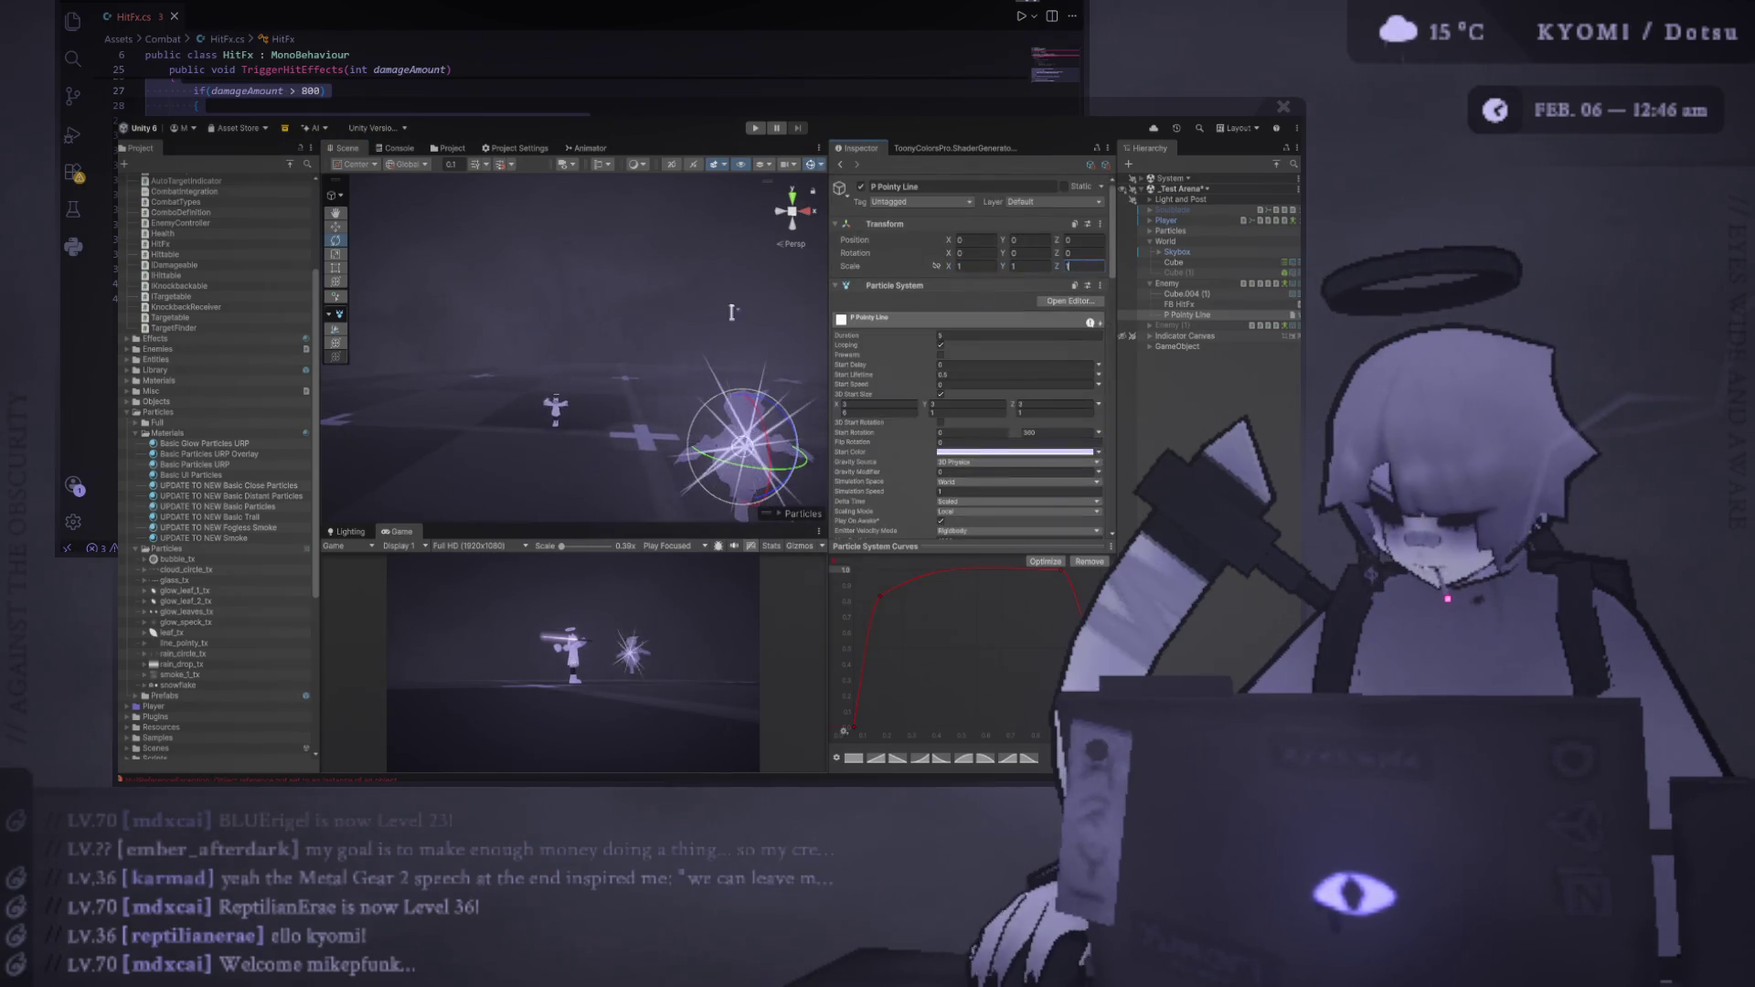
Reframe the particle burst, check its Duration value, and select the FB HitFx feedback player
{"action": "key", "text": "f"}
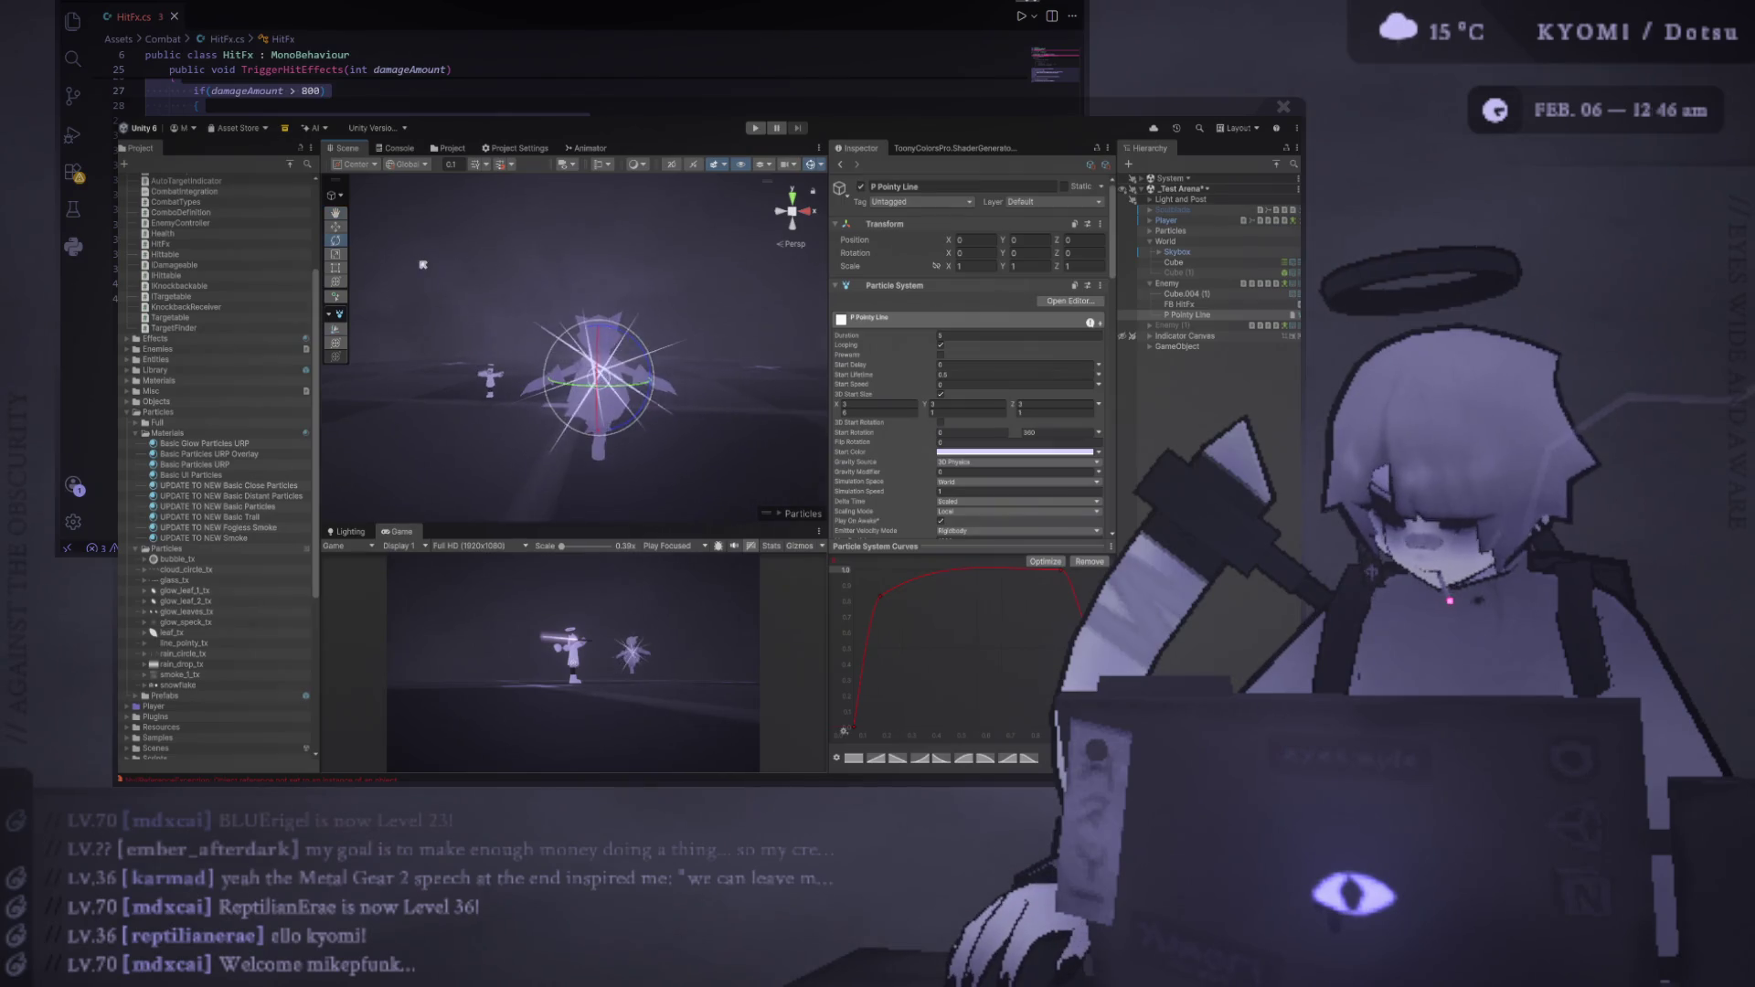
{"action": "left_click_drag", "start_coordinate": [422, 264], "coordinate": [640, 311]}
{"action": "left_click", "coordinate": [965, 334]}
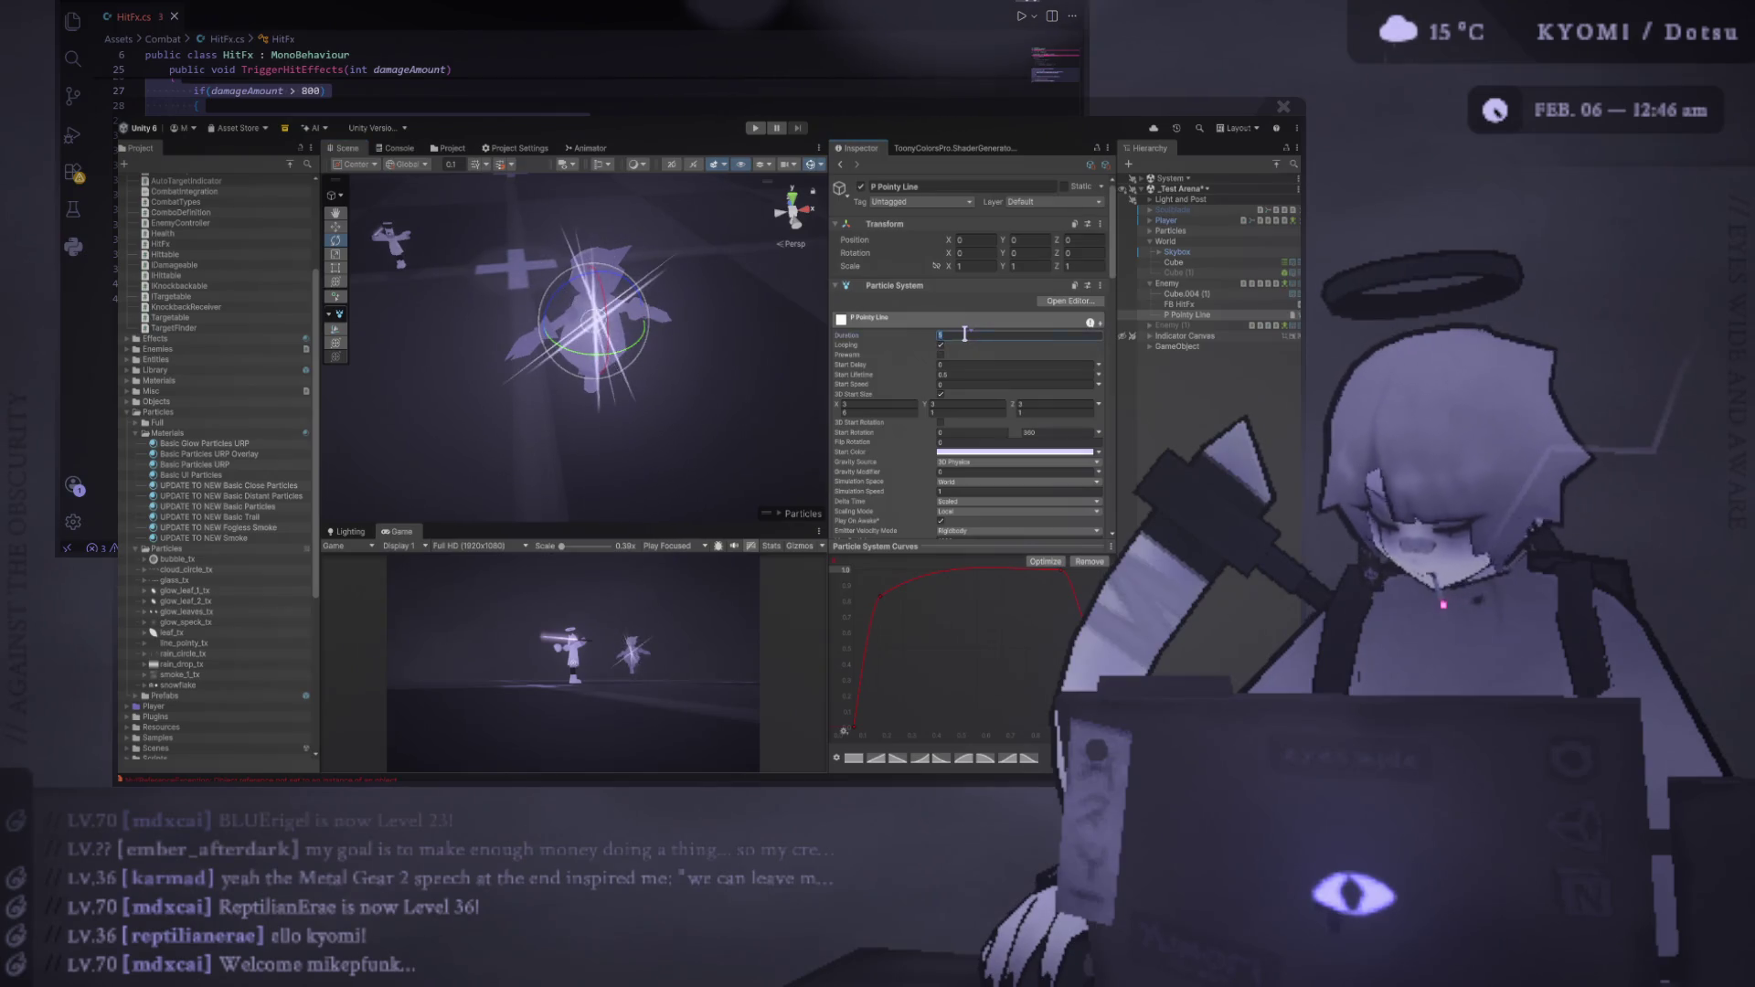
{"action": "scroll", "coordinate": [969, 366], "scroll_direction": "down", "scroll_amount": 5}
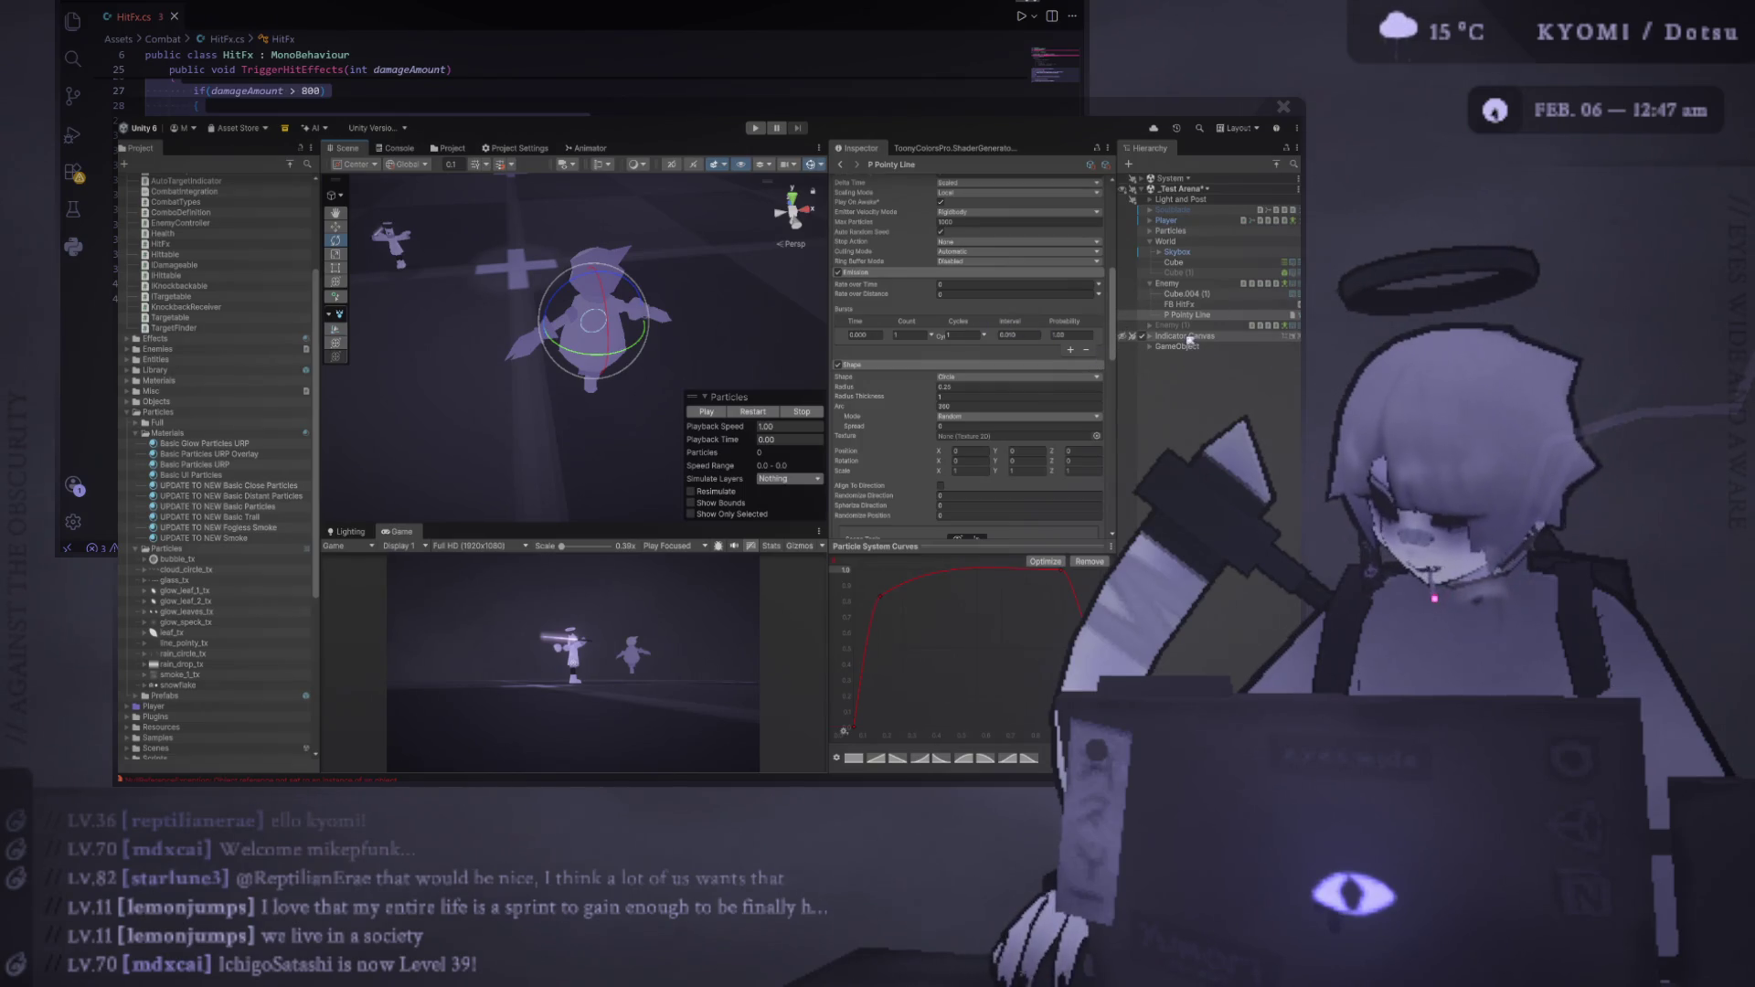
{"action": "left_click", "coordinate": [1179, 304]}
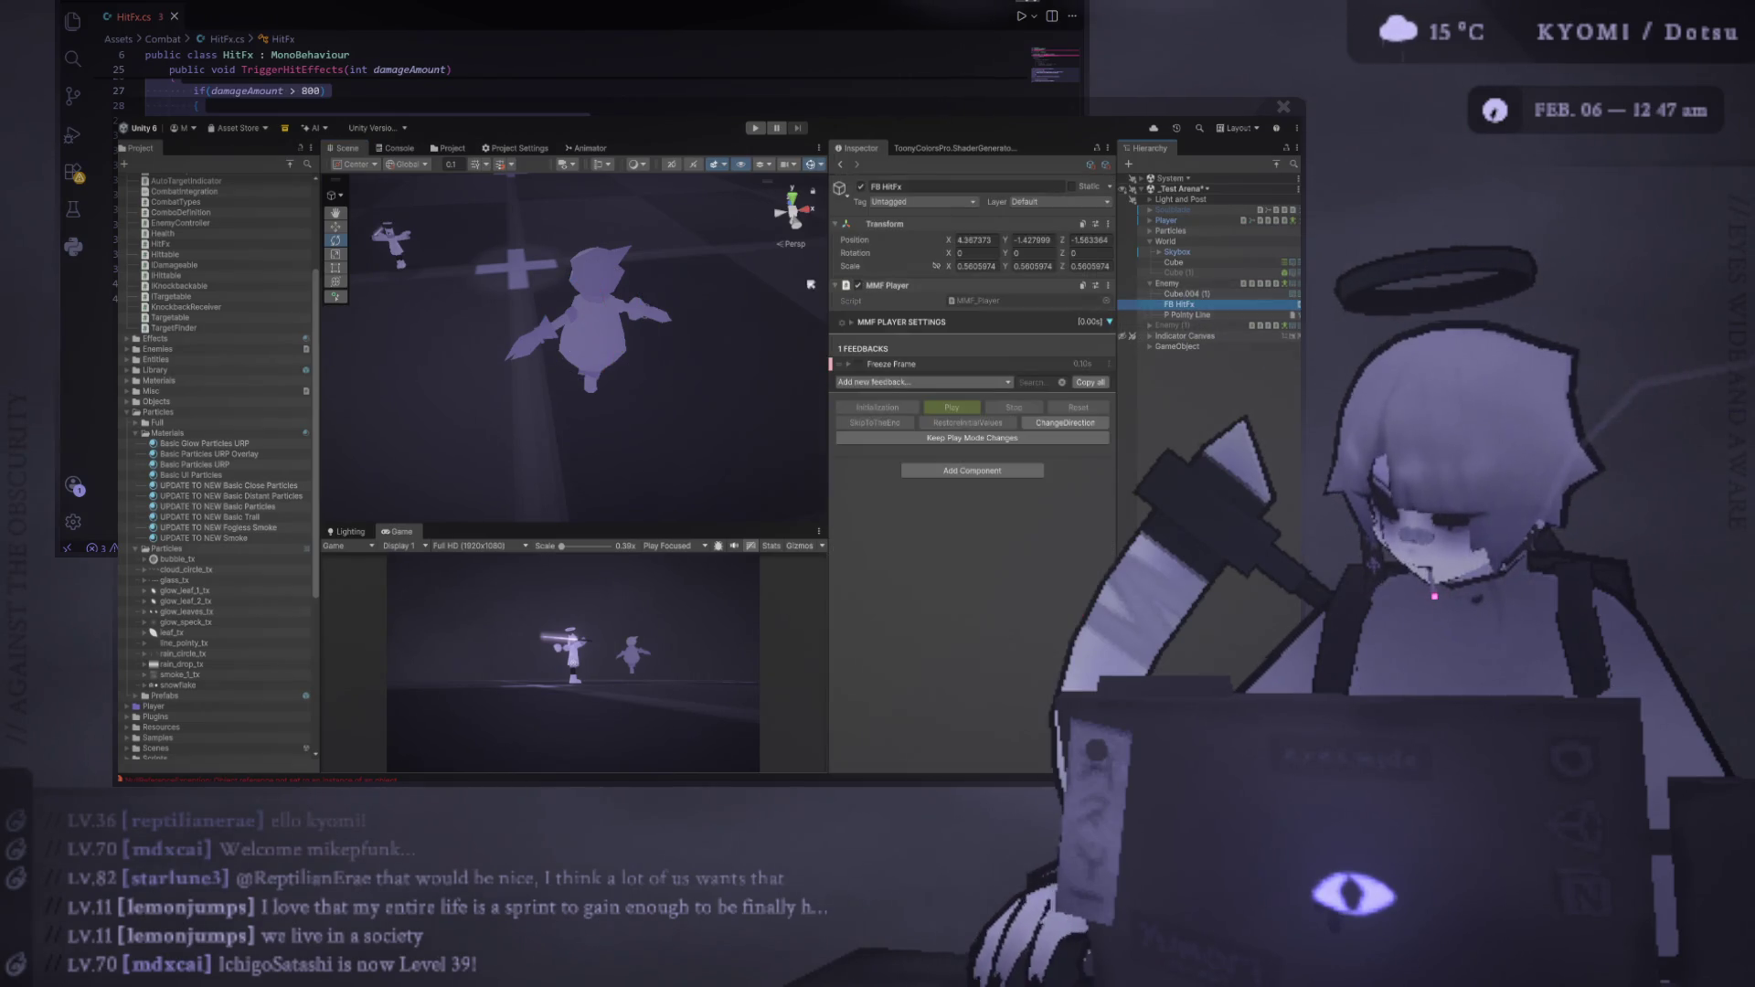
Add a Particles Play feedback bound to P Pointy Line to FB HitFx, then enter Play mode
{"action": "left_click", "coordinate": [905, 382]}
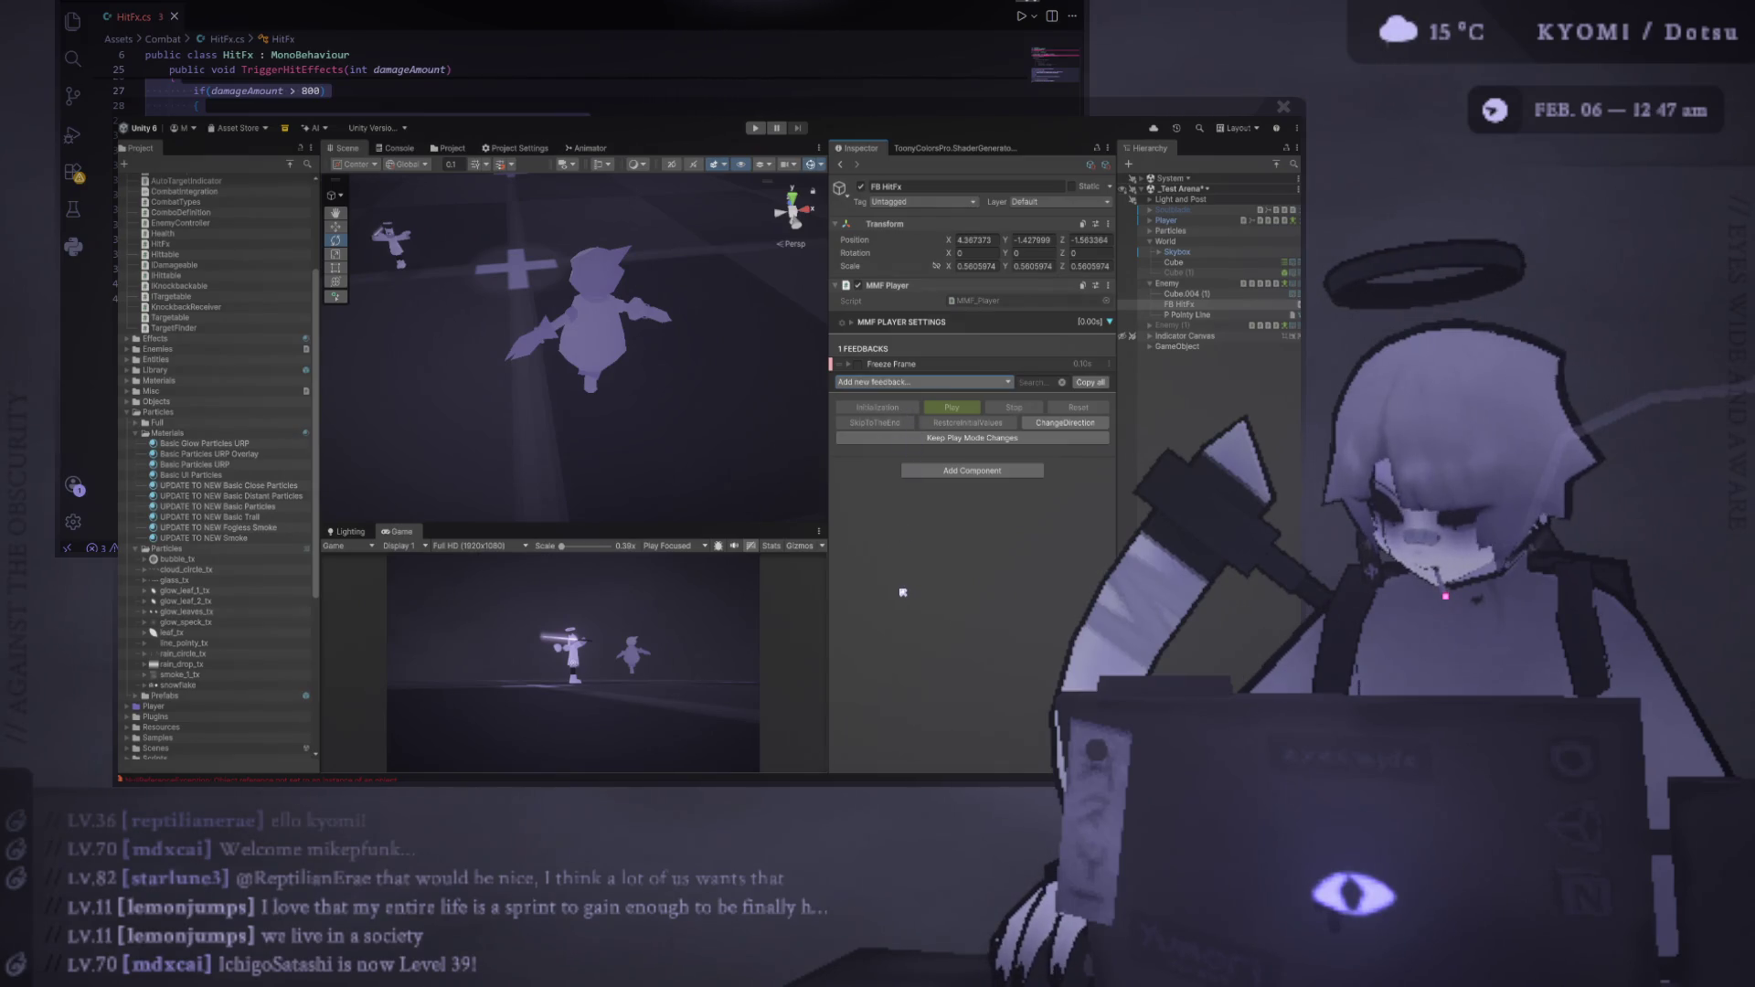
{"action": "left_click", "coordinate": [1036, 563]}
{"action": "left_click", "coordinate": [905, 380]}
{"action": "left_click_drag", "start_coordinate": [1195, 317], "coordinate": [1006, 515]}
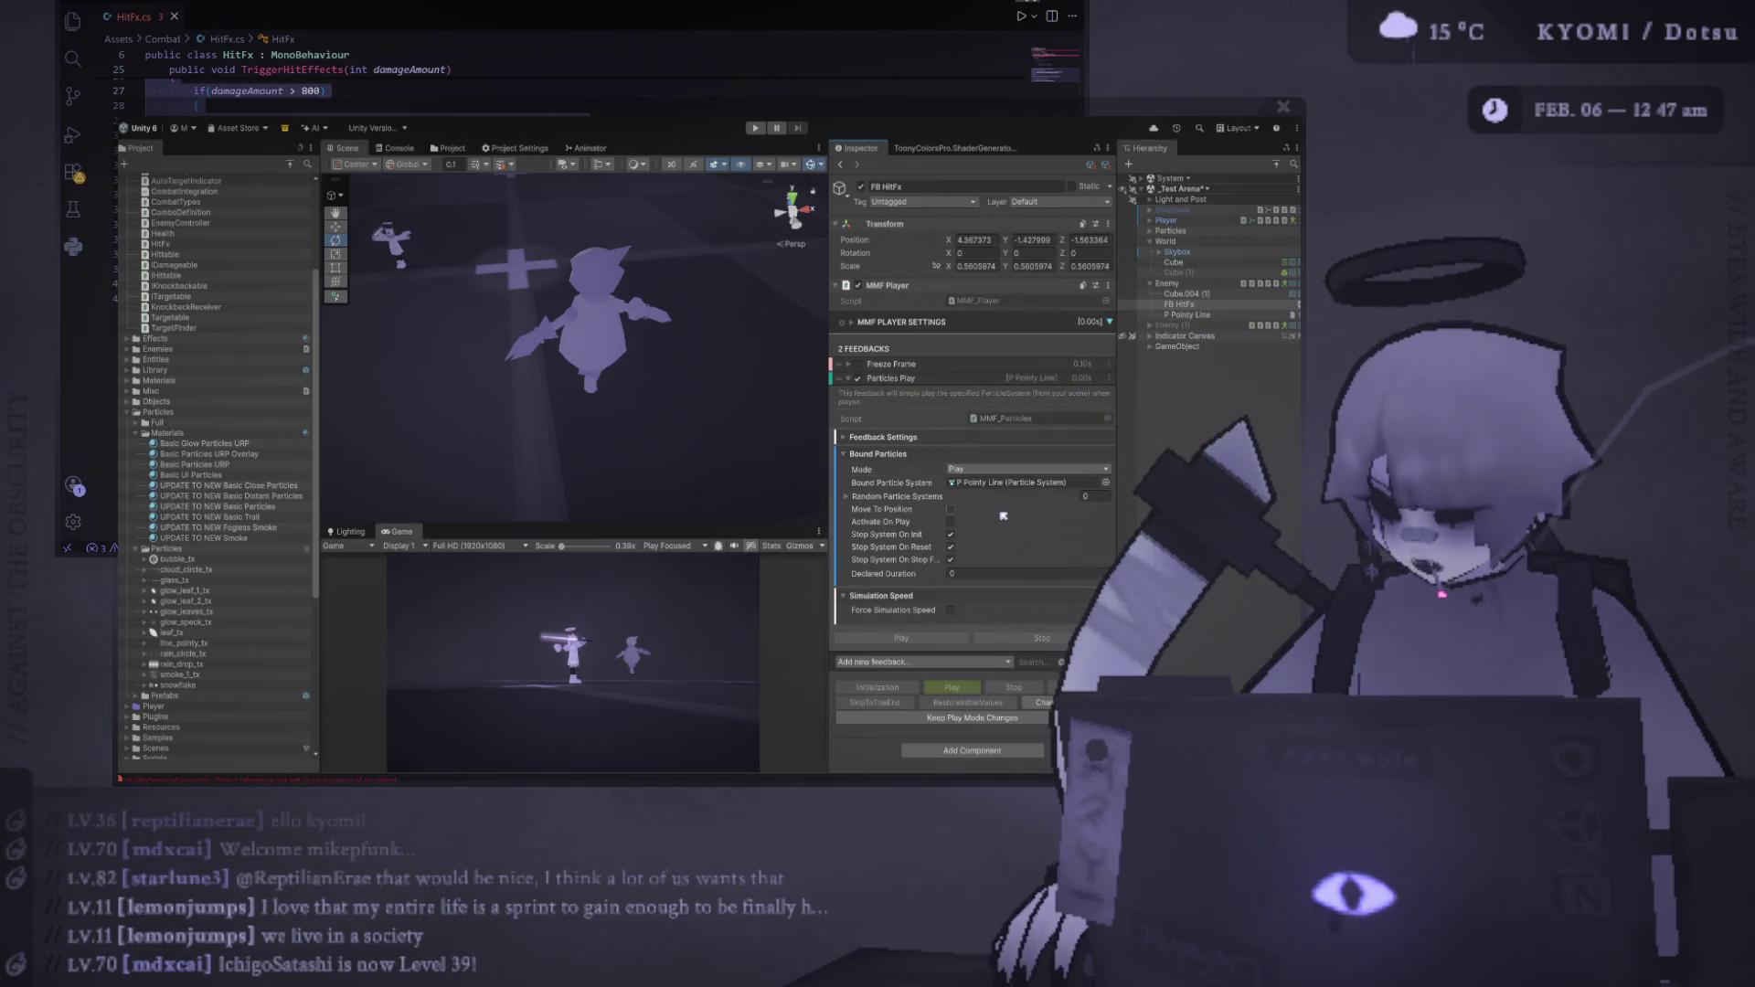
{"action": "left_click", "coordinate": [764, 129]}
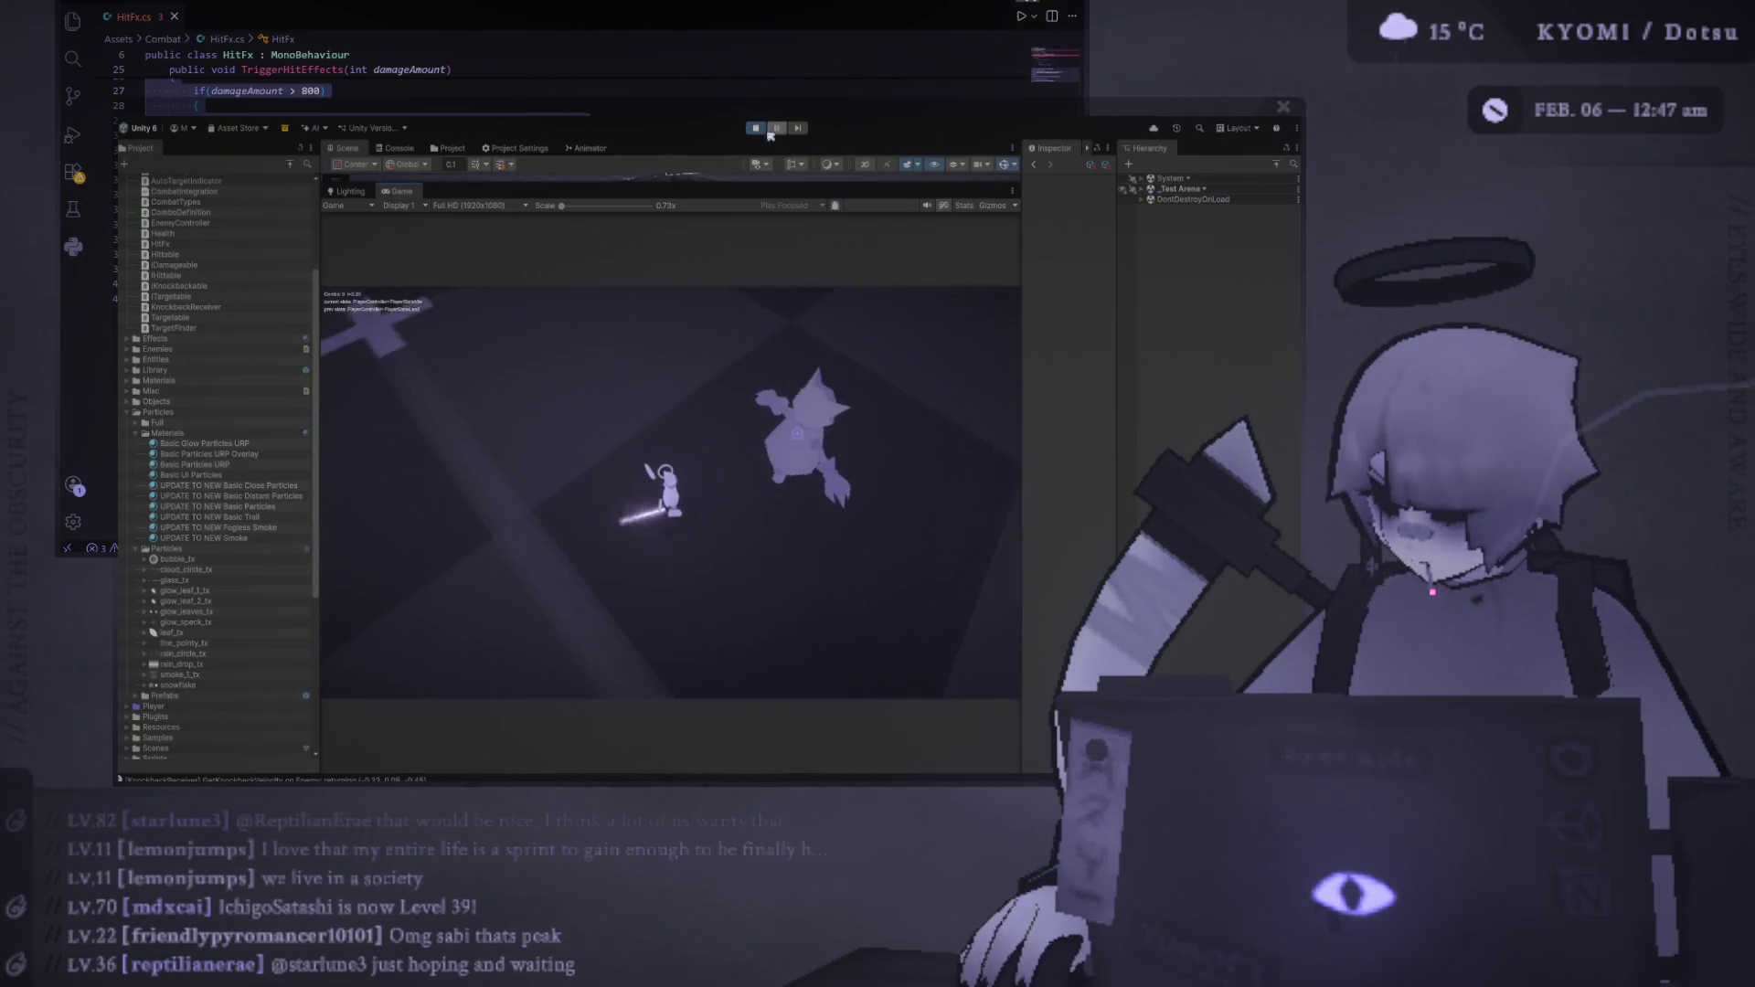
Select P Pointy Line under _Test Arena > Enemy, set Simulation Space to Local, and stop Play mode
{"action": "left_click", "coordinate": [1149, 192]}
{"action": "left_click", "coordinate": [1141, 188]}
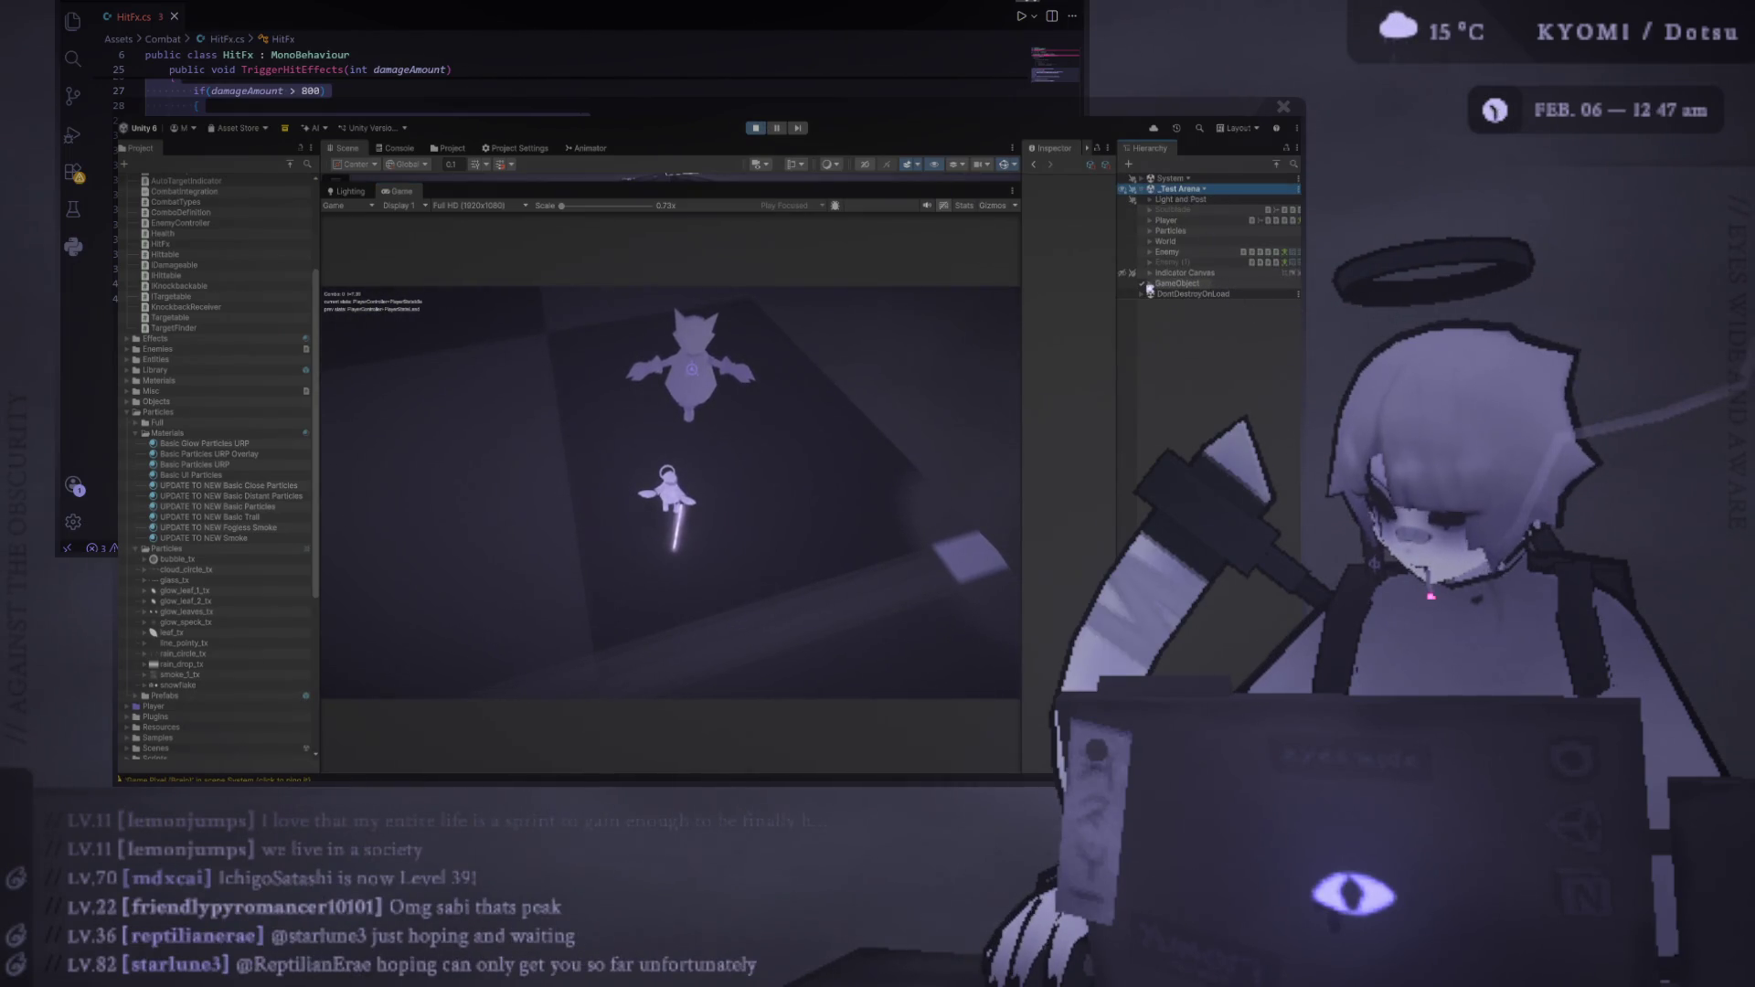
{"action": "left_click", "coordinate": [1150, 252]}
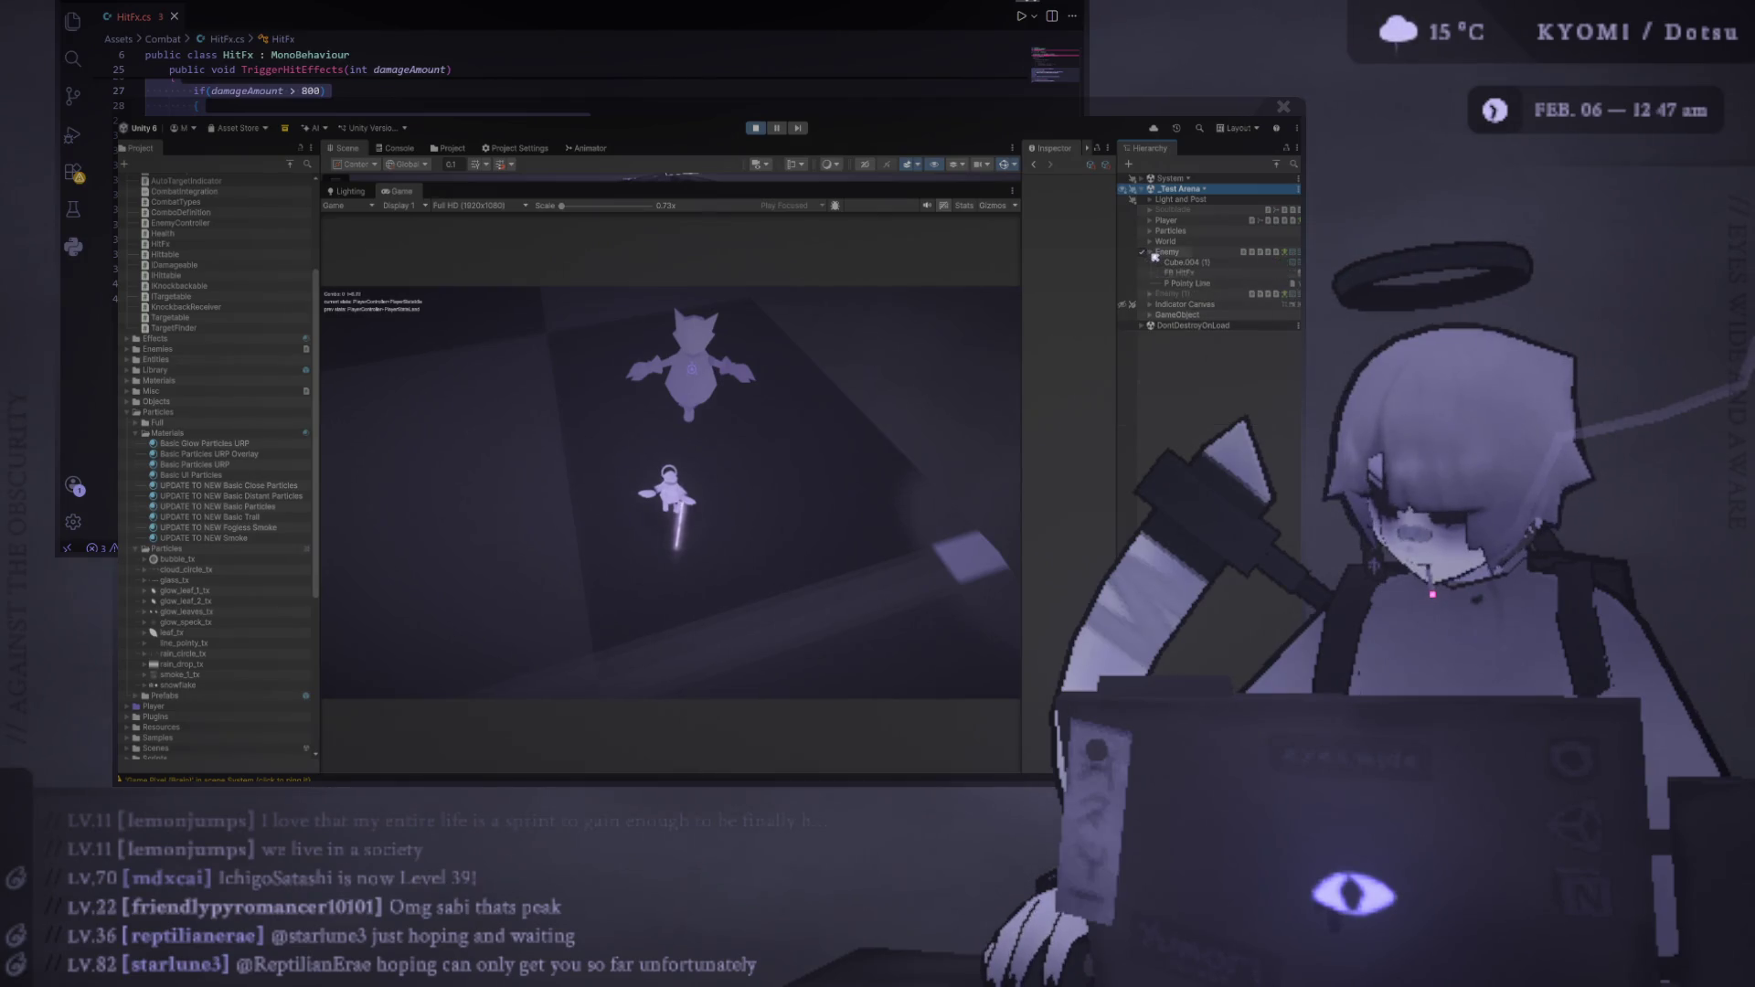
{"action": "left_click", "coordinate": [1212, 285]}
{"action": "left_click_drag", "start_coordinate": [1019, 379], "coordinate": [896, 382]}
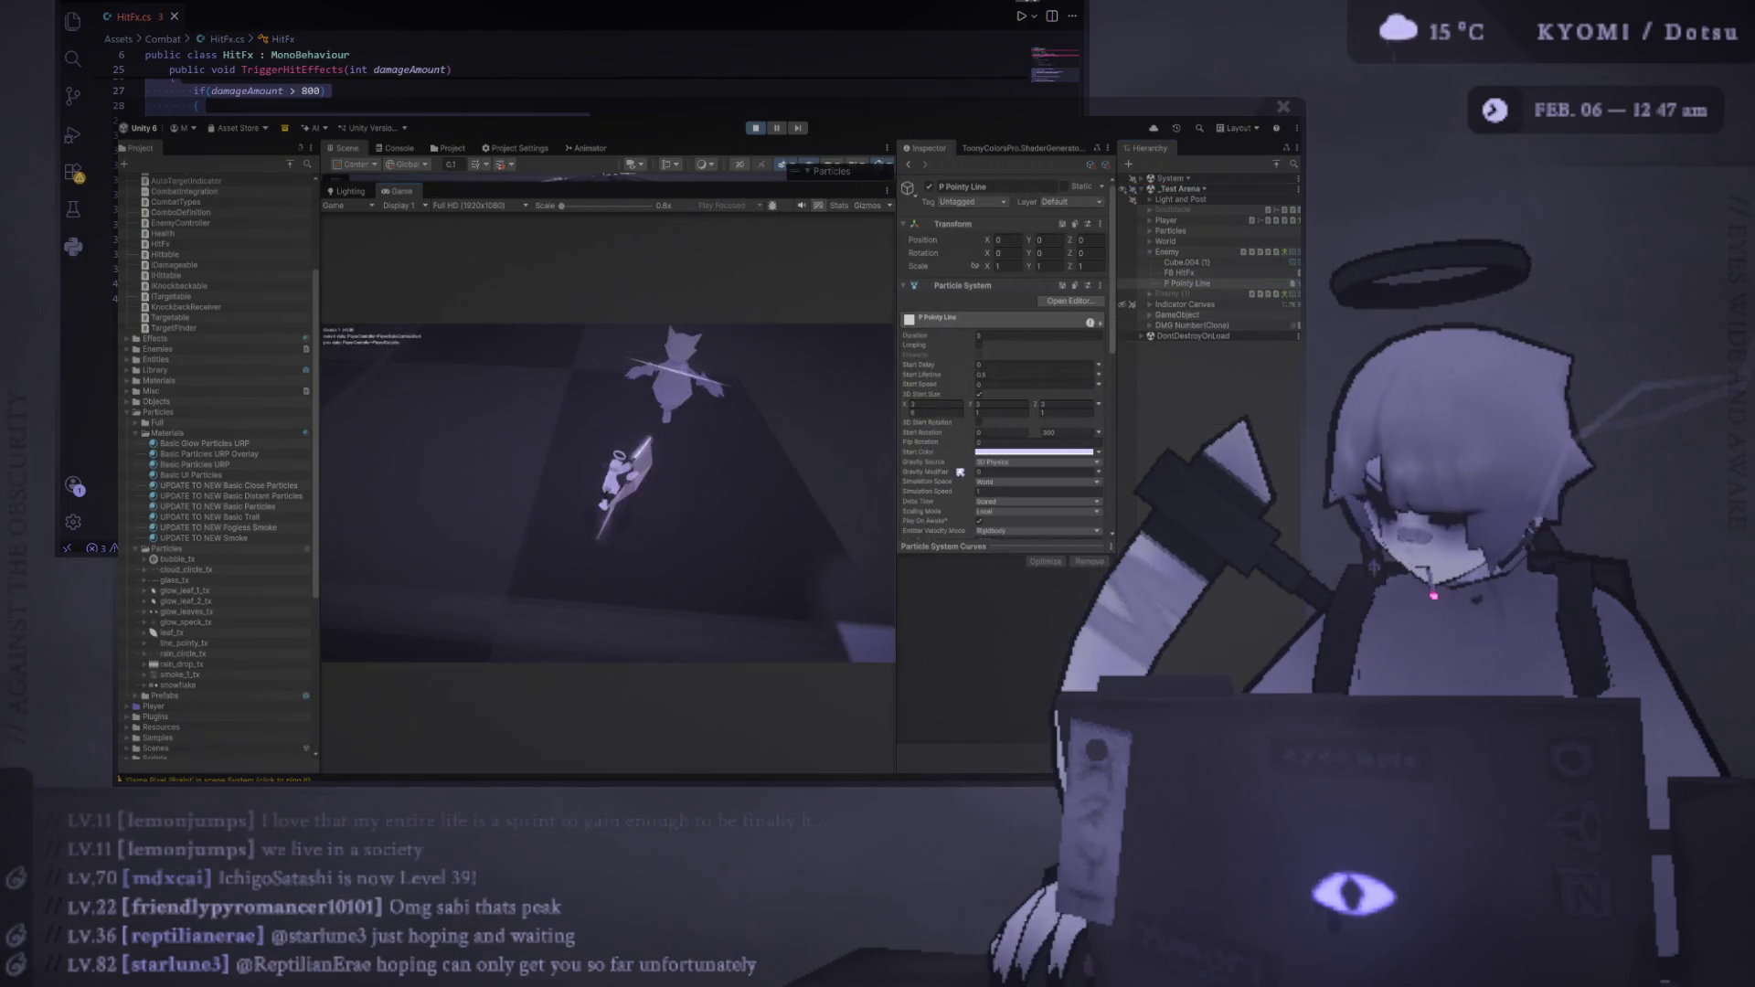
{"action": "left_click", "coordinate": [1033, 482]}
{"action": "left_click", "coordinate": [1014, 384]}
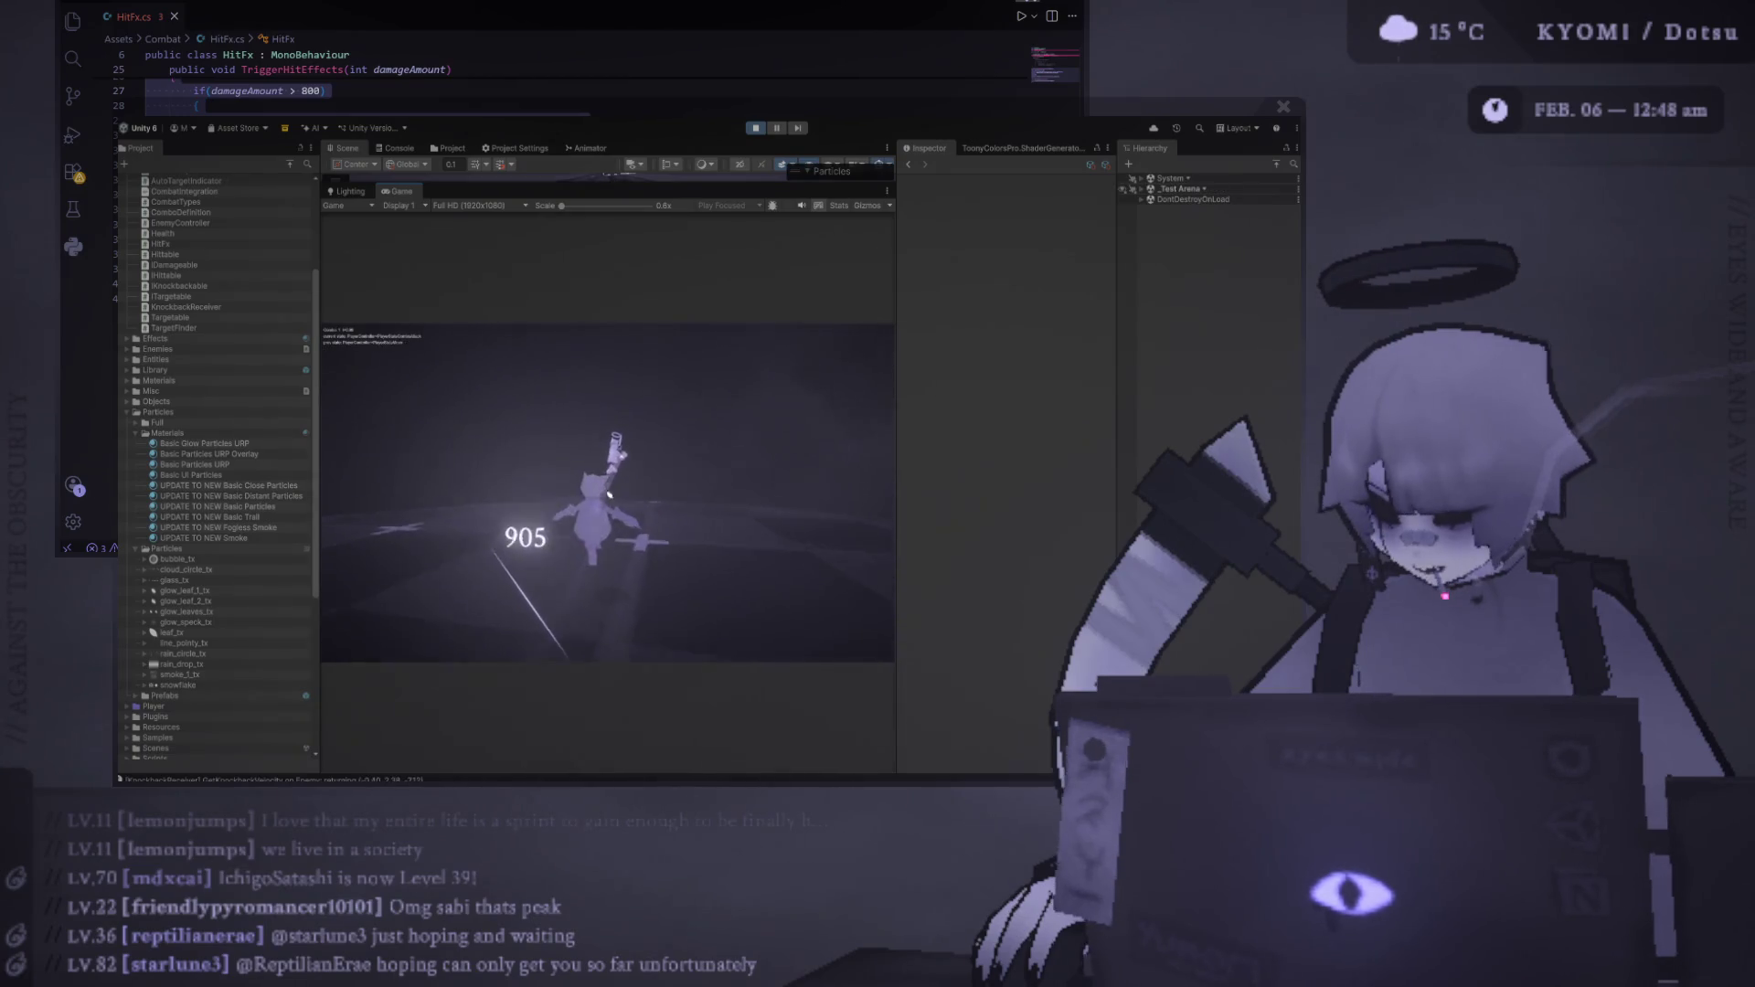
{"action": "key", "text": "ctrl+p"}
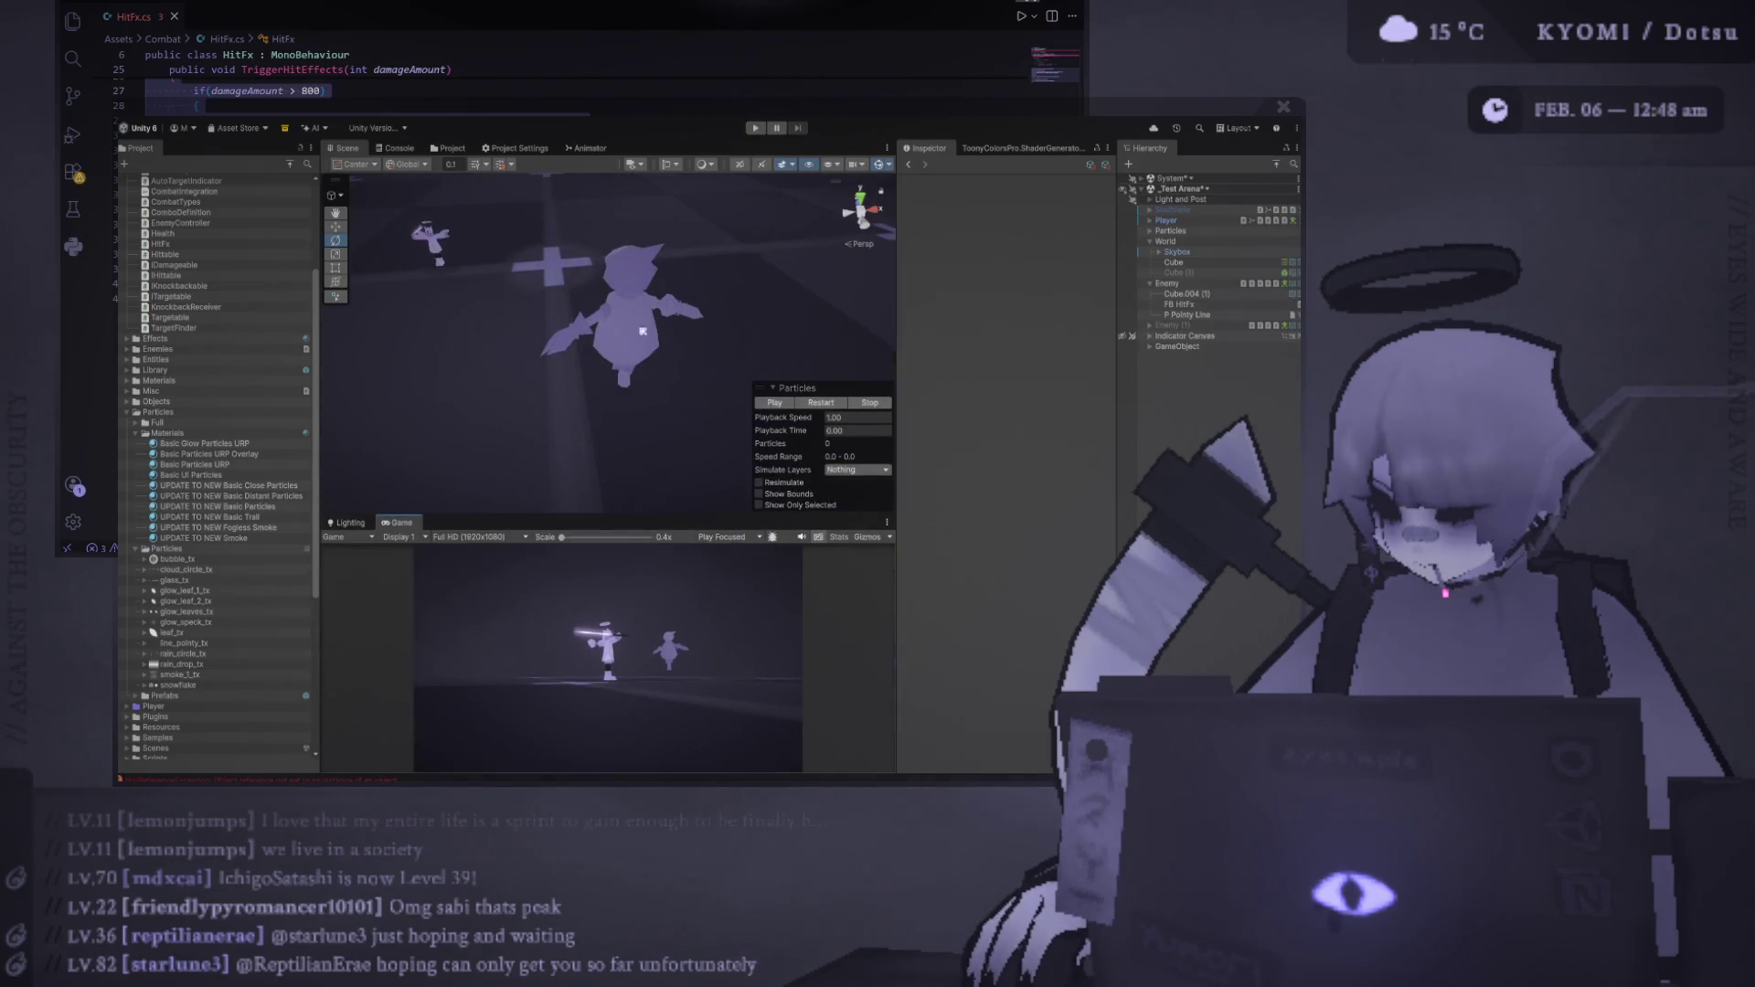
Turn on Play On Awake and Local simulation space for the particles, then restart the preview
{"action": "left_click", "coordinate": [1180, 304]}
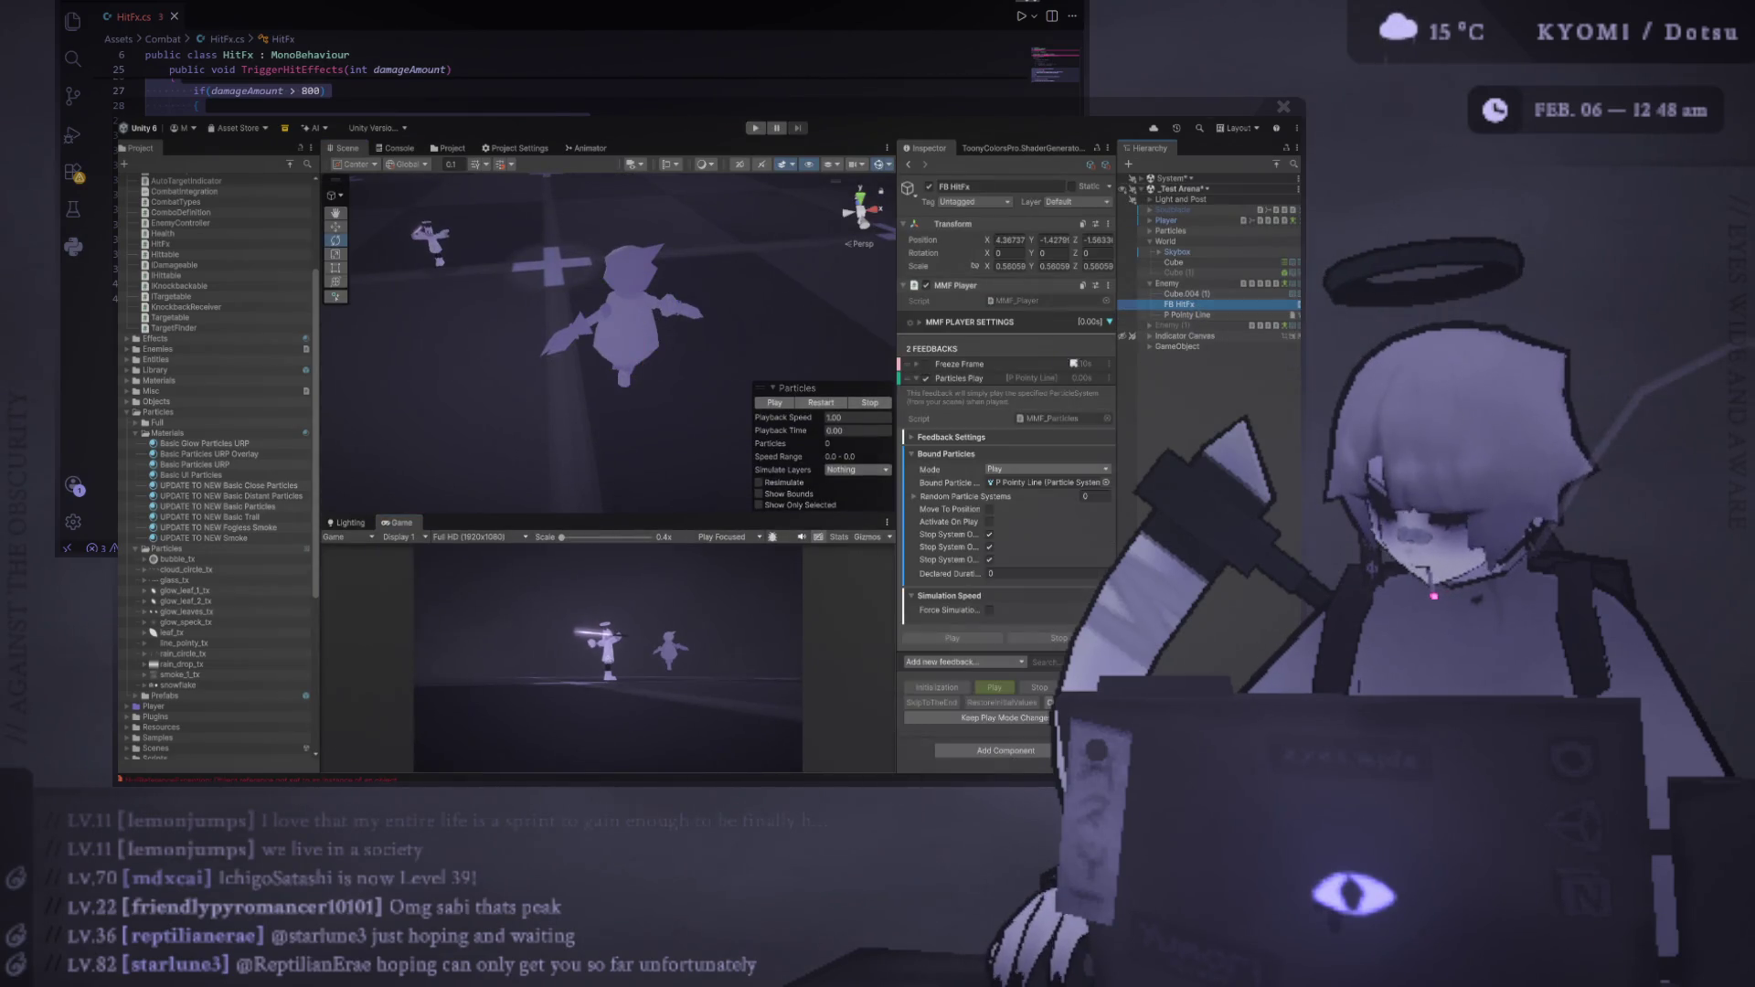
{"action": "scroll", "coordinate": [1001, 471], "scroll_direction": "down", "scroll_amount": 2}
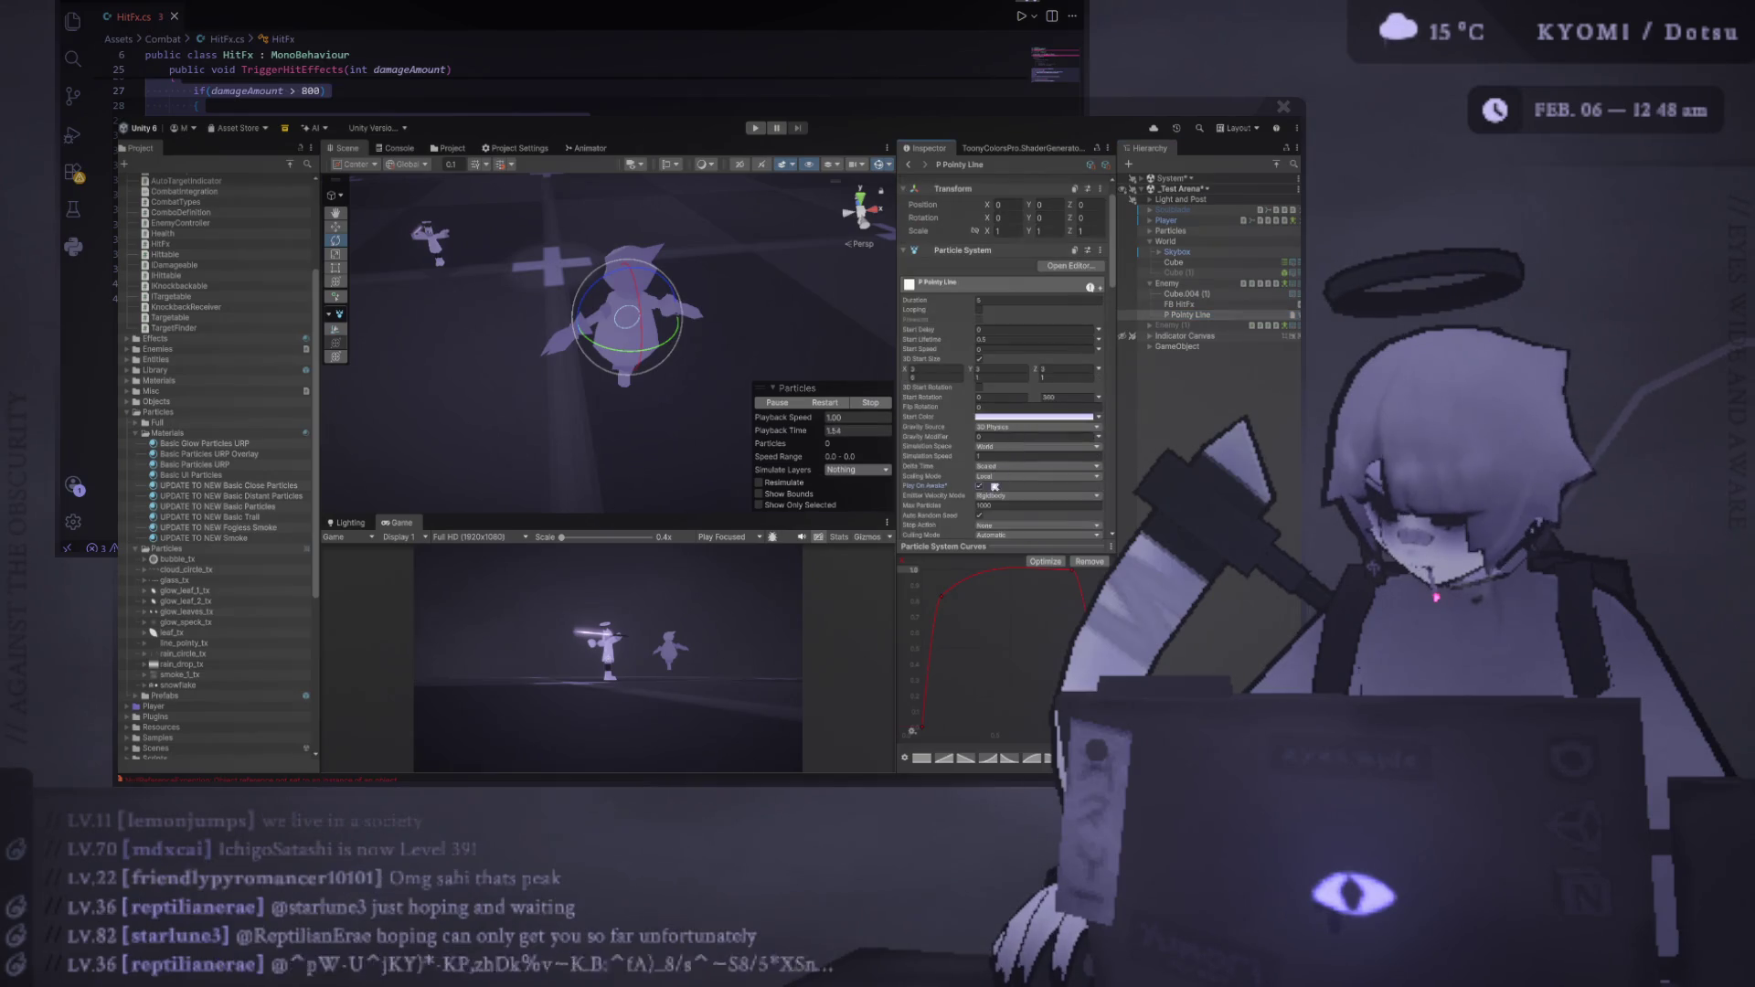
{"action": "left_click", "coordinate": [981, 486]}
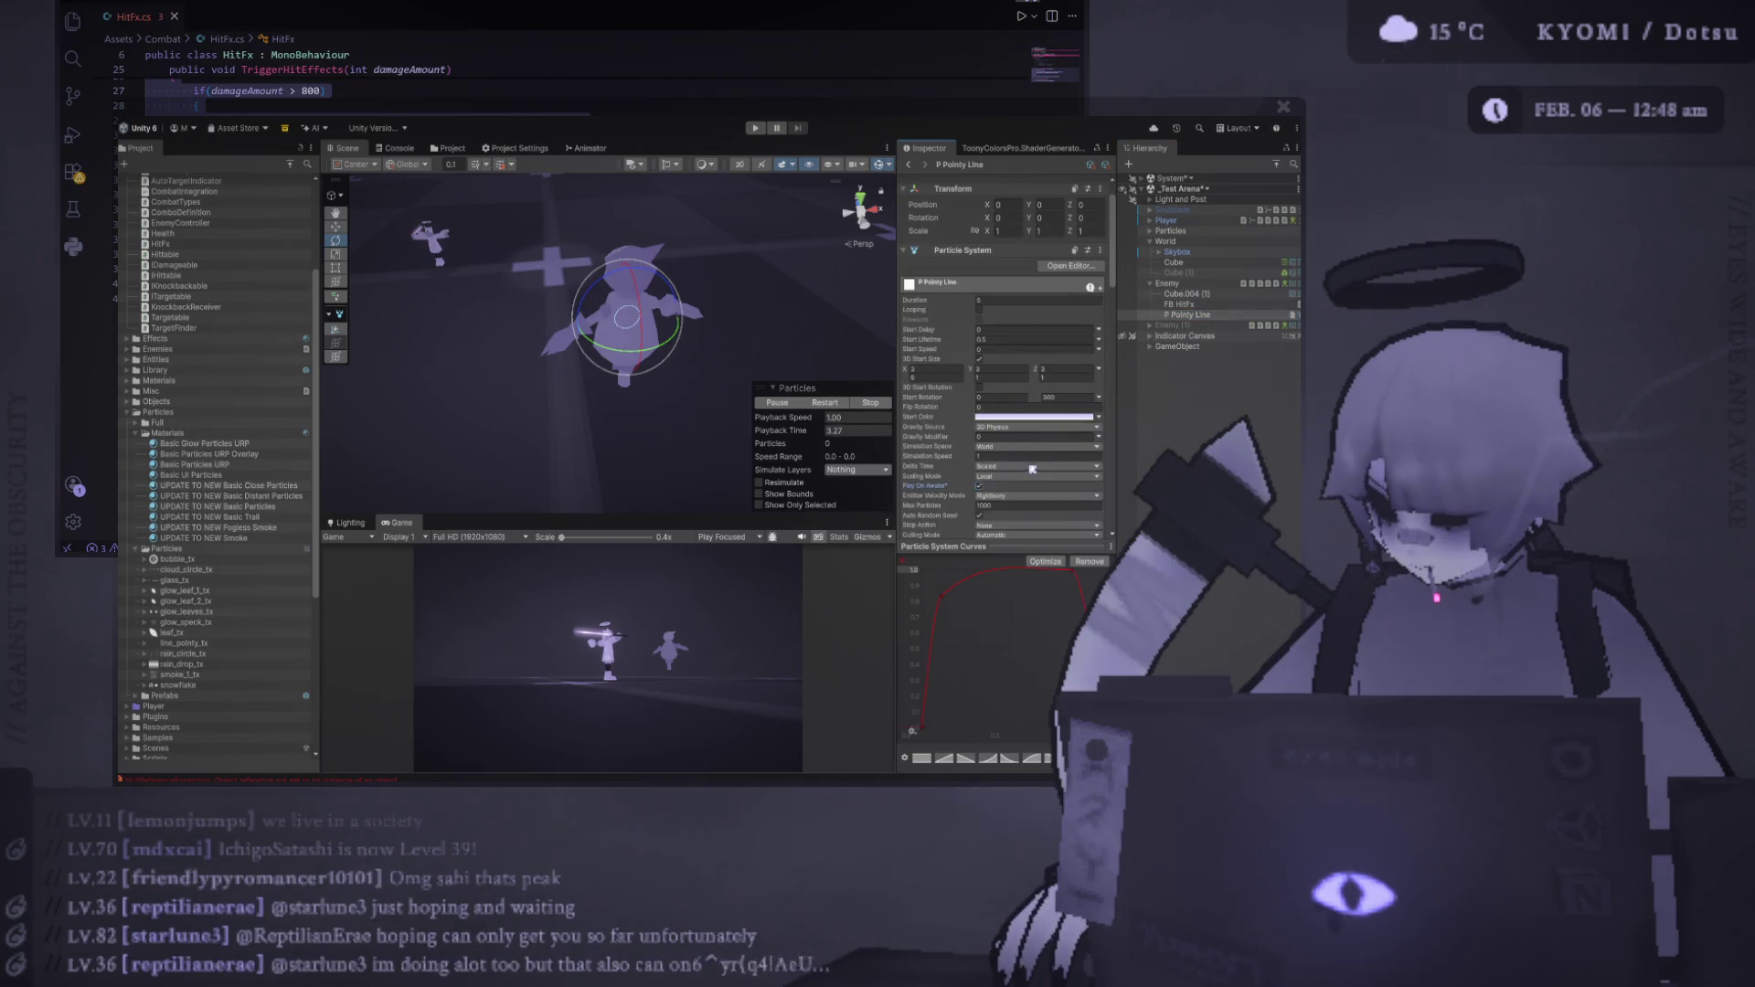
{"action": "left_click", "coordinate": [1026, 466]}
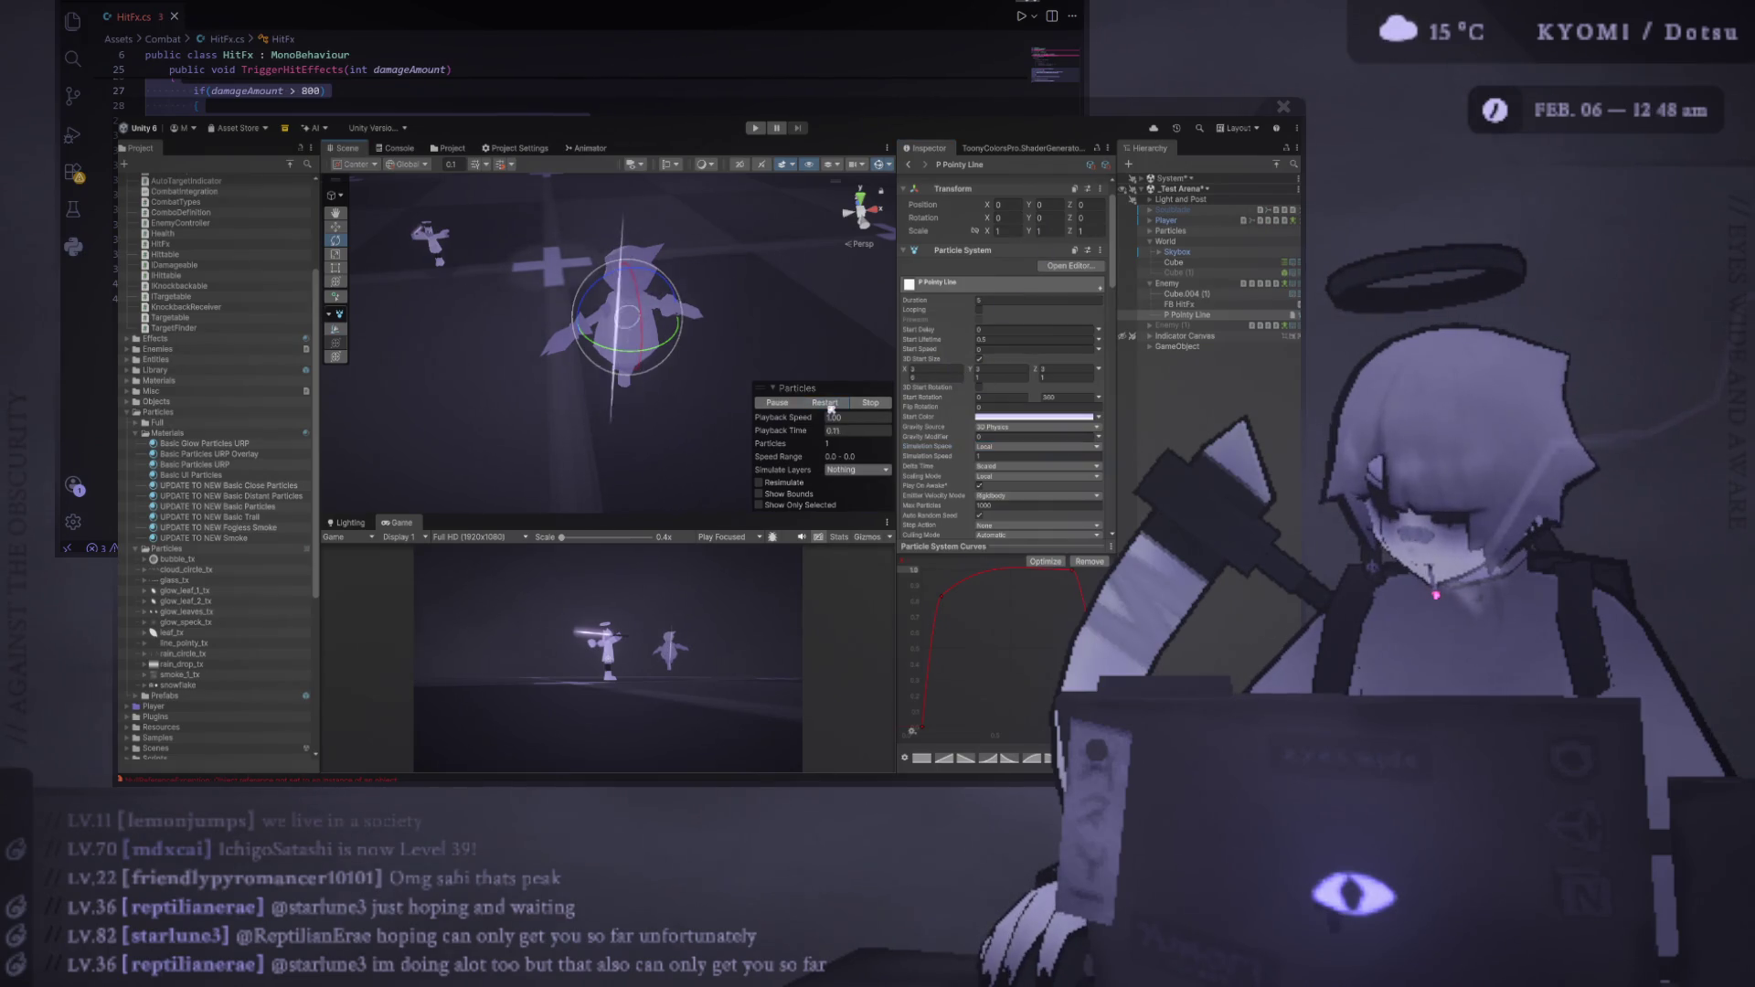
{"action": "left_click_drag", "start_coordinate": [694, 384], "coordinate": [668, 365]}
{"action": "key", "text": "e"}
{"action": "key", "text": "f"}
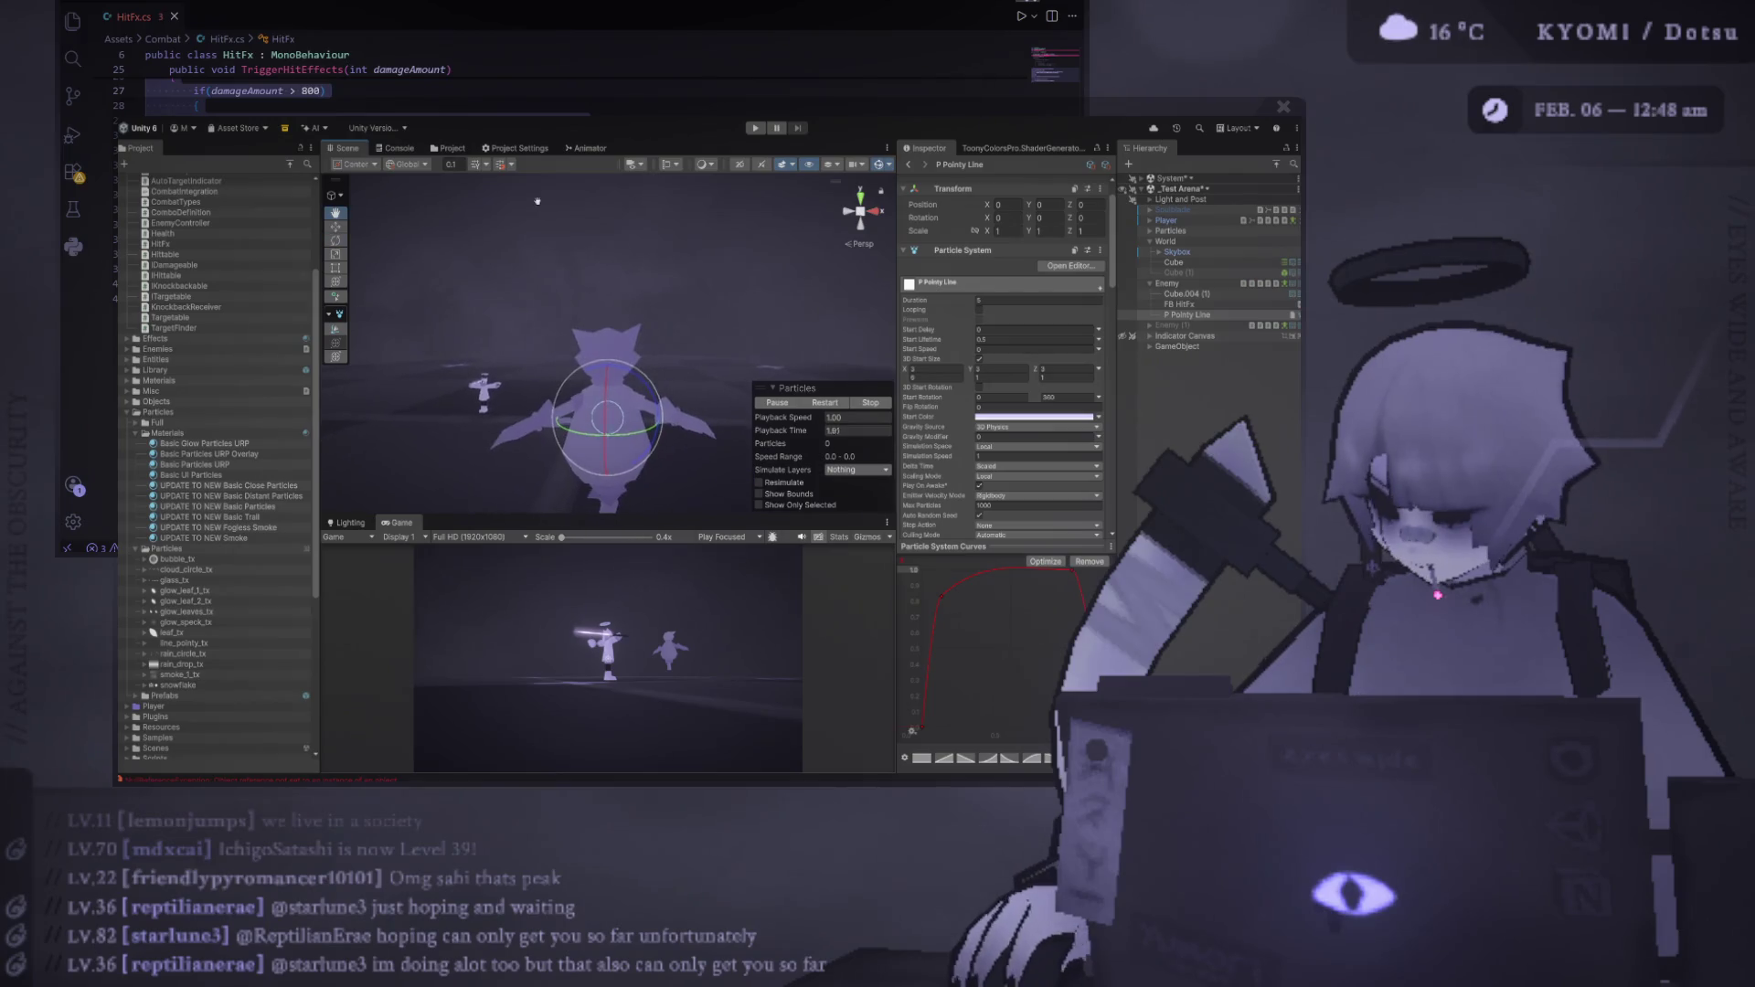
{"action": "left_click", "coordinate": [823, 403]}
{"action": "left_click", "coordinate": [824, 403]}
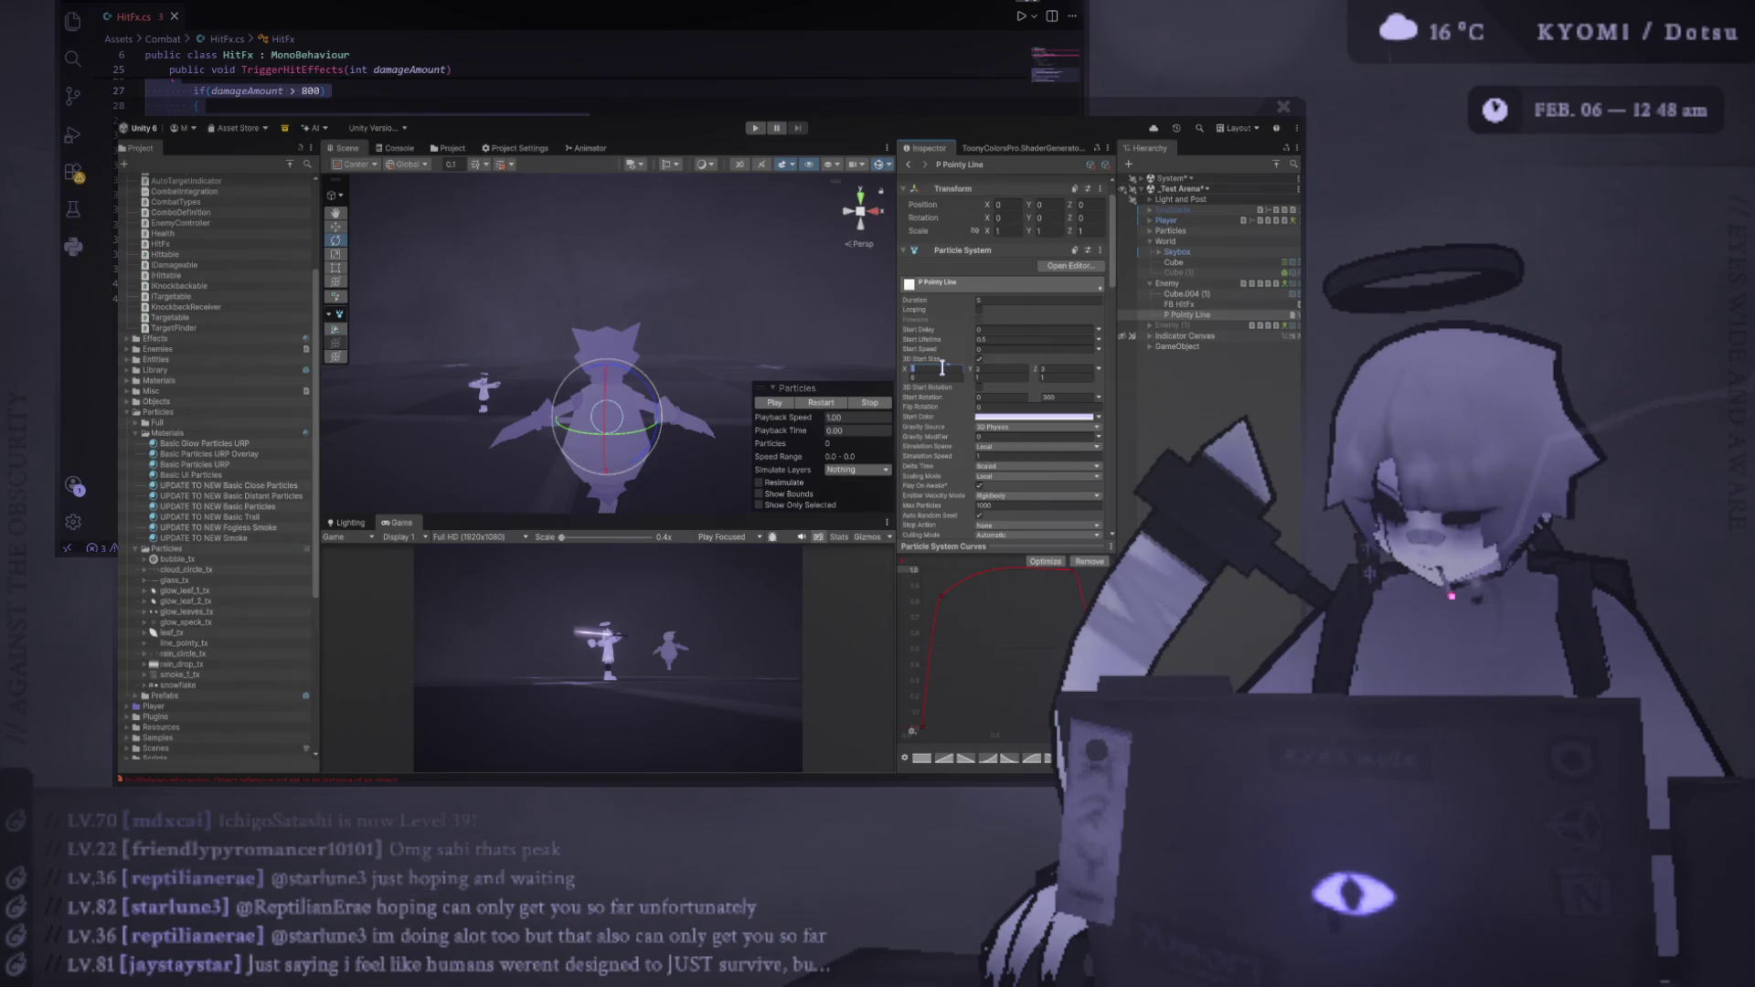
Set the 3D Start Size to 5 on X, Y and Z and replay the burst to check it
{"action": "type", "text": "5"}
{"action": "key", "text": "Tab"}
{"action": "type", "text": "5"}
{"action": "key", "text": "Tab"}
{"action": "type", "text": "5"}
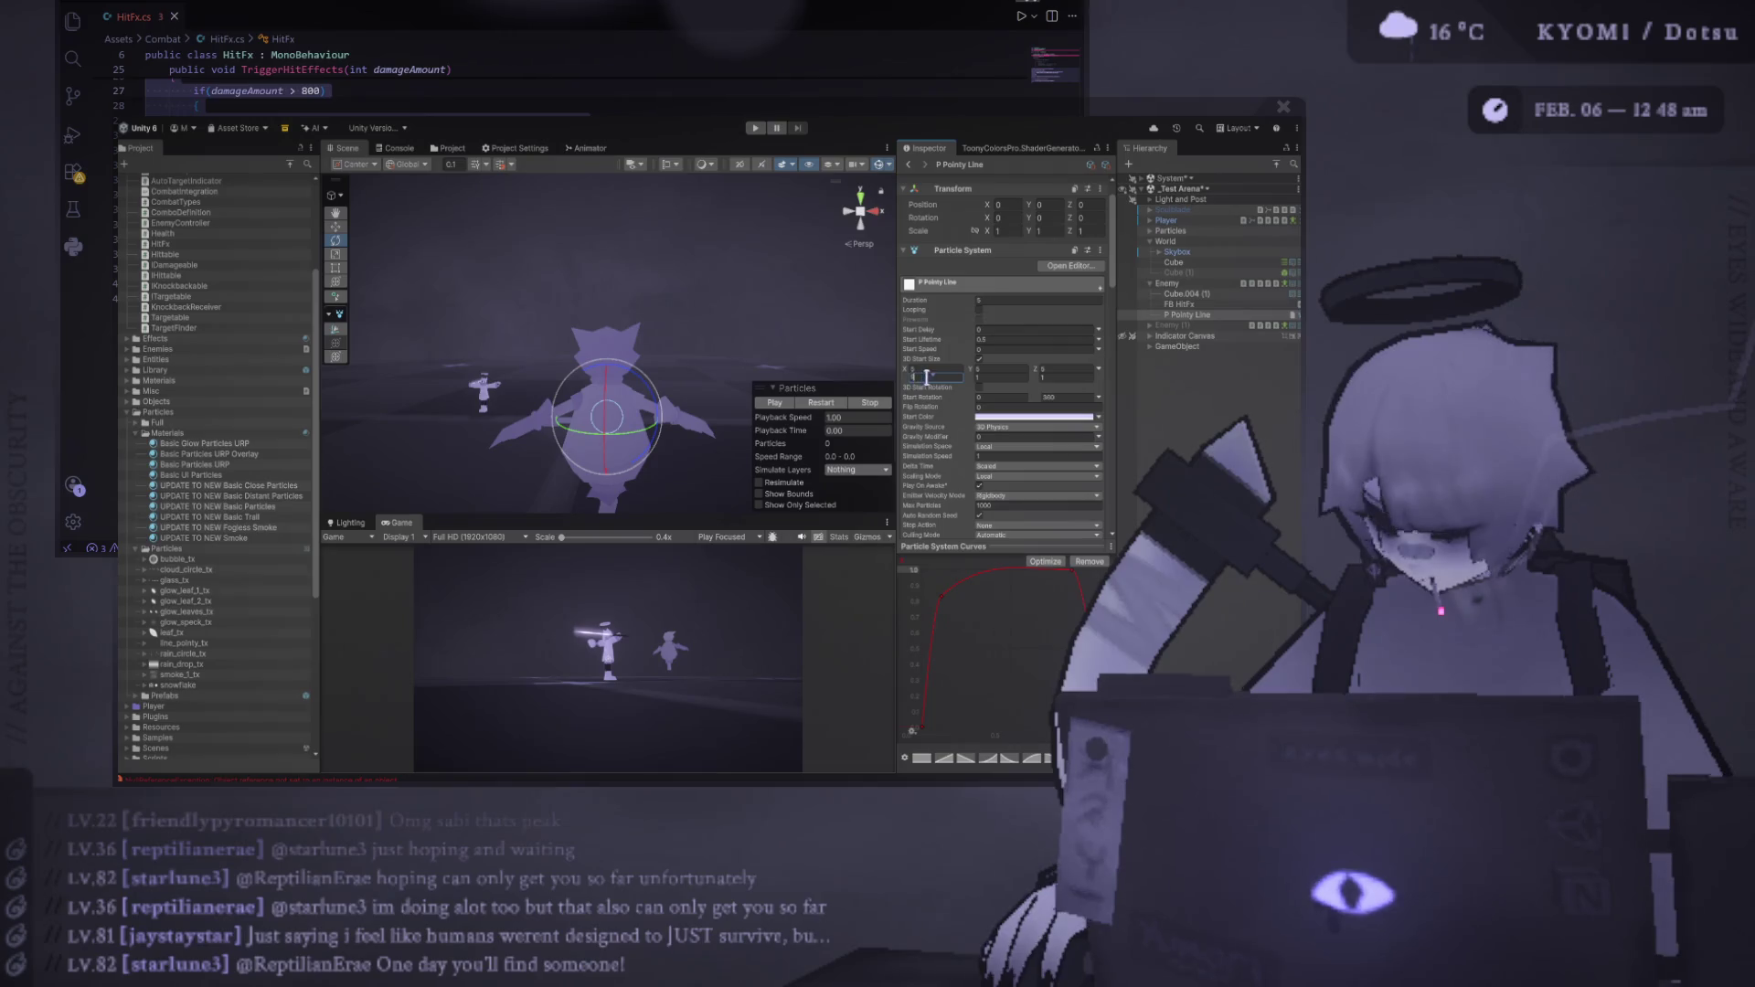
{"action": "left_click", "coordinate": [832, 405]}
{"action": "left_click", "coordinate": [832, 405]}
{"action": "left_click", "coordinate": [832, 405]}
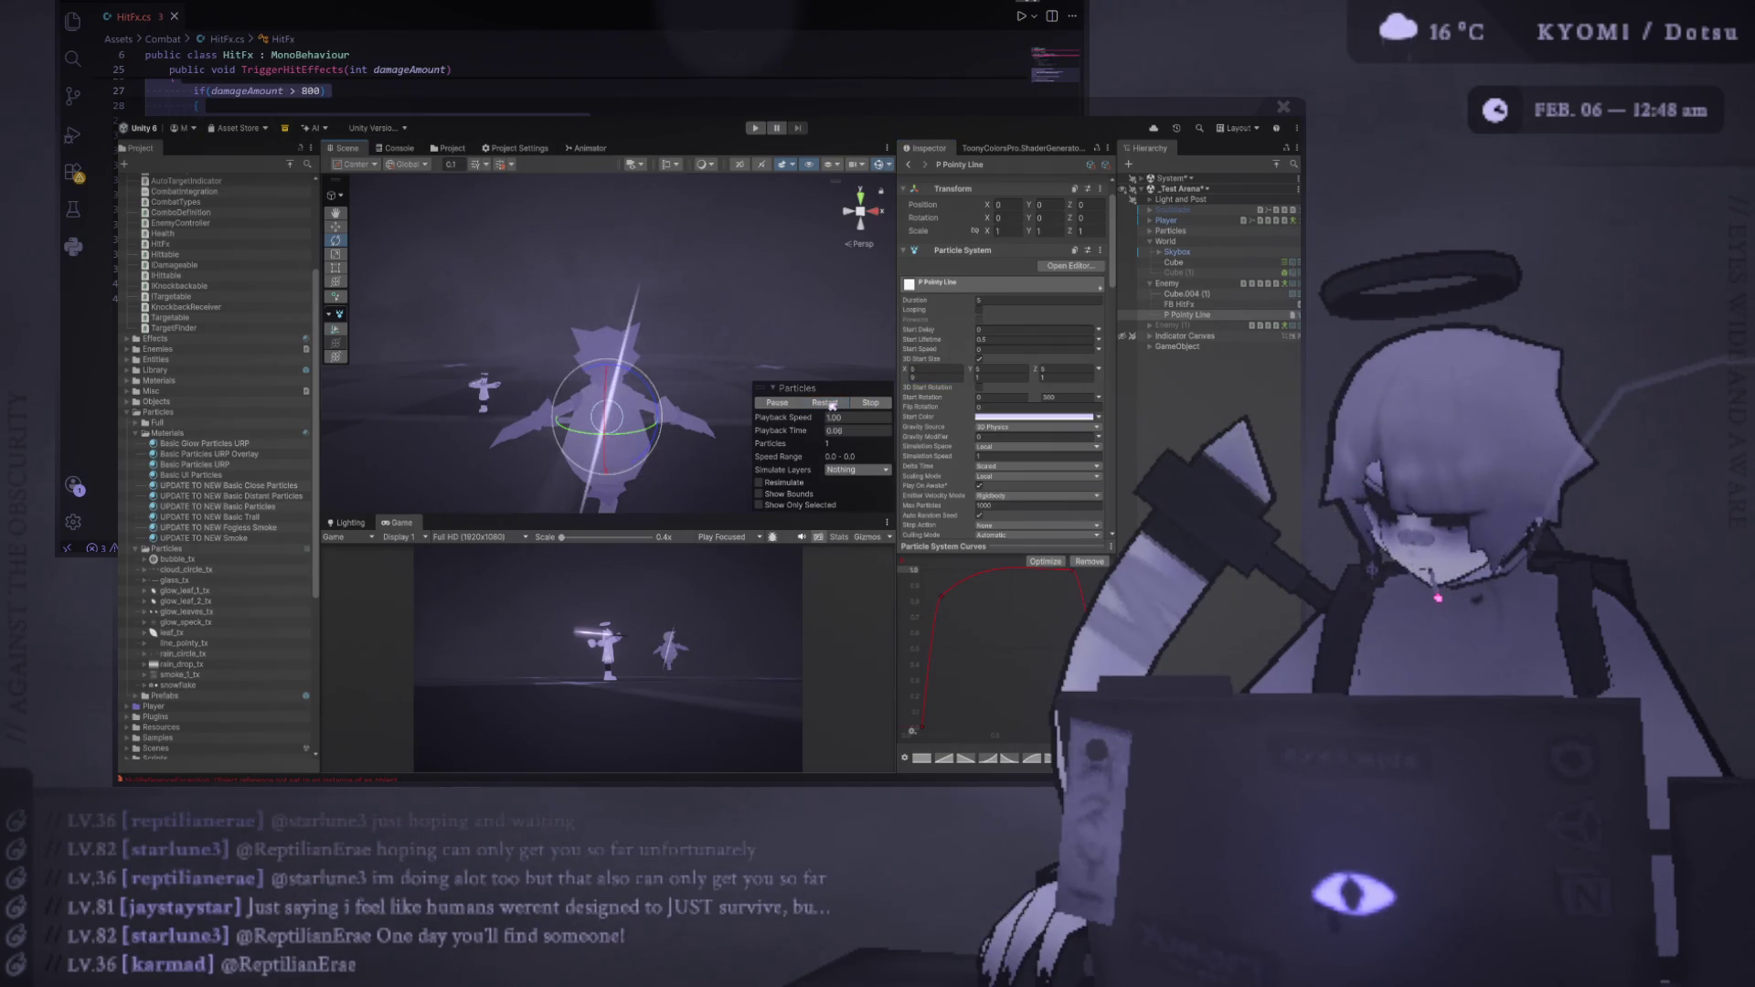
{"action": "left_click", "coordinate": [830, 406]}
{"action": "left_click", "coordinate": [830, 406]}
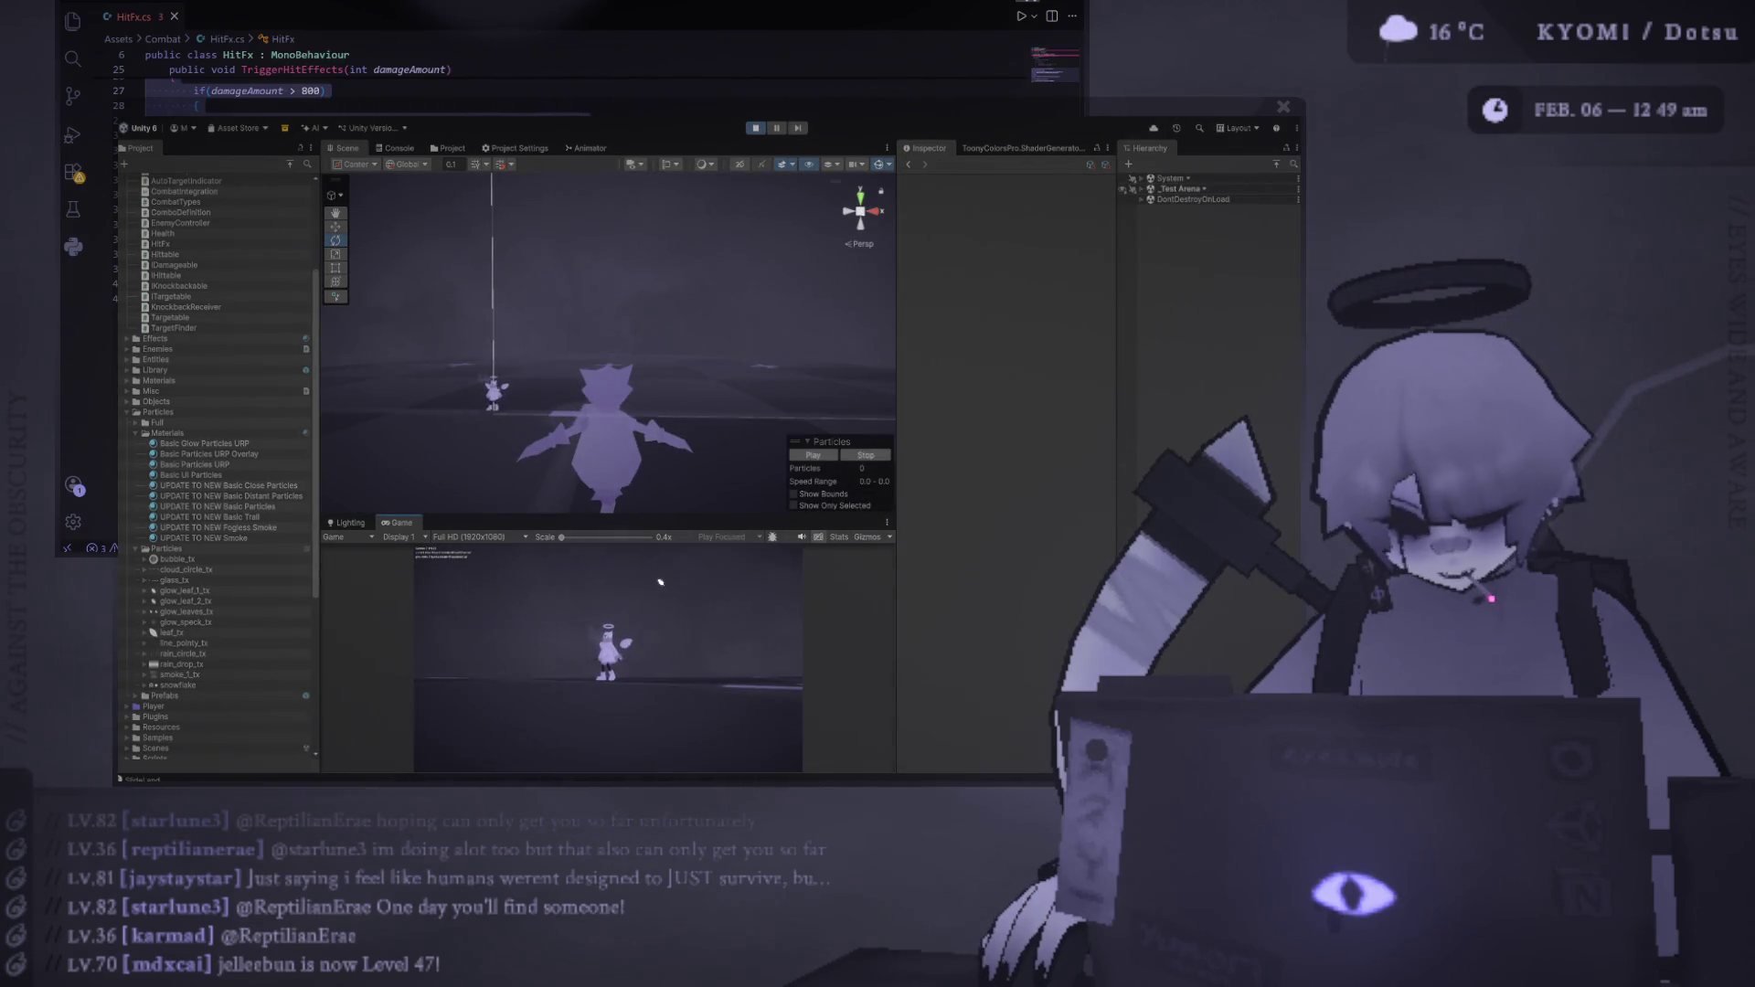
Hit the enemy in the running game to trigger the effect, then stop Play mode
{"action": "left_click", "coordinate": [487, 743]}
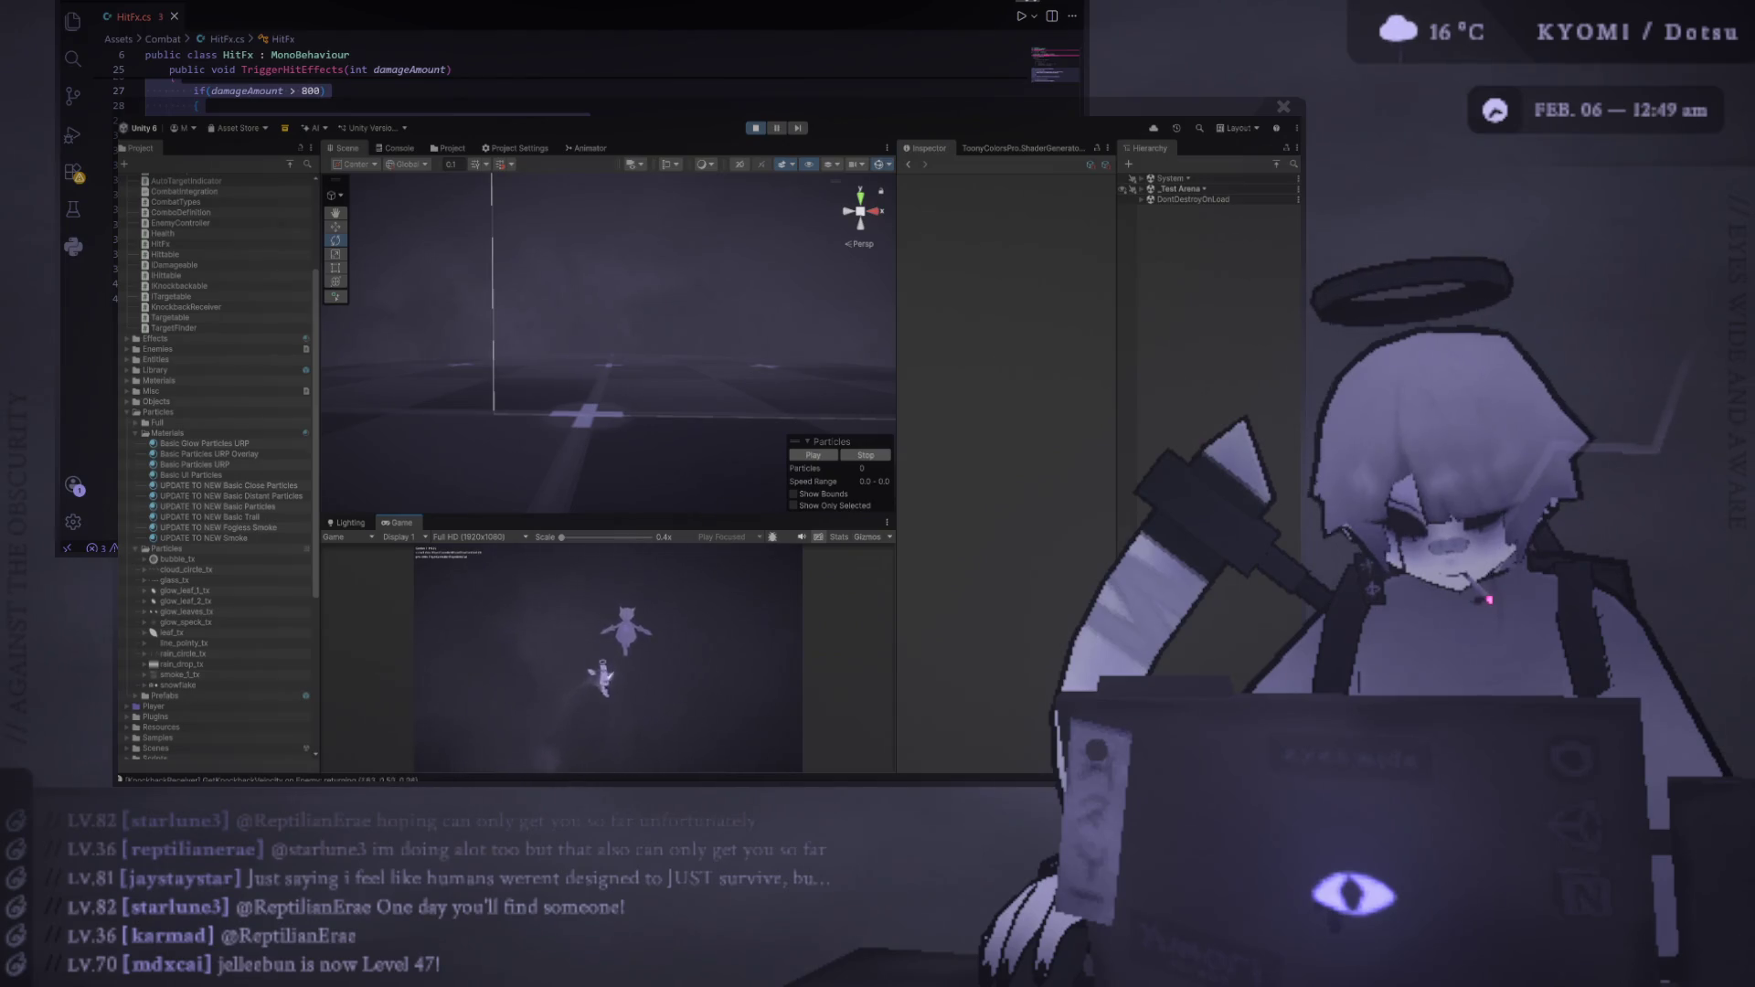
{"action": "left_click", "coordinate": [757, 128]}
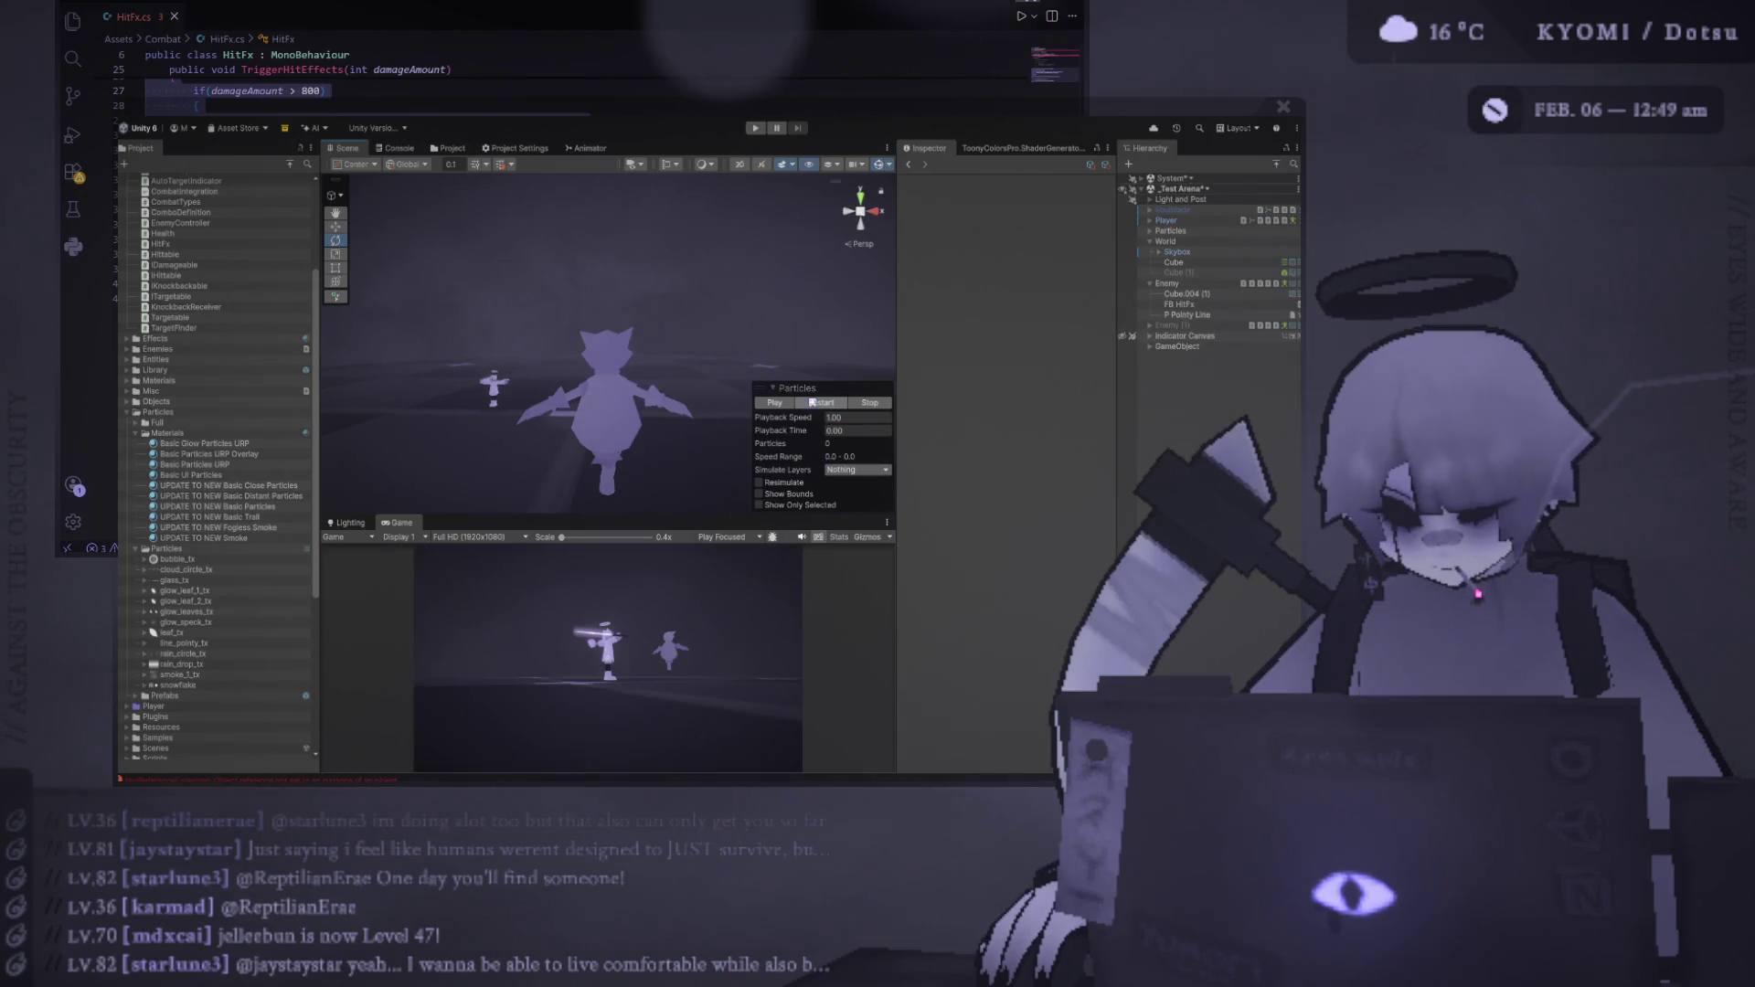
Reshape P Pointy Line's particle curve into a quick rise and fall, replay the burst, then resume the game
{"action": "left_click", "coordinate": [1230, 315]}
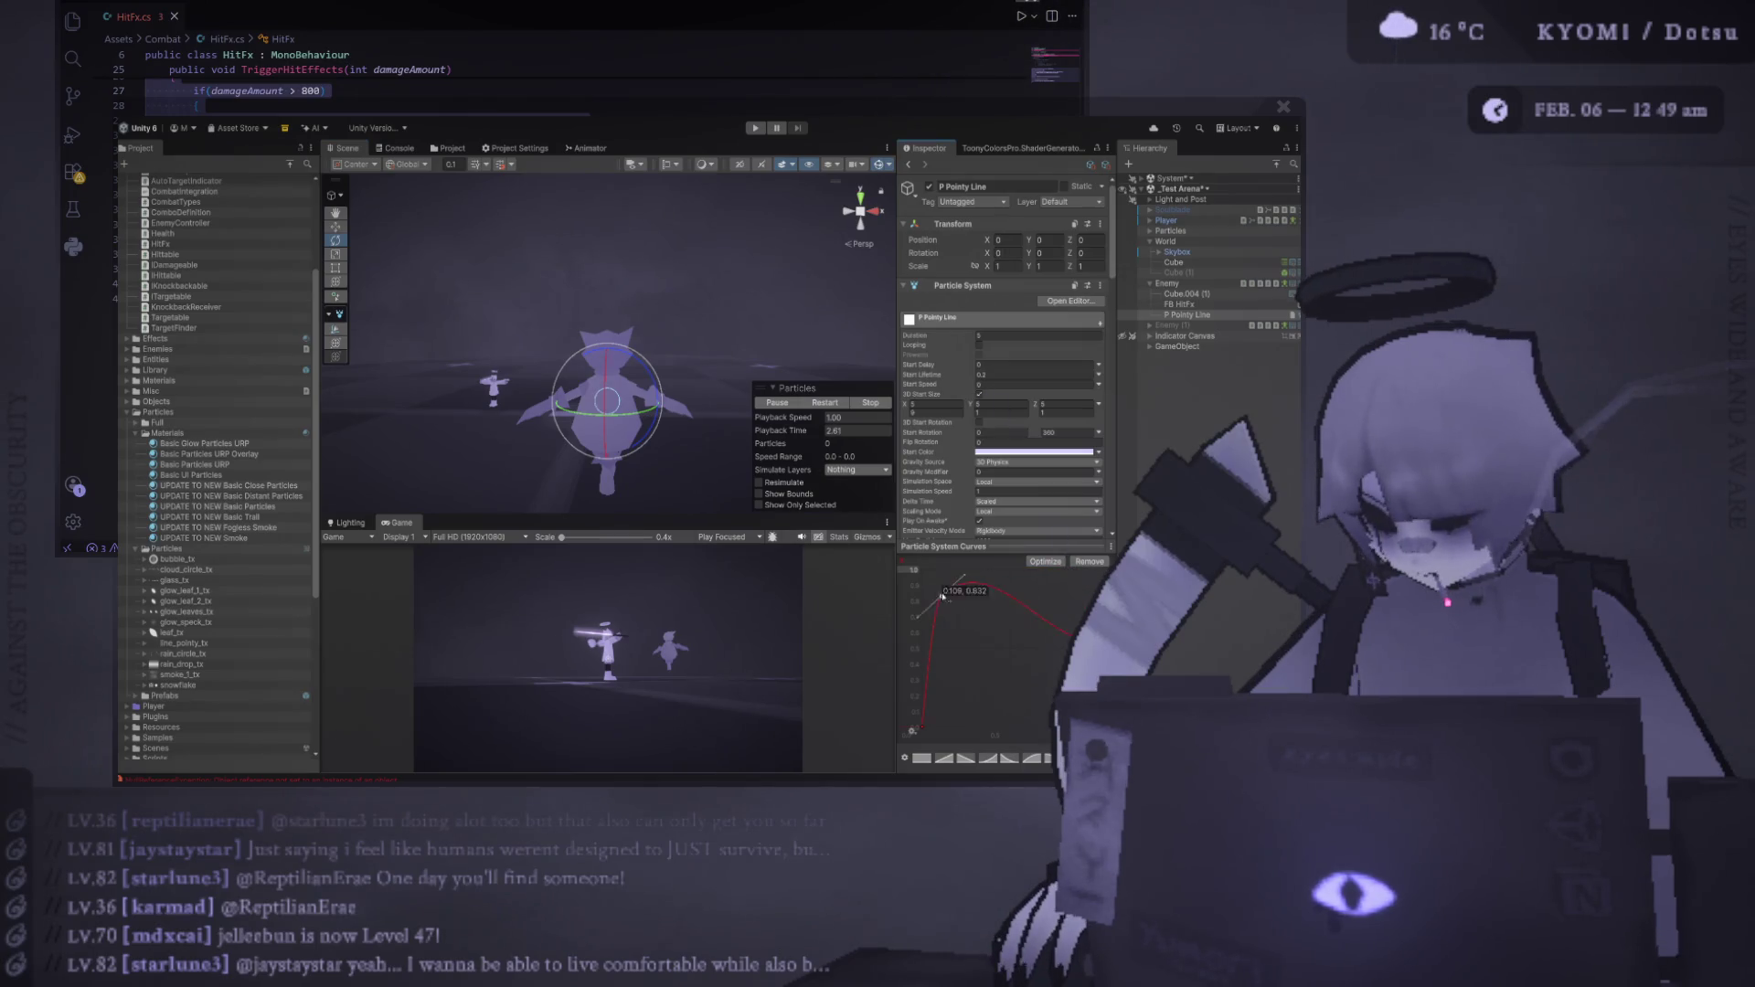
{"action": "left_click", "coordinate": [928, 721]}
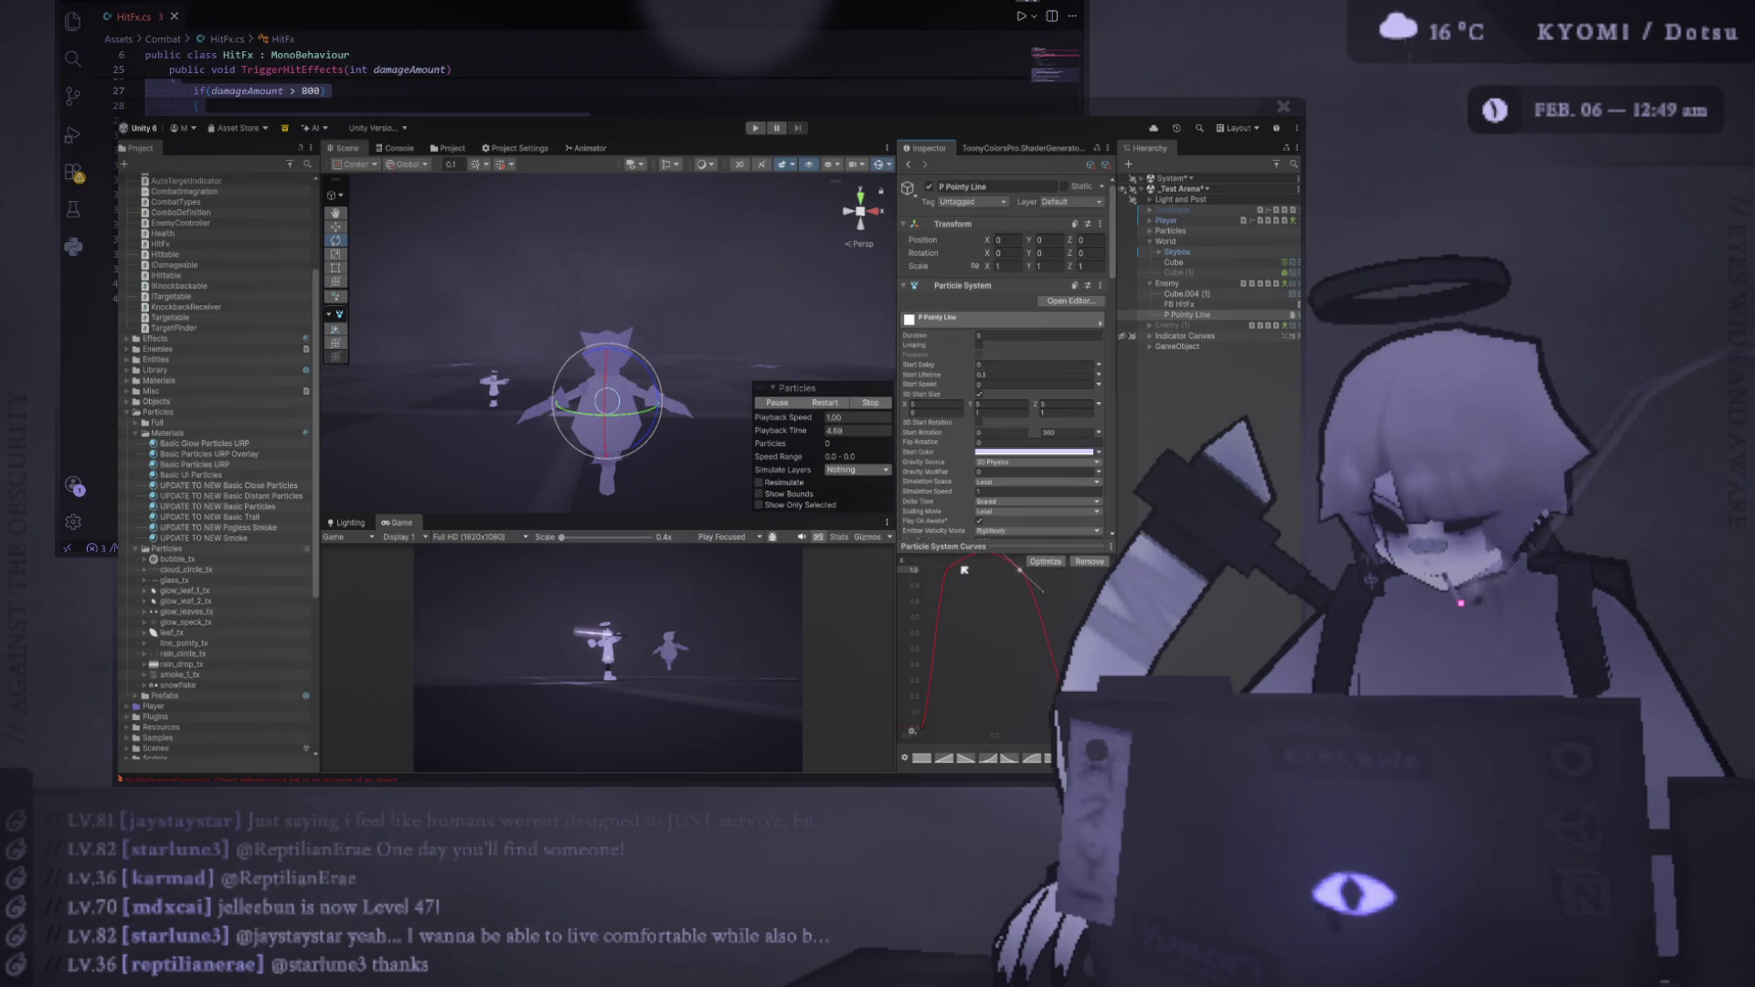
{"action": "left_click", "coordinate": [824, 403]}
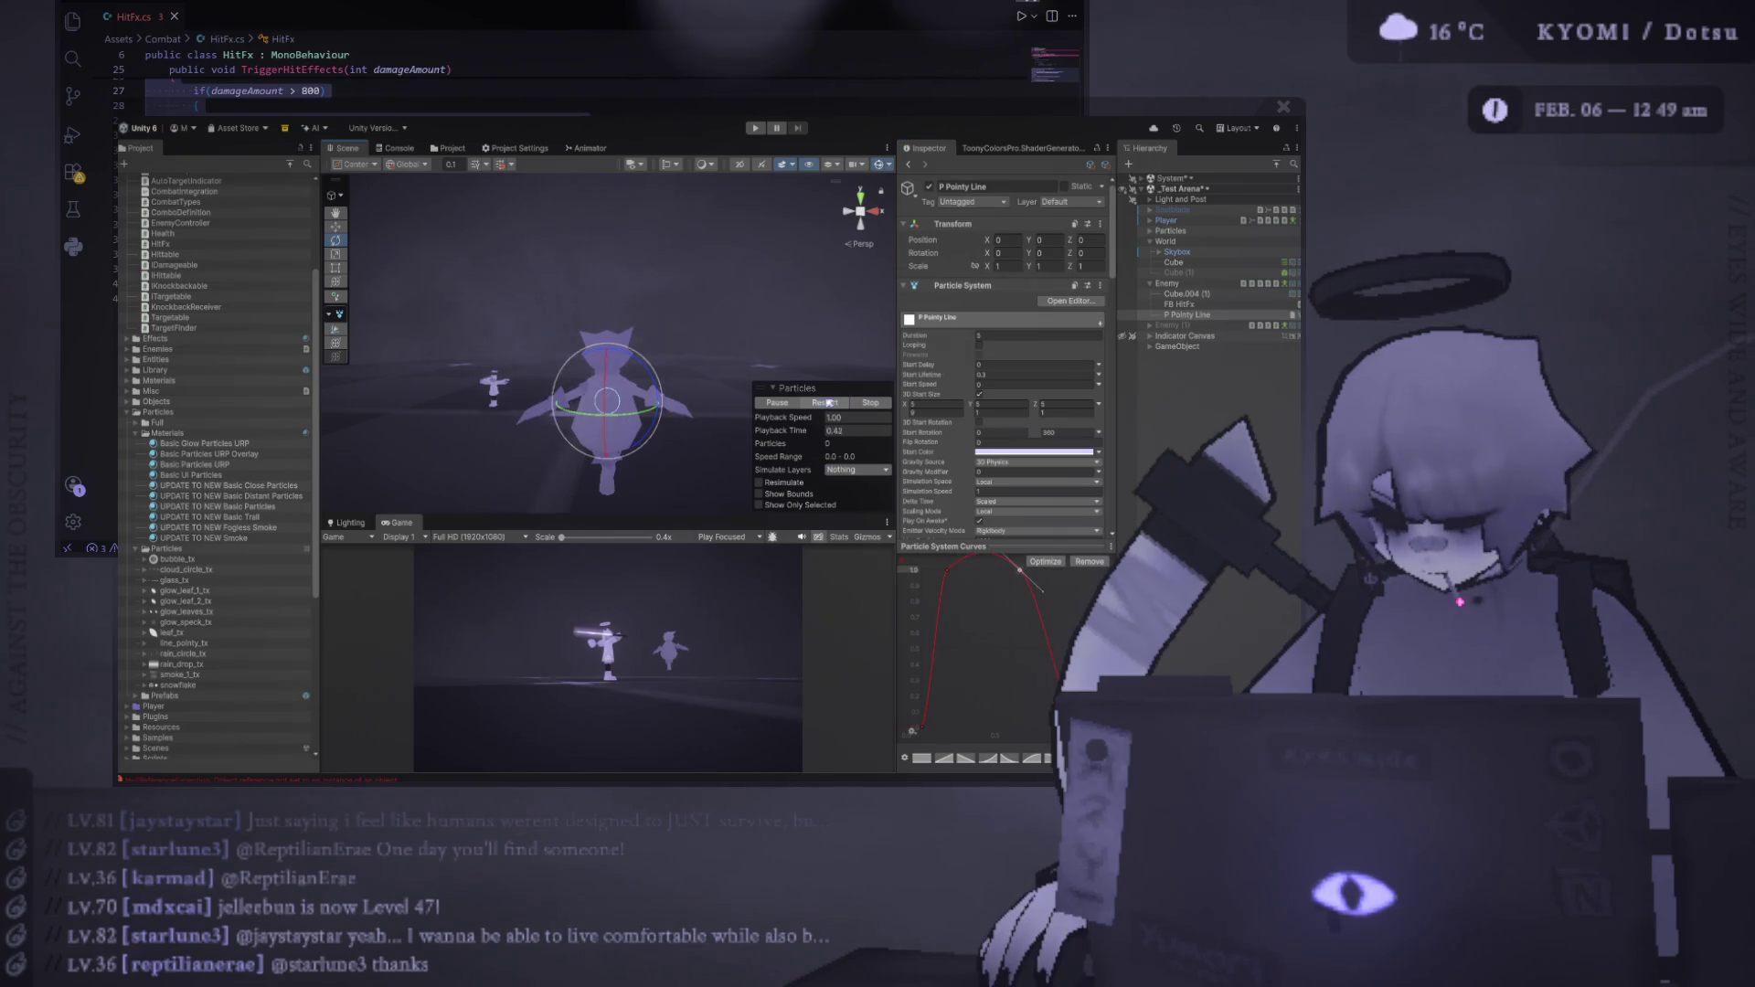
{"action": "left_click", "coordinate": [825, 403]}
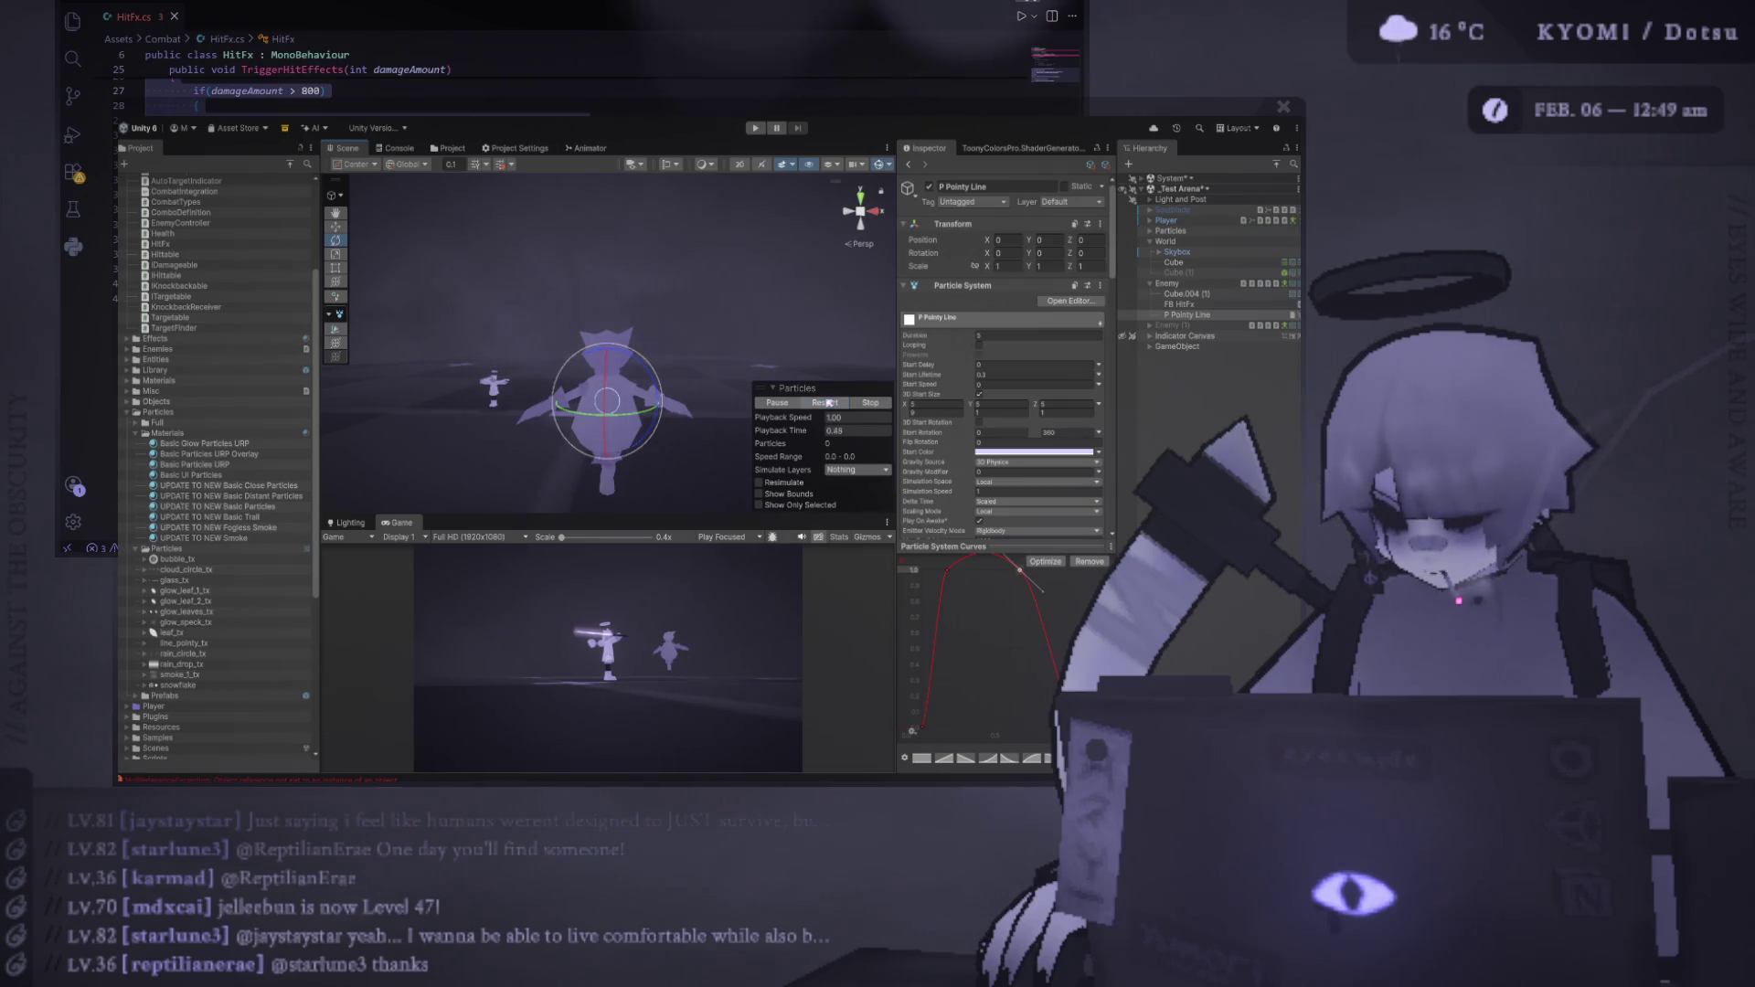
{"action": "left_click", "coordinate": [828, 403]}
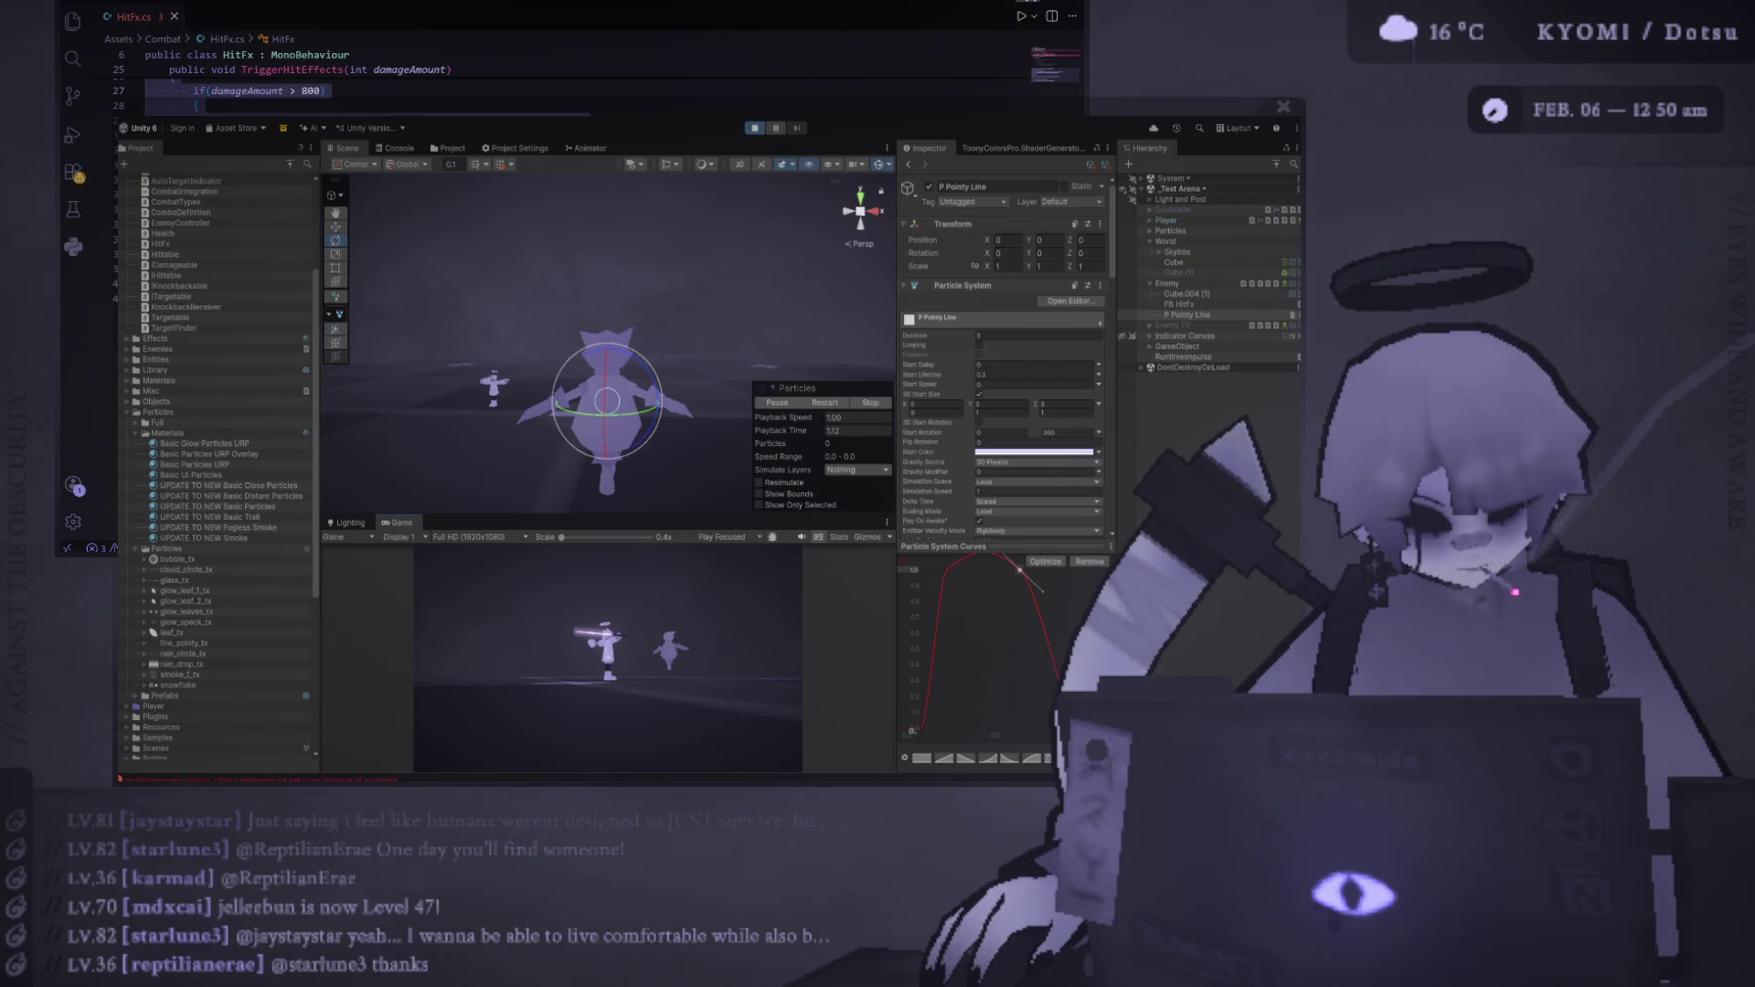
{"action": "left_click", "coordinate": [805, 553]}
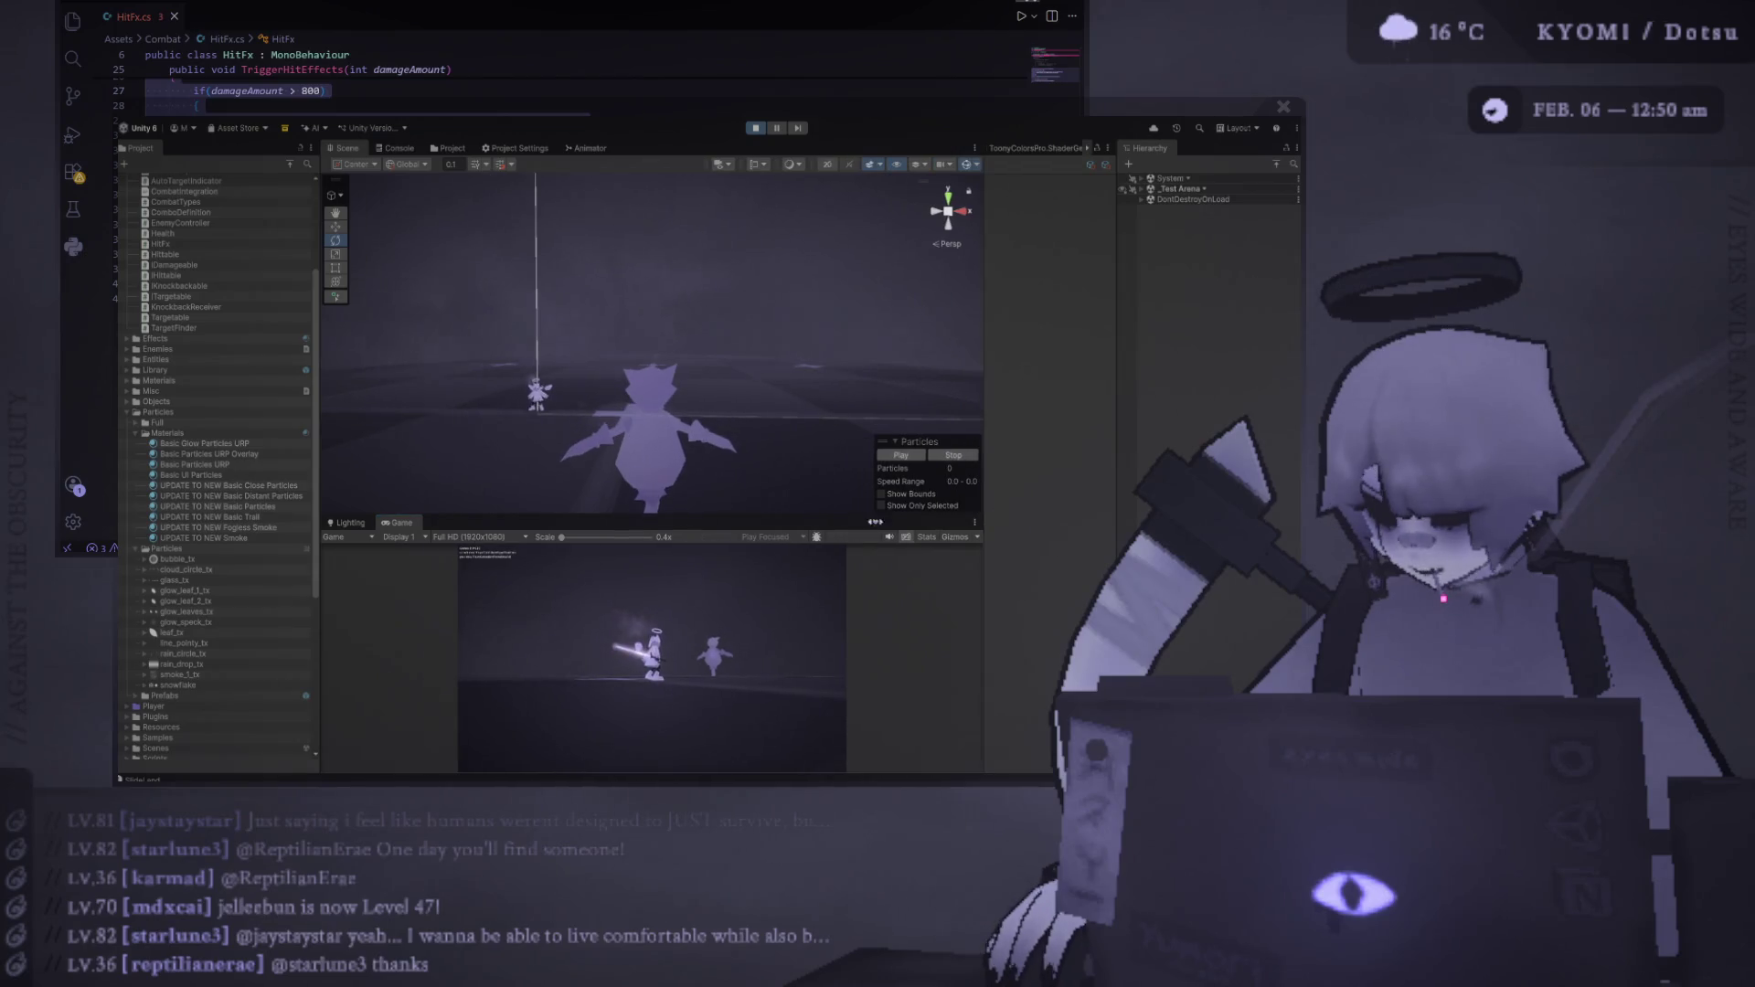
Enlarge the Game view, land combo hits on the enemy, and expand _Test Arena in the Hierarchy
{"action": "left_click_drag", "start_coordinate": [676, 518], "coordinate": [677, 311]}
{"action": "left_click", "coordinate": [677, 354]}
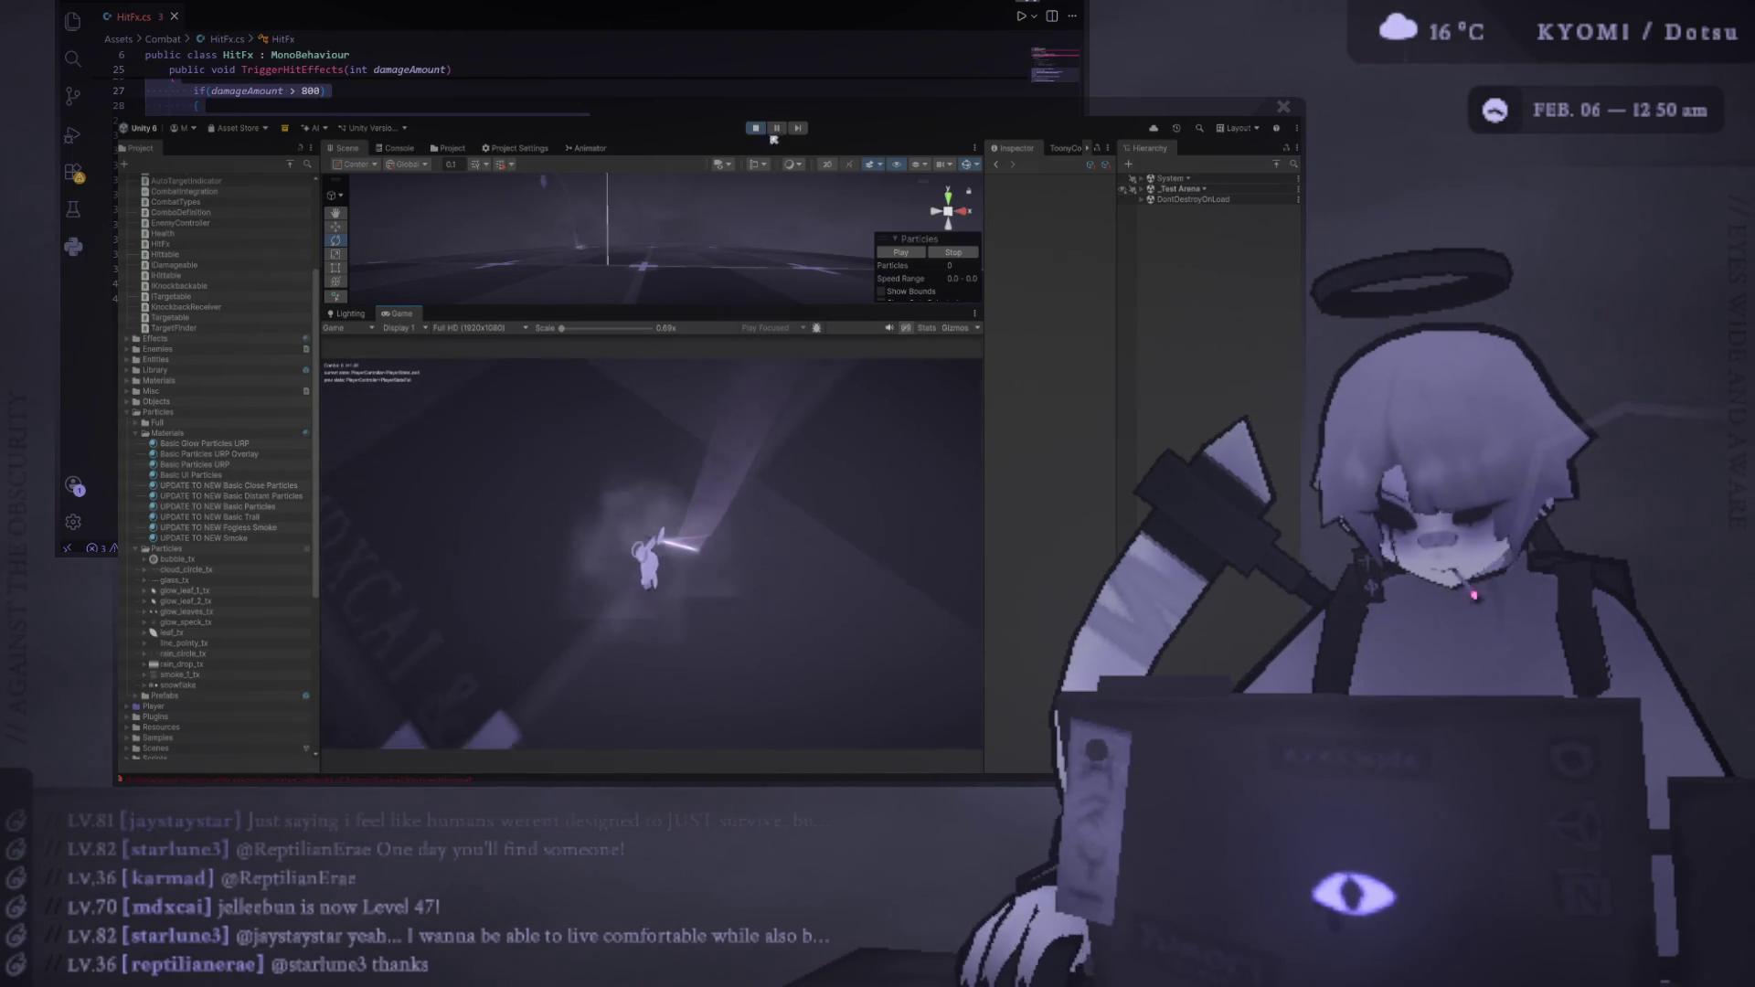
{"action": "left_click", "coordinate": [1142, 190]}
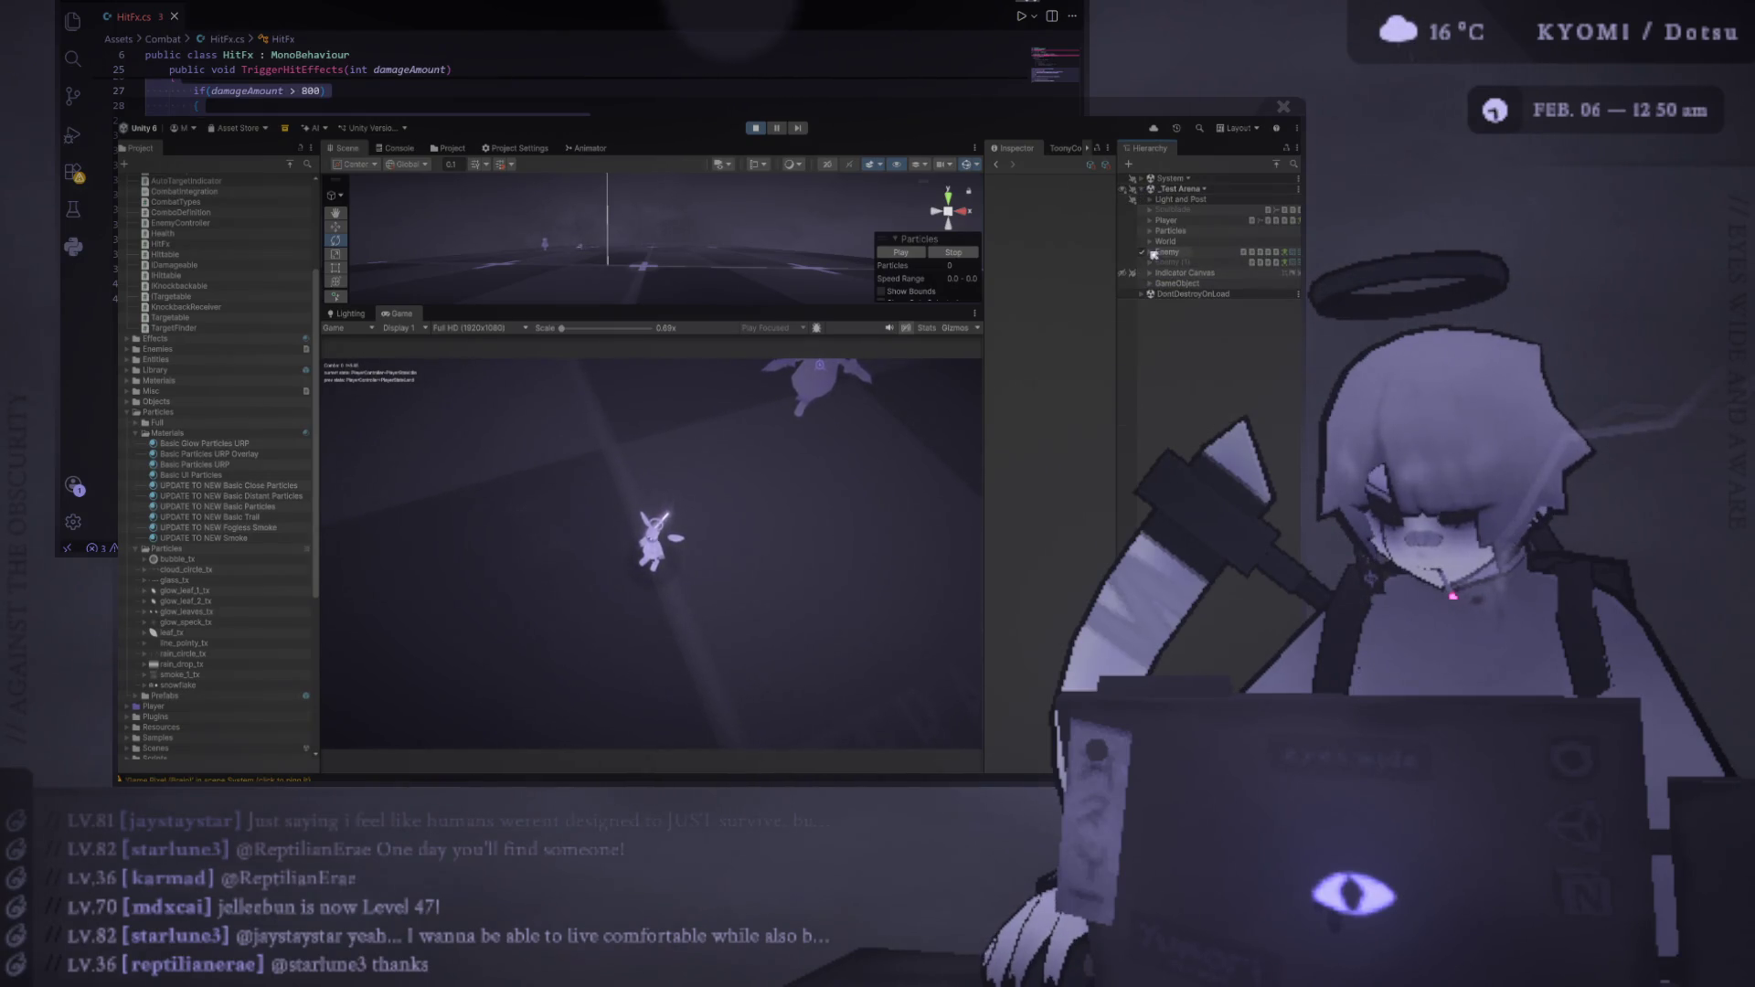
Set P Pointy Line's Start Lifetime to 0.4 during play, resume attacking, and maximize the Game view
{"action": "left_click", "coordinate": [1188, 283]}
{"action": "left_click_drag", "start_coordinate": [985, 308], "coordinate": [867, 315]}
{"action": "left_click", "coordinate": [1016, 378]}
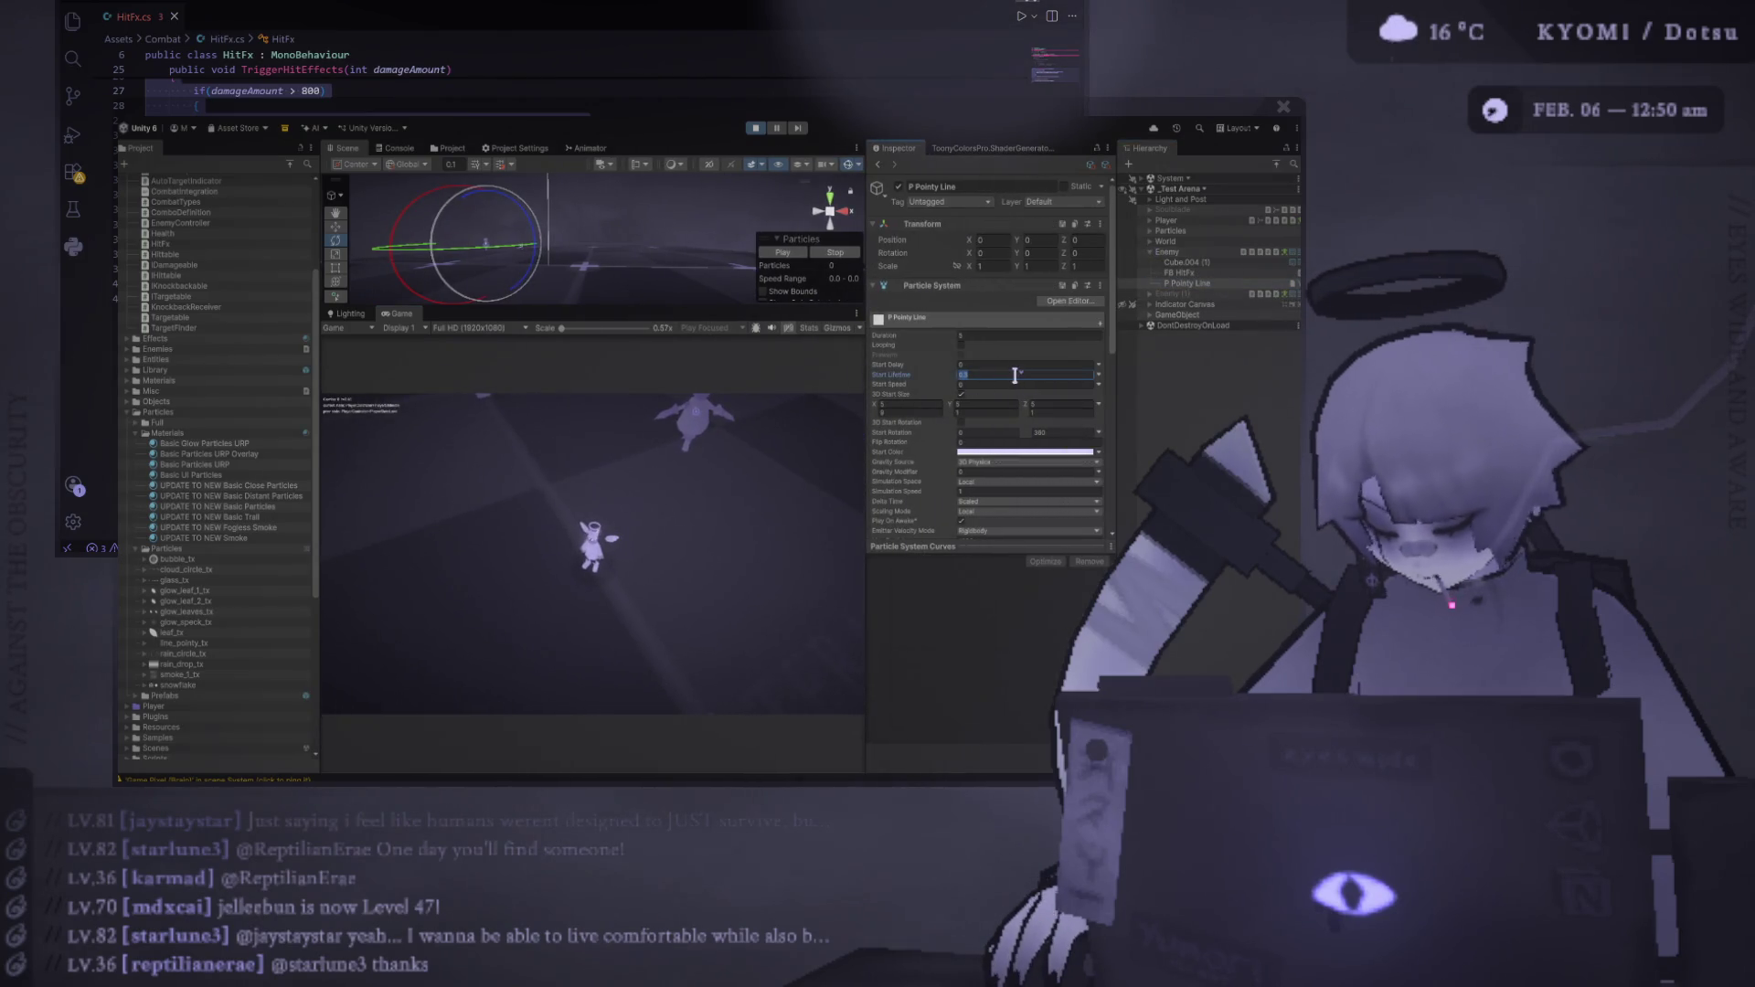
{"action": "type", "text": "0"}
{"action": "left_click", "coordinate": [582, 505]}
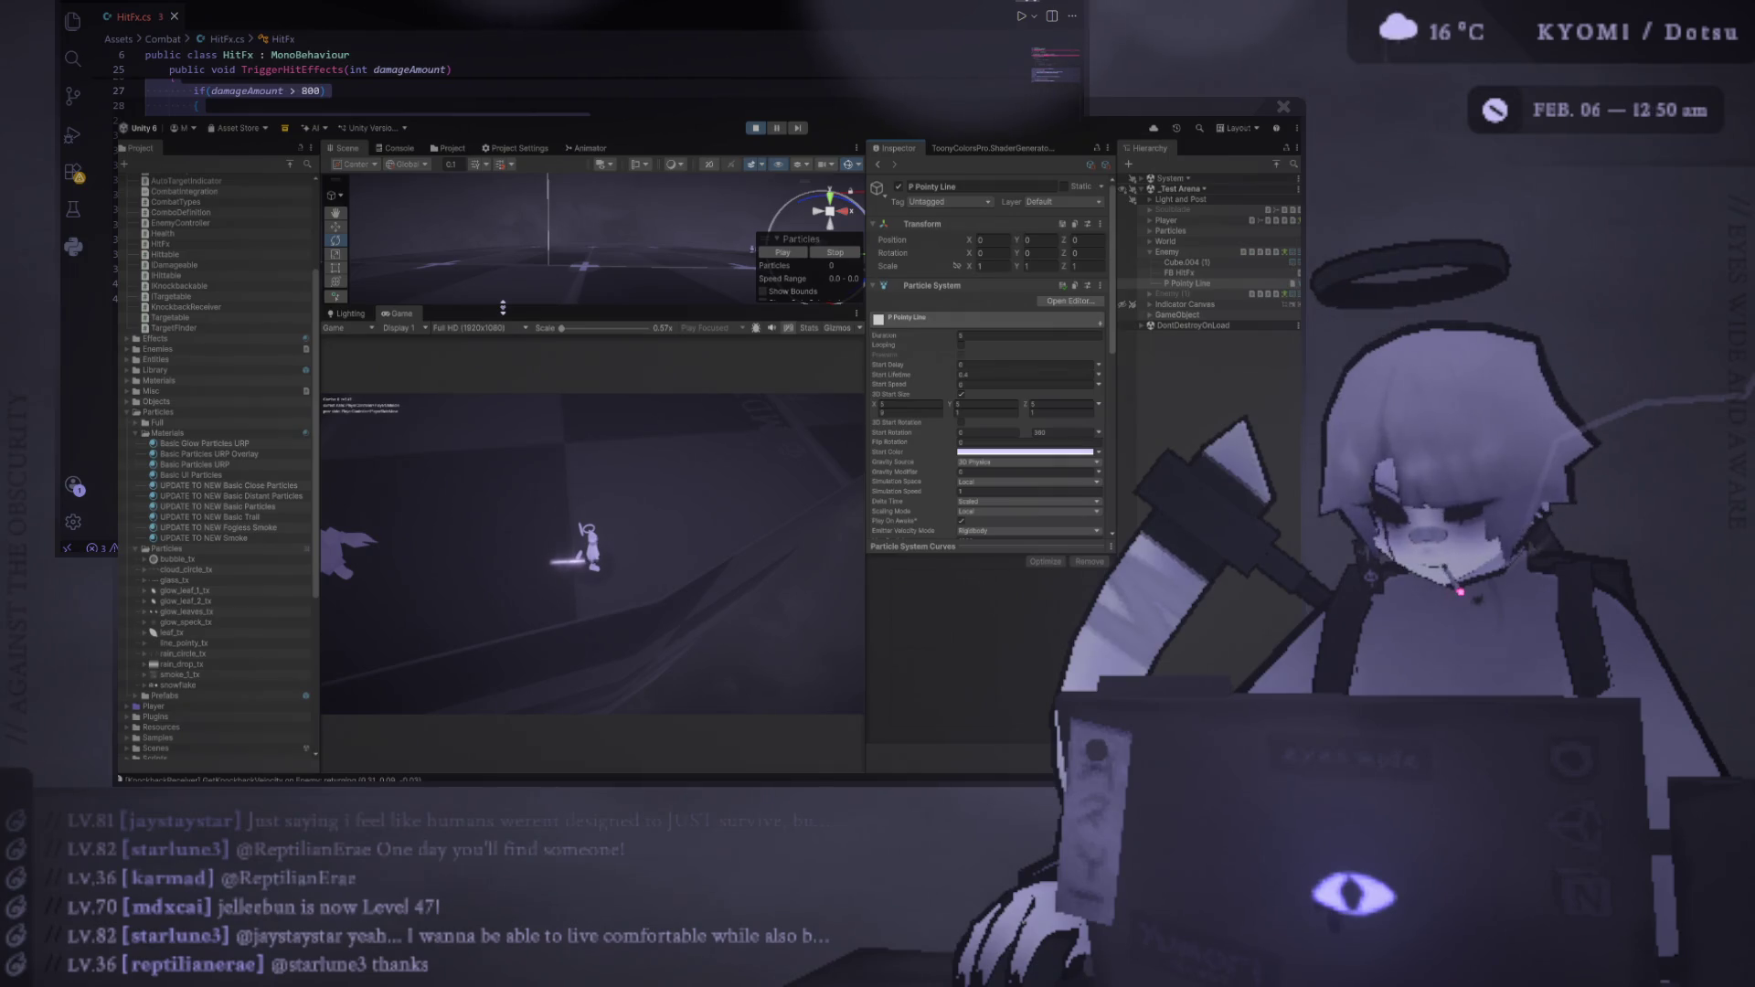
{"action": "key", "text": "shift+space"}
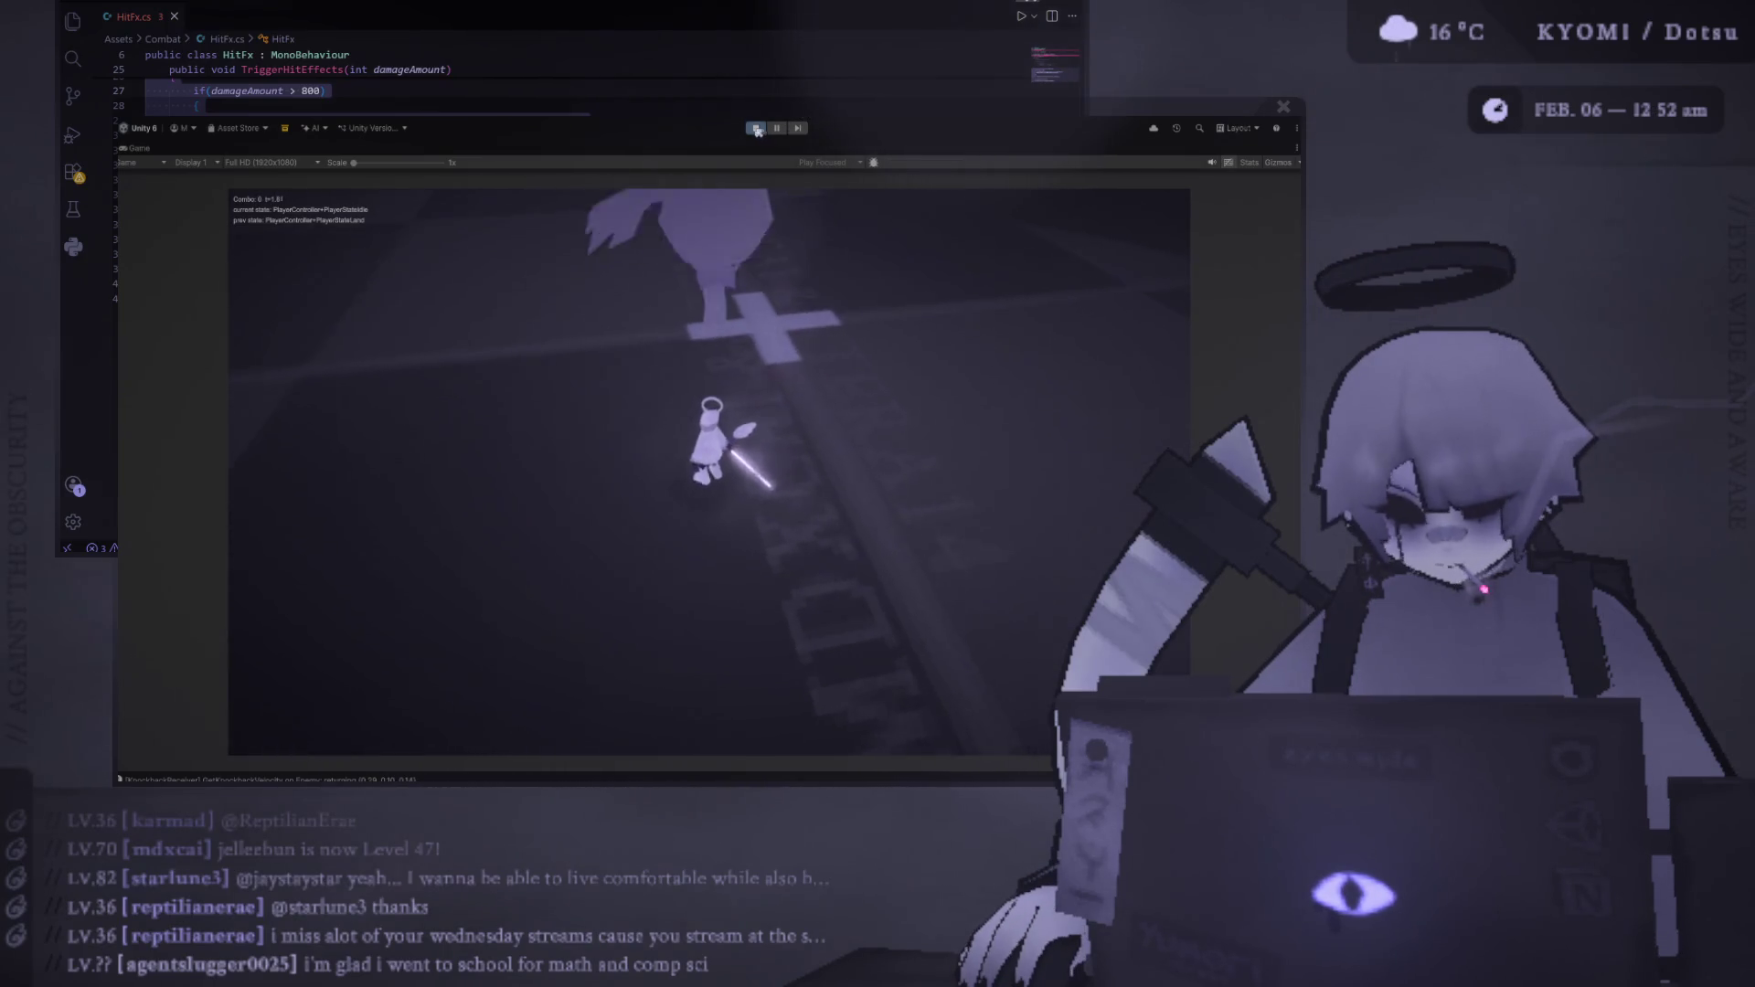
Toggle Play mode with Ctrl+P to test the hit effect against the enemy
{"action": "key", "text": "ctrl+p"}
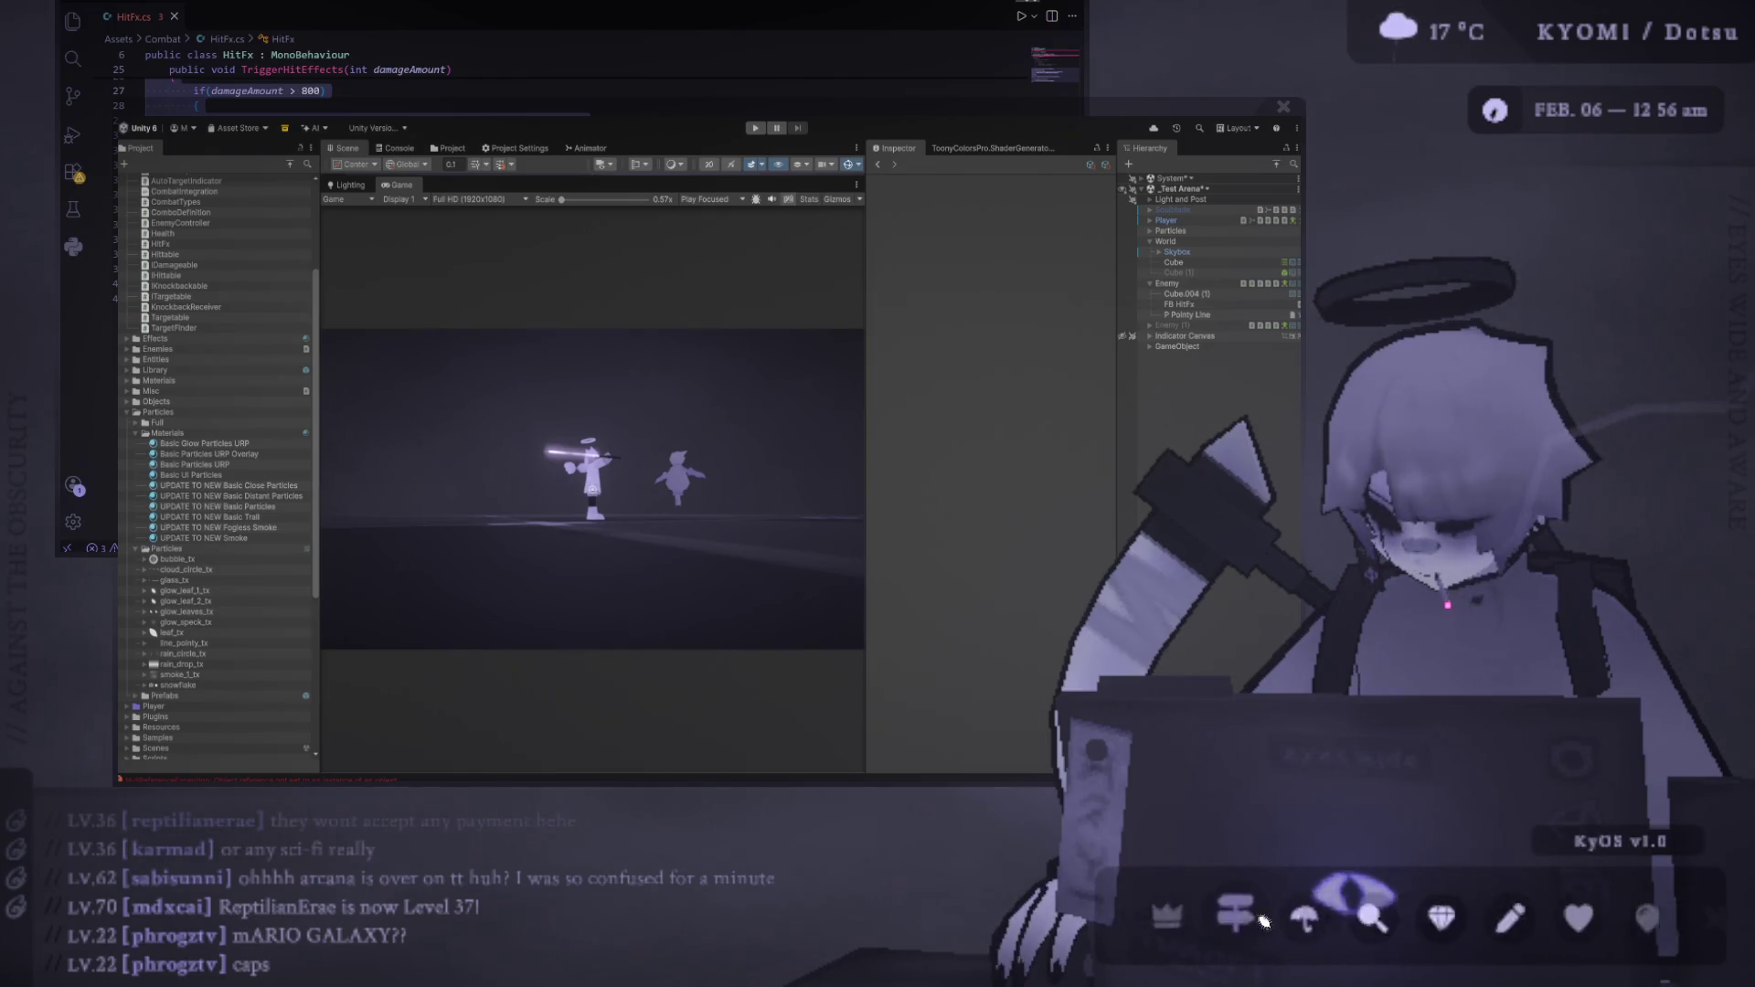
Fill the Photoshop canvas with black and paint a large soft white brush dab
{"action": "key", "text": "alt+Tab"}
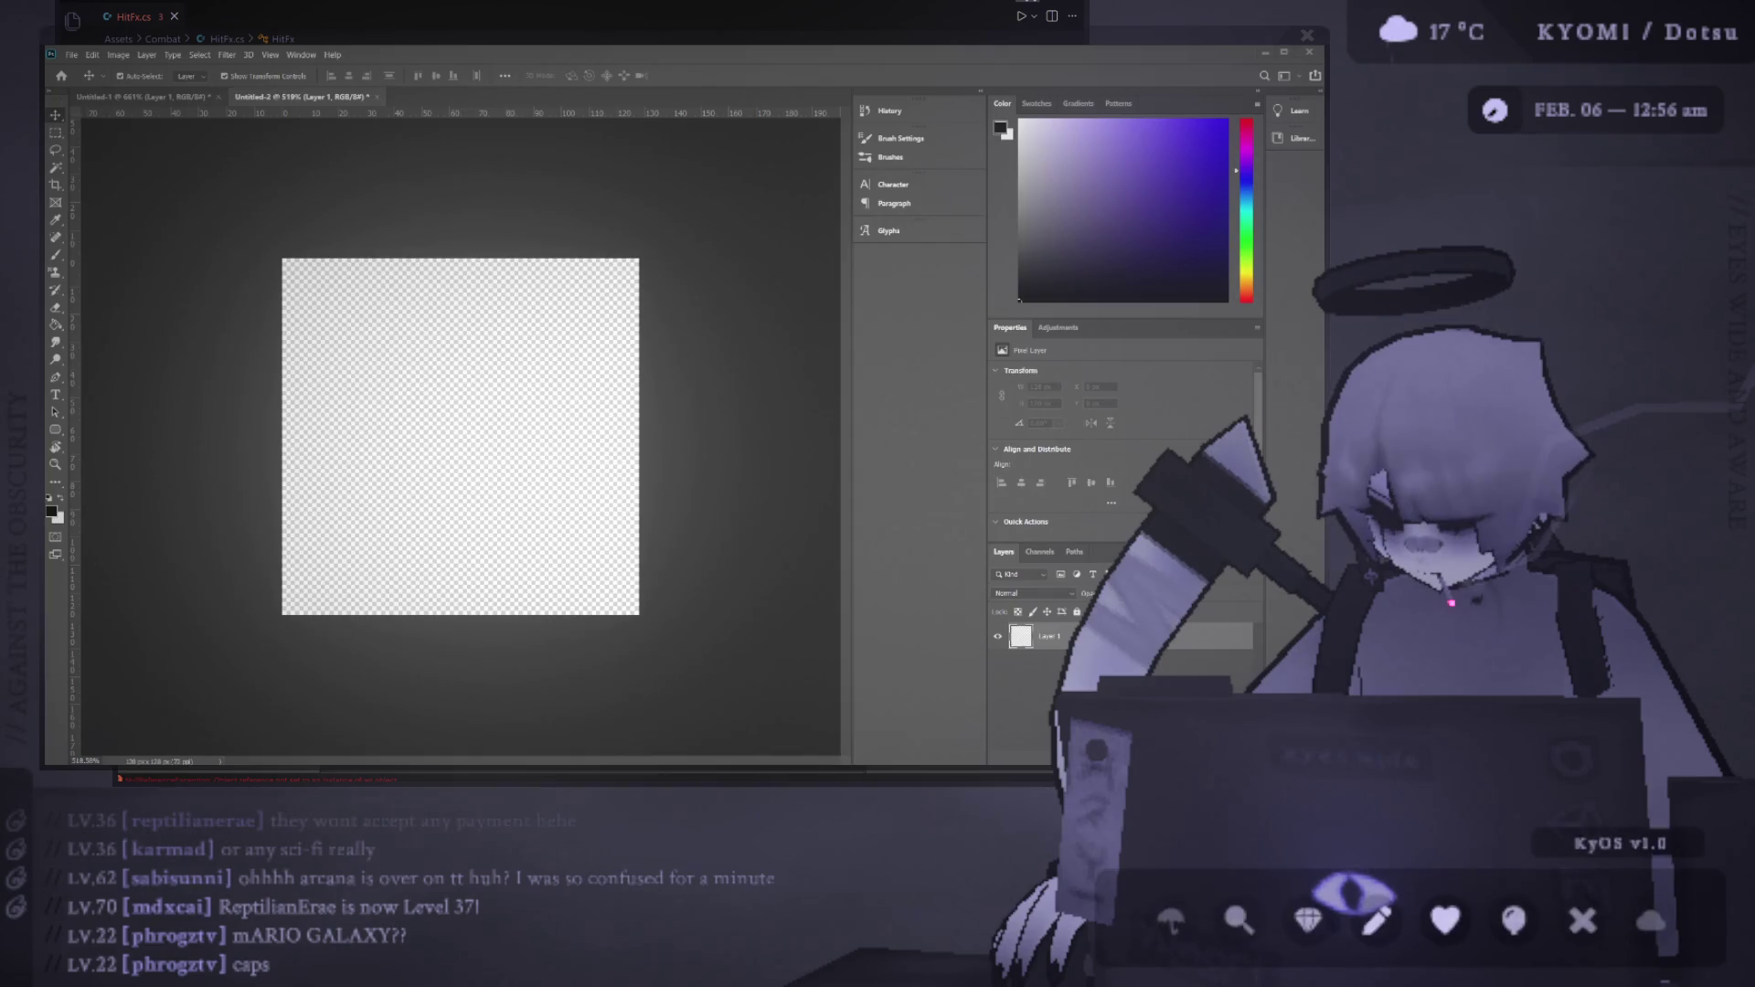
{"action": "key", "text": "g"}
{"action": "left_click", "coordinate": [510, 391]}
{"action": "key", "text": "b"}
{"action": "mouse_move", "coordinate": [411, 415]}
{"action": "left_mouse_down"}
{"action": "mouse_move", "coordinate": [493, 431]}
{"action": "mouse_move", "coordinate": [448, 439]}
{"action": "left_mouse_up"}
{"action": "key", "text": "x"}
{"action": "left_click", "coordinate": [466, 452]}
Undo and repaint the white dab until a large soft glow sits at the centre
{"action": "key", "text": "ctrl+z"}
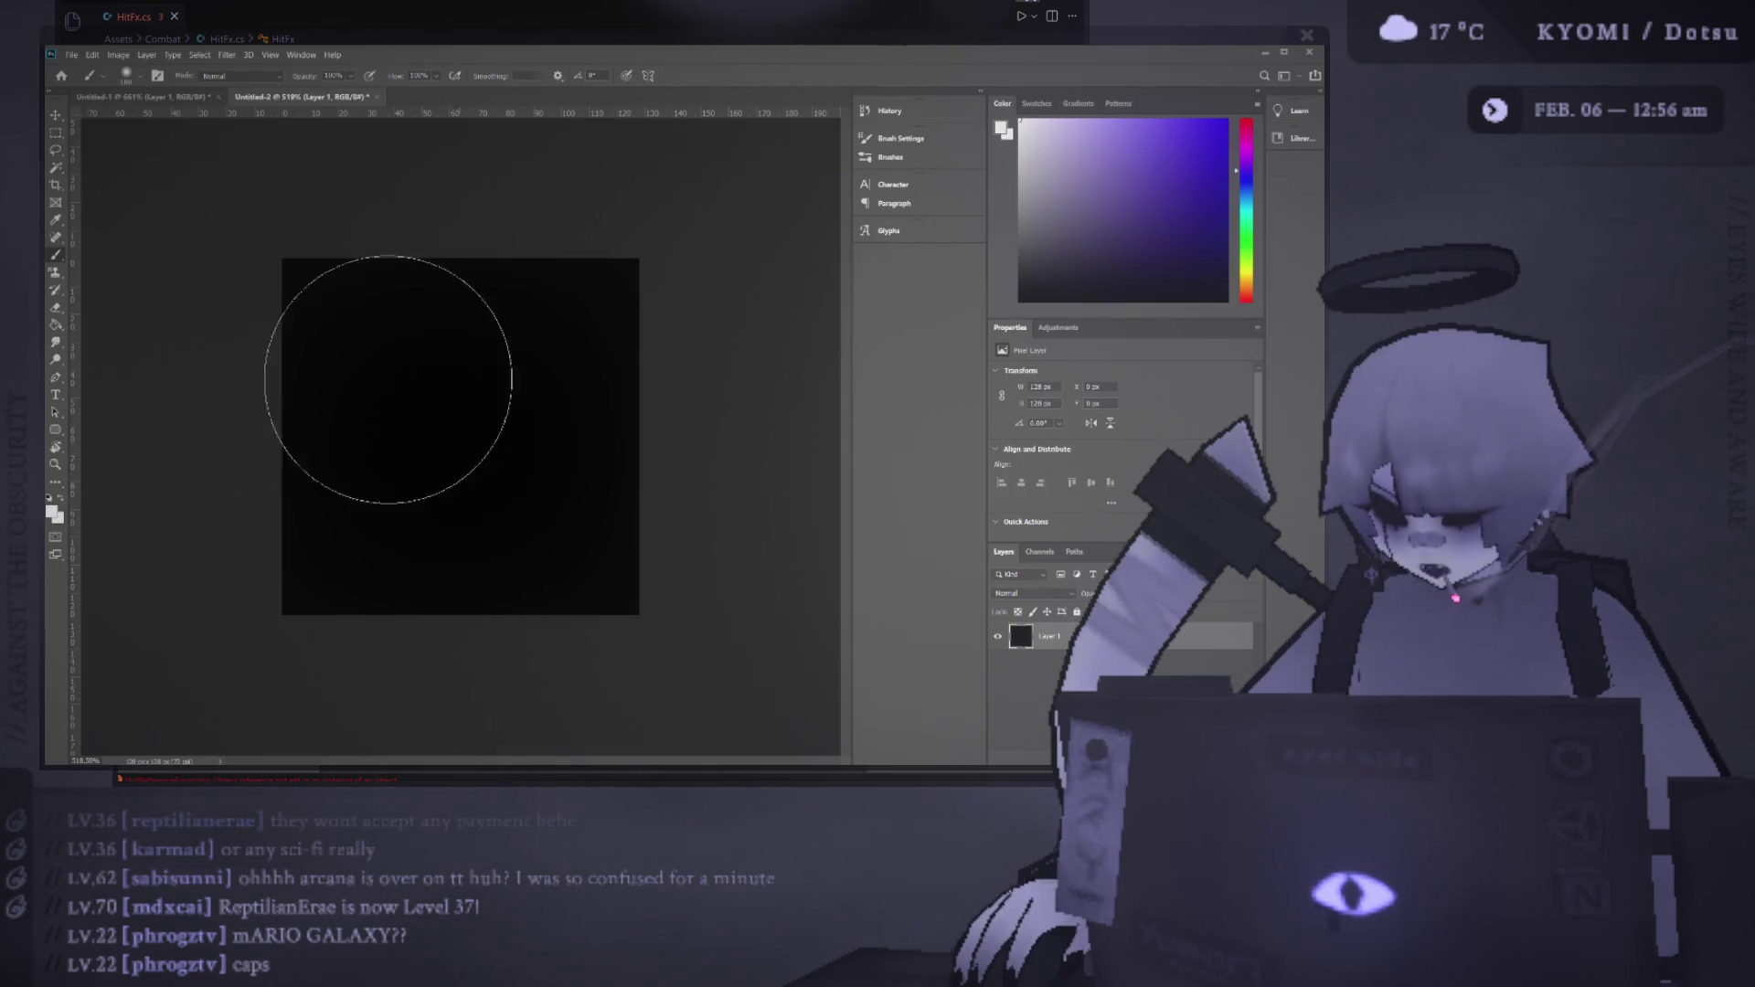
{"action": "key", "text": "ctrl+shift+z"}
{"action": "key", "text": "ctrl+z"}
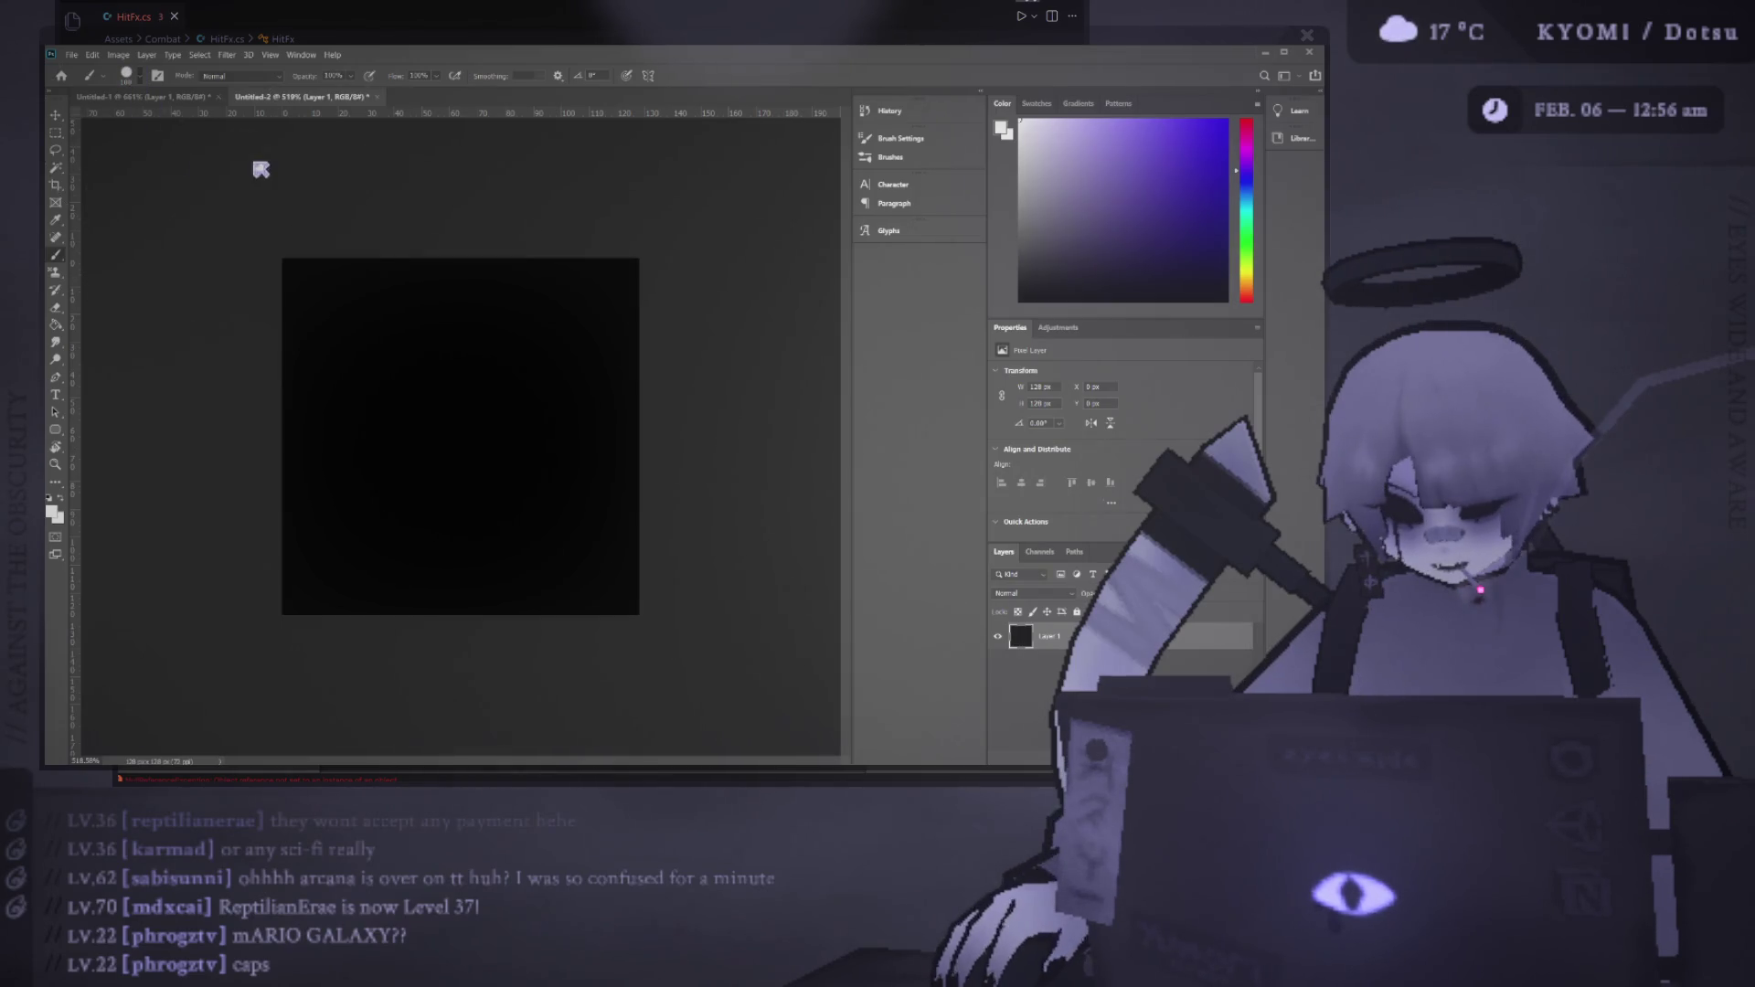
{"action": "left_click", "coordinate": [462, 462]}
{"action": "key", "text": "ctrl+z"}
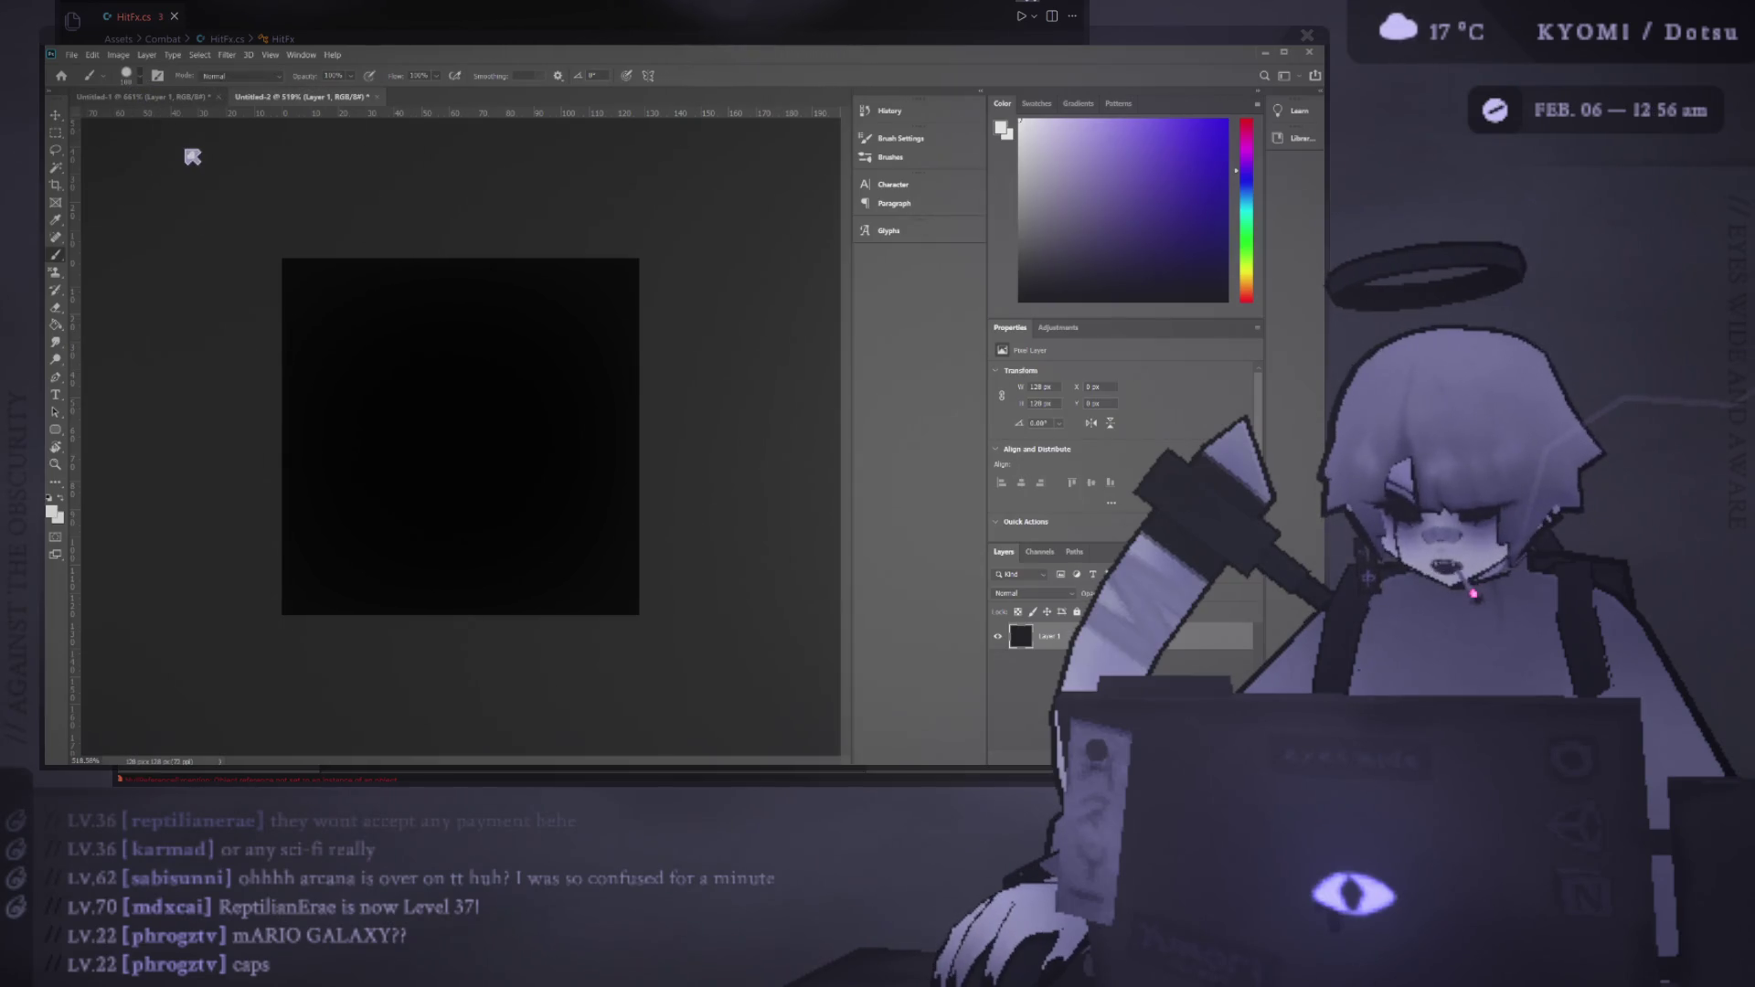
{"action": "left_click", "coordinate": [464, 430]}
{"action": "key", "text": "ctrl+z"}
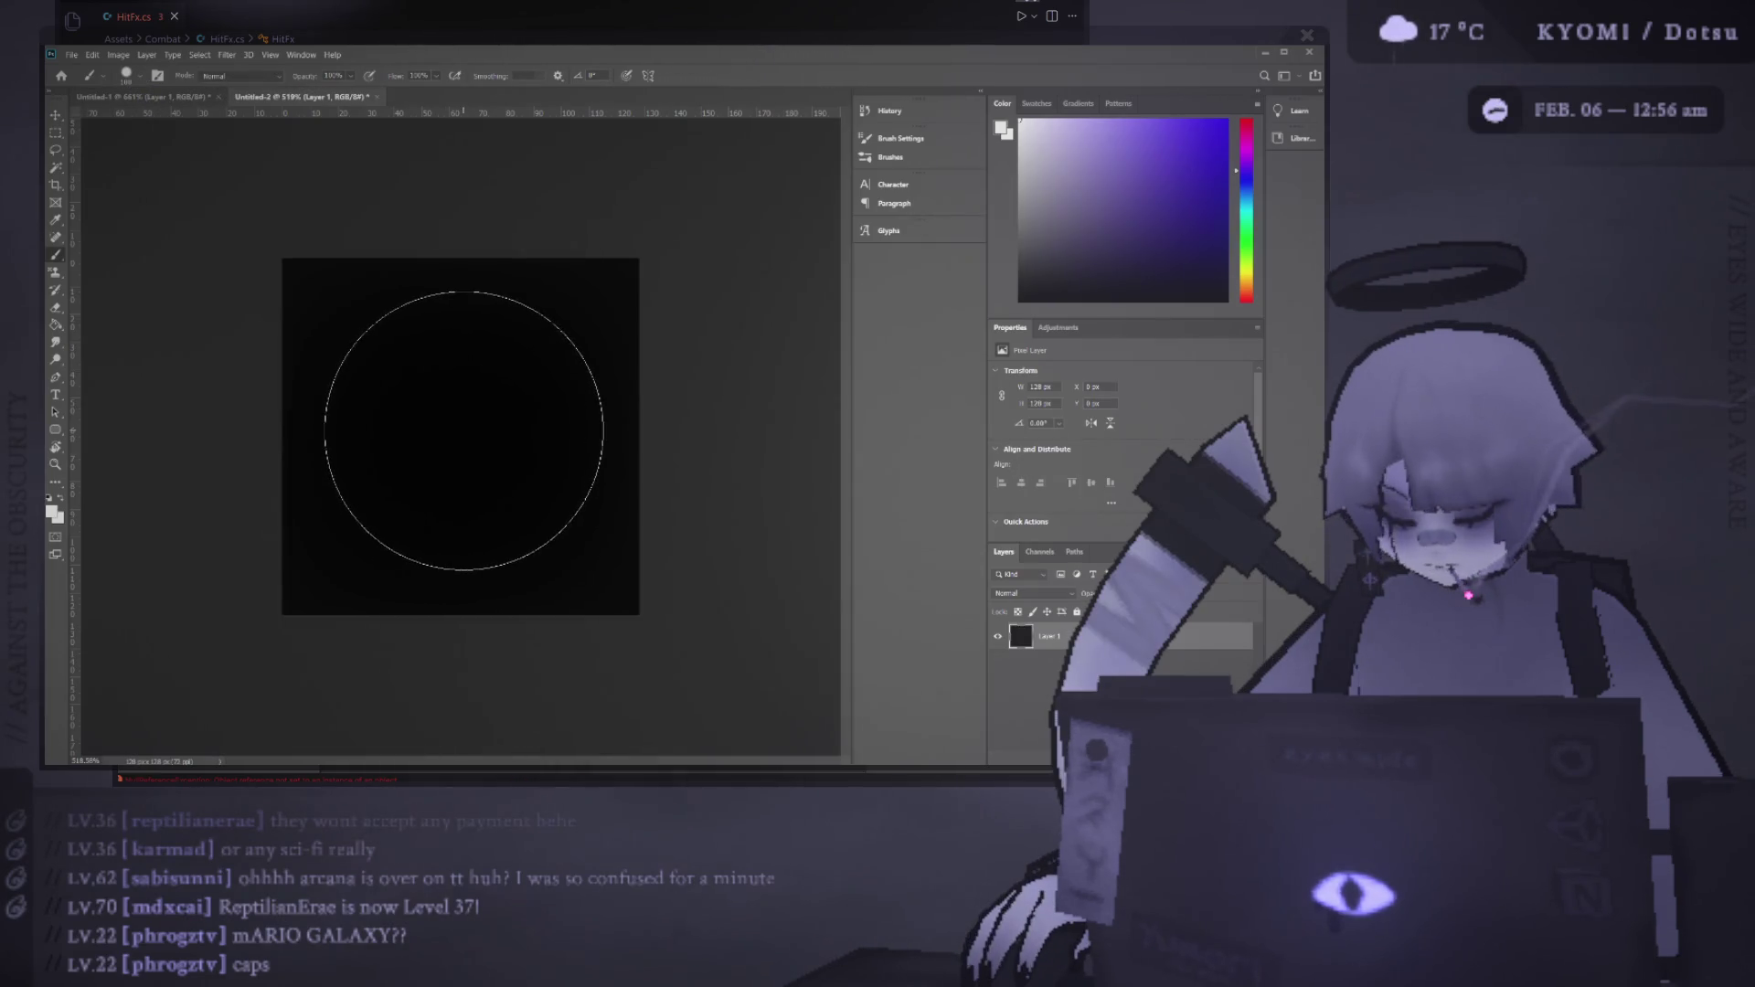
{"action": "left_click", "coordinate": [464, 430]}
Try erasing the dab's centre, undo it, and add a new empty layer above the background
{"action": "key", "text": "e"}
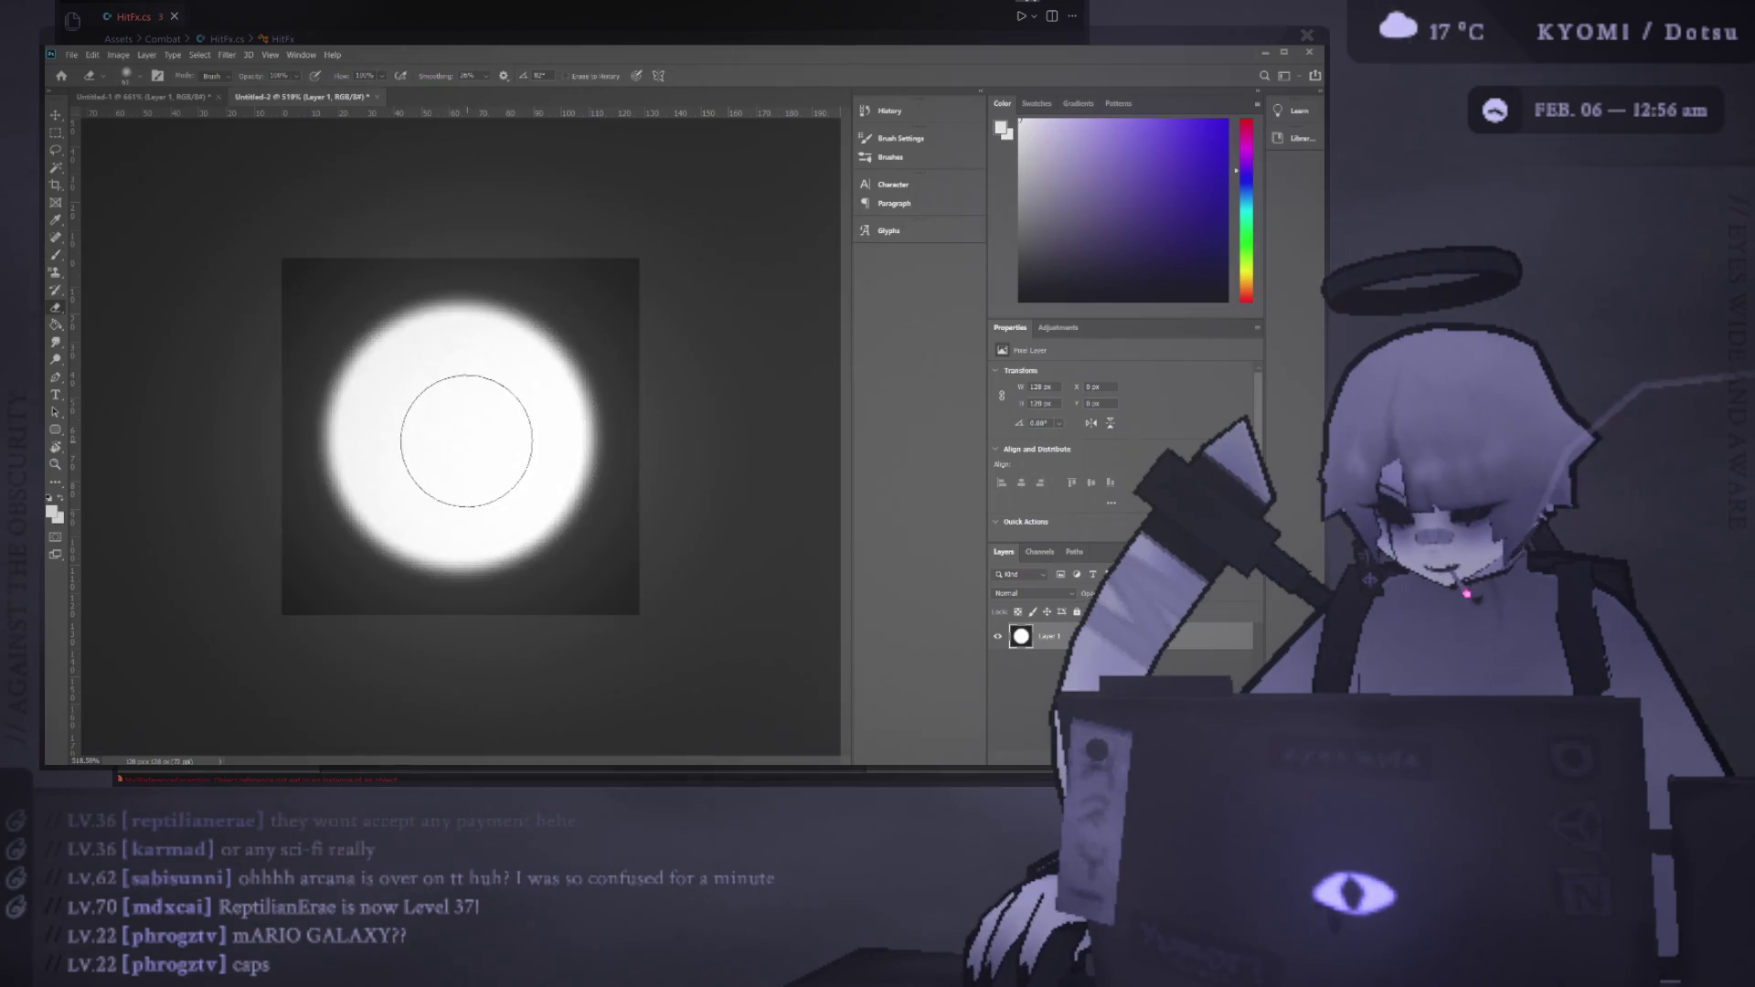
{"action": "left_click", "coordinate": [466, 433]}
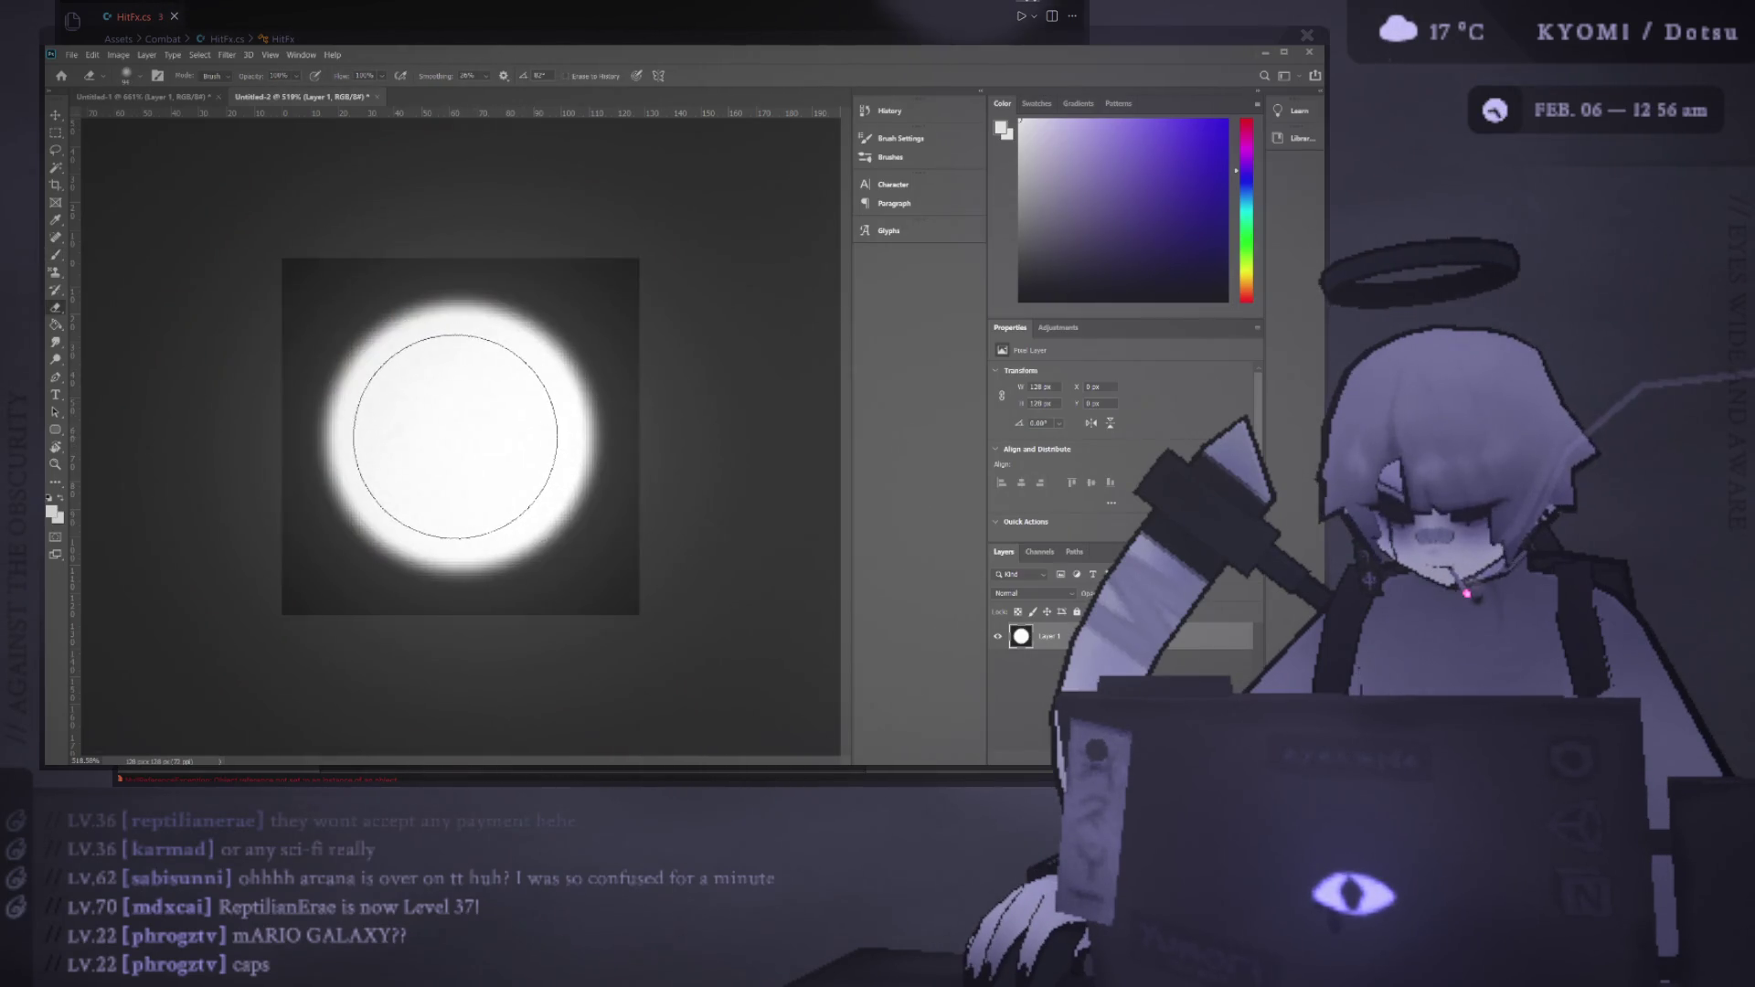
{"action": "key", "text": "ctrl+z"}
{"action": "key", "text": "ctrl+z"}
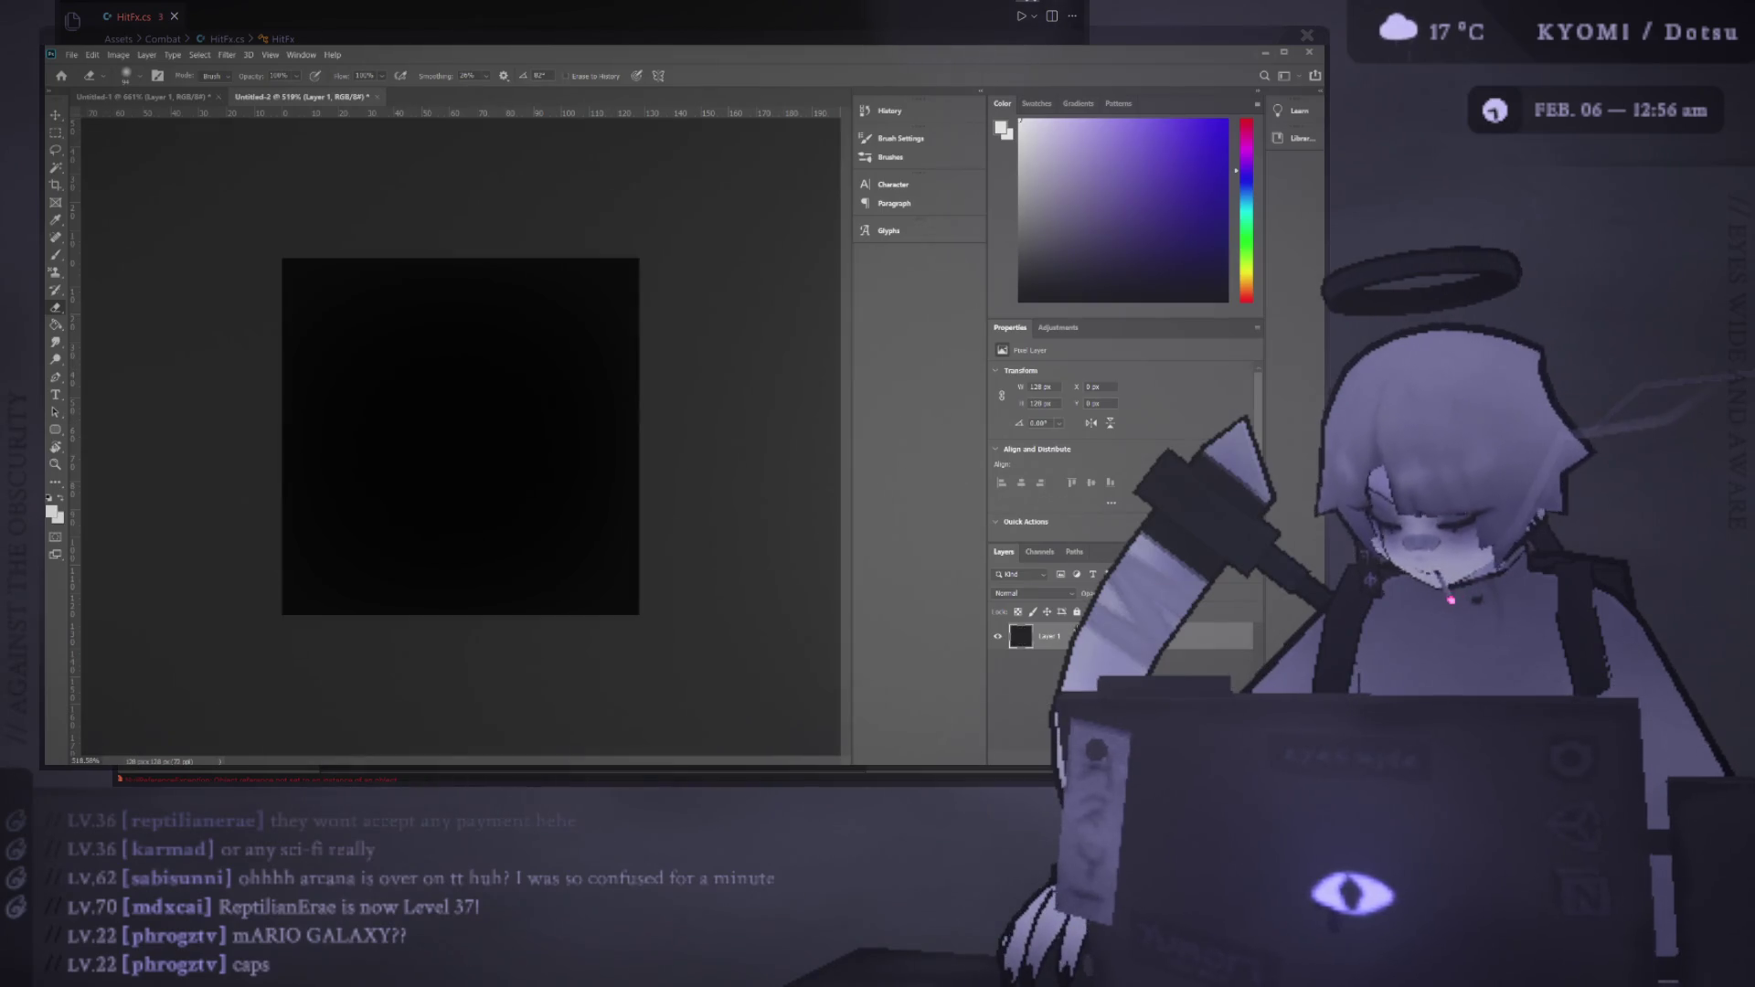
{"action": "key", "text": "b"}
{"action": "key", "text": "ctrl+shift+alt+n"}
{"action": "key", "text": "ctrl+shift+z"}
{"action": "key", "text": "ctrl+z"}
{"action": "key", "text": "ctrl+shift+z"}
{"action": "key", "text": "b"}
Centre the white disc horizontally using Select All and Align Horizontal Centers, then deselect
{"action": "key", "text": "ctrl+a"}
{"action": "key", "text": "v"}
{"action": "left_click", "coordinate": [348, 77]}
{"action": "key", "text": "ctrl+d"}
{"action": "left_click", "coordinate": [775, 355]}
{"action": "key", "text": "e"}
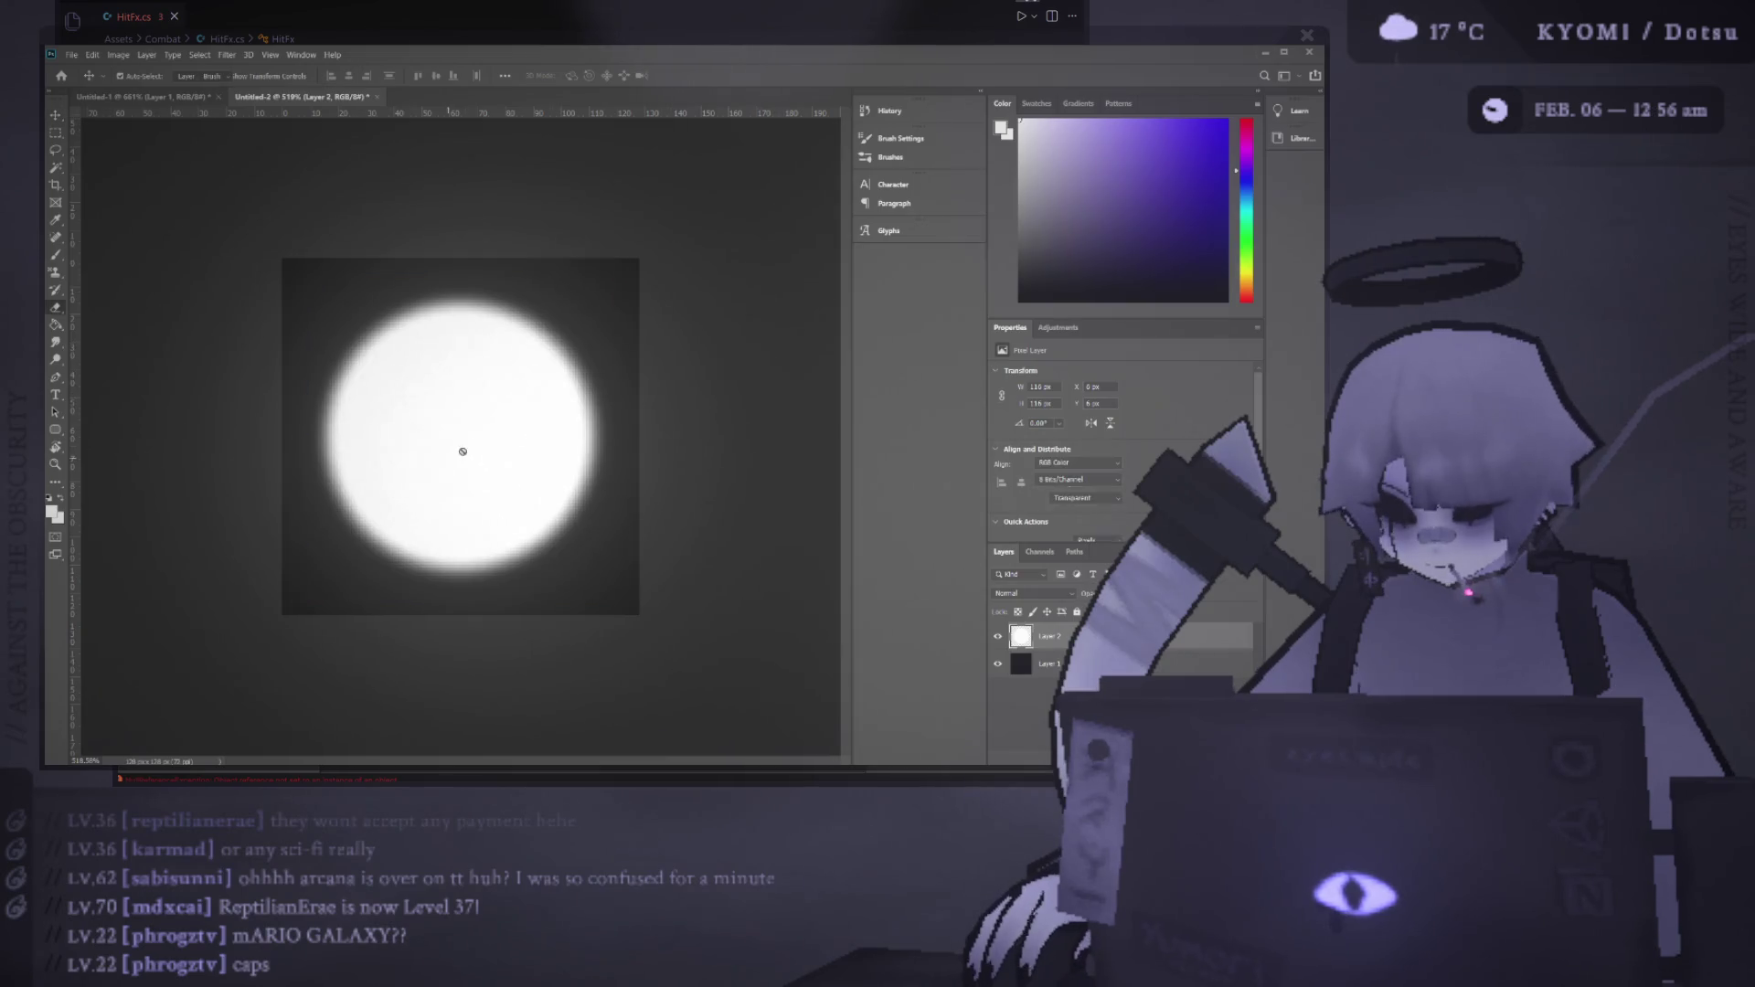
{"action": "left_click", "coordinate": [1049, 637]}
{"action": "left_click", "coordinate": [457, 442]}
{"action": "key", "text": "ctrl+z"}
{"action": "left_click", "coordinate": [457, 442]}
{"action": "left_click", "coordinate": [456, 443]}
{"action": "left_click", "coordinate": [456, 442]}
{"action": "left_click", "coordinate": [455, 442]}
{"action": "mouse_move", "coordinate": [454, 442]}
{"action": "left_mouse_down"}
{"action": "mouse_move", "coordinate": [463, 458]}
{"action": "mouse_move", "coordinate": [425, 455]}
{"action": "left_mouse_up"}
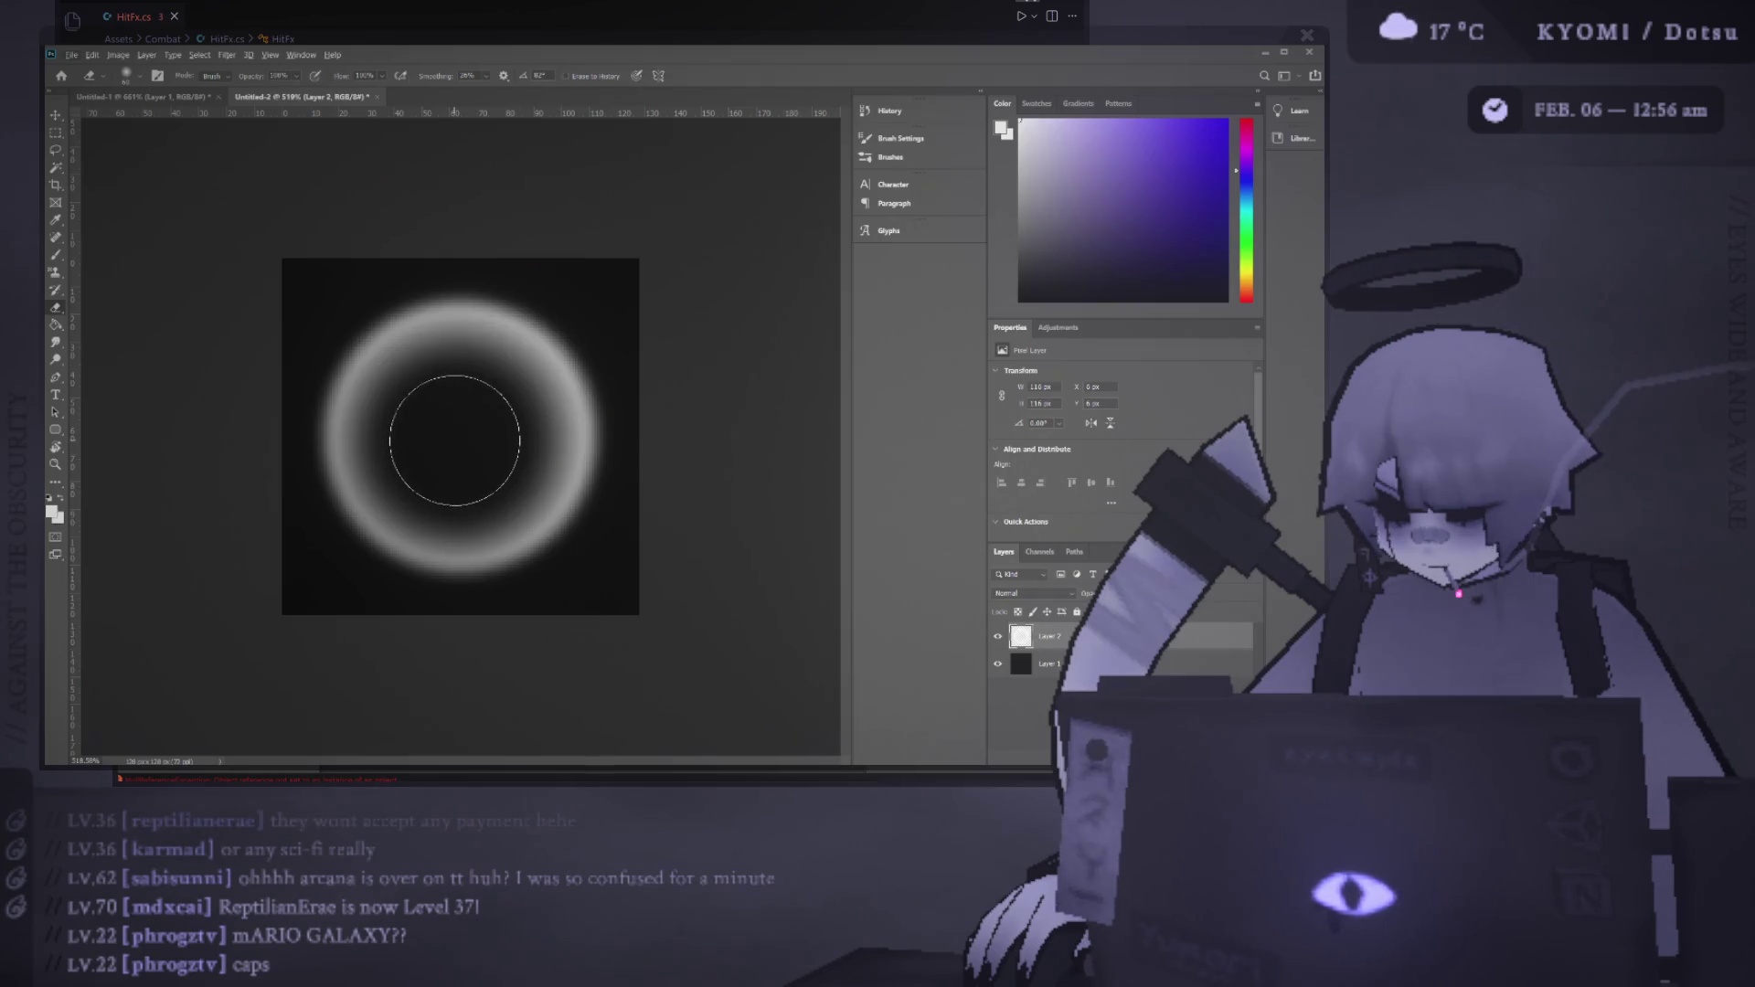
{"action": "mouse_move", "coordinate": [454, 440]}
{"action": "left_mouse_down"}
{"action": "mouse_move", "coordinate": [560, 467]}
{"action": "mouse_move", "coordinate": [539, 461]}
{"action": "left_mouse_up"}
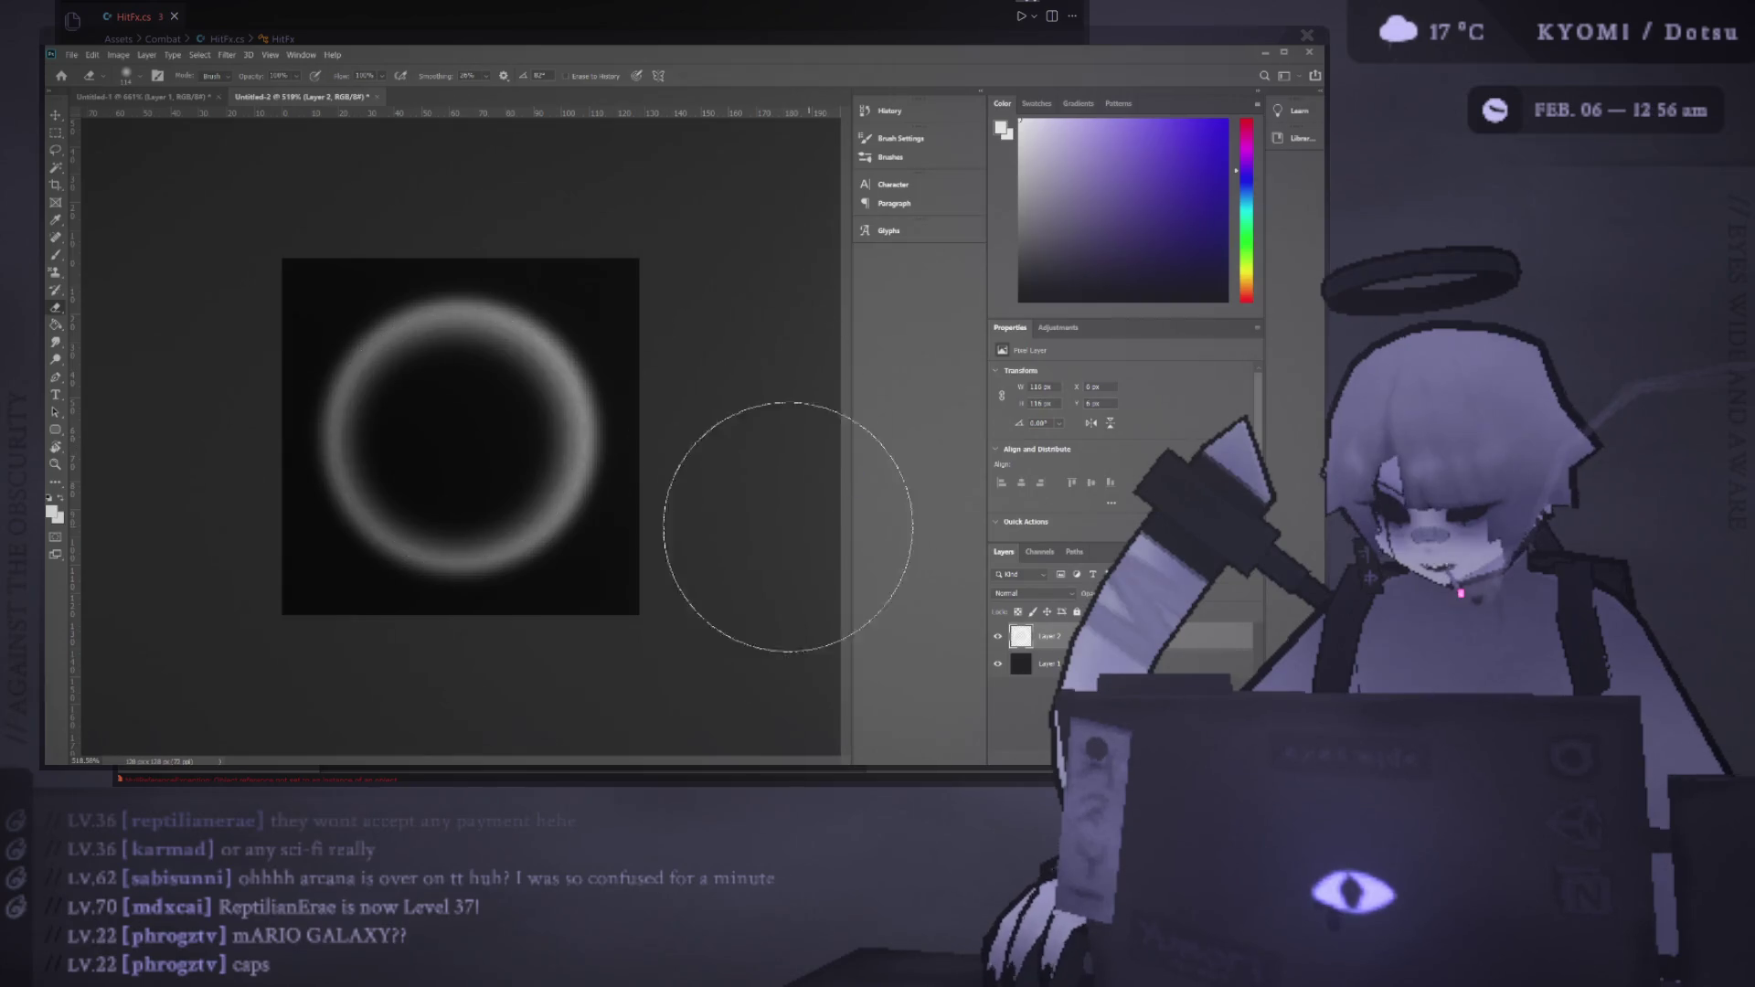
{"action": "scroll", "coordinate": [643, 536], "scroll_direction": "down", "scroll_amount": 6}
{"action": "scroll", "coordinate": [636, 553], "scroll_direction": "up", "scroll_amount": 6}
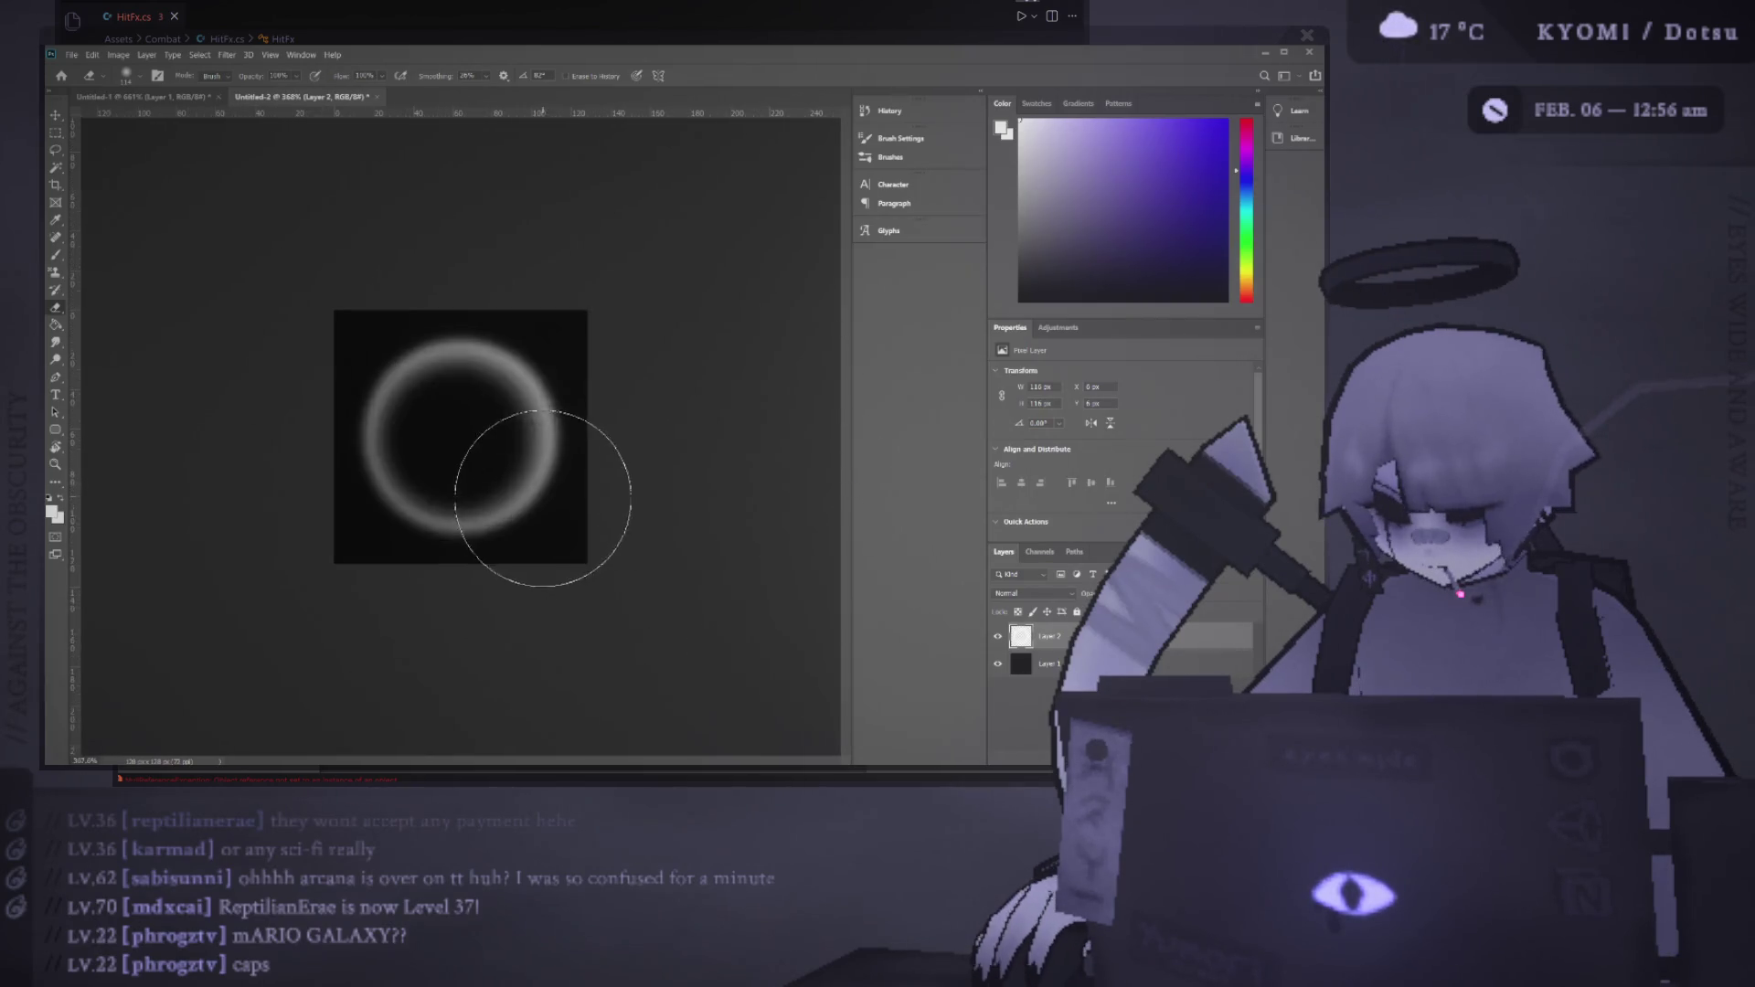
{"action": "key", "text": "ctrl+z"}
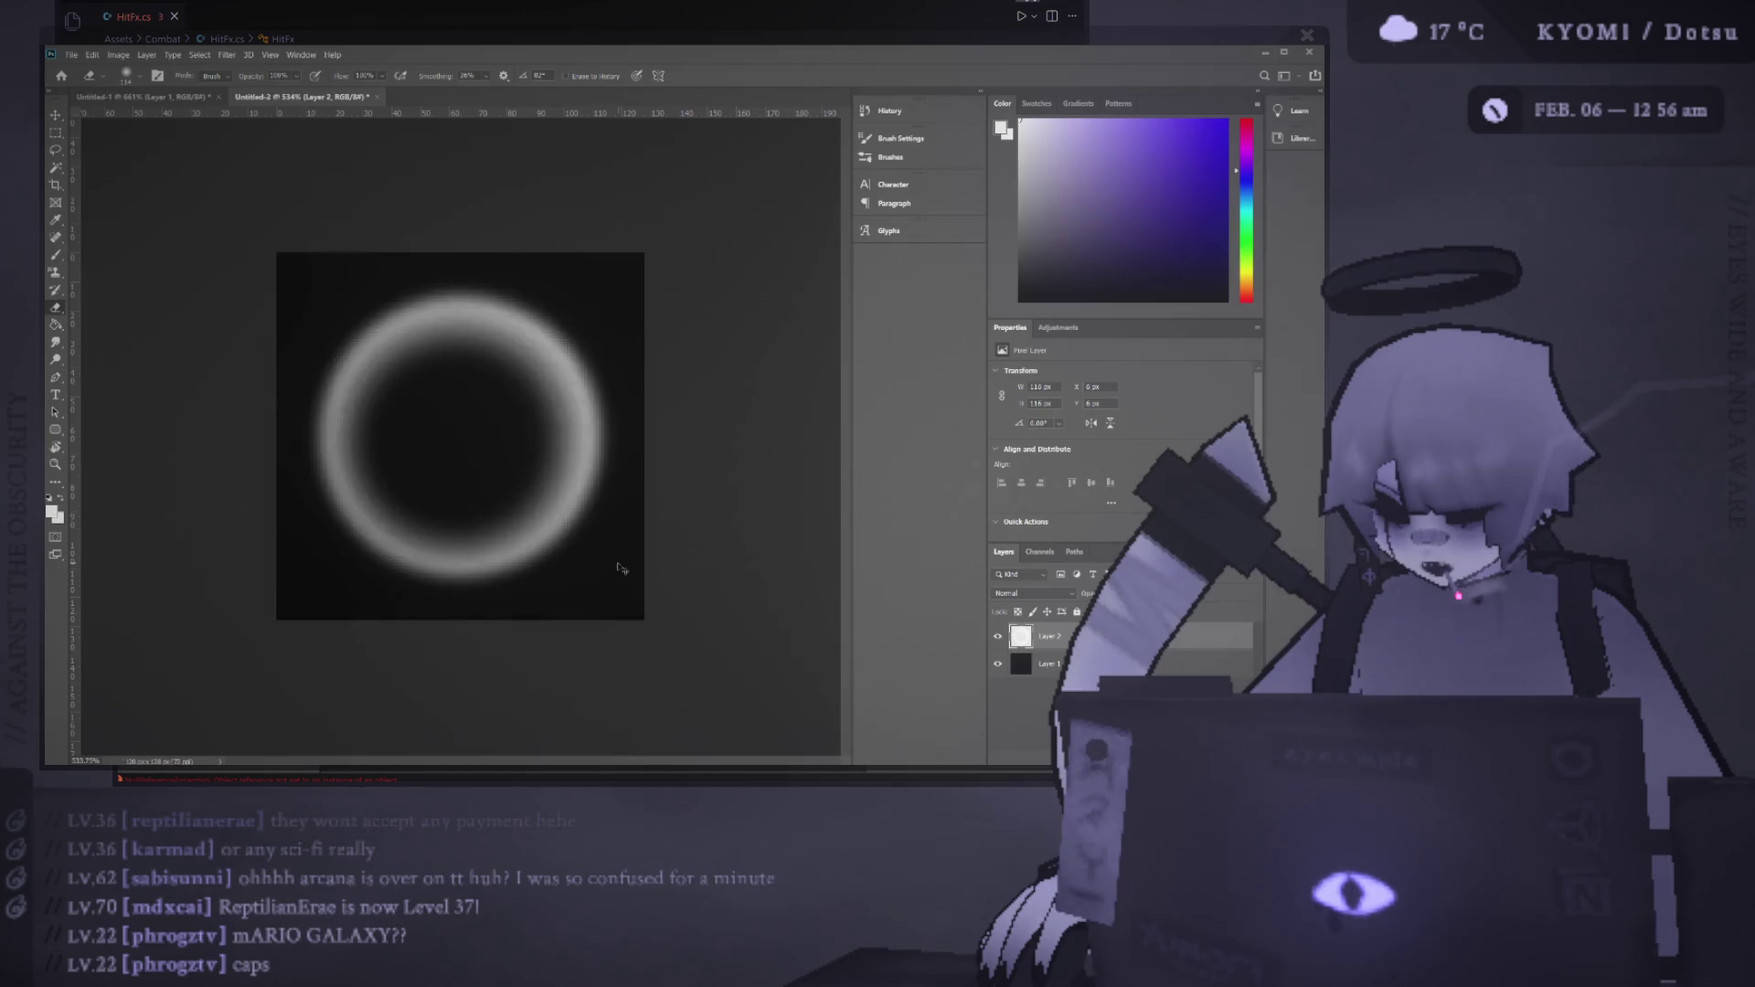
{"action": "key", "text": "ctrl+z"}
{"action": "key", "text": "ctrl+z"}
{"action": "key", "text": "ctrl+z"}
{"action": "key", "text": "ctrl+shift+z"}
{"action": "key", "text": "ctrl+shift+z"}
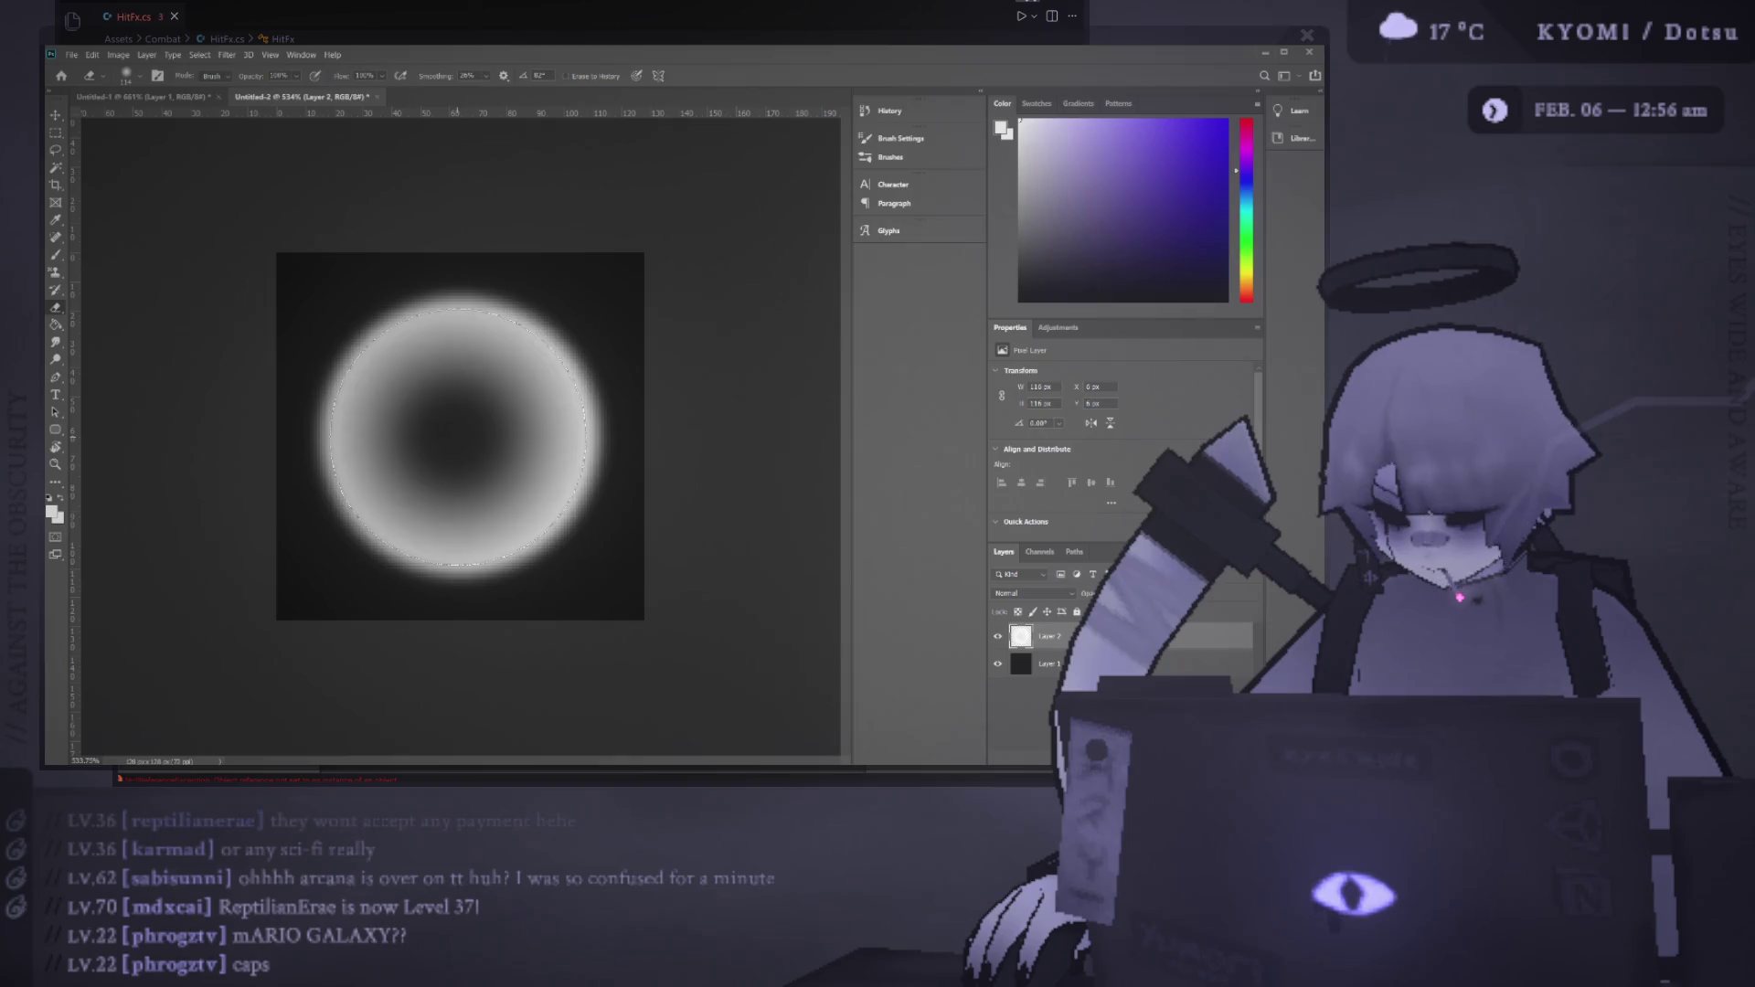
{"action": "key", "text": "ctrl+z"}
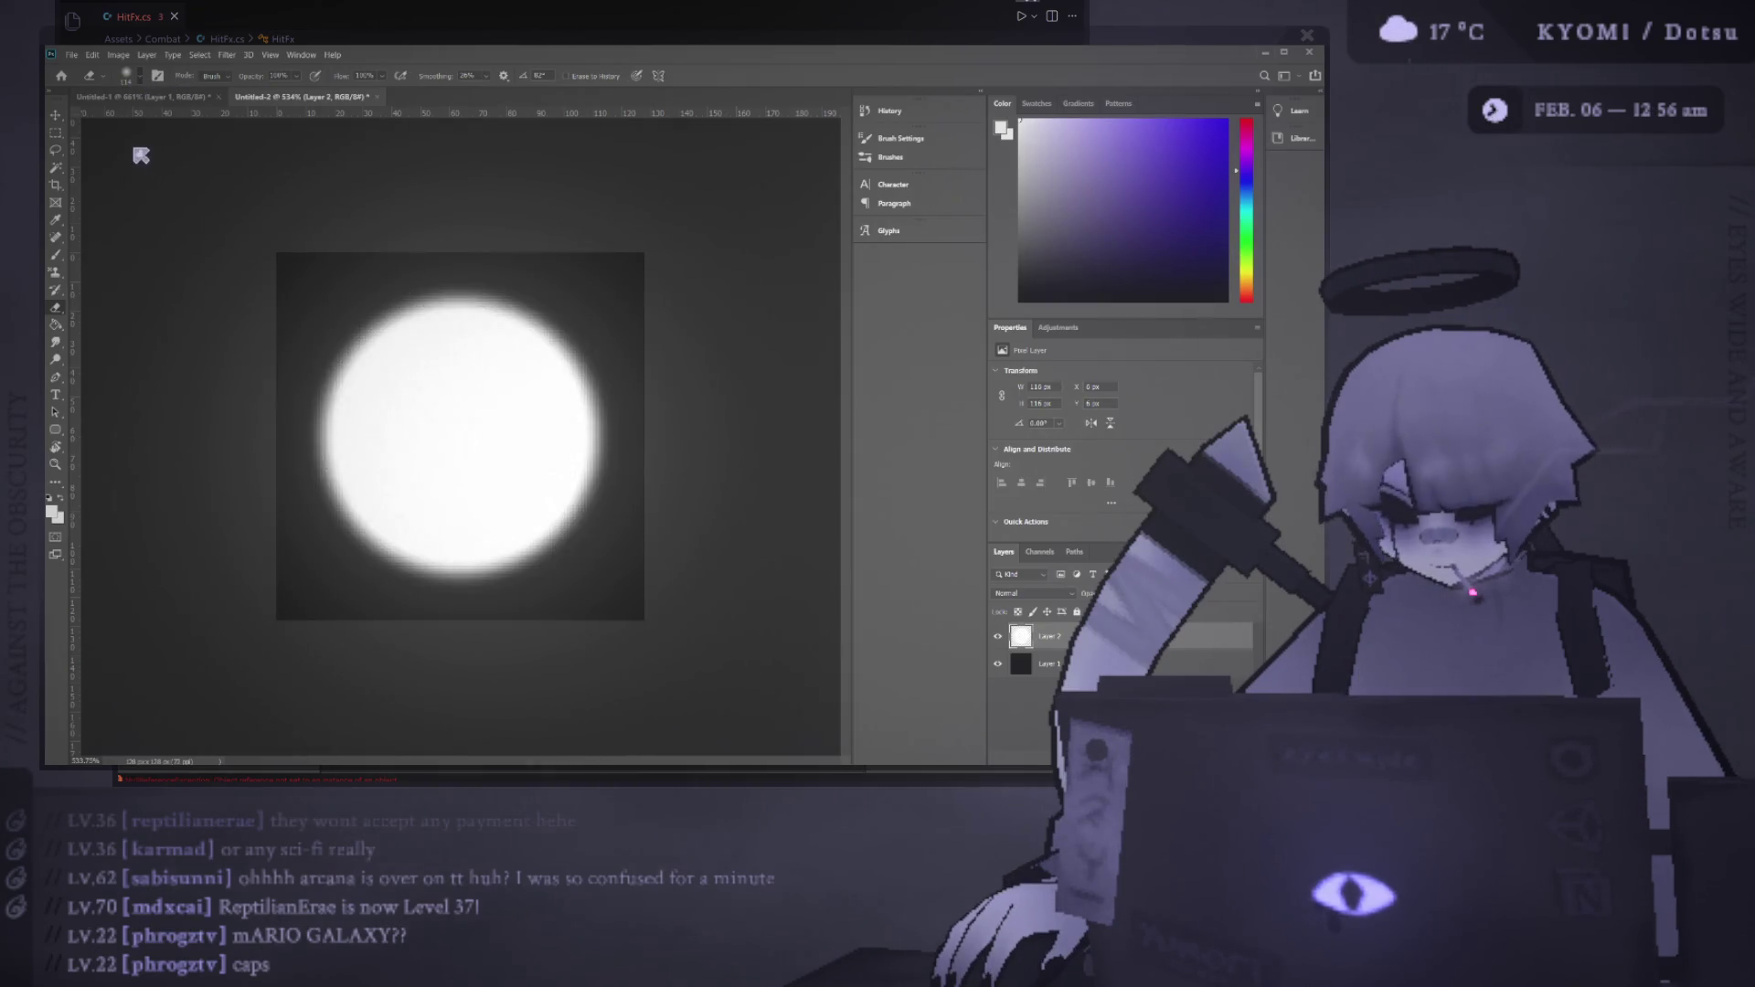
Step through undo/redo history back to the dimmer grey ring with a darker centre
{"action": "key", "text": "ctrl+z"}
{"action": "key", "text": "ctrl+z"}
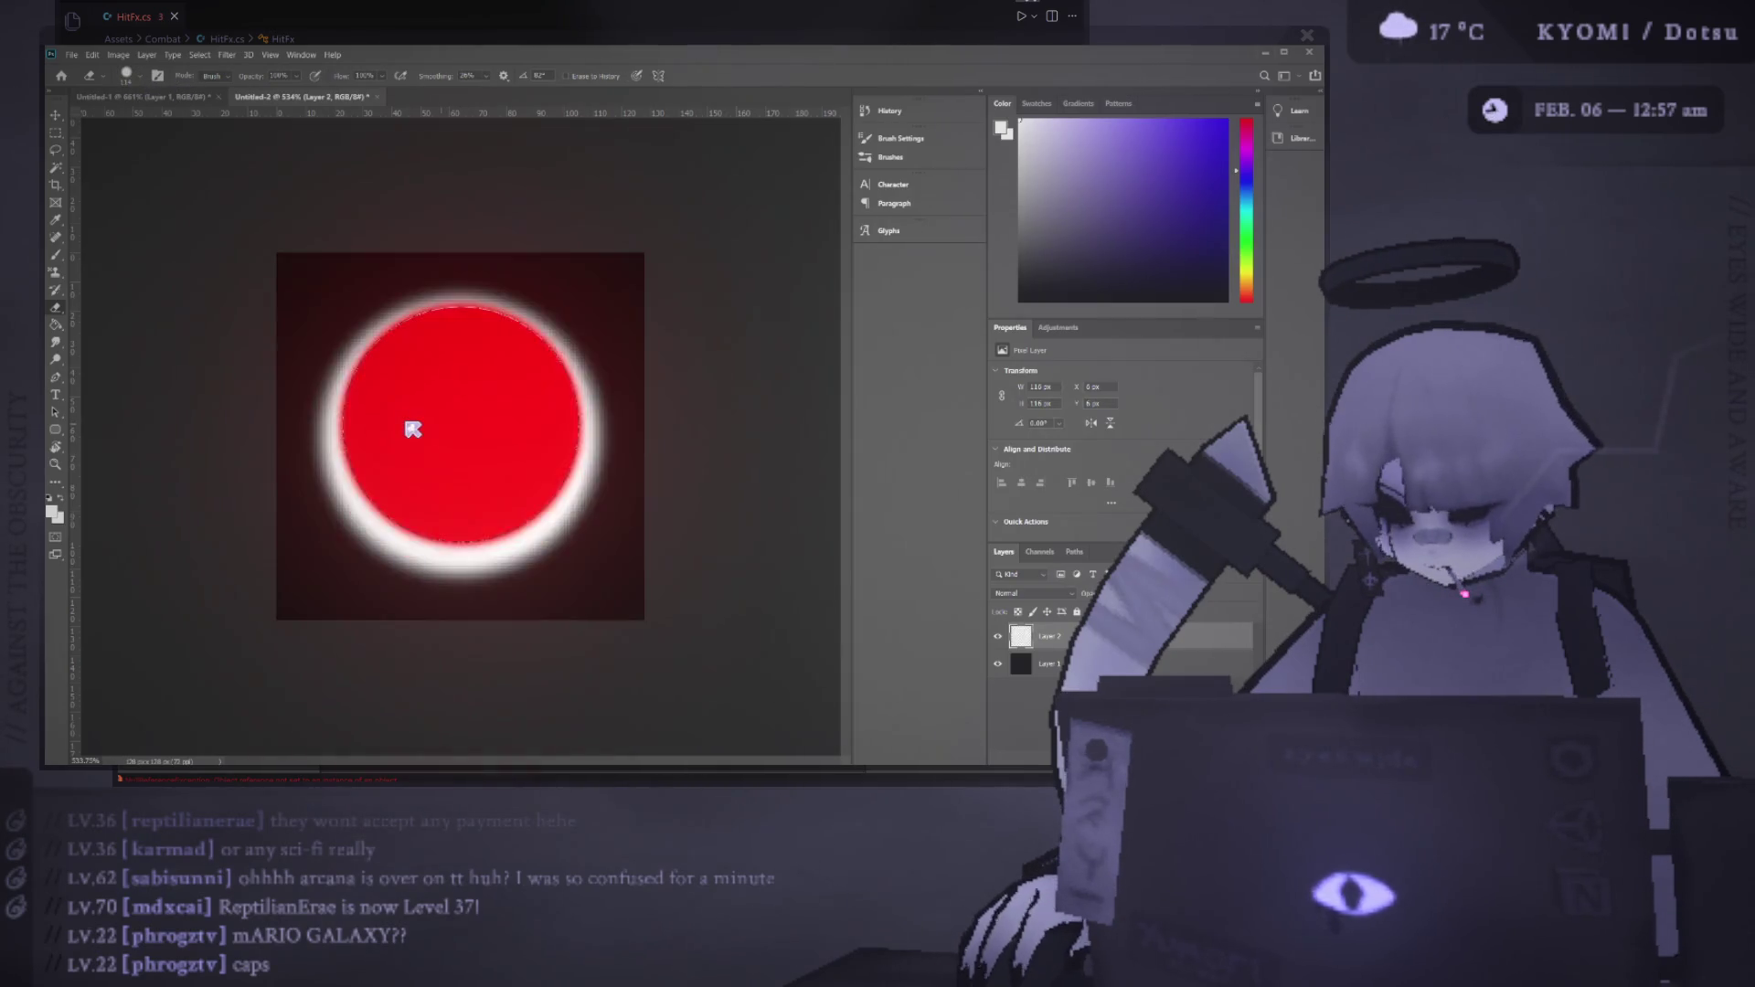
{"action": "key", "text": "ctrl+z"}
{"action": "key", "text": "ctrl+shift+z"}
{"action": "key", "text": "ctrl+z"}
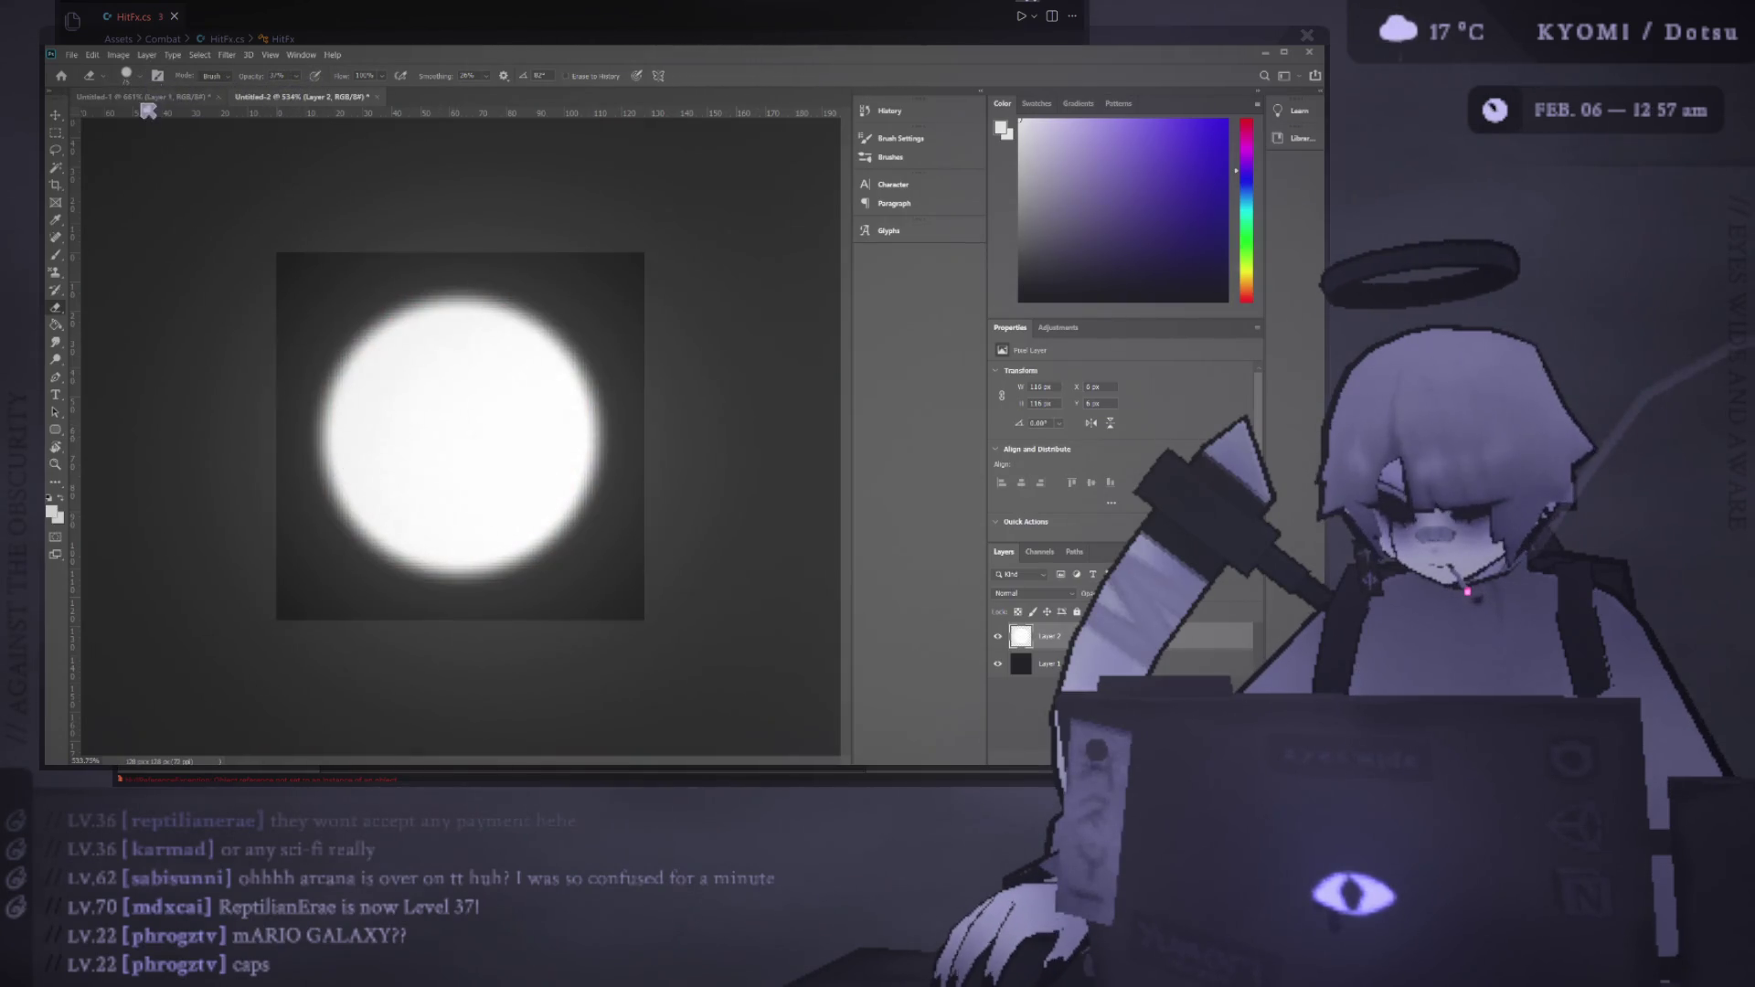
{"action": "key", "text": "ctrl+shift+z"}
{"action": "key", "text": "ctrl+shift+z"}
{"action": "key", "text": "ctrl+shift+z"}
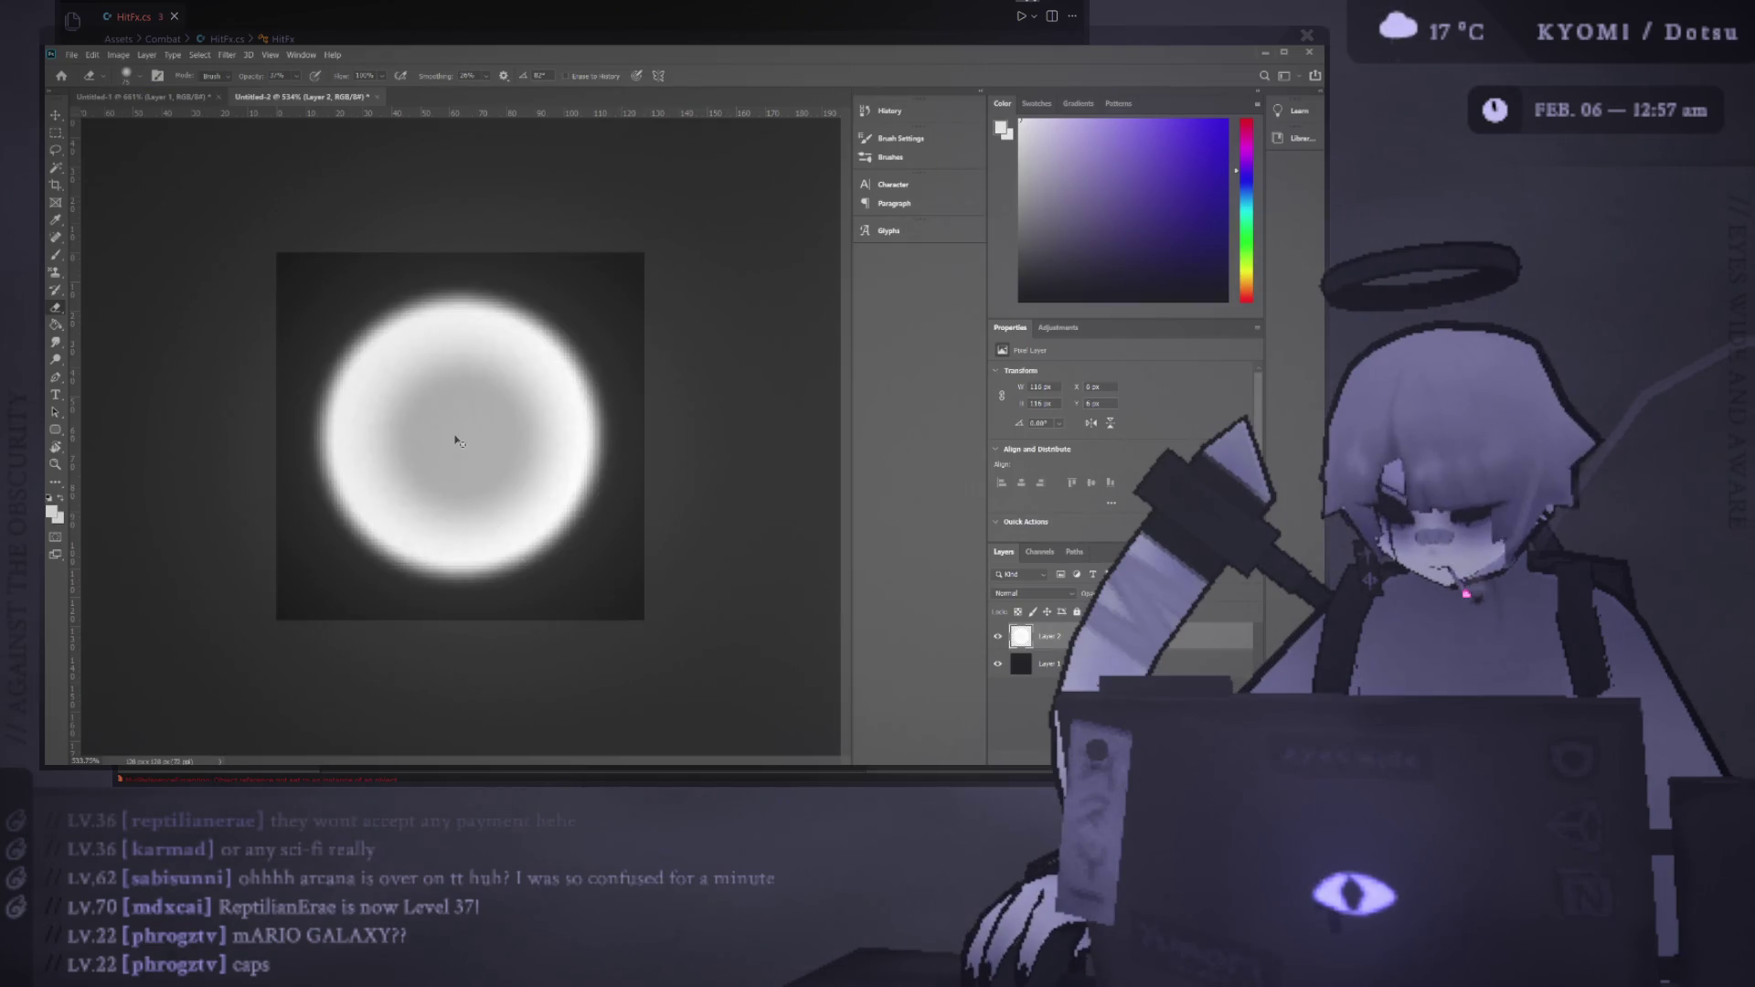
{"action": "key", "text": "ctrl+z"}
{"action": "key", "text": "ctrl+z"}
{"action": "key", "text": "ctrl+shift+z"}
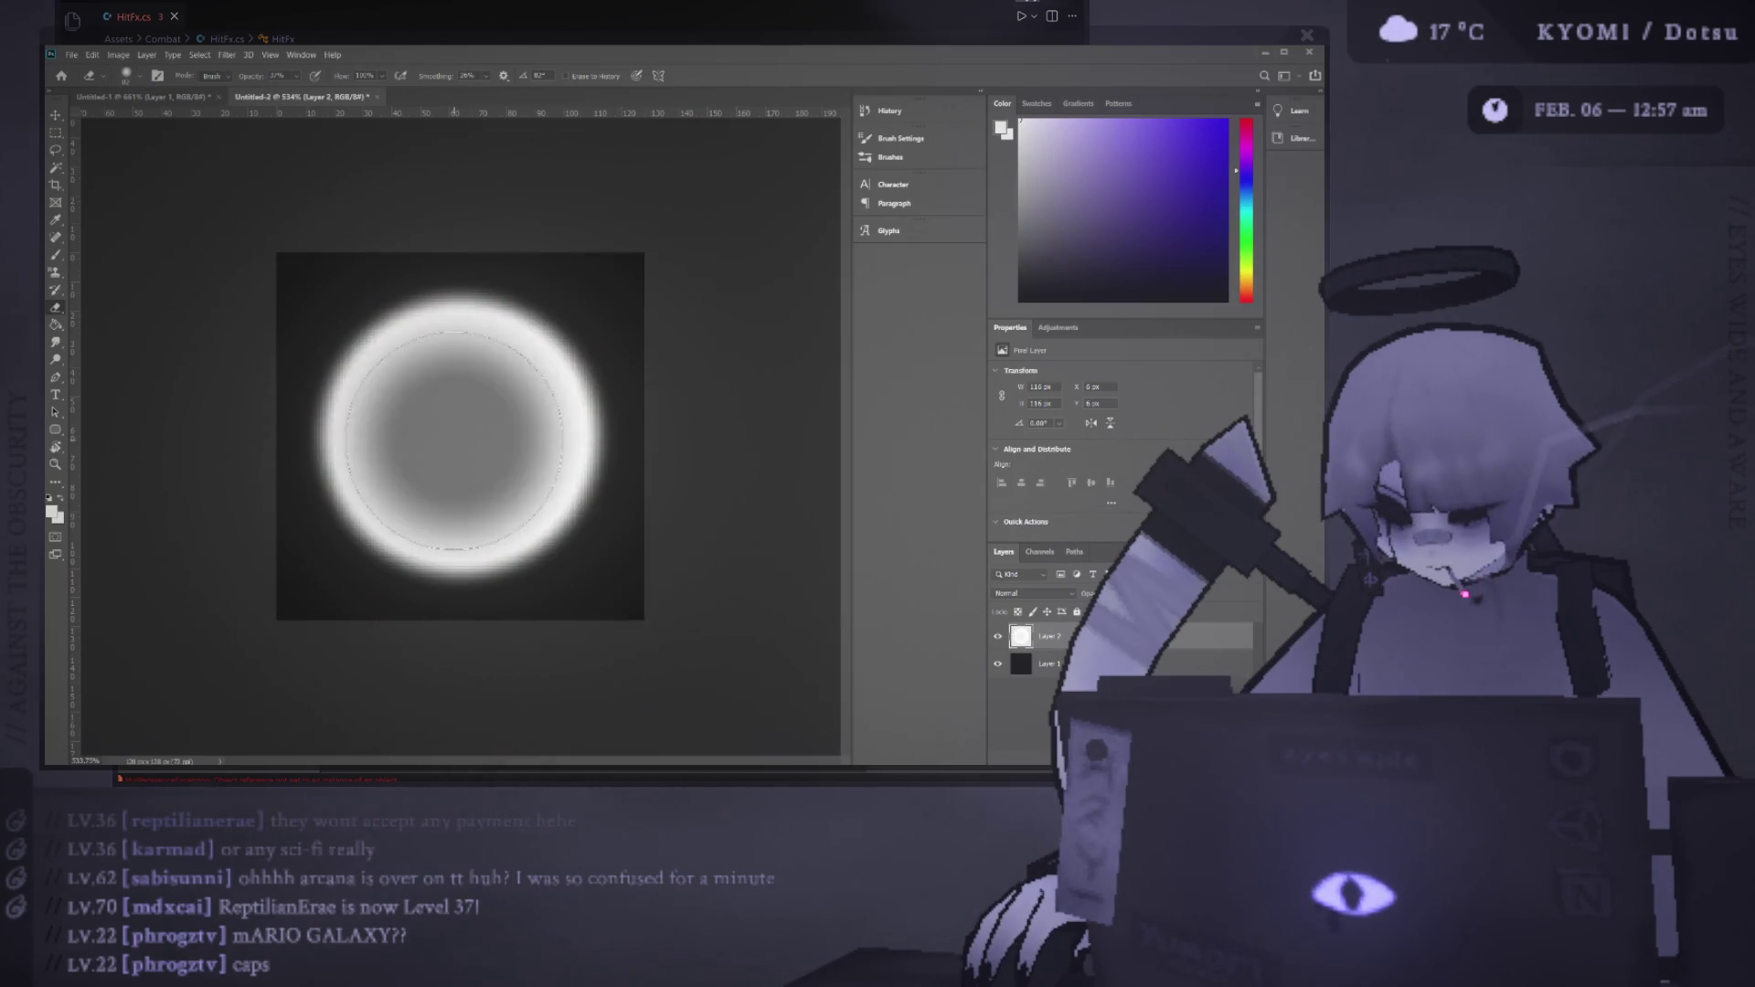
{"action": "key", "text": "ctrl+shift+z"}
{"action": "key", "text": "ctrl+z"}
{"action": "key", "text": "ctrl+z"}
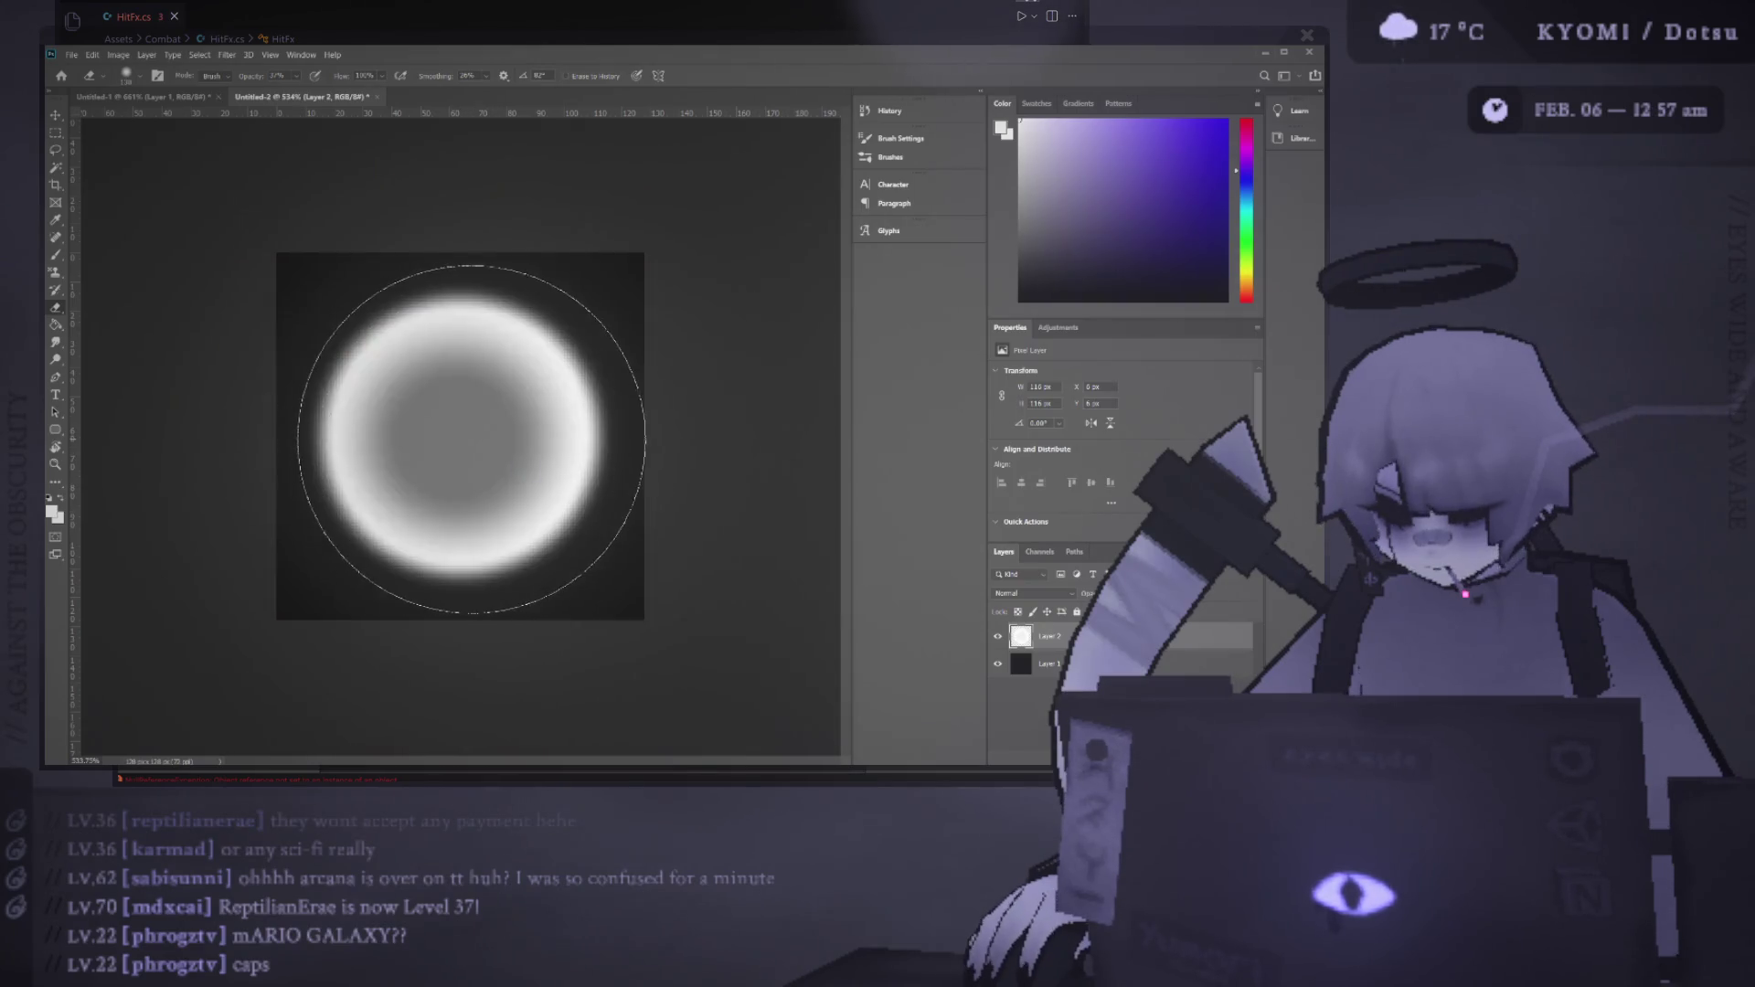
{"action": "key", "text": "ctrl+z"}
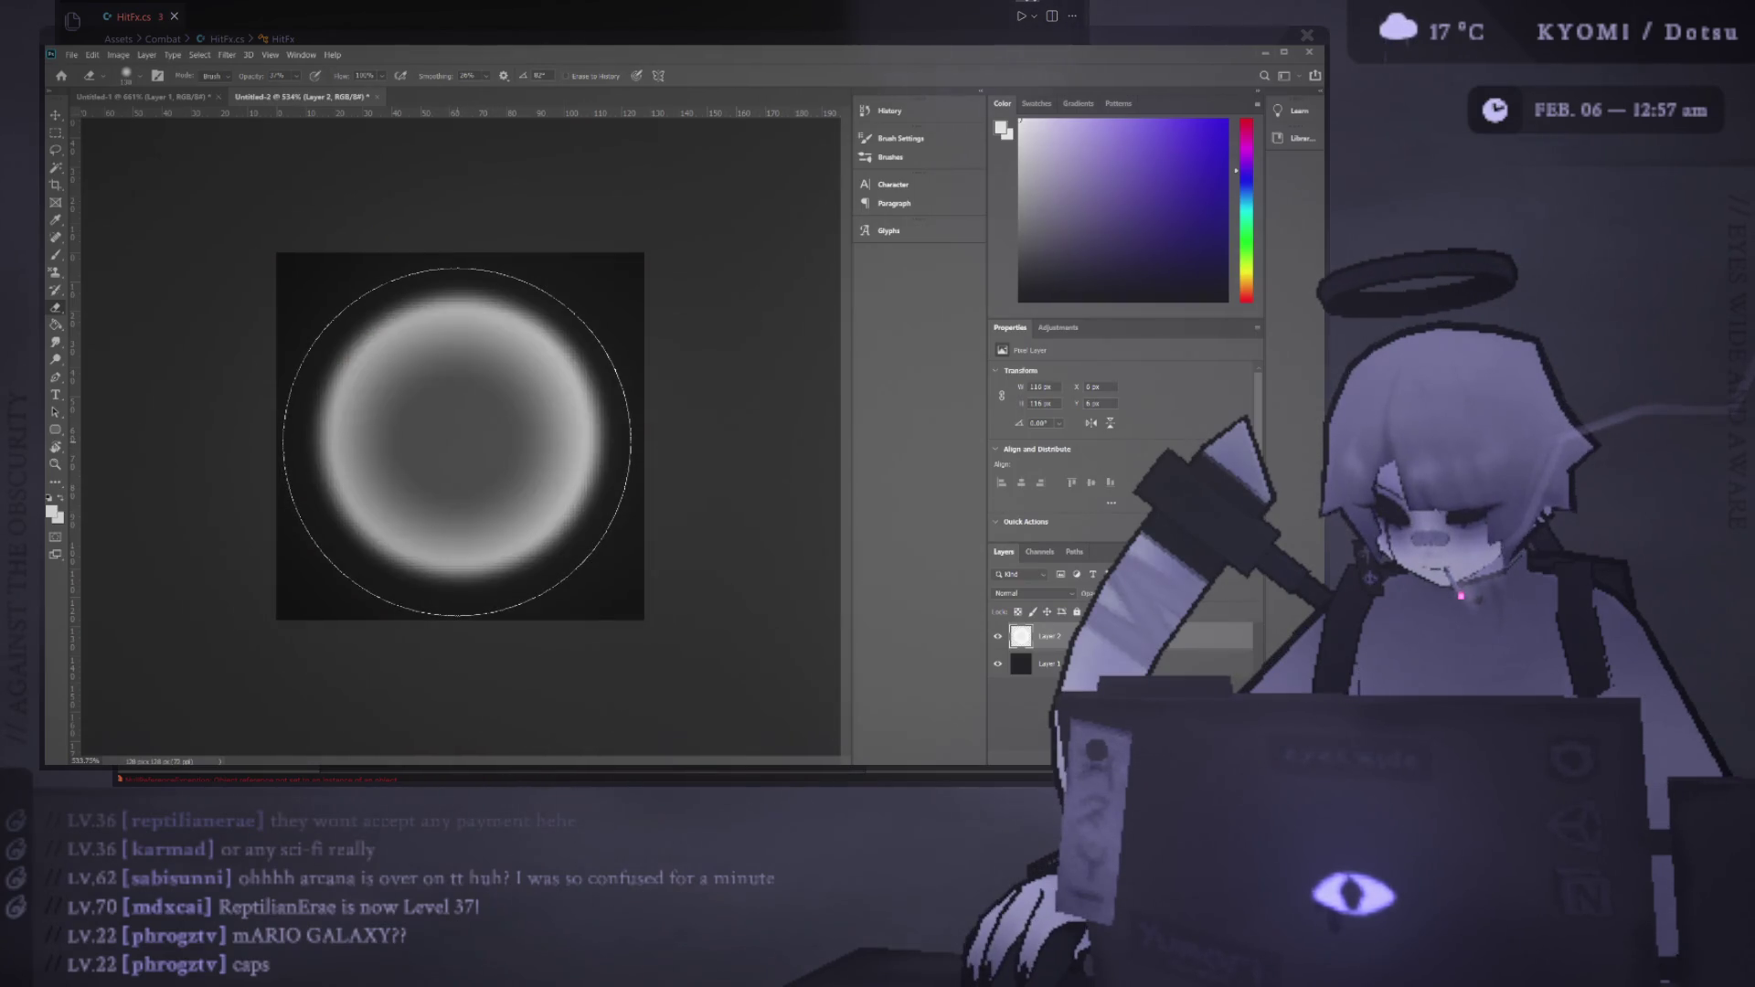
{"action": "scroll", "coordinate": [636, 552], "scroll_direction": "down", "scroll_amount": 5}
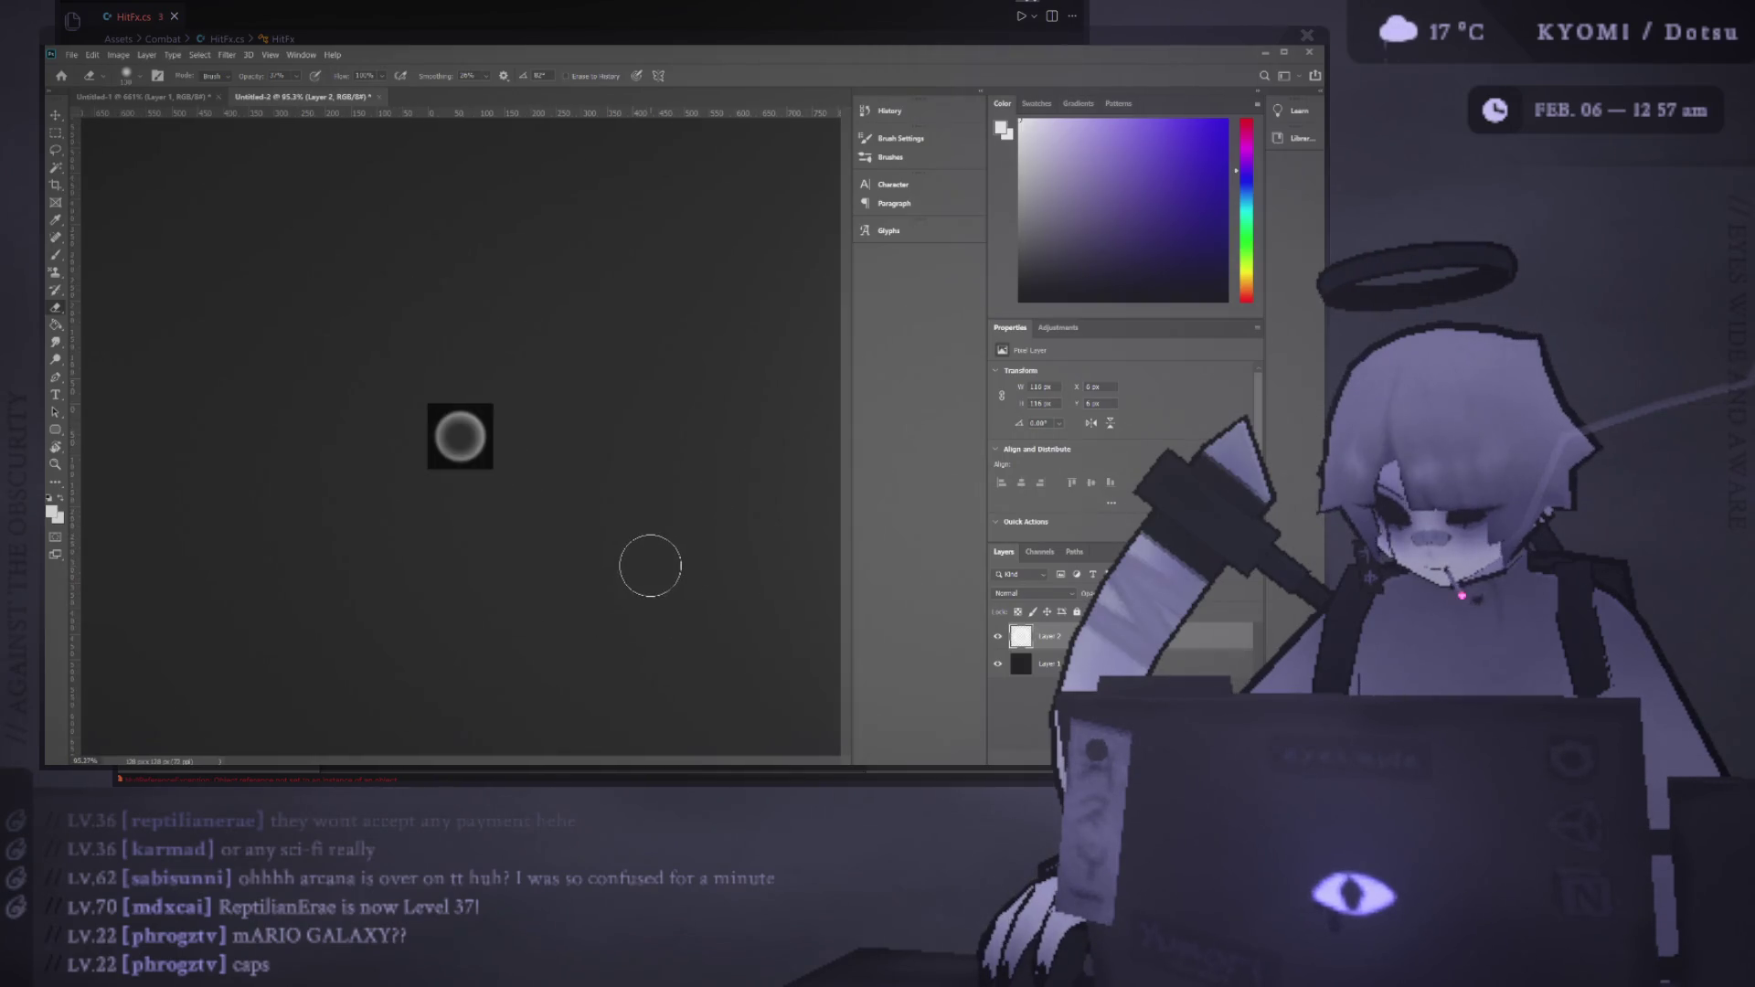
{"action": "scroll", "coordinate": [462, 493], "scroll_direction": "up", "scroll_amount": 5}
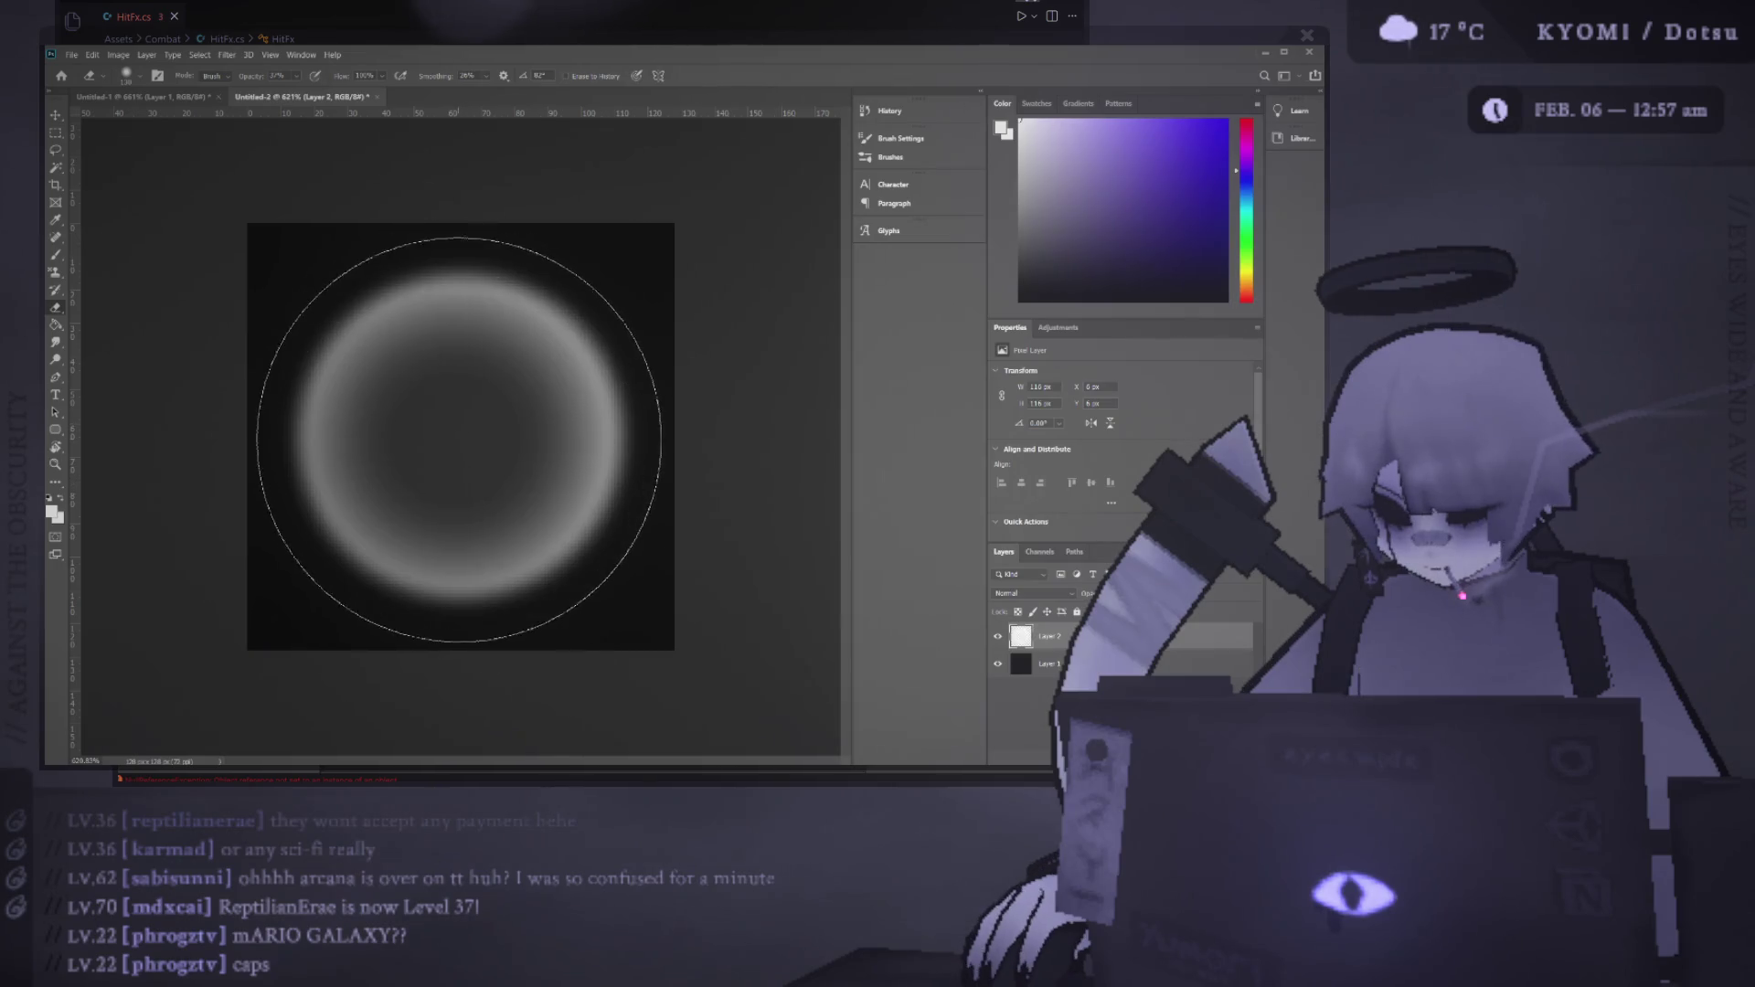
Try softly erasing the lower ring with a smaller eraser, then undo the erase
{"action": "mouse_move", "coordinate": [460, 443]}
{"action": "left_mouse_down"}
{"action": "mouse_move", "coordinate": [345, 458]}
{"action": "mouse_move", "coordinate": [474, 458]}
{"action": "mouse_move", "coordinate": [467, 443]}
{"action": "mouse_move", "coordinate": [553, 494]}
{"action": "mouse_move", "coordinate": [474, 439]}
{"action": "left_mouse_up"}
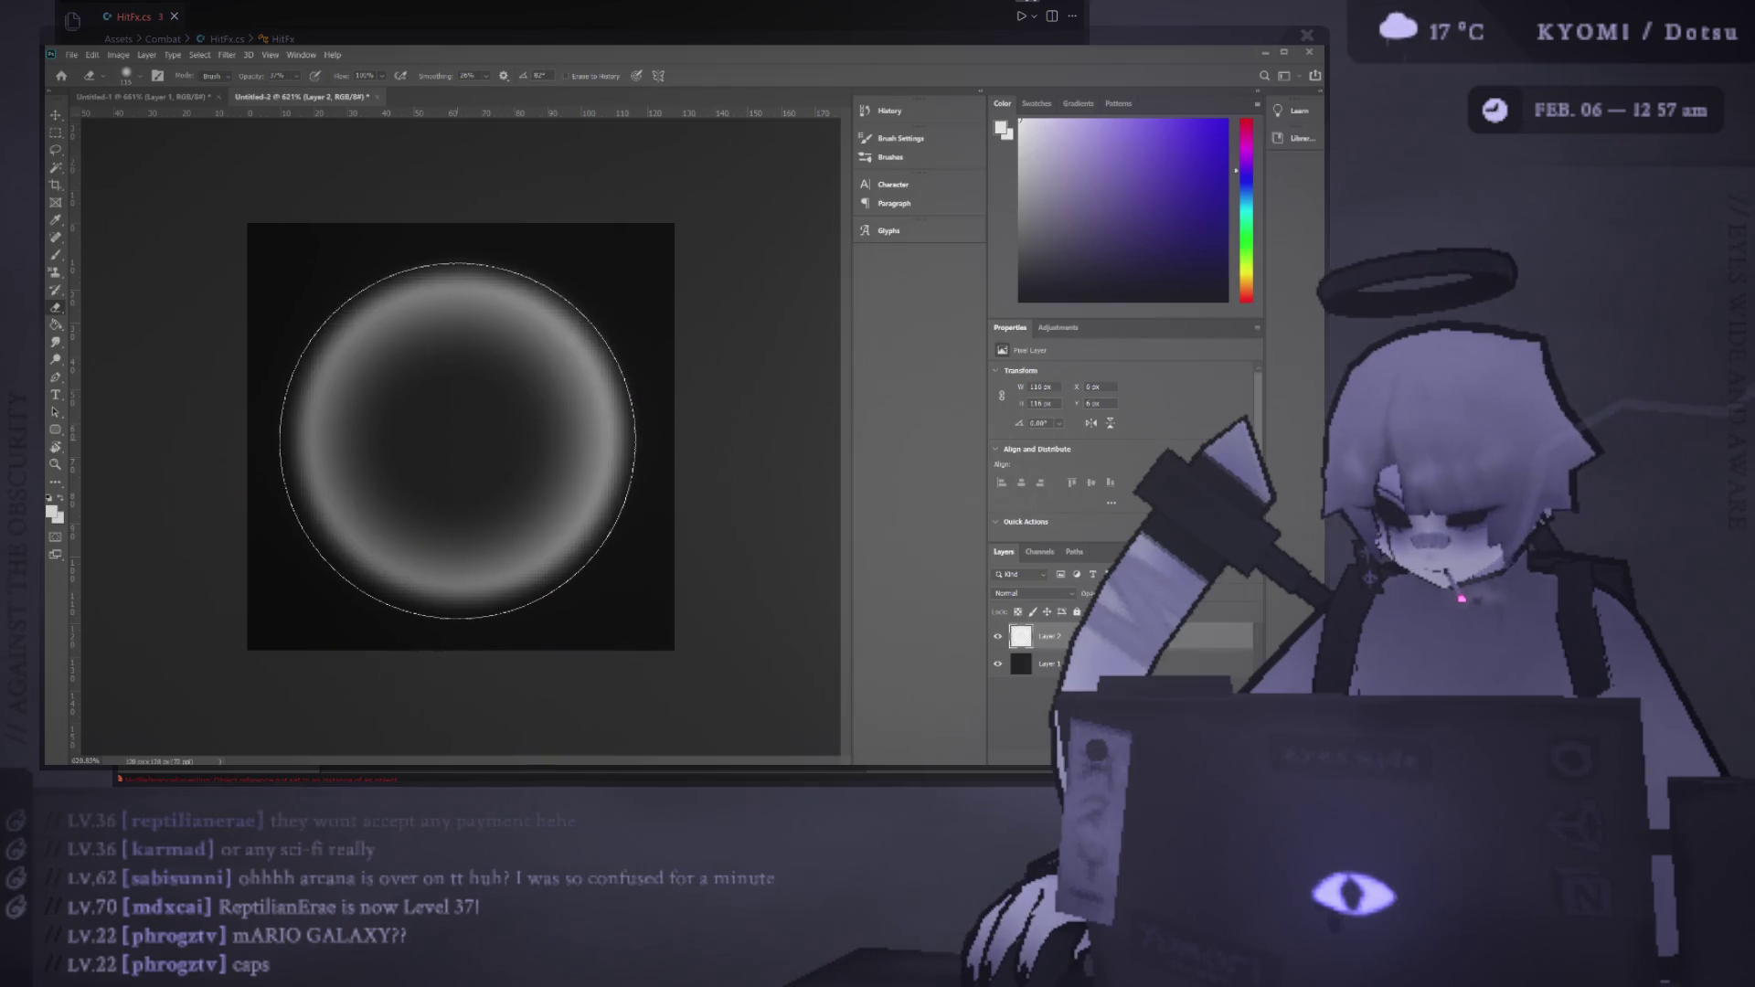
{"action": "left_click", "coordinate": [485, 482]}
{"action": "left_click", "coordinate": [485, 482]}
{"action": "key", "text": "ctrl+z"}
{"action": "scroll", "coordinate": [513, 568], "scroll_direction": "down", "scroll_amount": 5}
{"action": "scroll", "coordinate": [561, 658], "scroll_direction": "up", "scroll_amount": 6}
{"action": "scroll", "coordinate": [549, 670], "scroll_direction": "up", "scroll_amount": 2}
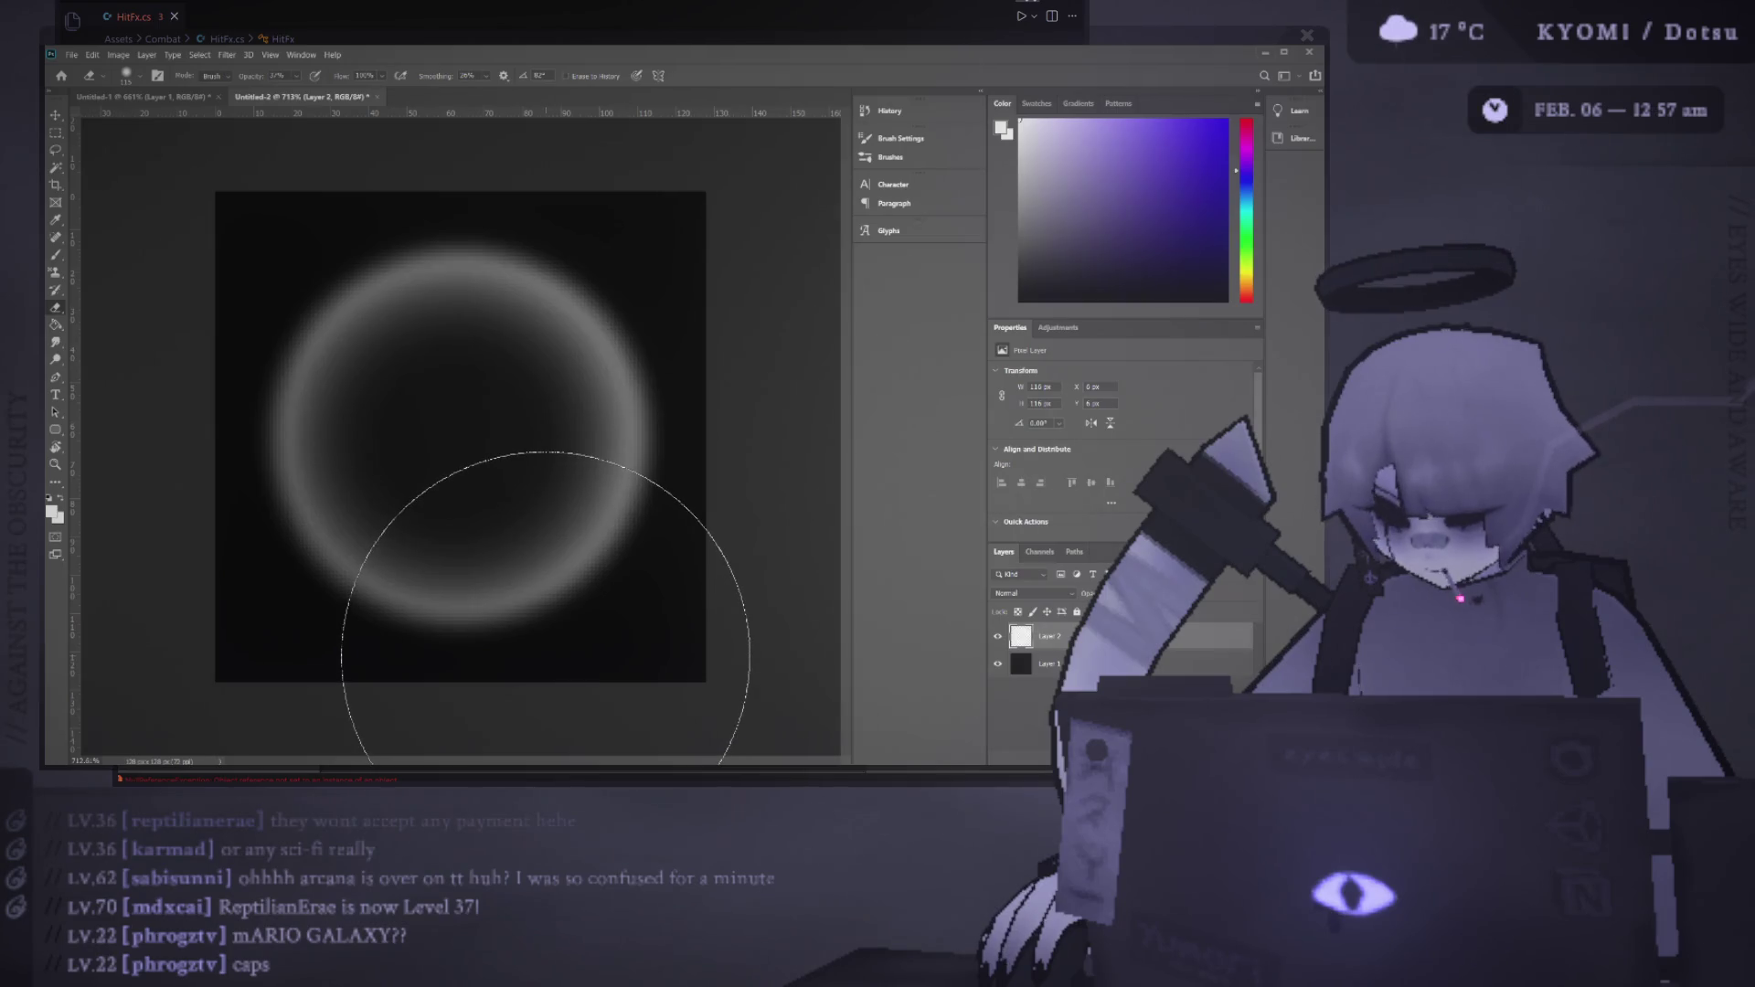
Duplicate the ring layer, undo the copy, and hide the black background layer
{"action": "key", "text": "ctrl+j"}
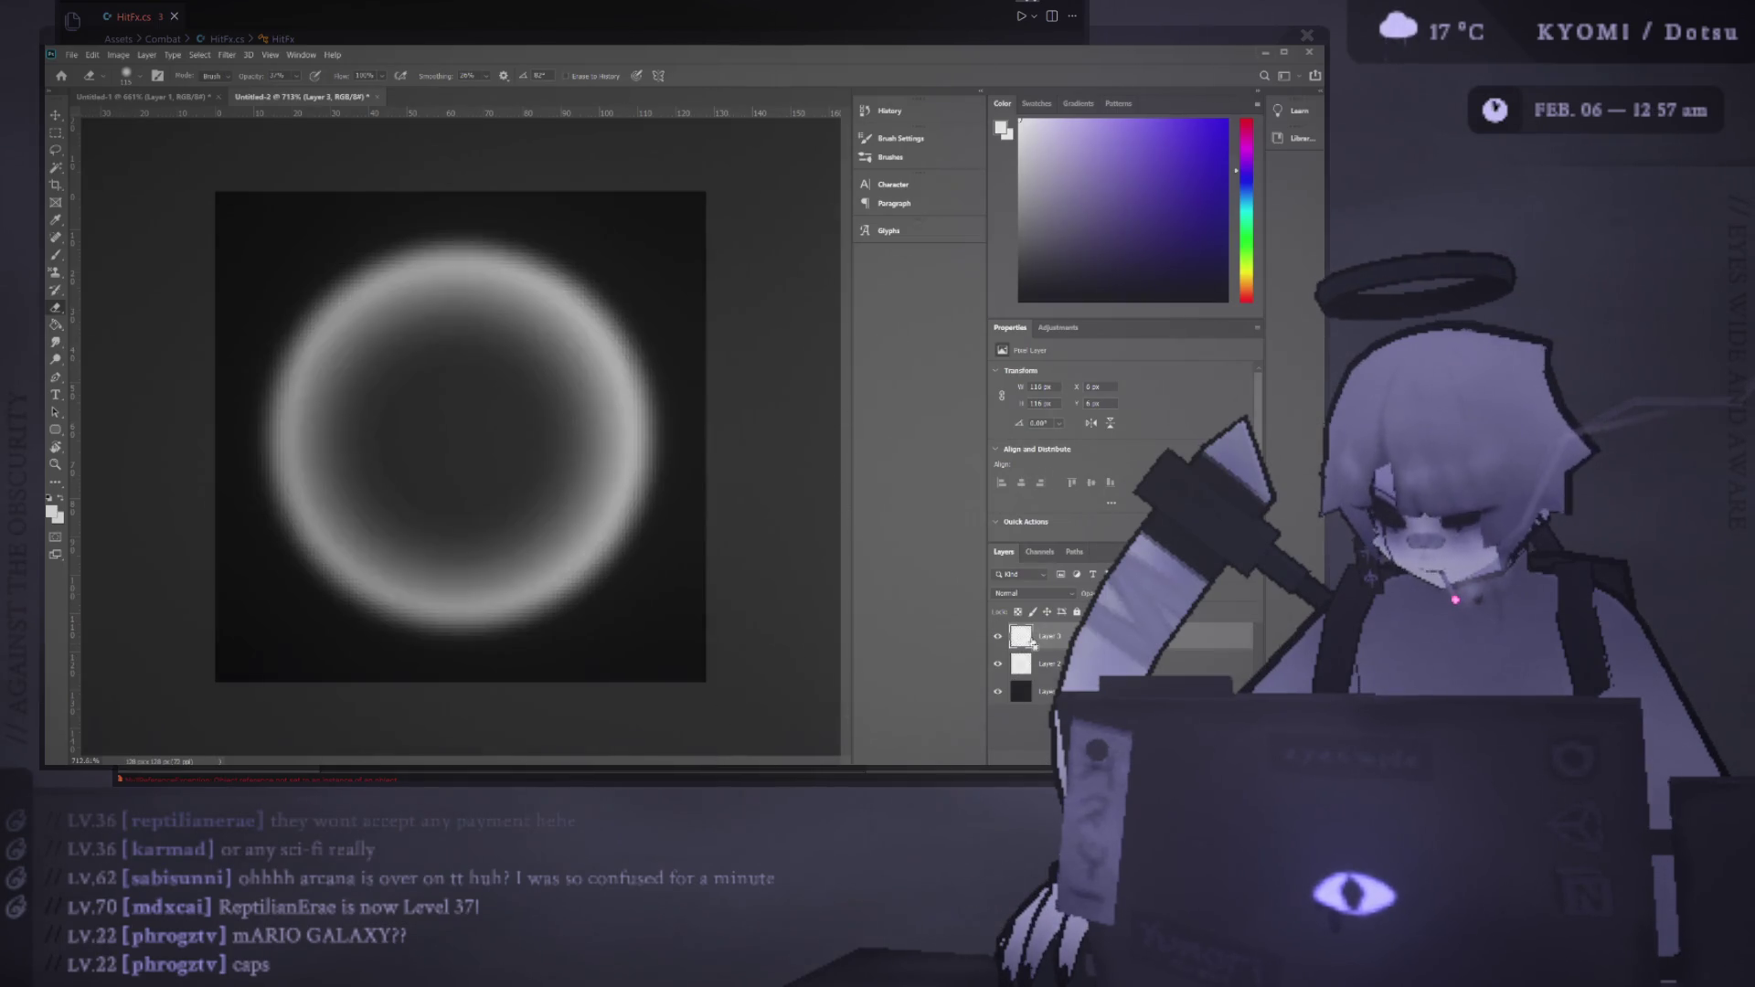
{"action": "scroll", "coordinate": [595, 521], "scroll_direction": "down", "scroll_amount": 4}
{"action": "scroll", "coordinate": [596, 546], "scroll_direction": "up", "scroll_amount": 2}
{"action": "scroll", "coordinate": [596, 547], "scroll_direction": "down", "scroll_amount": 4}
{"action": "key", "text": "ctrl+z"}
{"action": "scroll", "coordinate": [511, 528], "scroll_direction": "up", "scroll_amount": 2}
{"action": "scroll", "coordinate": [511, 527], "scroll_direction": "up", "scroll_amount": 2}
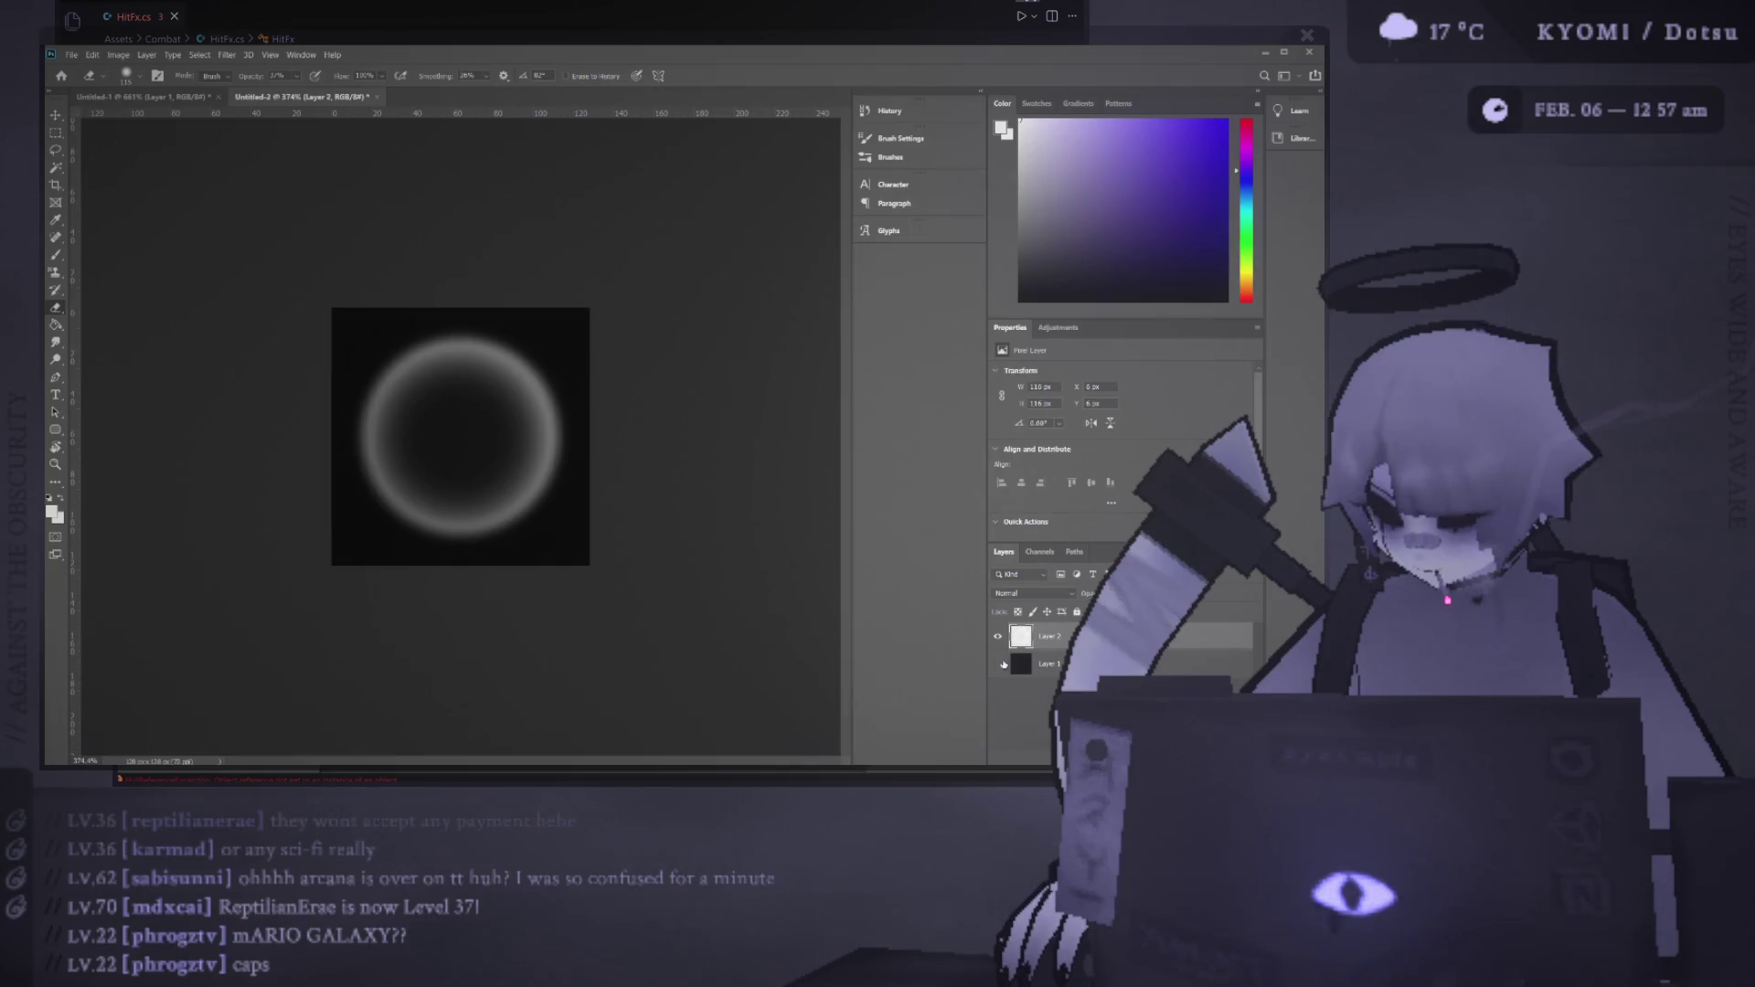
{"action": "left_click", "coordinate": [998, 664]}
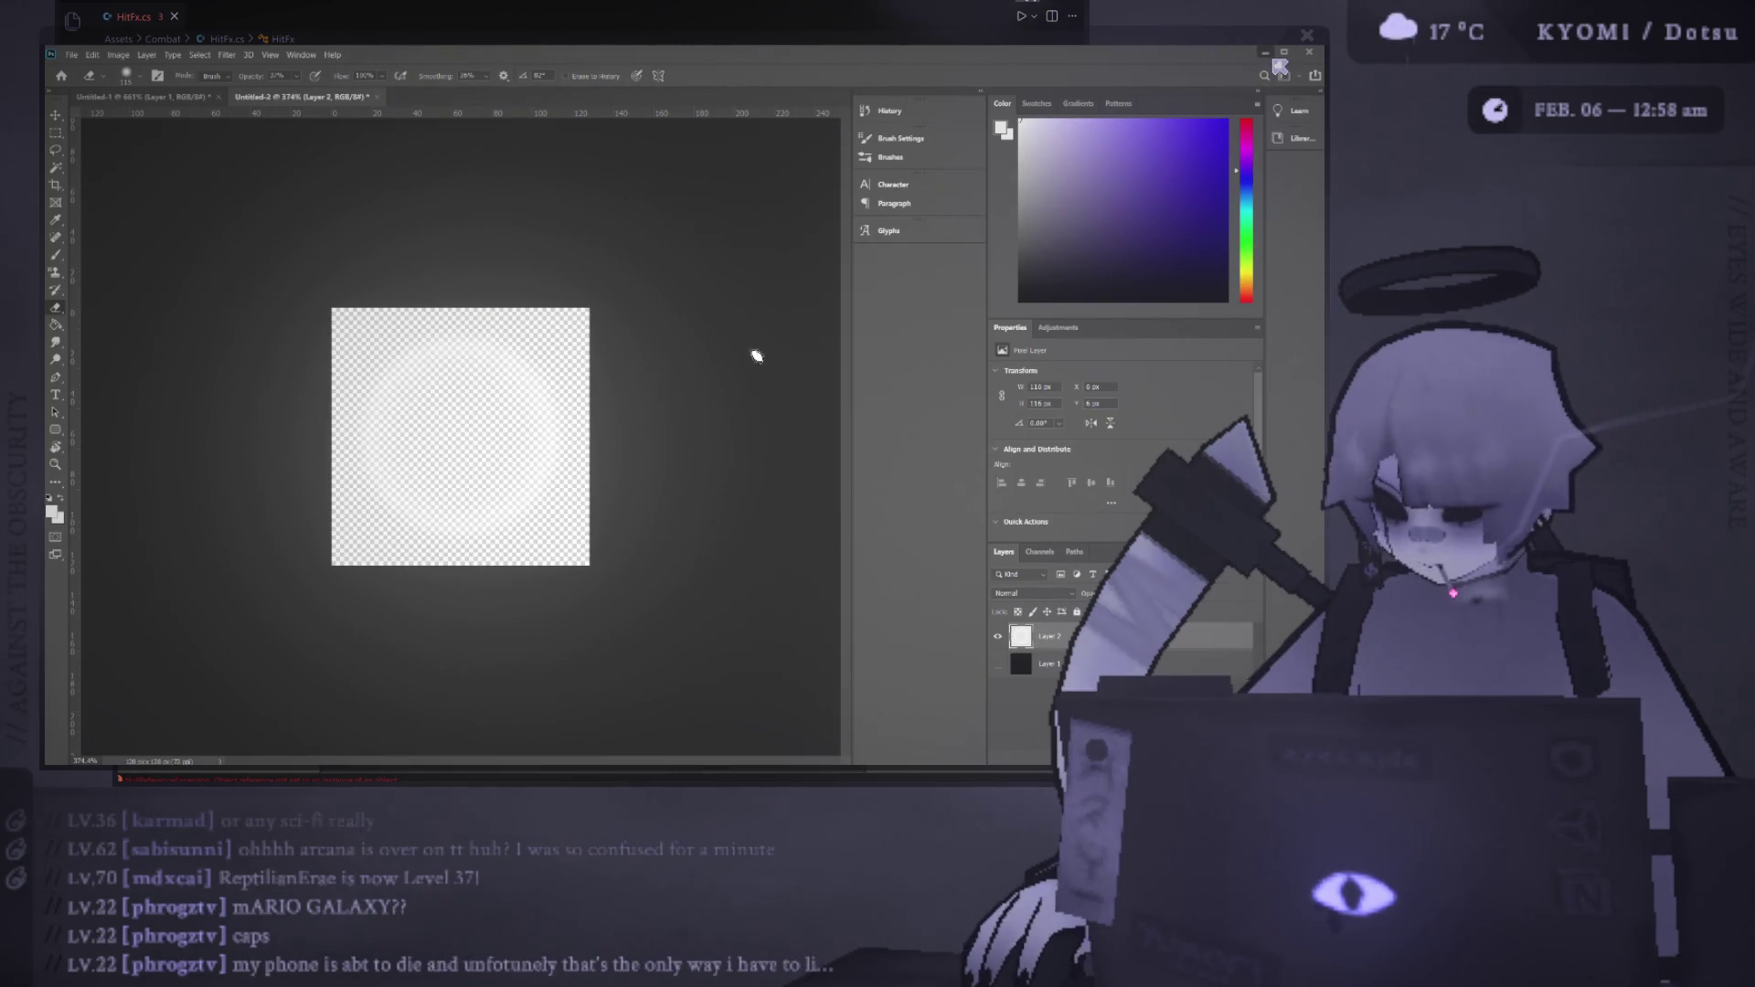
Switch from Photoshop over to the Unity editor
{"action": "key", "text": "alt+Tab"}
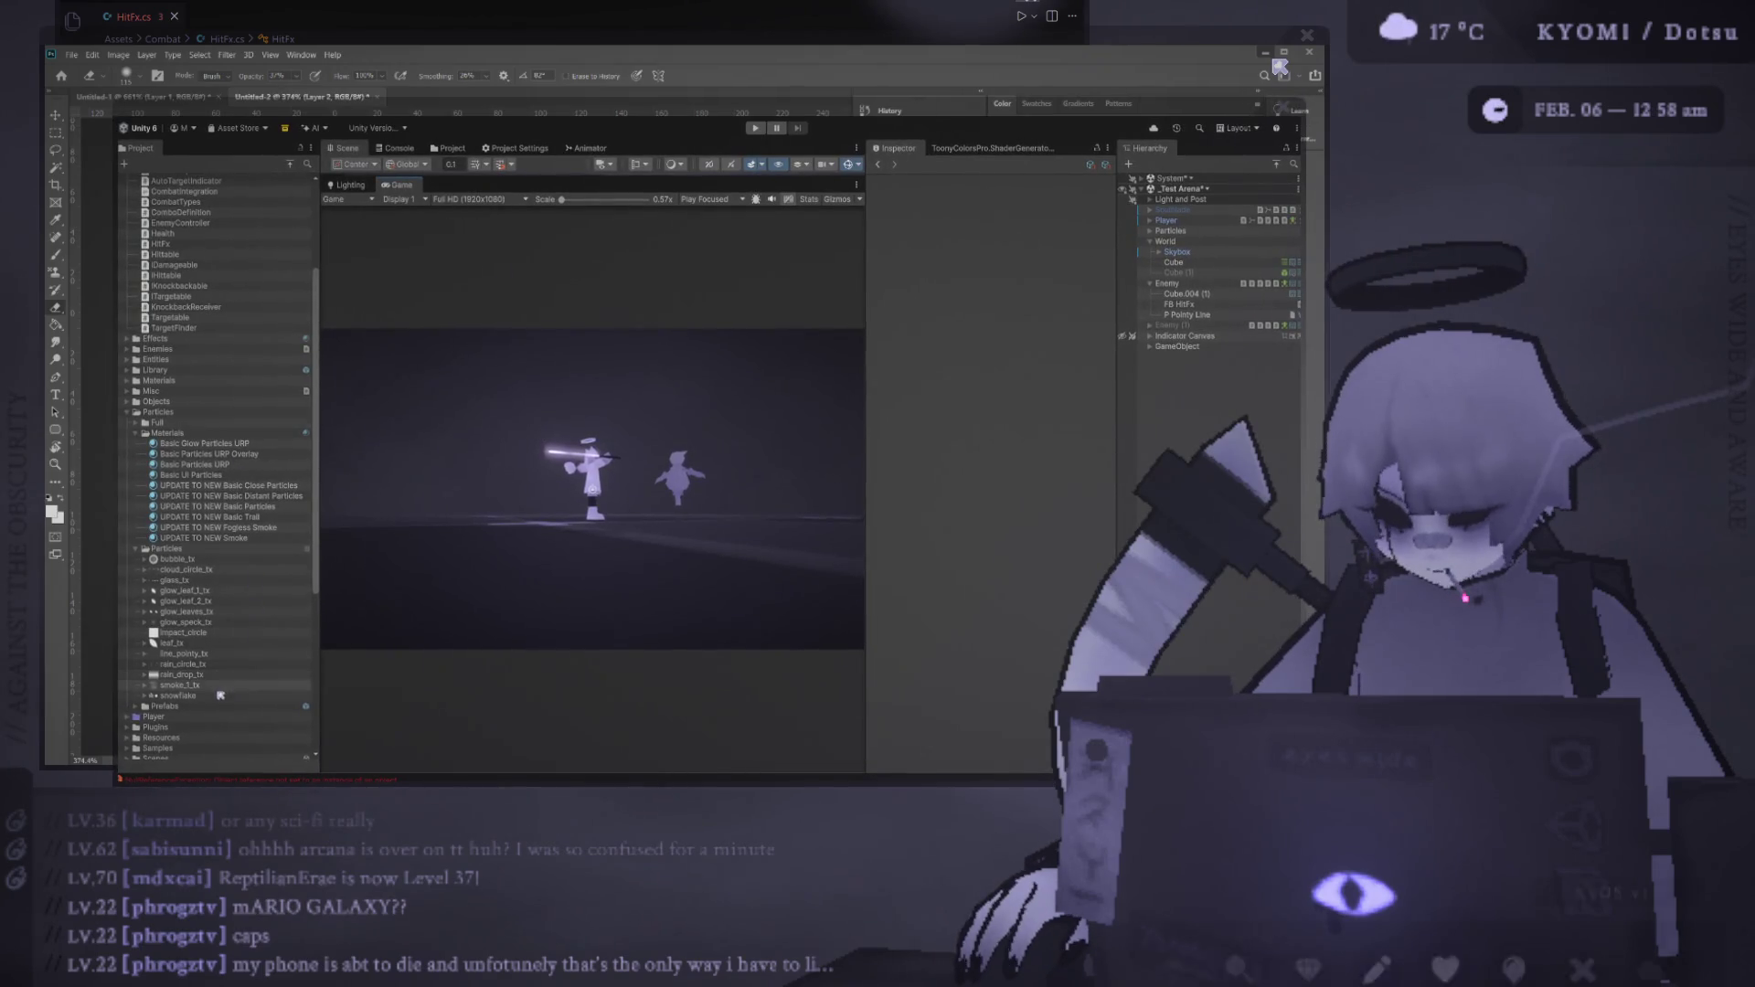
Rename the impact_circle texture to impact_circle_tx, then return to Photoshop
{"action": "left_click", "coordinate": [214, 635]}
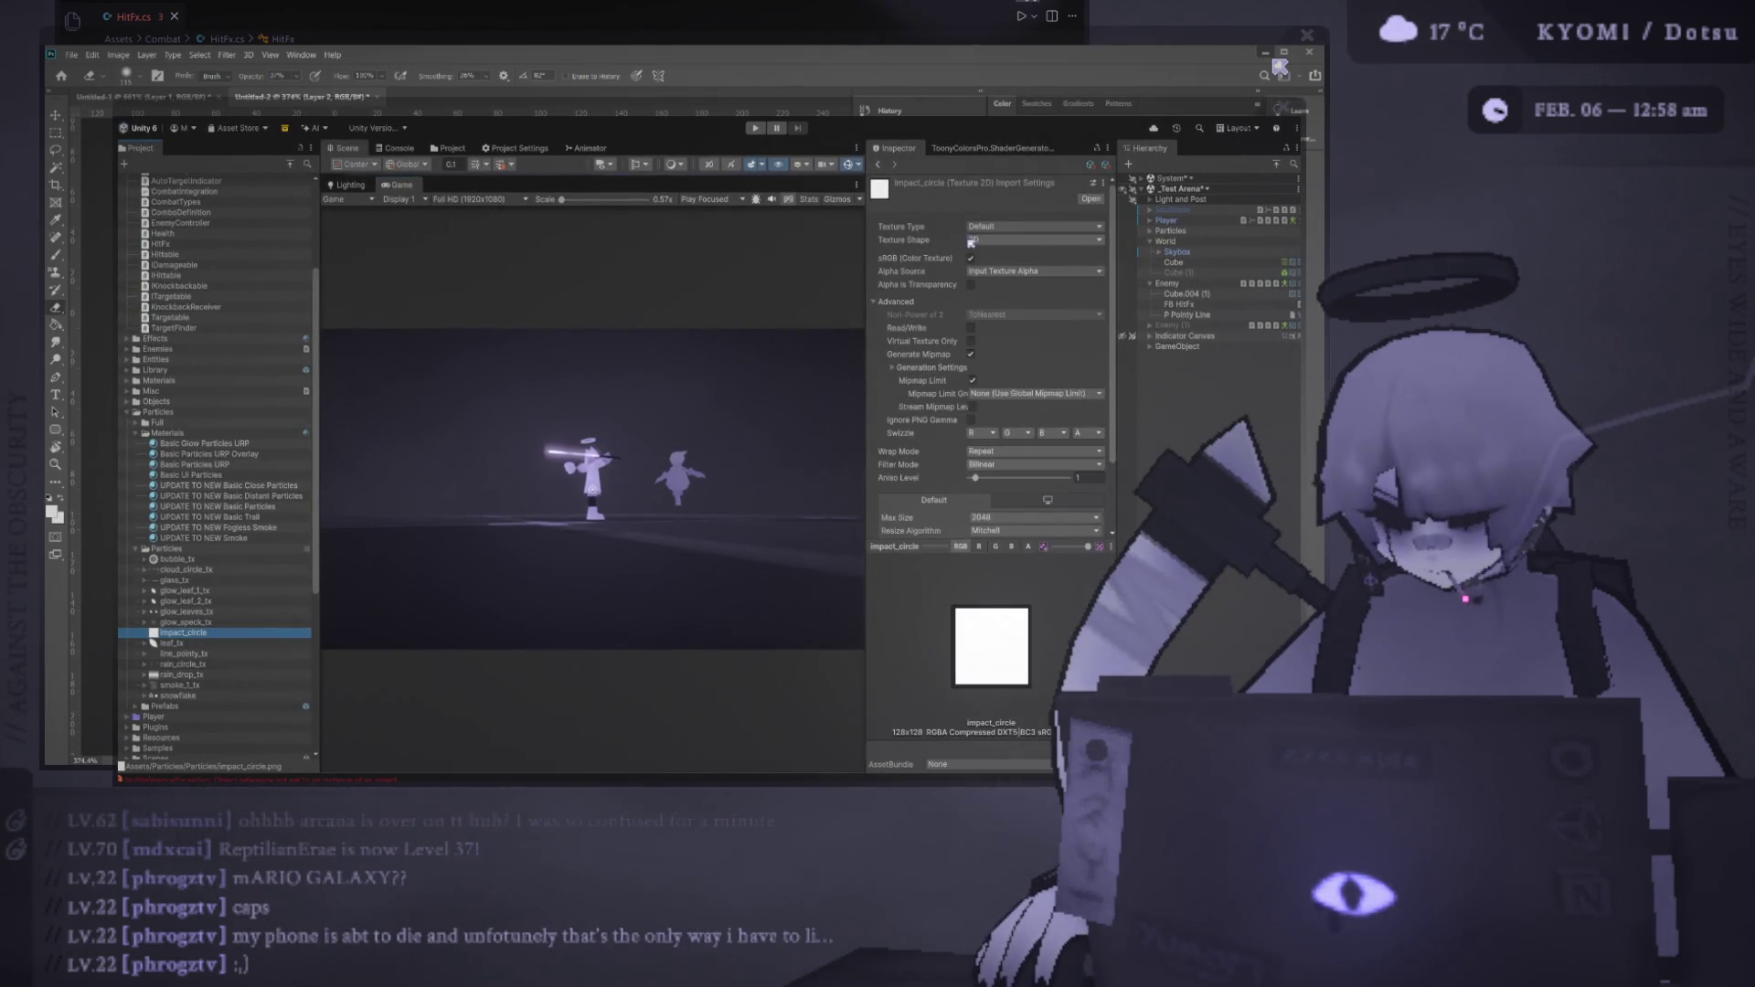
{"action": "type", "text": "_tx"}
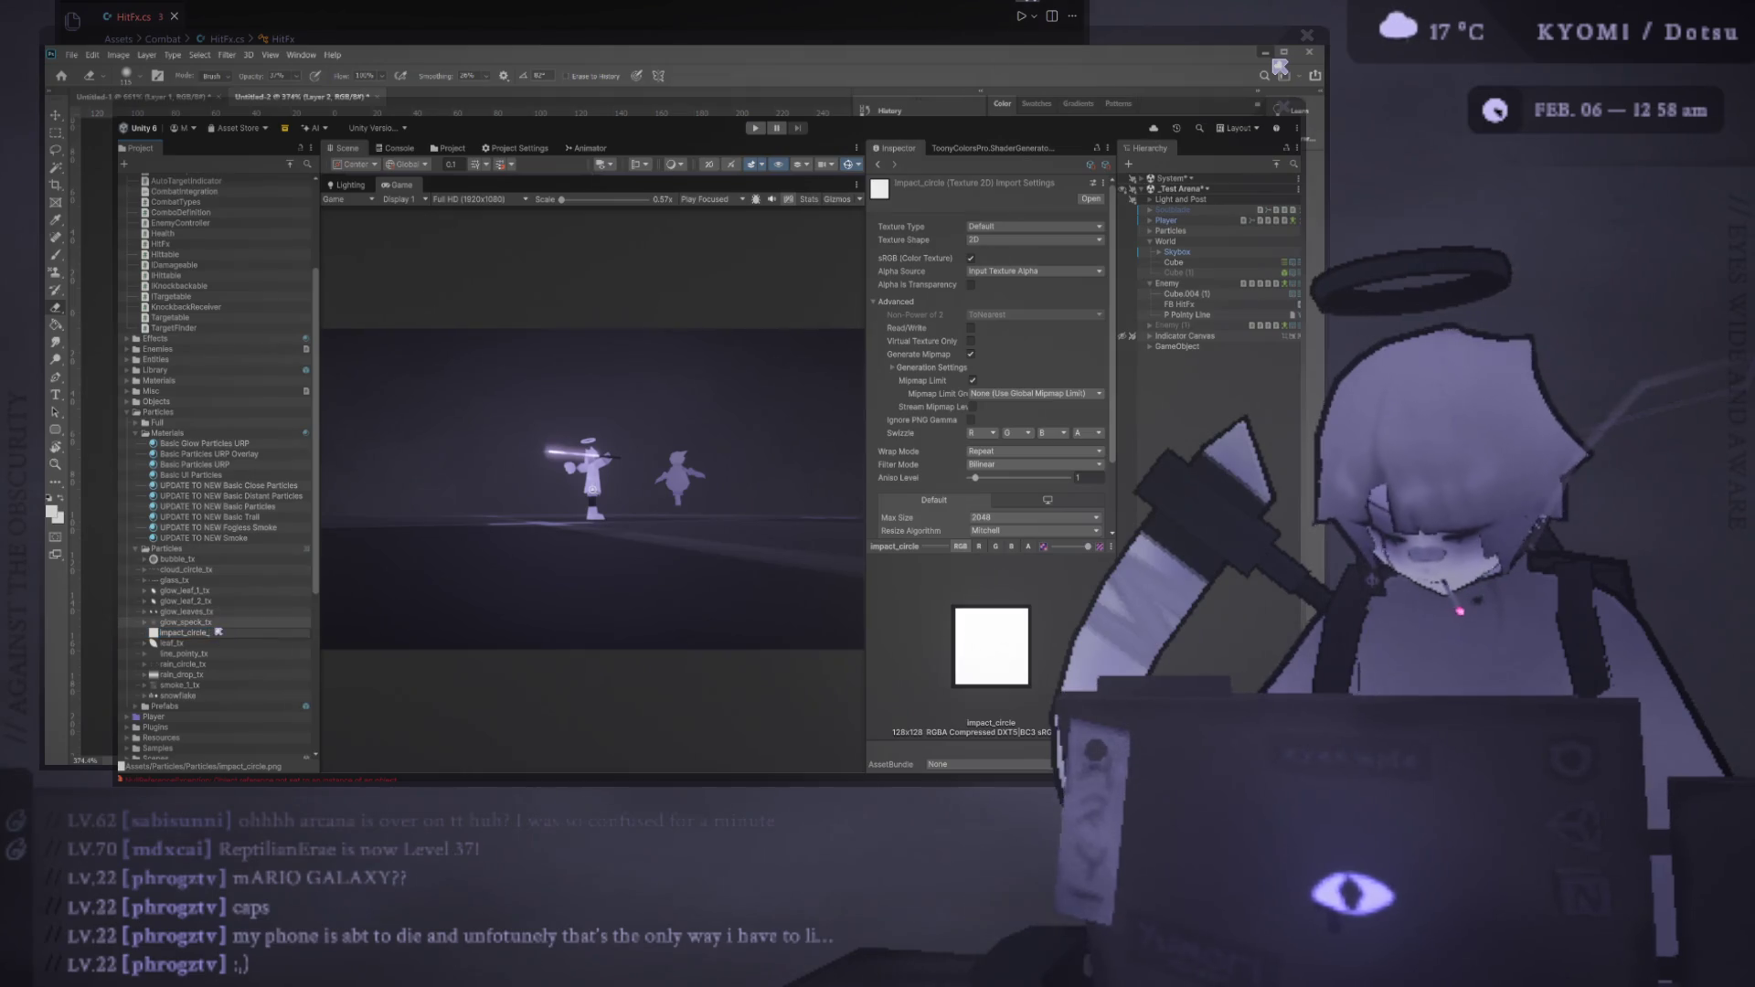
{"action": "key", "text": "Return"}
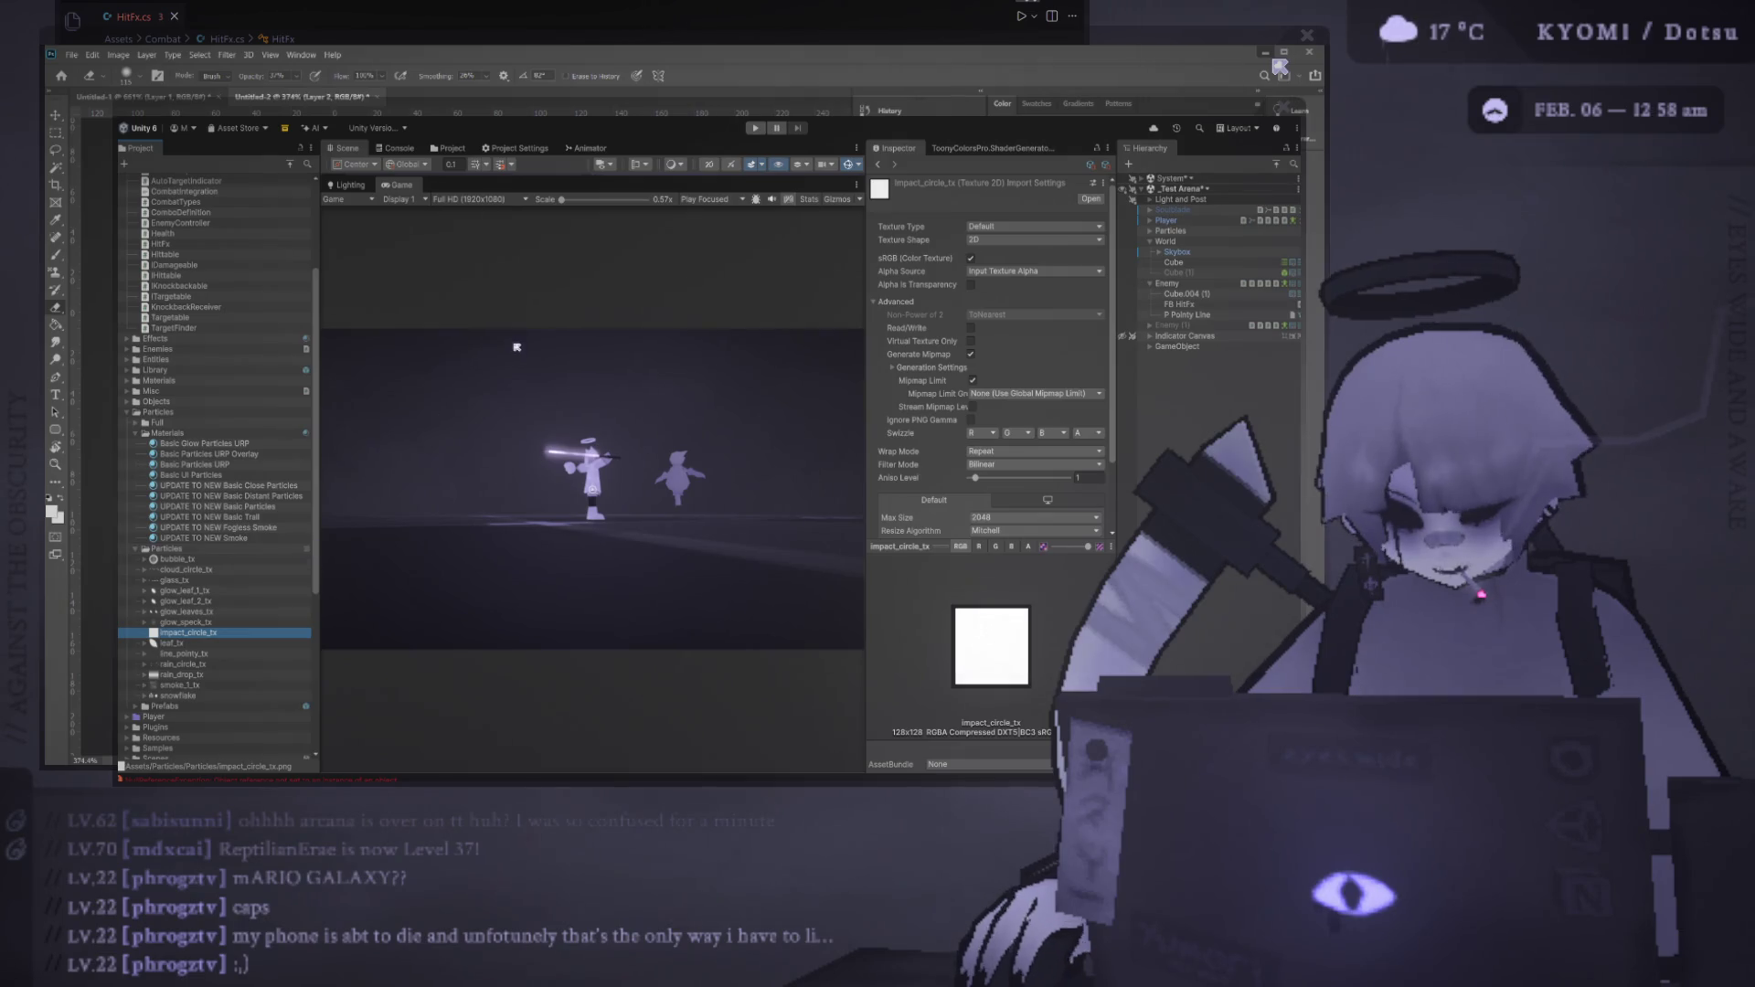
{"action": "key", "text": "alt+Tab"}
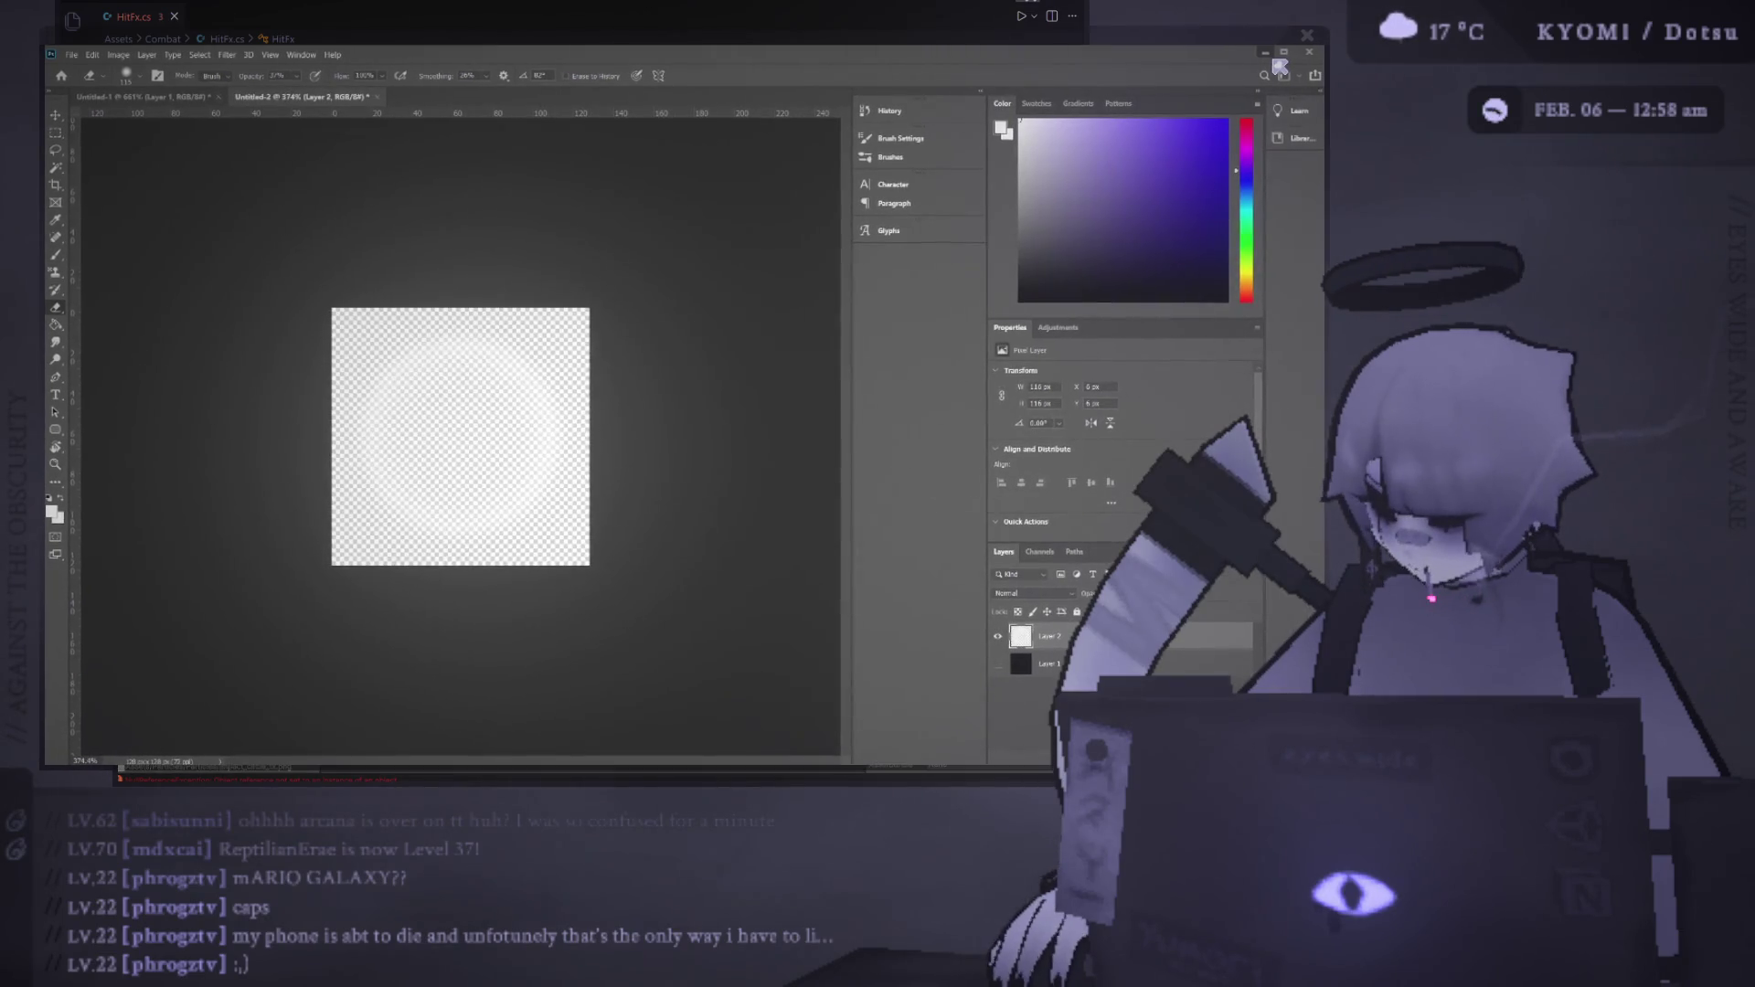
Switch from Photoshop back to the Unity editor showing impact_circle_tx
{"action": "key", "text": "alt+Tab"}
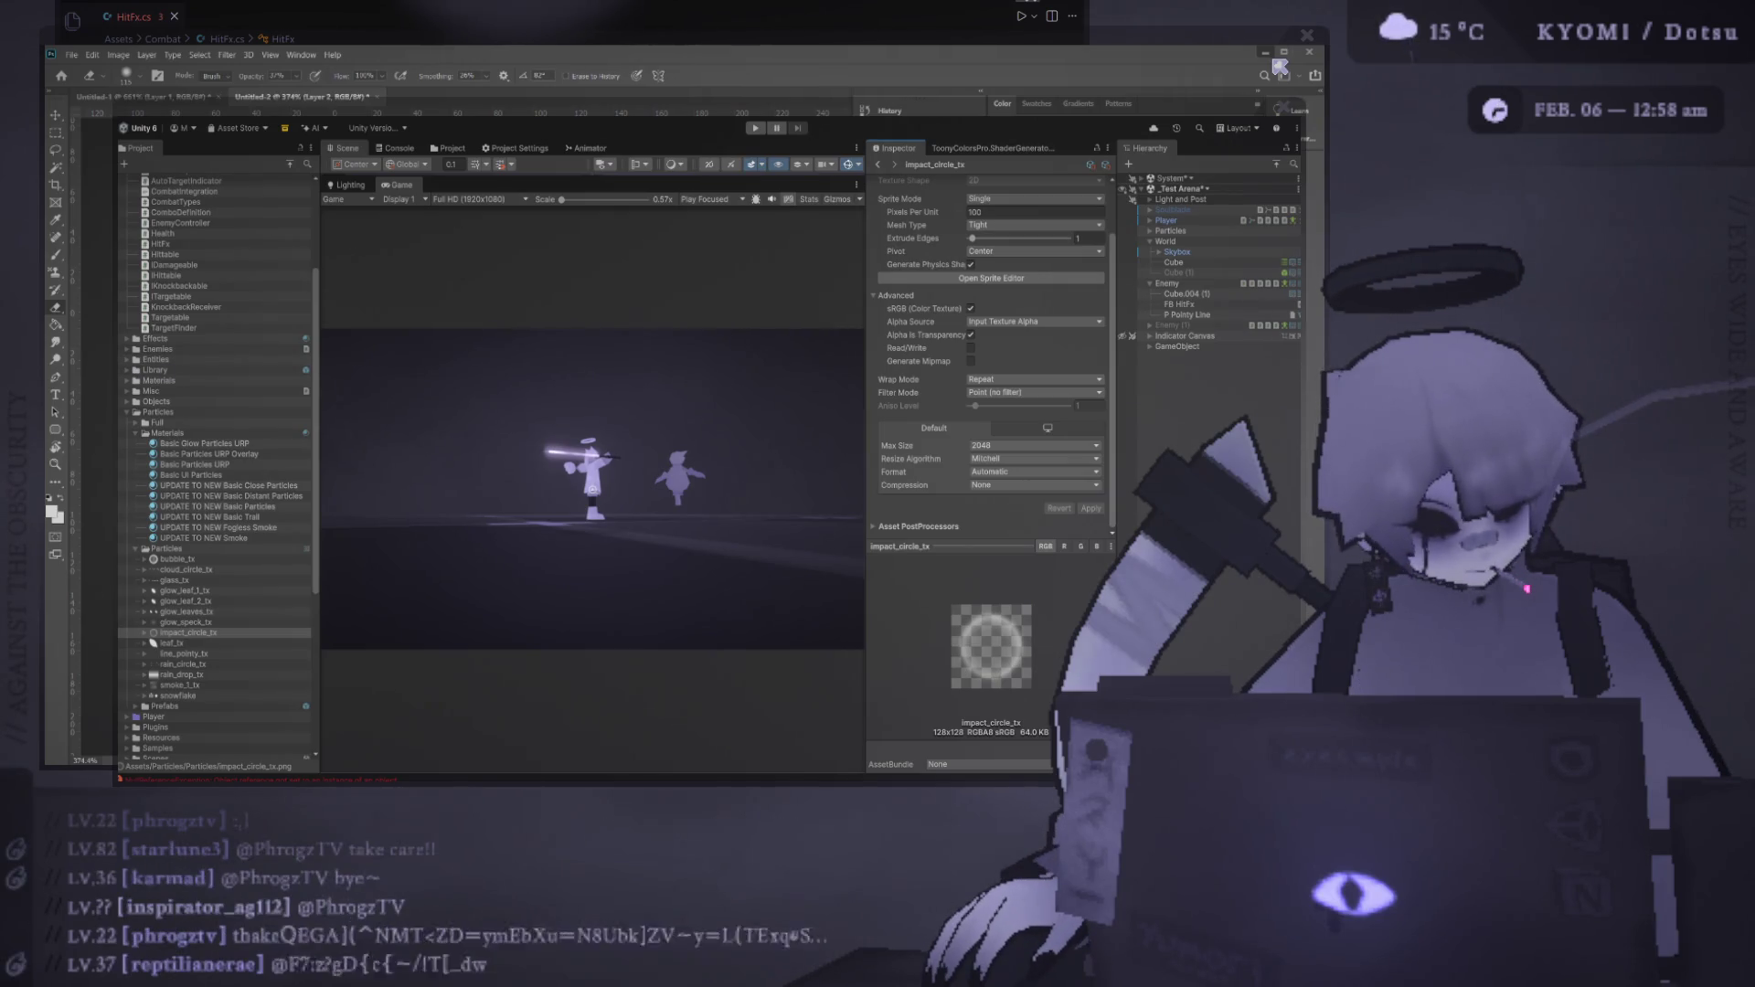
Duplicate the P Pointy Line particle effect into P Pointy Line (1)
{"action": "mouse_move", "coordinate": [862, 178]}
{"action": "left_mouse_down"}
{"action": "mouse_move", "coordinate": [862, 307]}
{"action": "mouse_move", "coordinate": [922, 250]}
{"action": "left_mouse_up"}
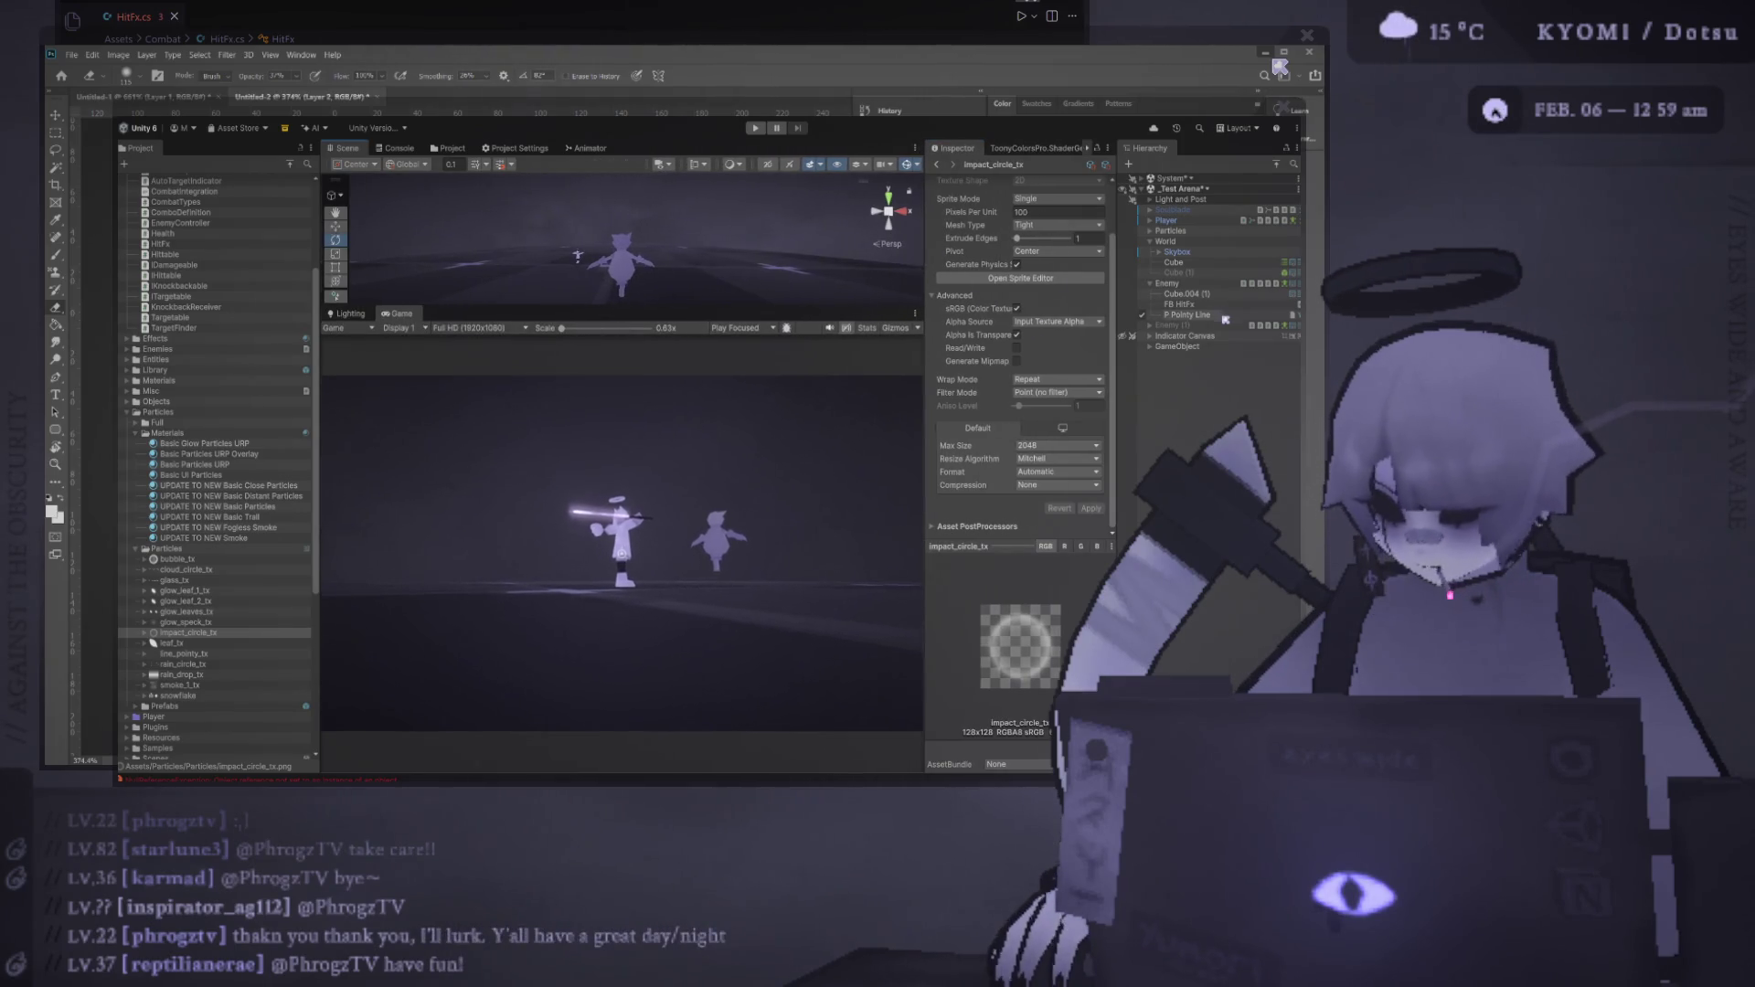
{"action": "left_click", "coordinate": [1211, 306]}
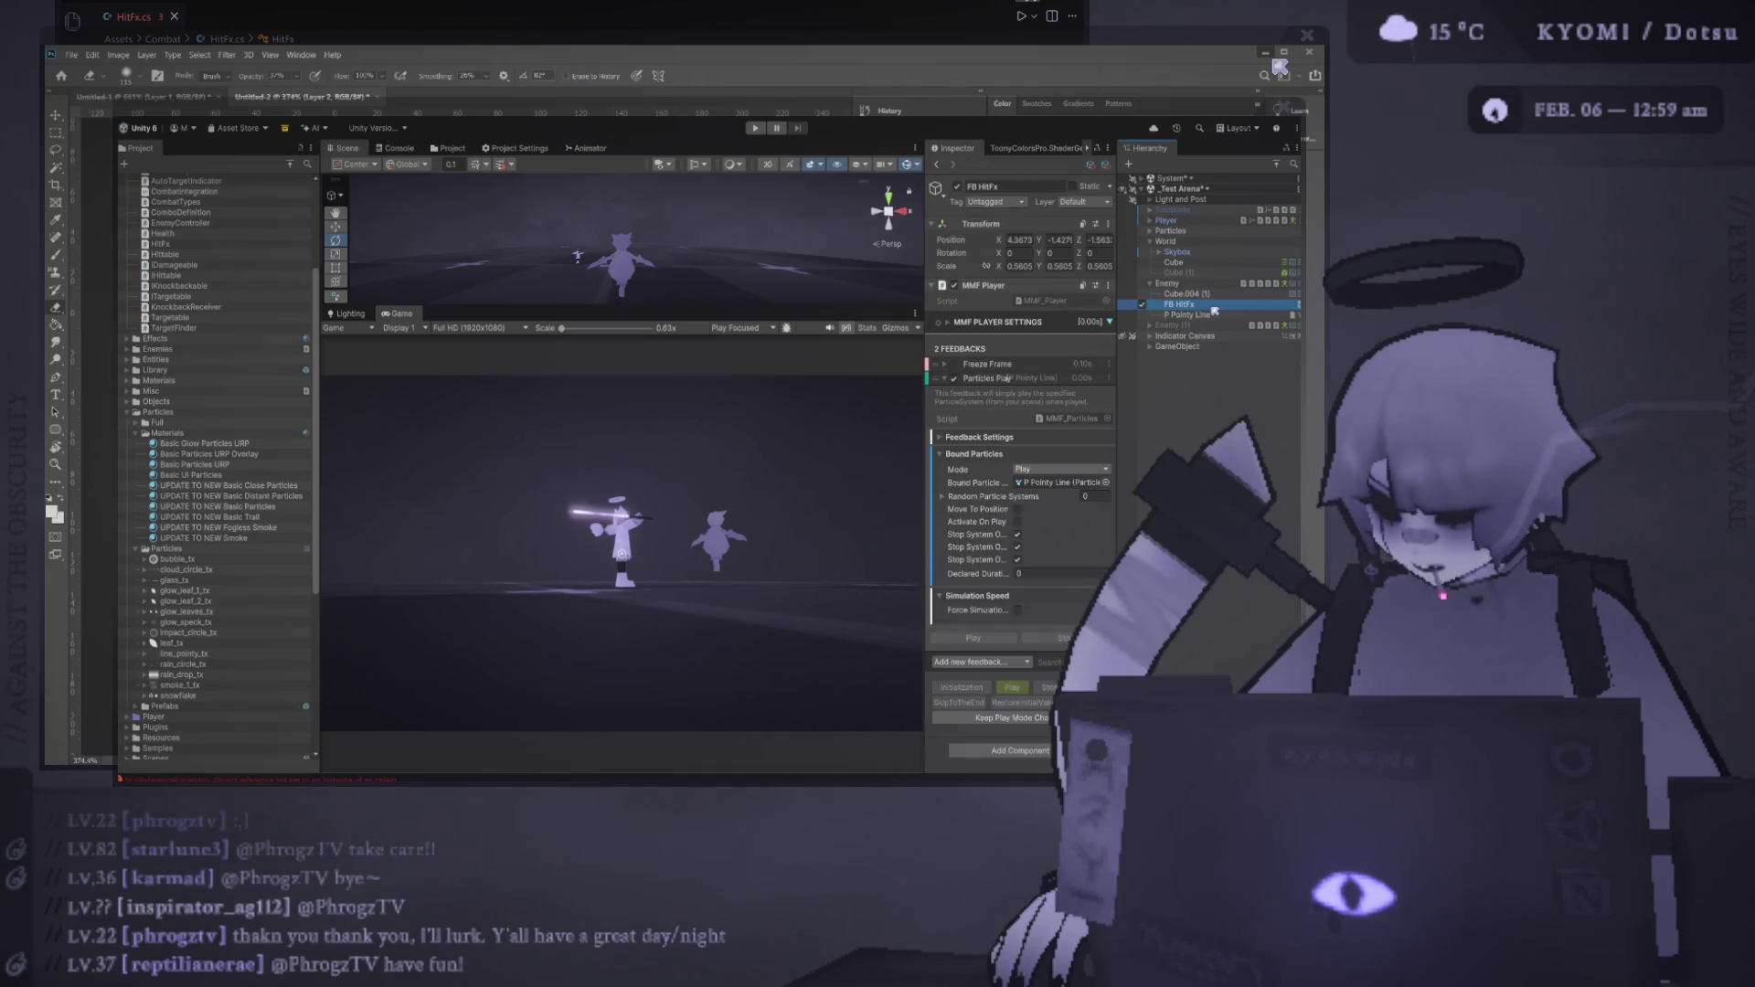
{"action": "left_click", "coordinate": [1212, 314]}
{"action": "key", "text": "ctrl+d"}
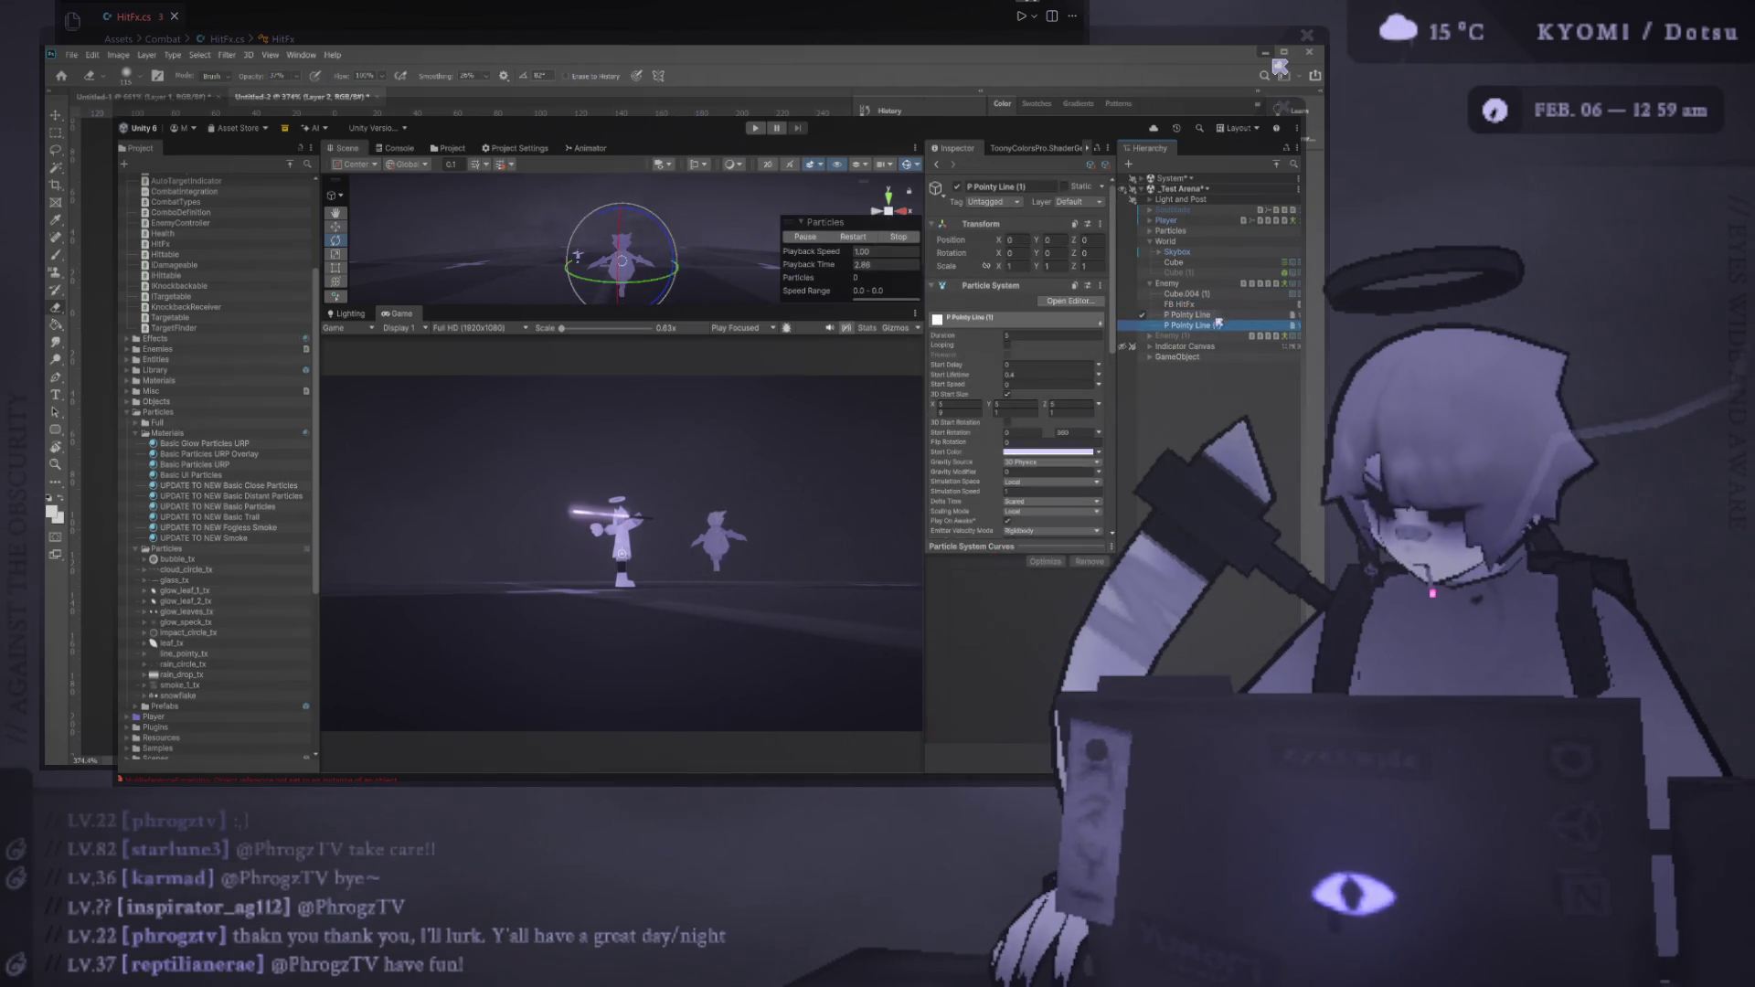
{"action": "left_click_drag", "start_coordinate": [703, 305], "coordinate": [703, 615]}
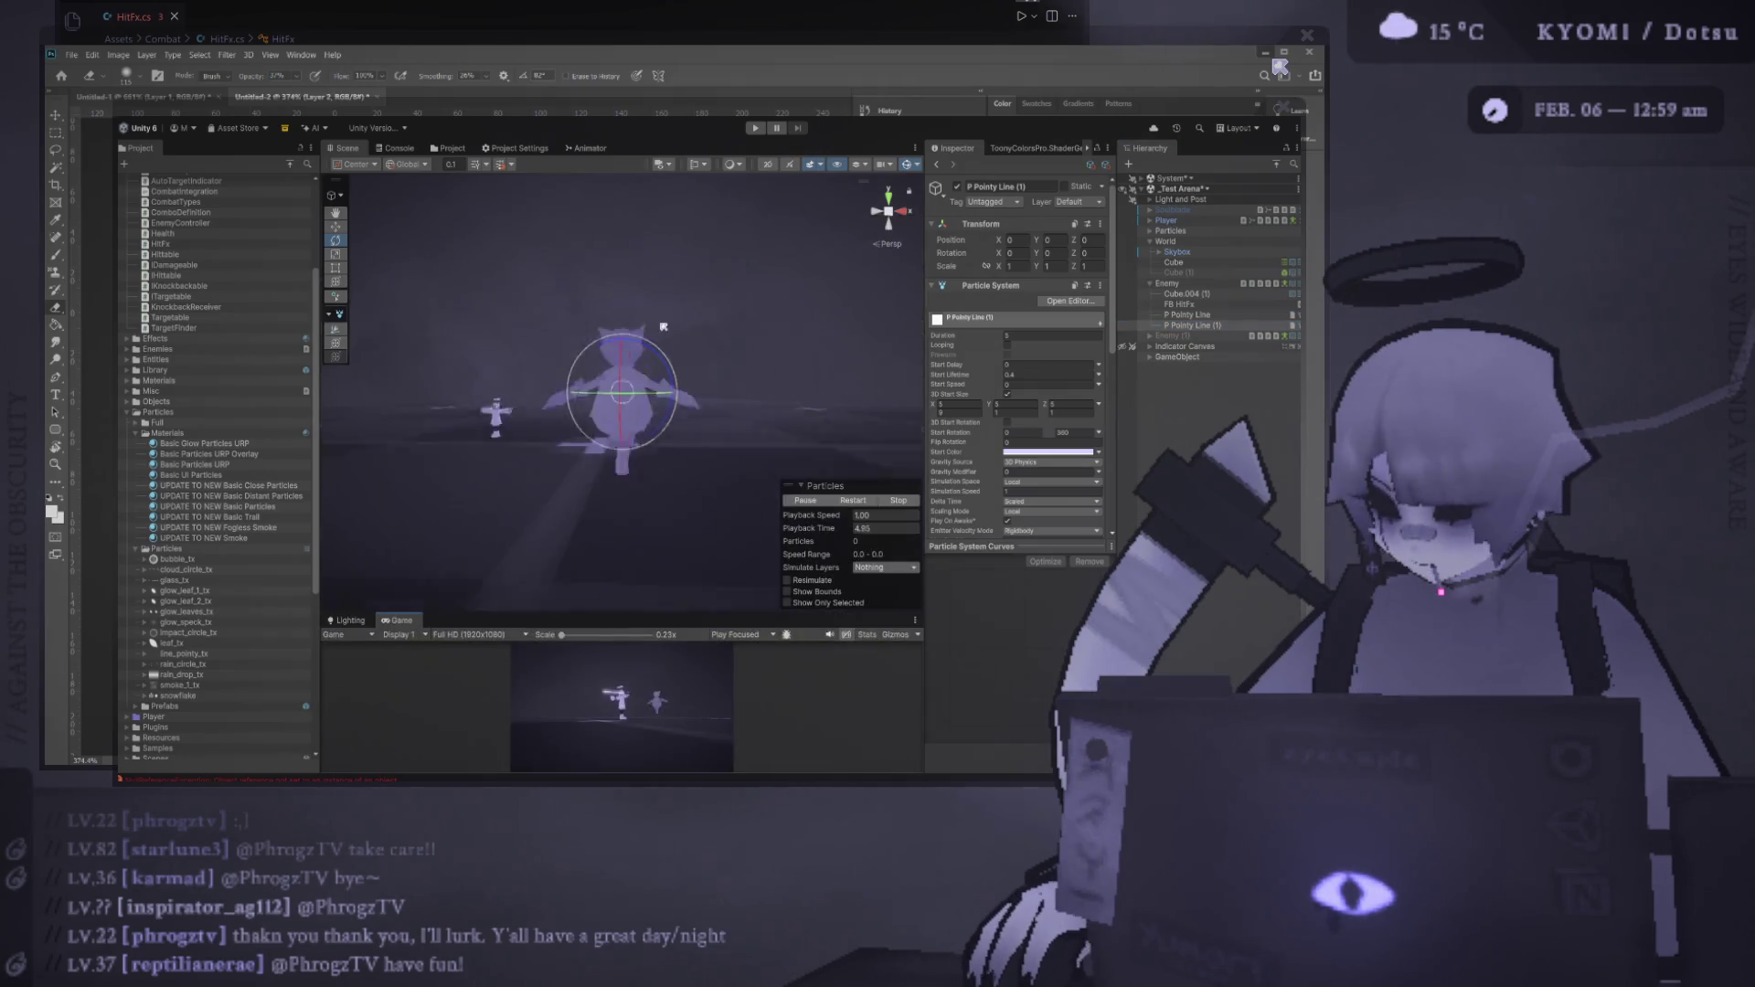
{"action": "scroll", "coordinate": [622, 411], "scroll_direction": "up", "scroll_amount": 5}
{"action": "scroll", "coordinate": [988, 357], "scroll_direction": "down", "scroll_amount": 5}
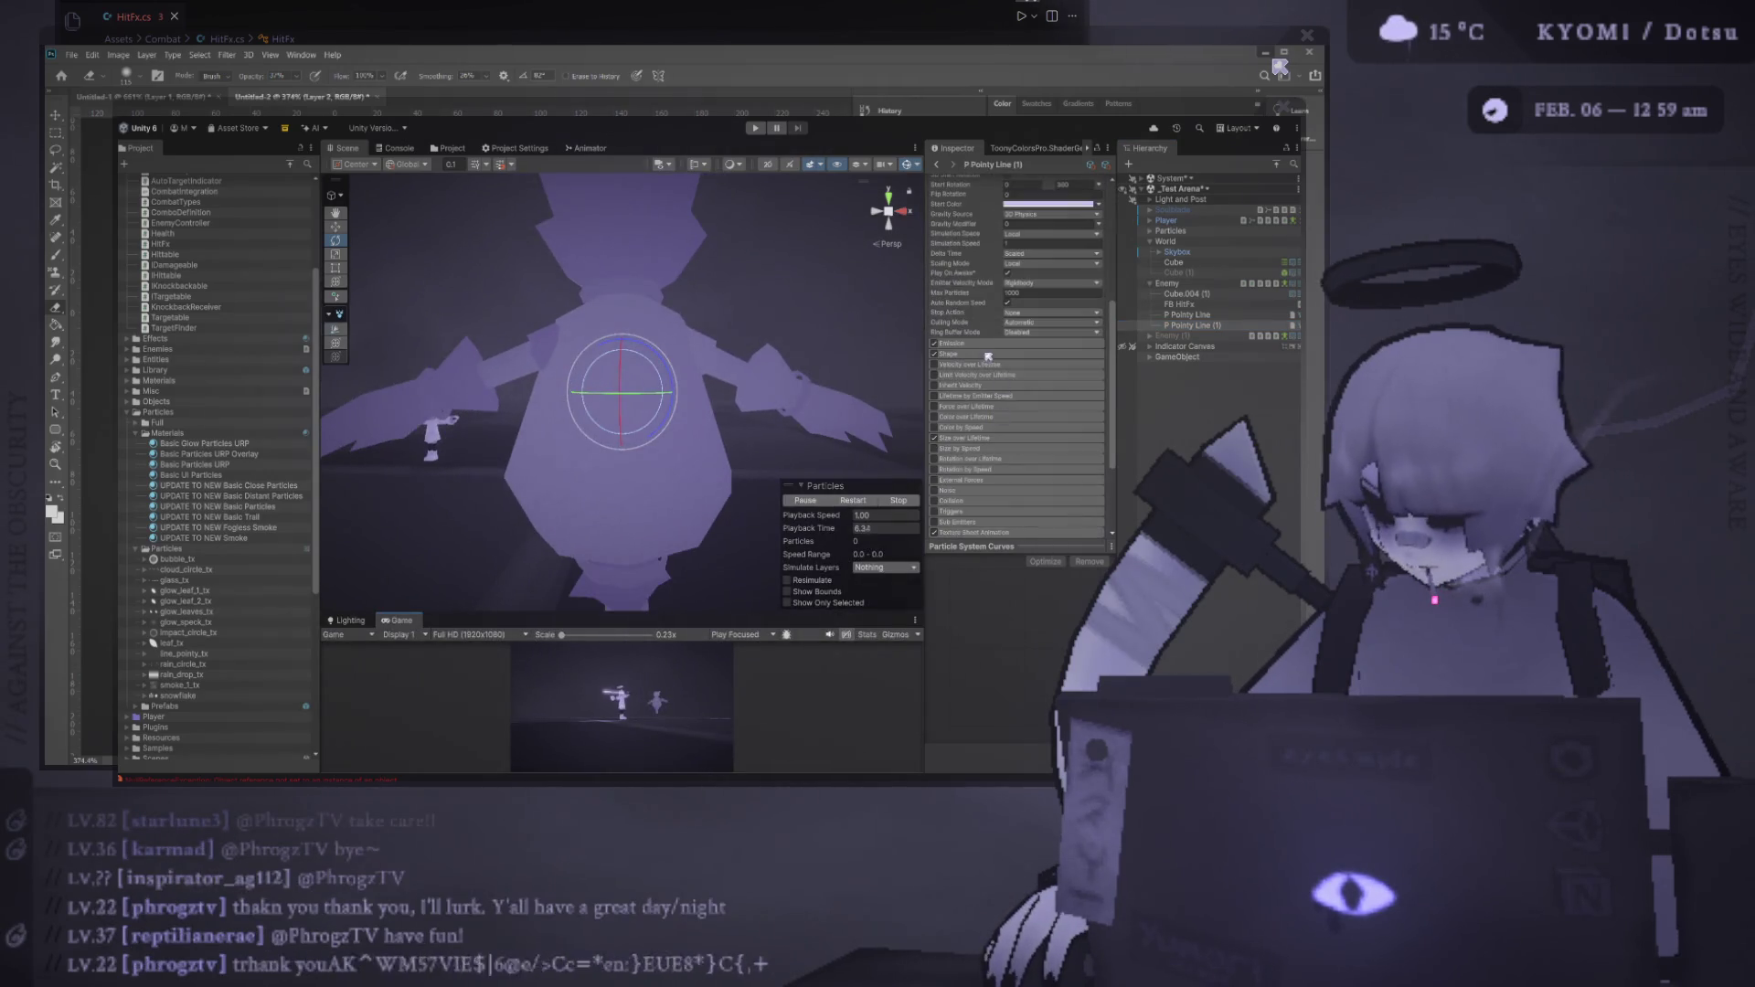
Set the copy's emission Rate over Time to 5 and preview the burst
{"action": "left_click", "coordinate": [969, 344]}
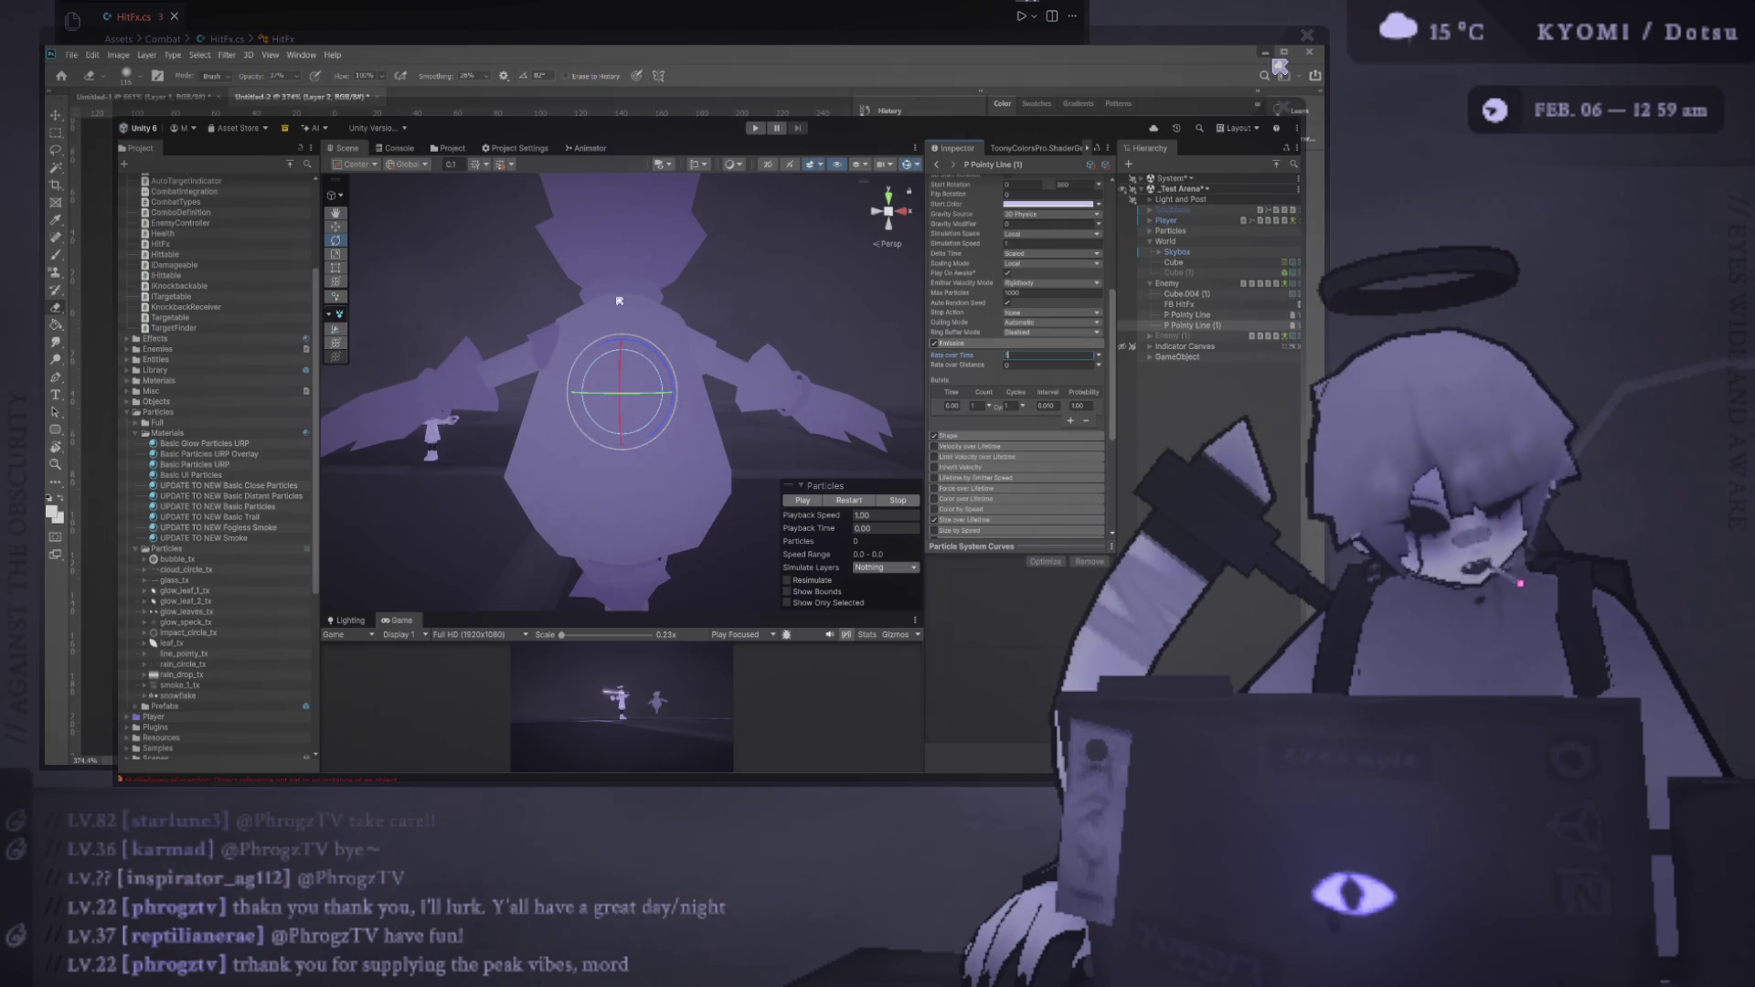
{"action": "type", "text": "5"}
{"action": "left_click", "coordinate": [863, 505]}
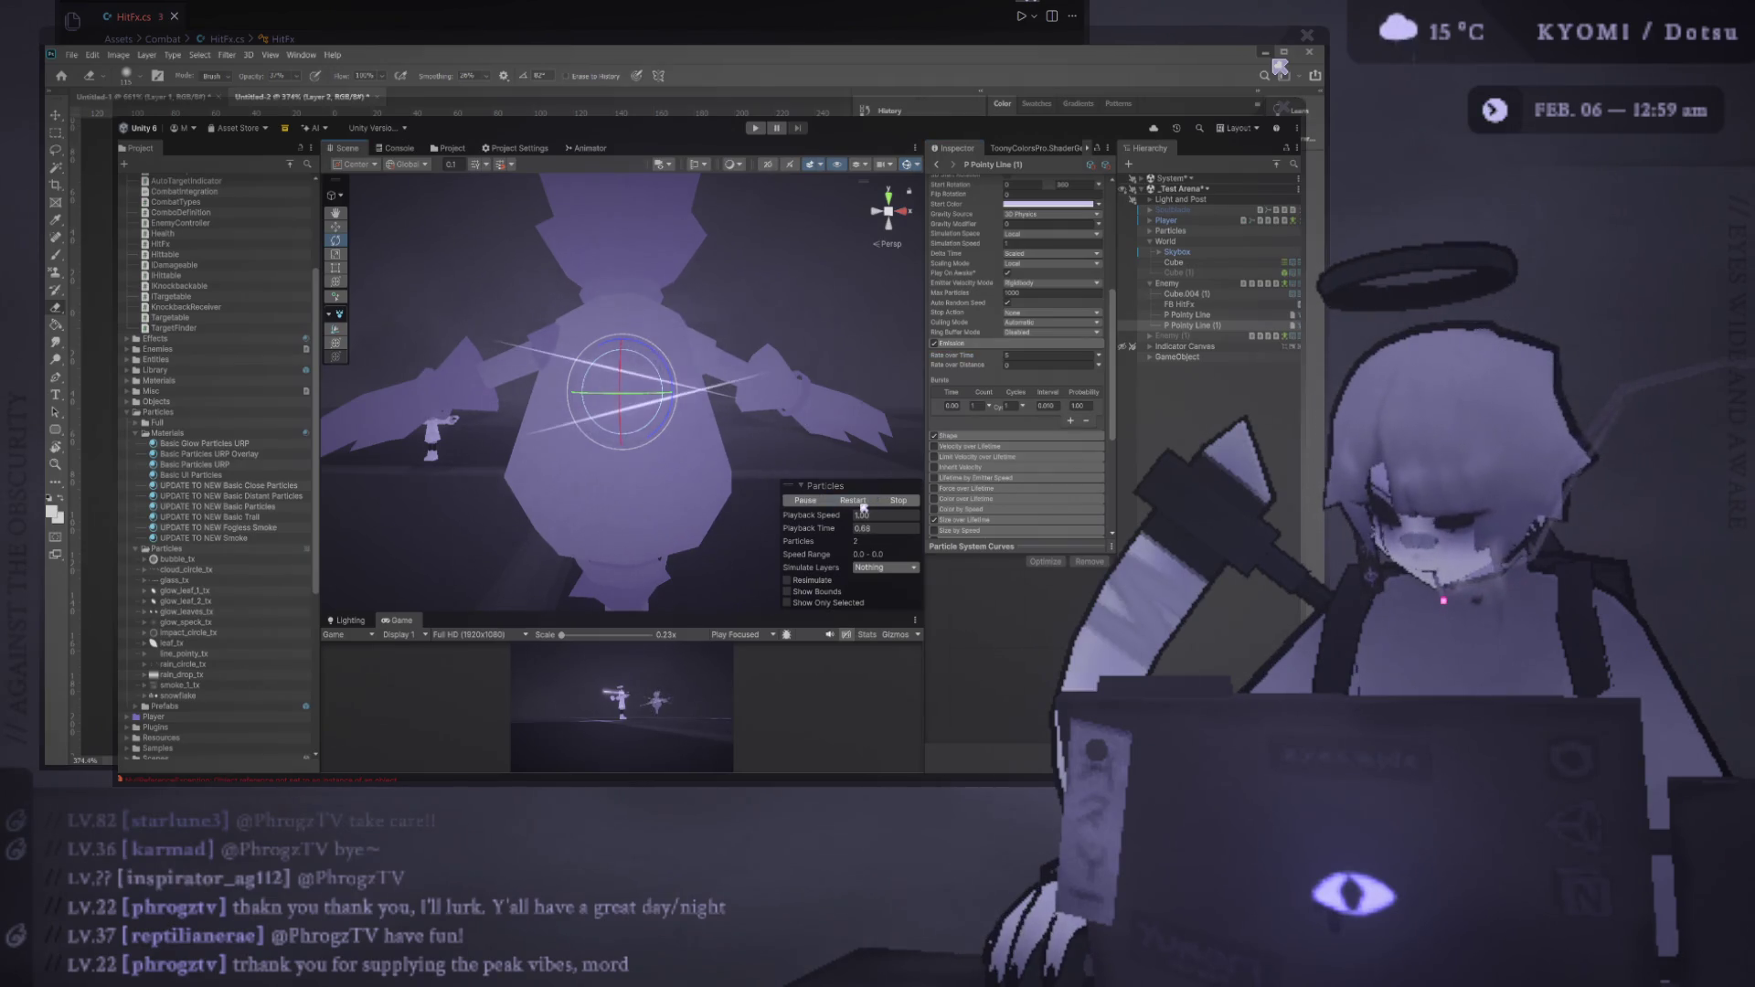
{"action": "scroll", "coordinate": [549, 484], "scroll_direction": "down", "scroll_amount": 3}
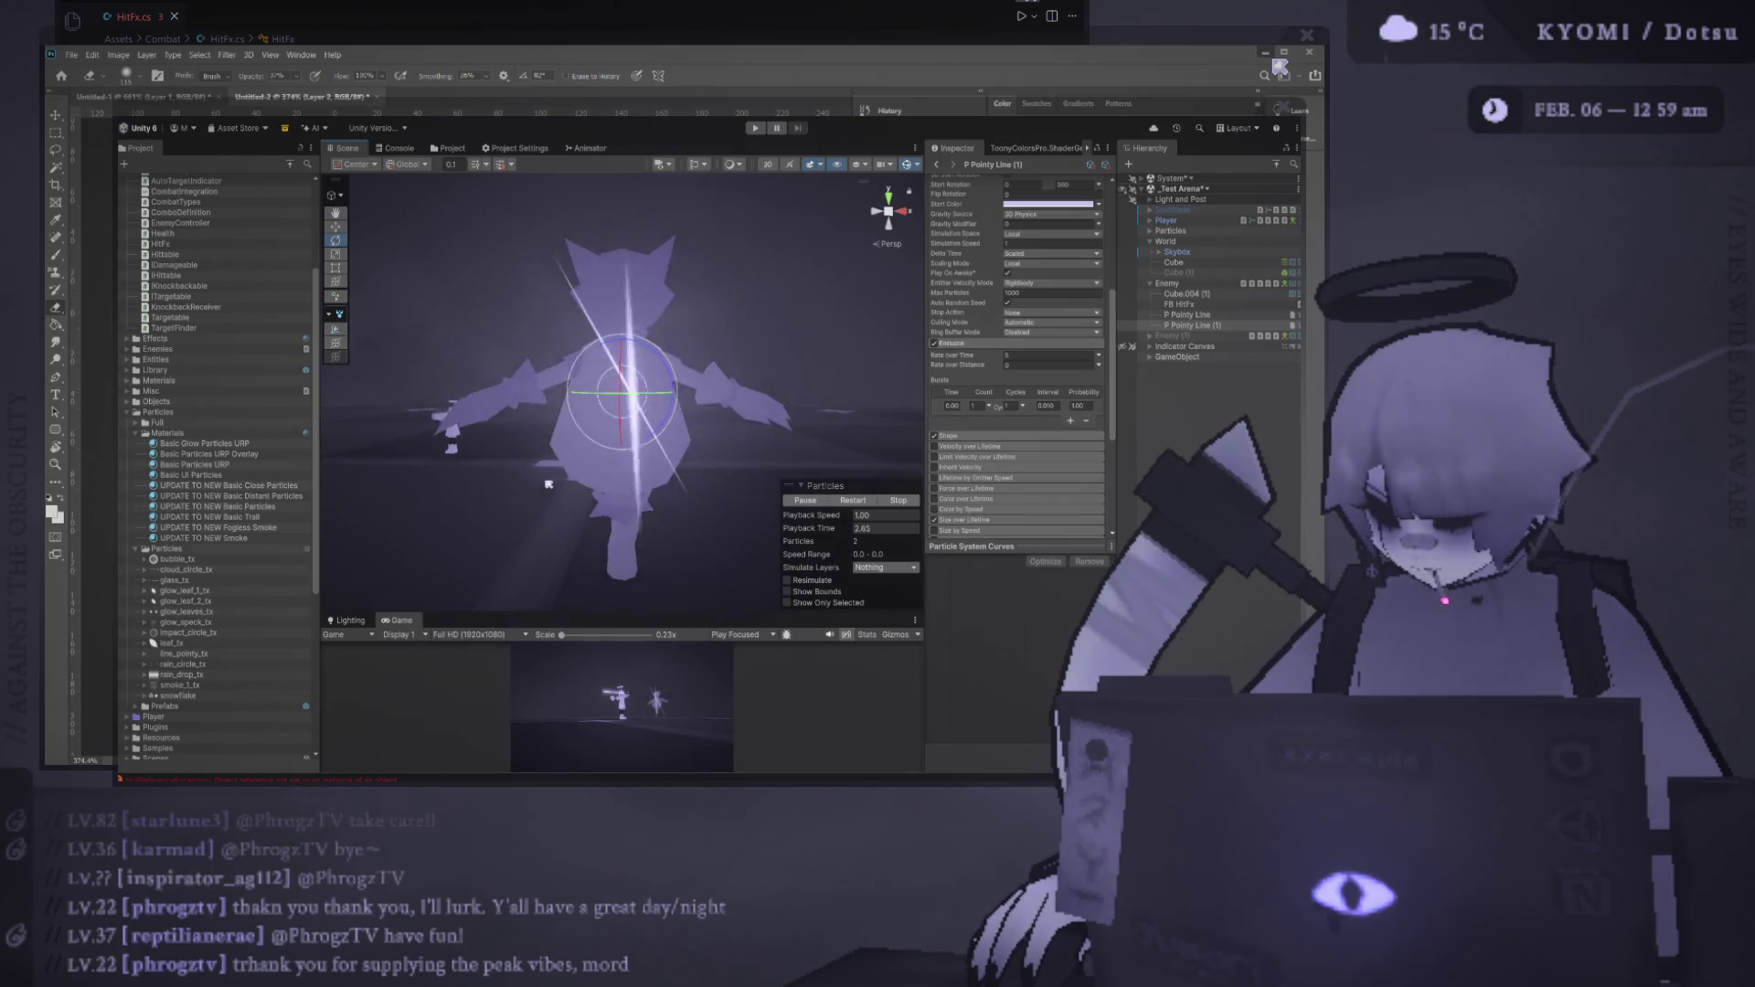
{"action": "scroll", "coordinate": [548, 489], "scroll_direction": "down", "scroll_amount": 5}
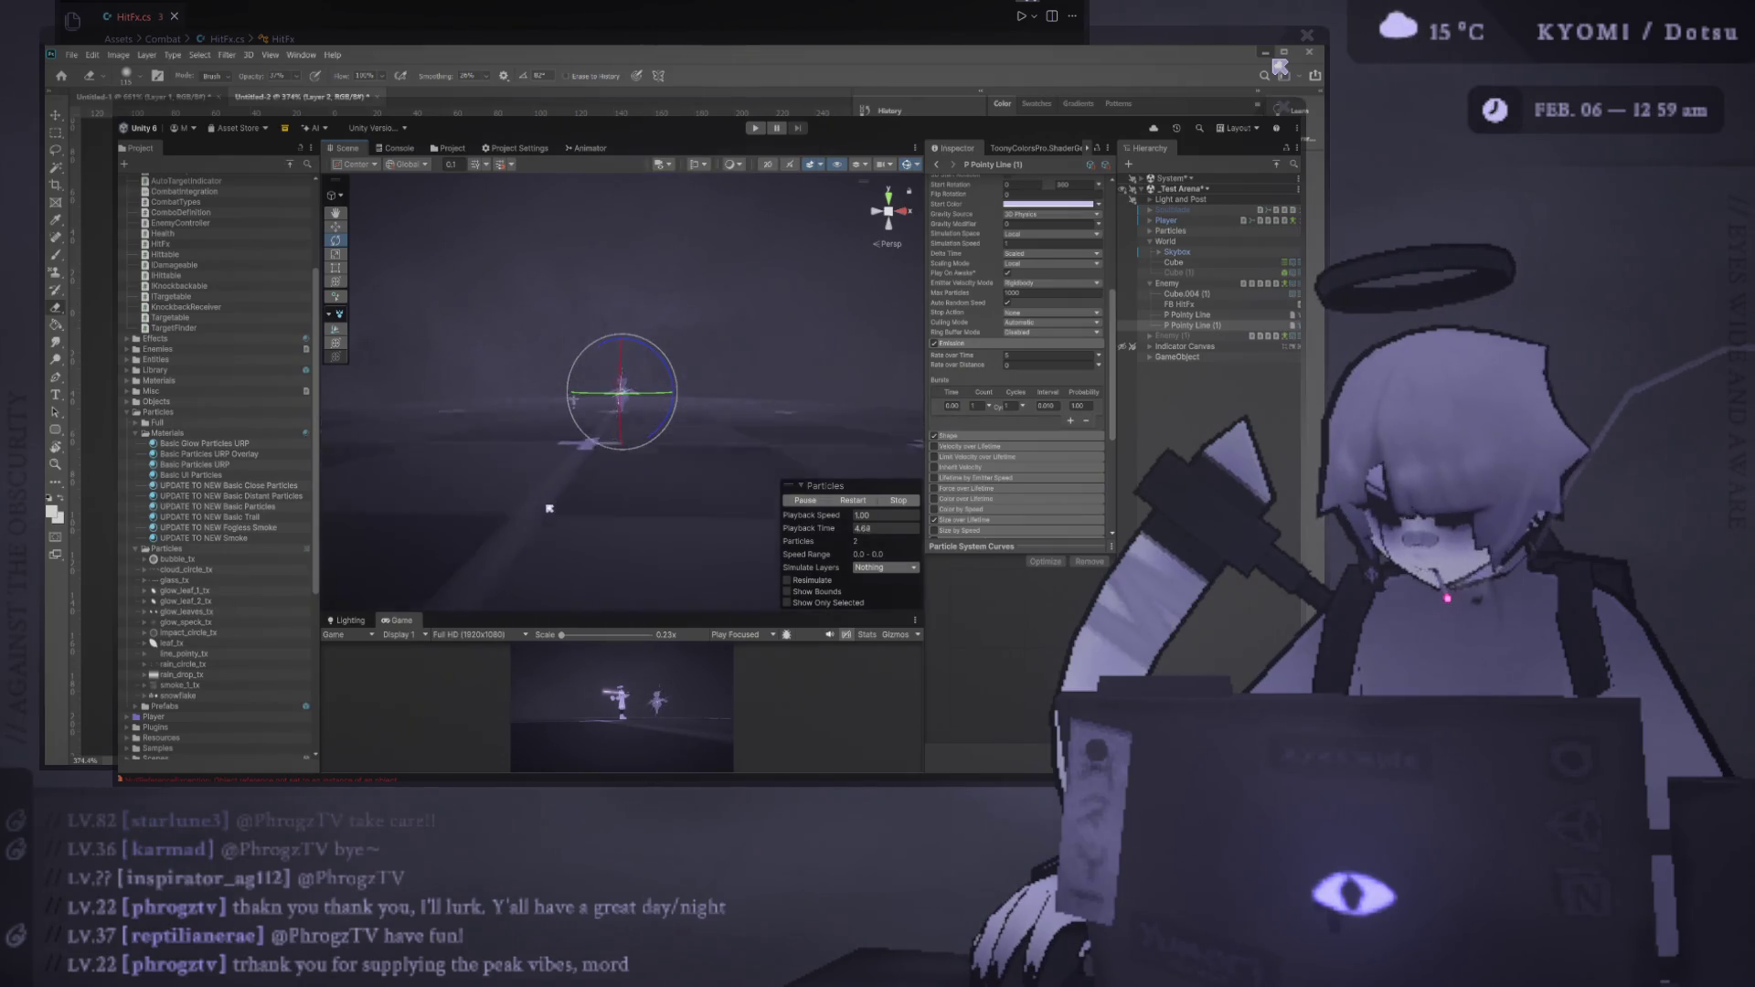
{"action": "scroll", "coordinate": [548, 508], "scroll_direction": "up", "scroll_amount": 5}
{"action": "left_click", "coordinate": [850, 501]}
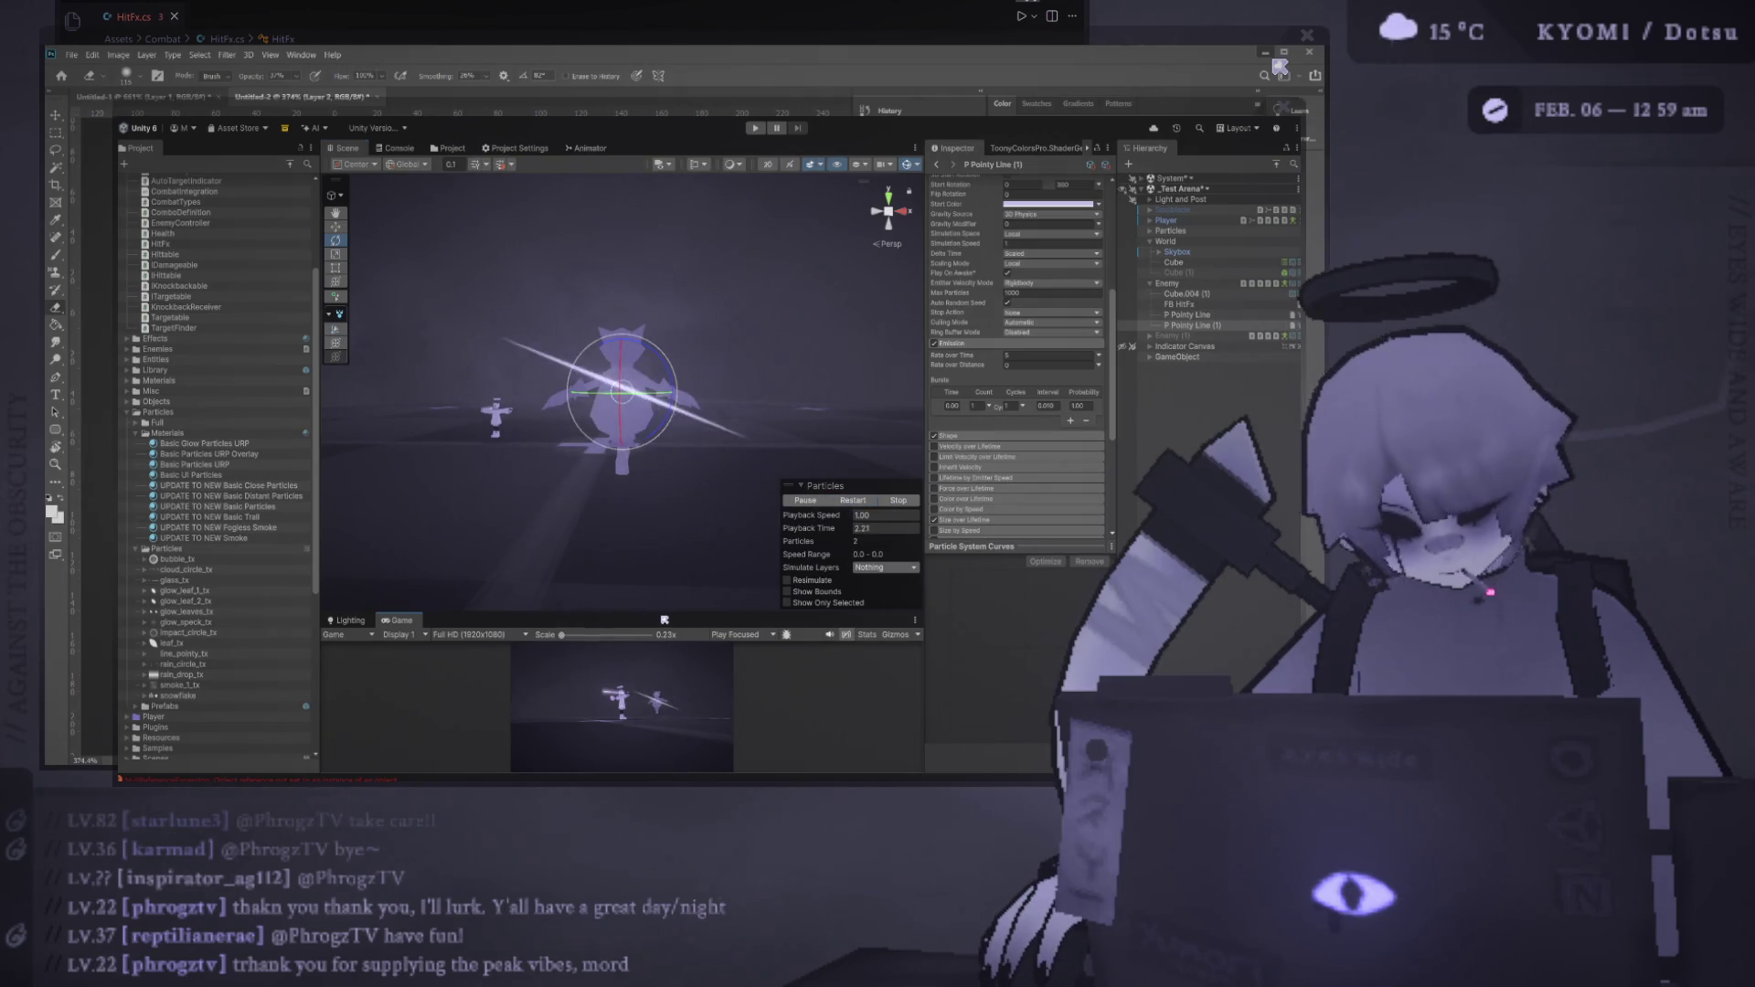
{"action": "mouse_move", "coordinate": [664, 621]}
{"action": "left_mouse_down"}
{"action": "mouse_move", "coordinate": [651, 274]}
{"action": "mouse_move", "coordinate": [672, 481]}
{"action": "left_mouse_up"}
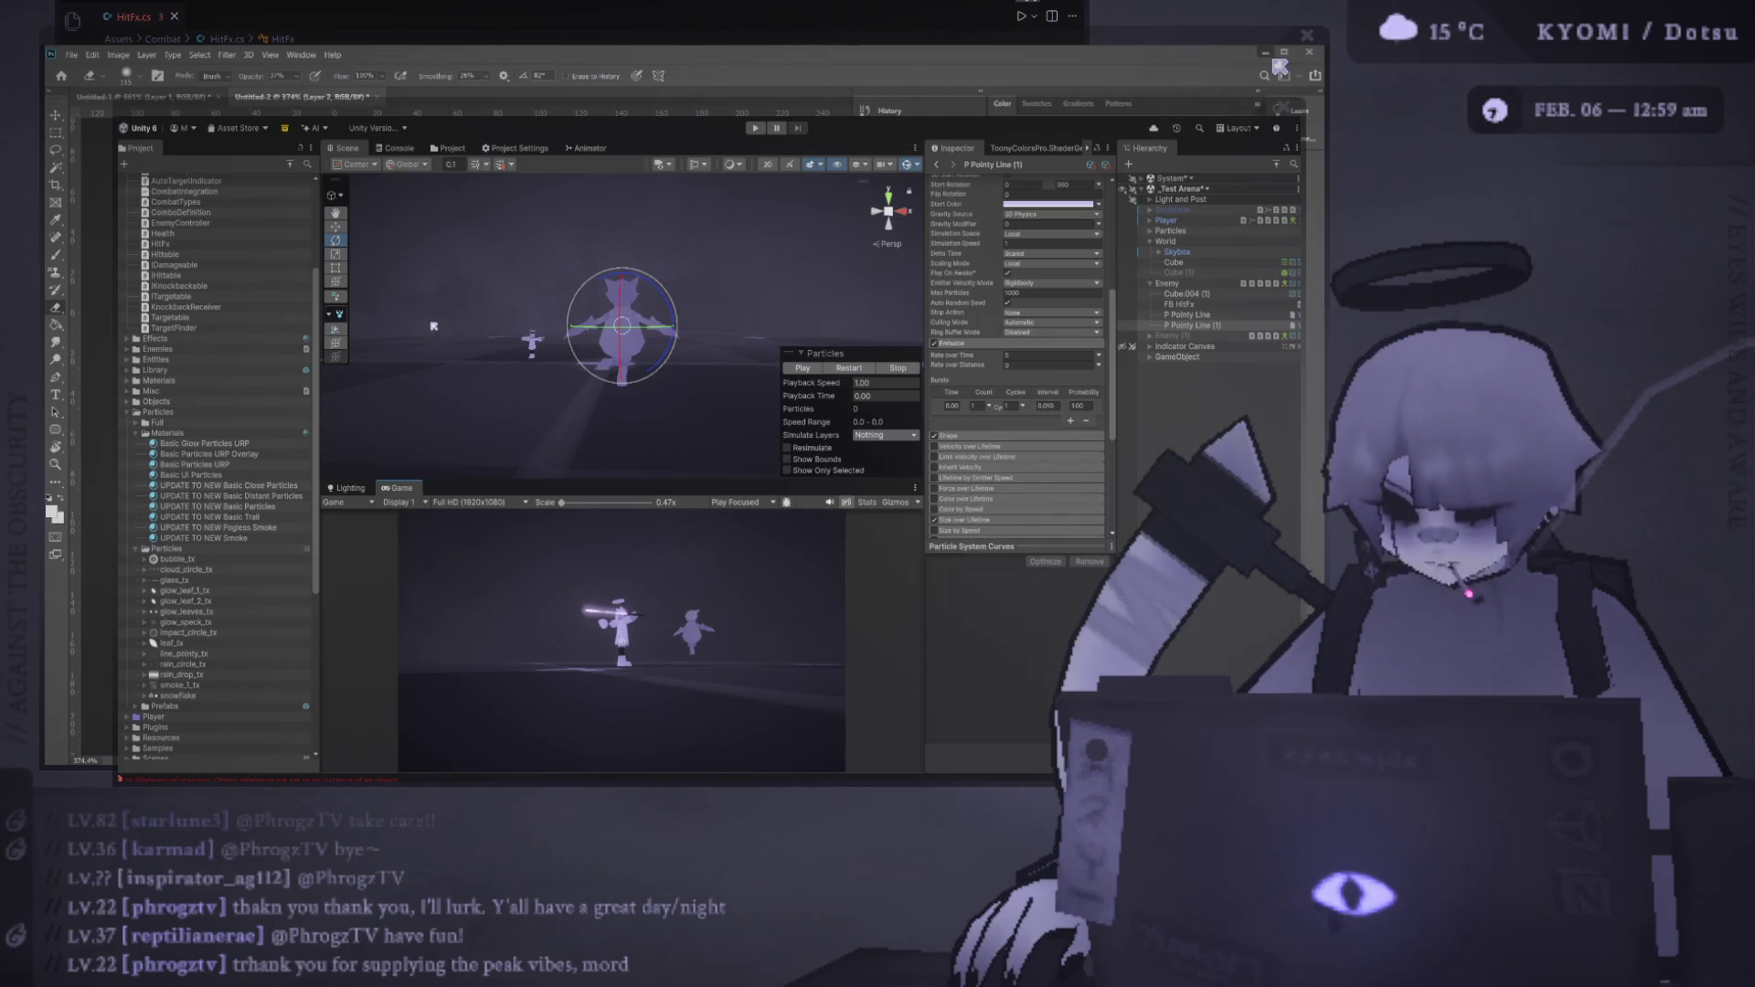
{"action": "scroll", "coordinate": [995, 355], "scroll_direction": "down", "scroll_amount": 5}
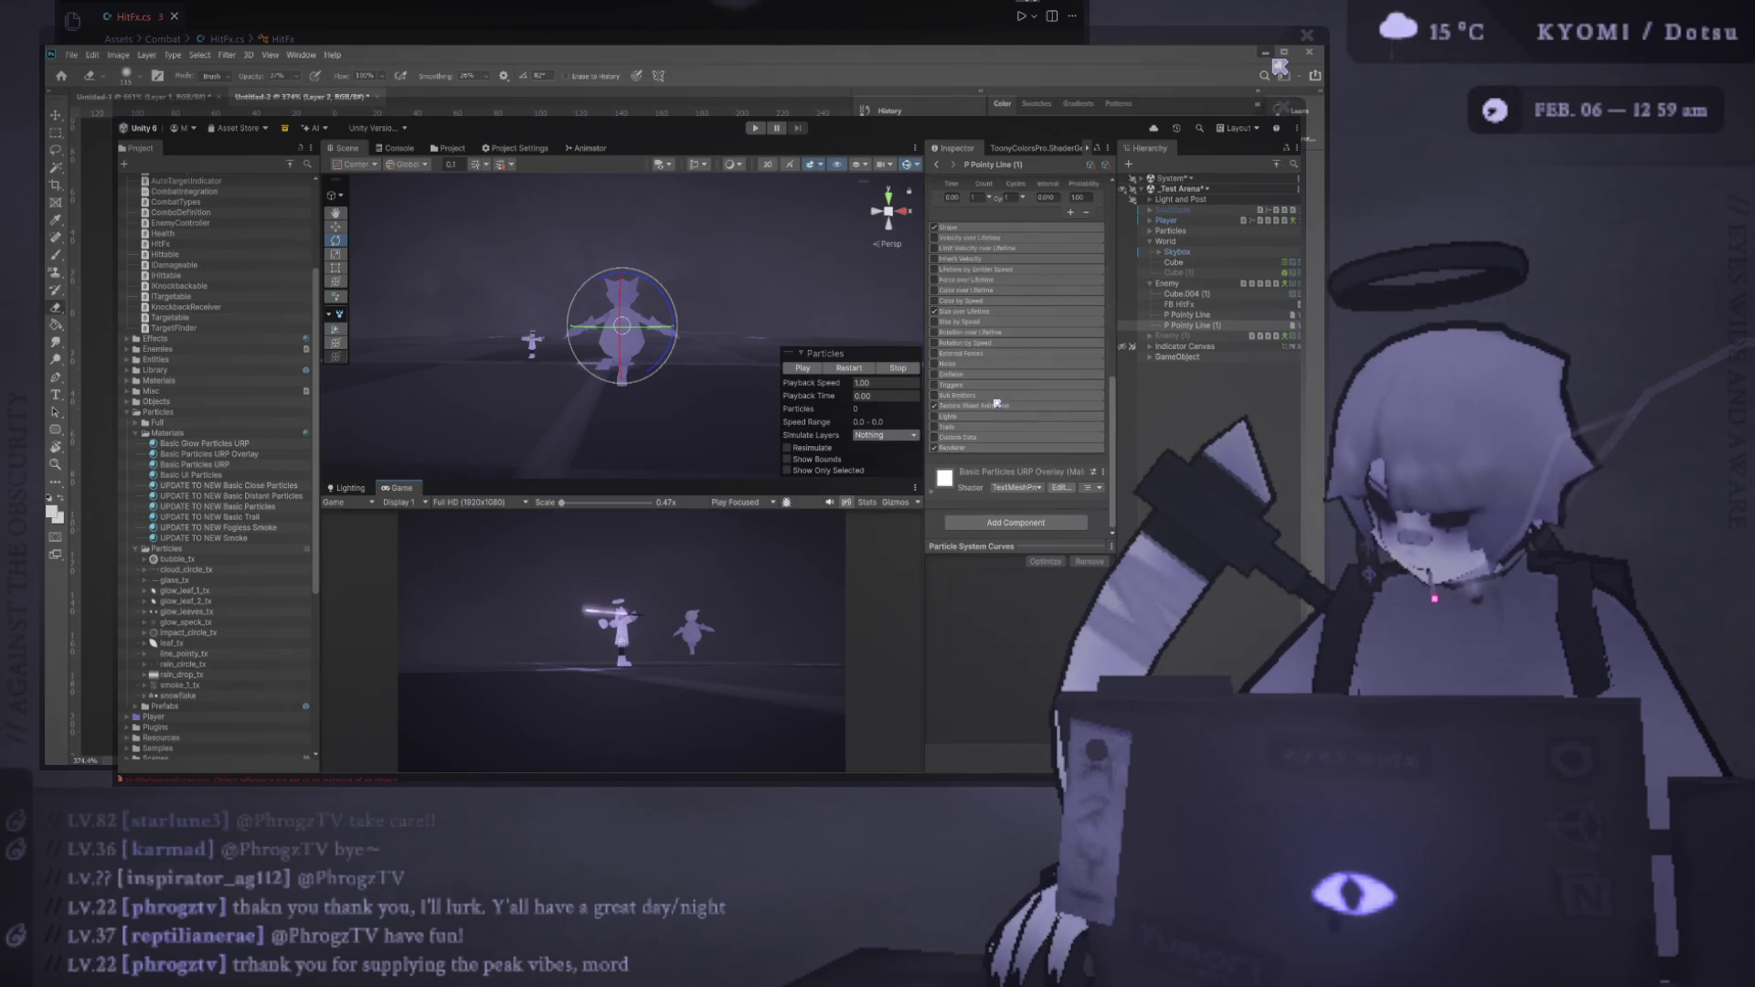
{"action": "key", "text": "alt+Tab"}
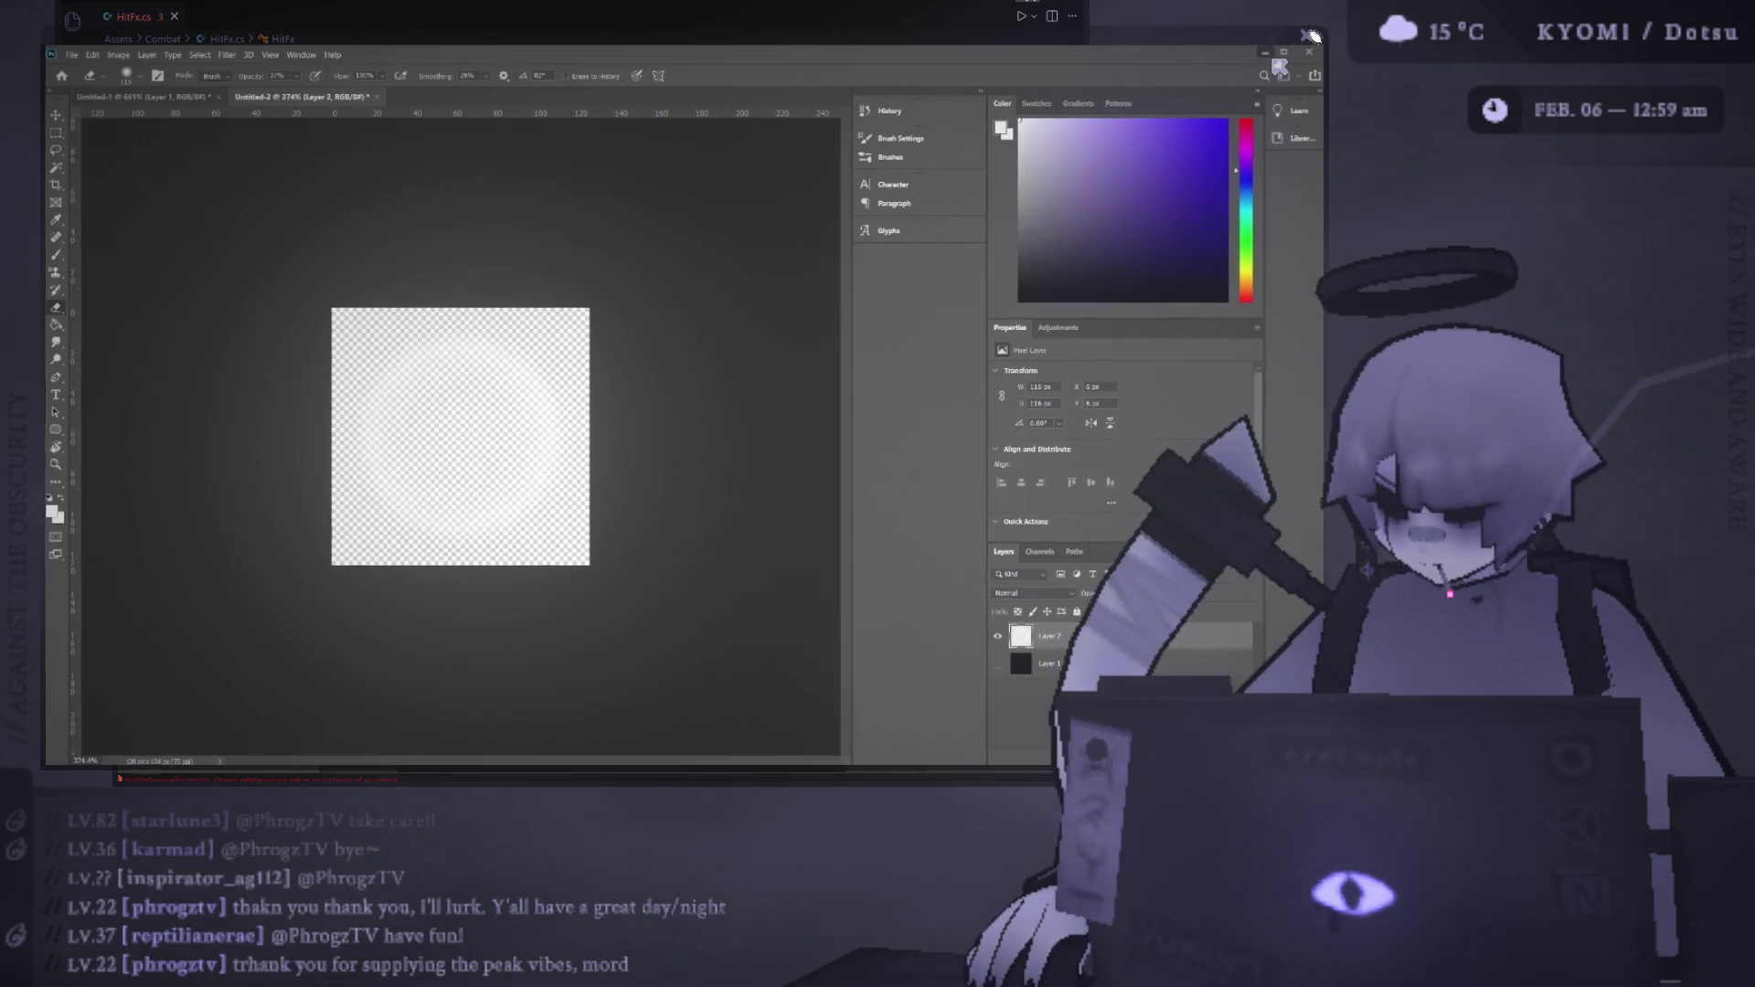
Assign impact_circle_tx as the particle sprite and set 3D Start Size Y and Z to 5
{"action": "key", "text": "alt+Tab"}
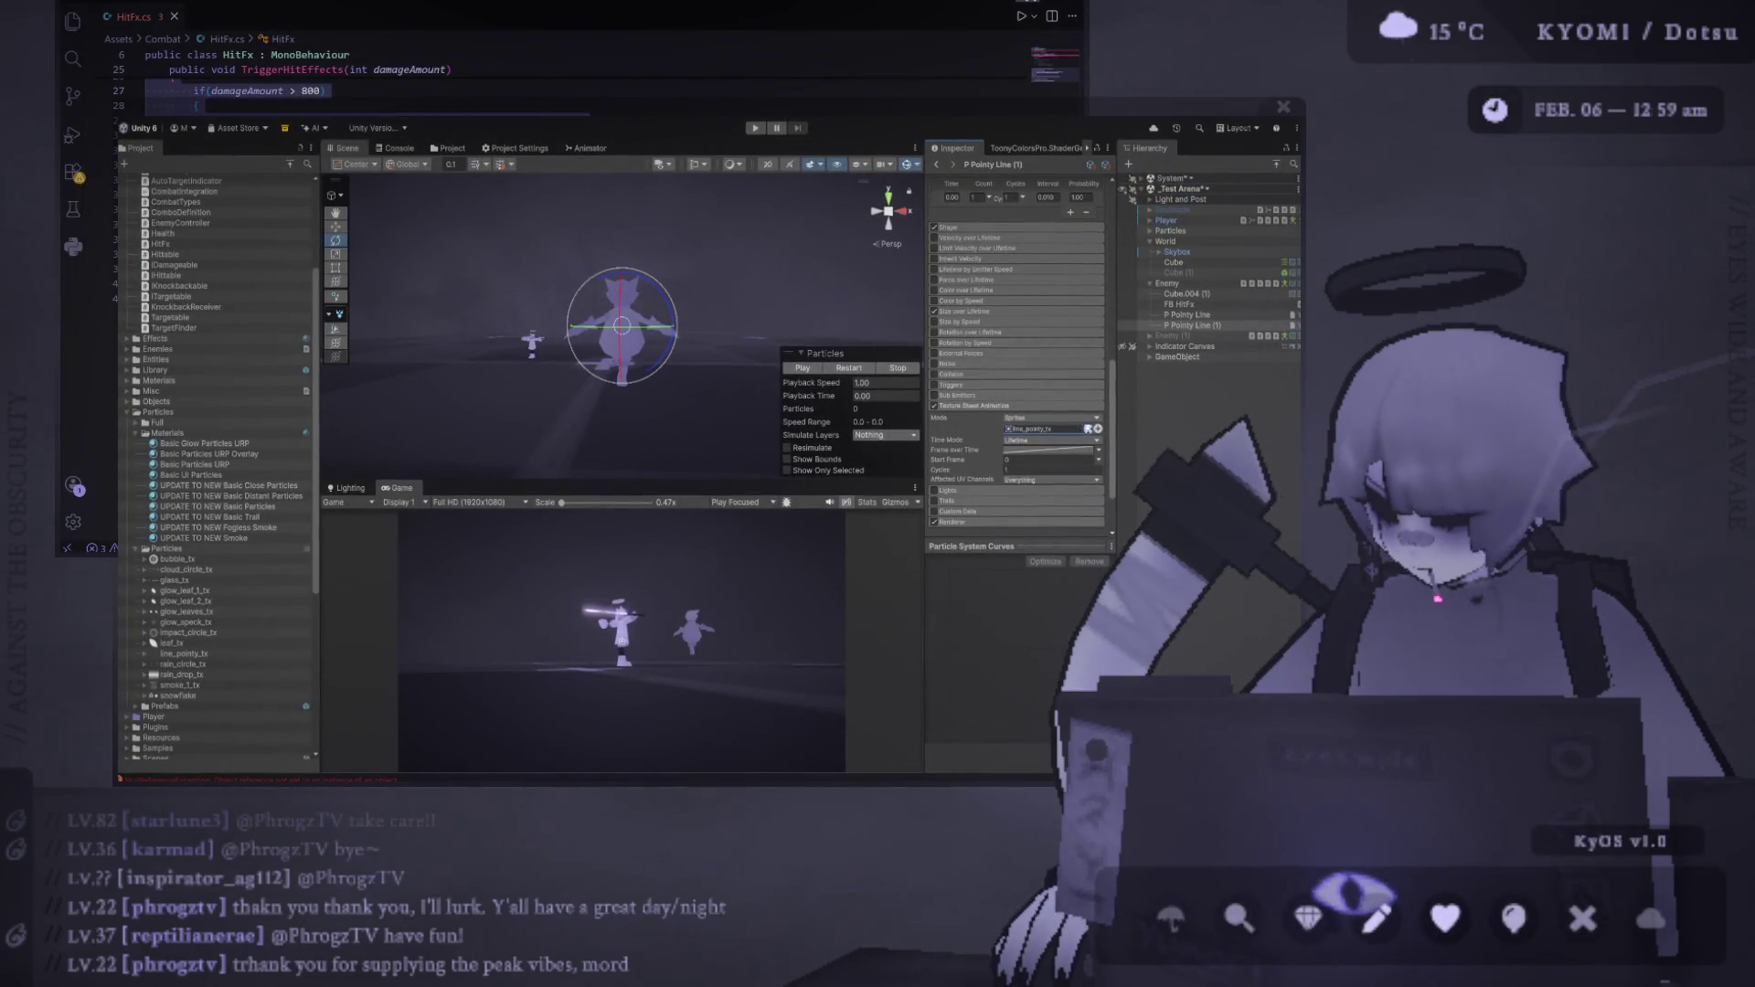
{"action": "left_click", "coordinate": [1097, 428]}
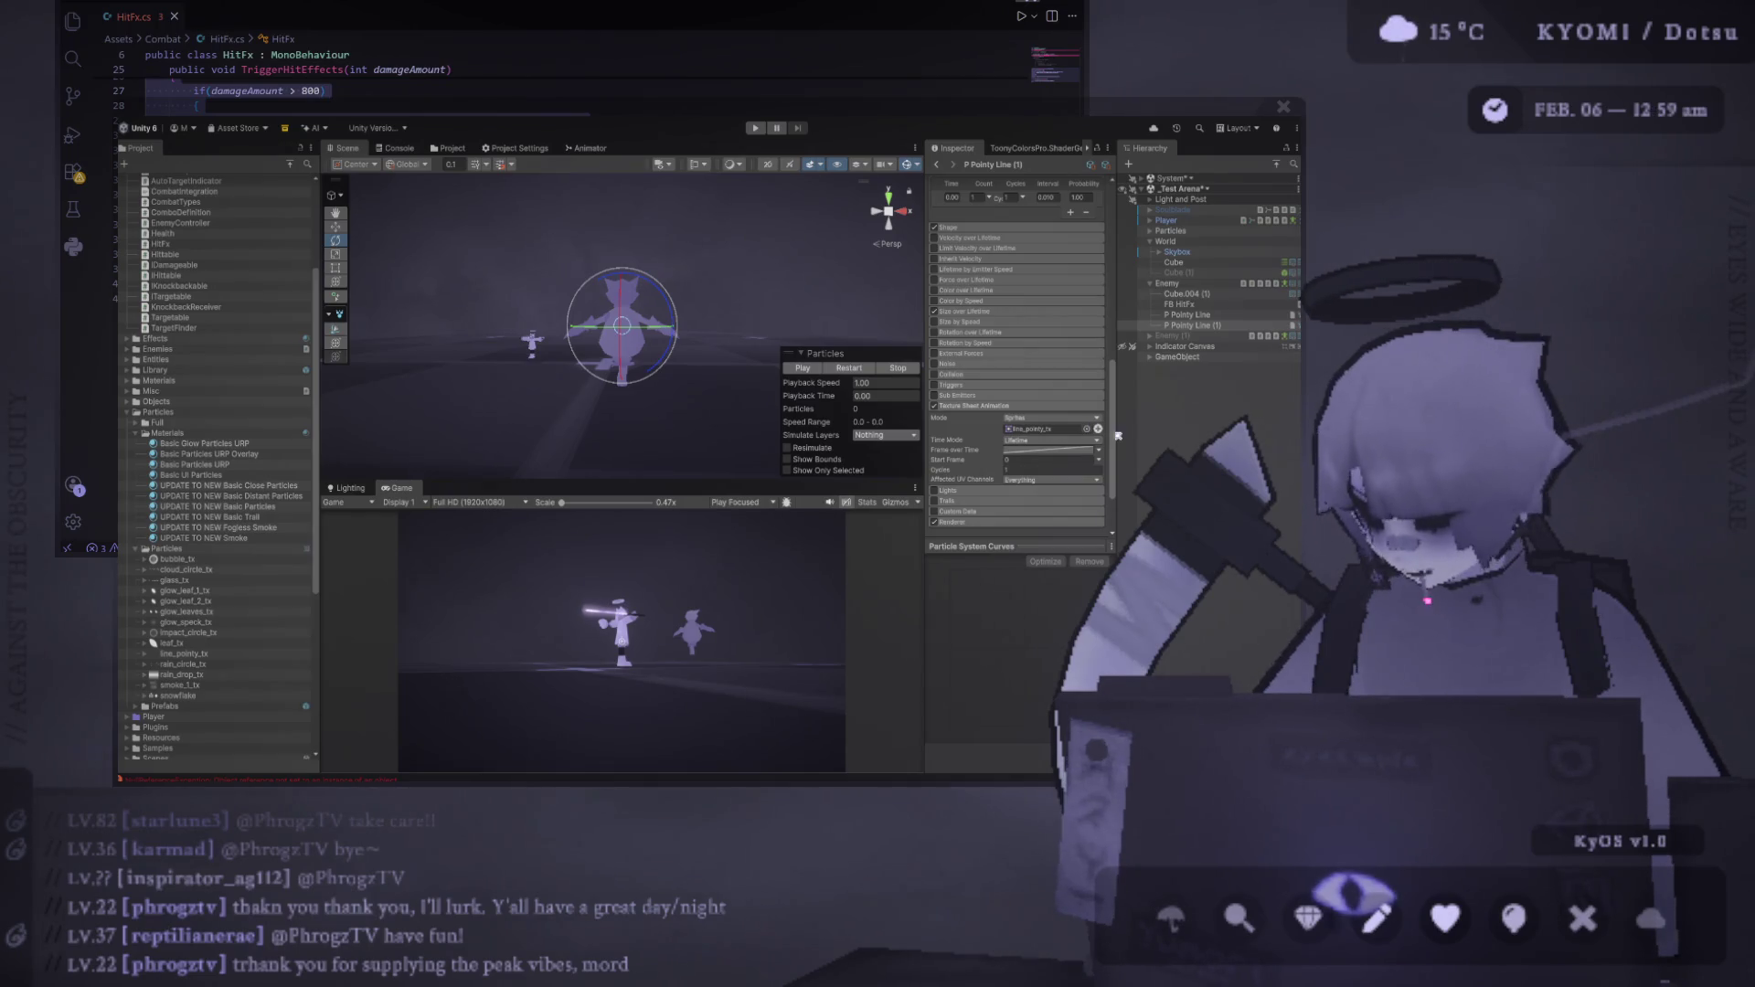
{"action": "left_click", "coordinate": [803, 368]}
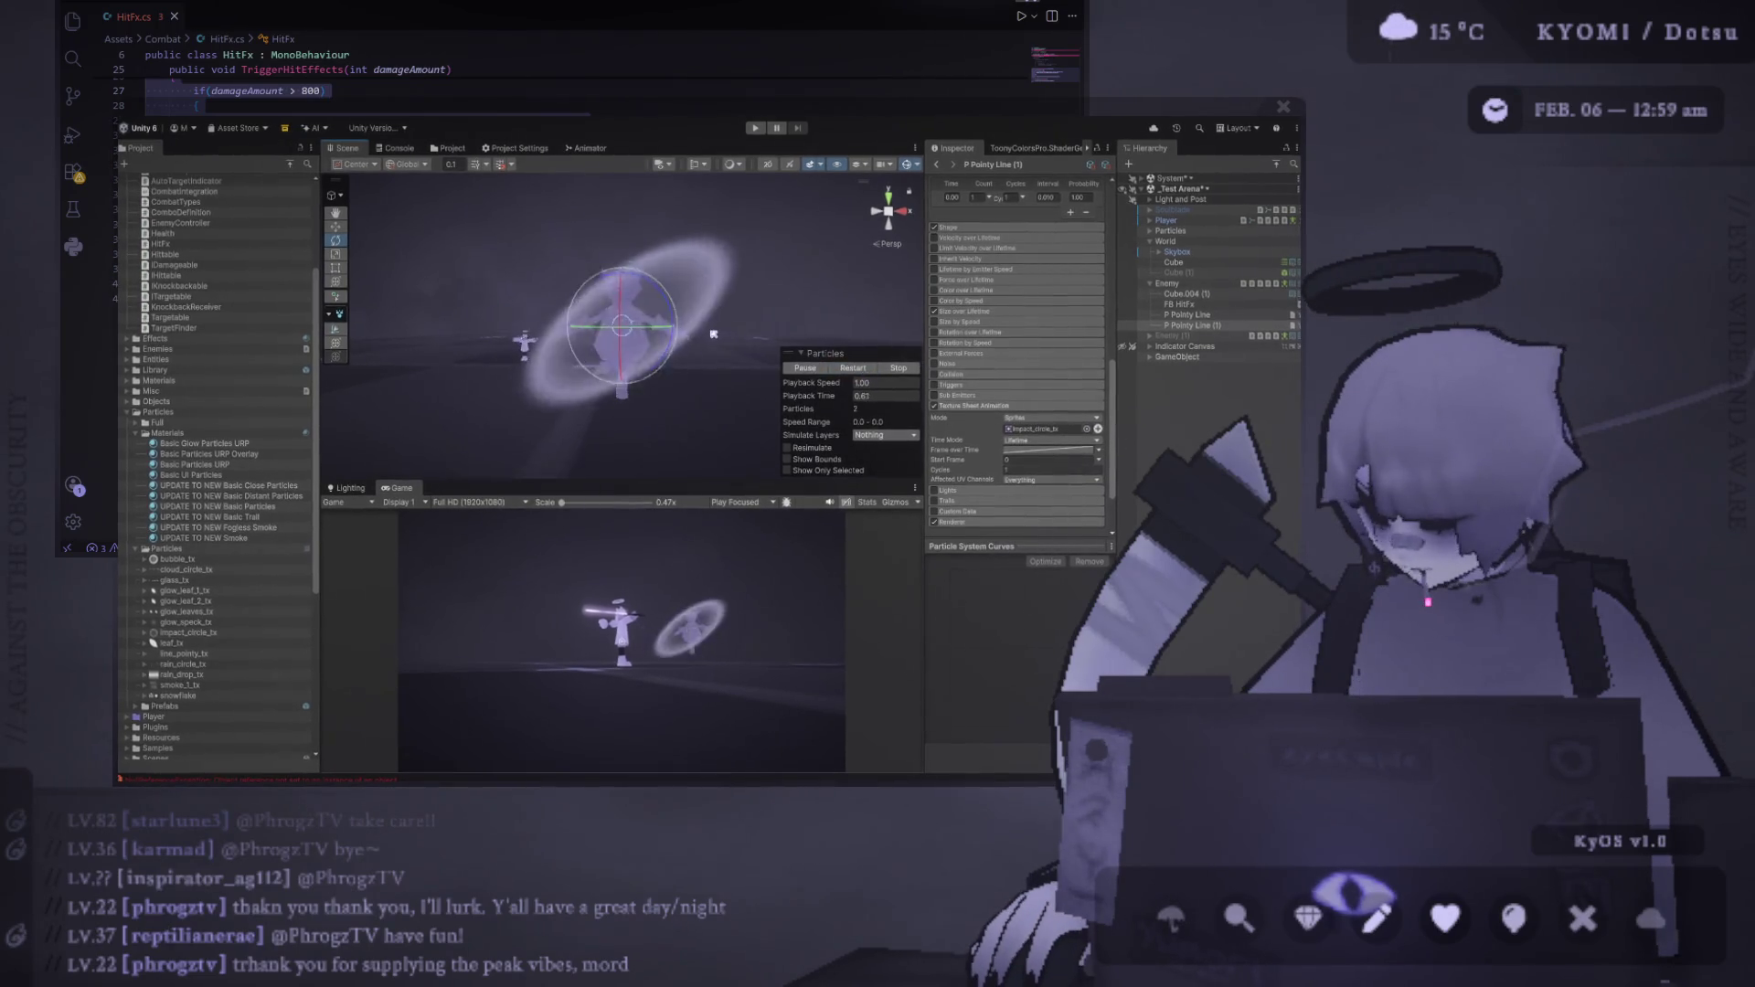
{"action": "scroll", "coordinate": [1017, 338], "scroll_direction": "up", "scroll_amount": 5}
{"action": "scroll", "coordinate": [1017, 339], "scroll_direction": "up", "scroll_amount": 3}
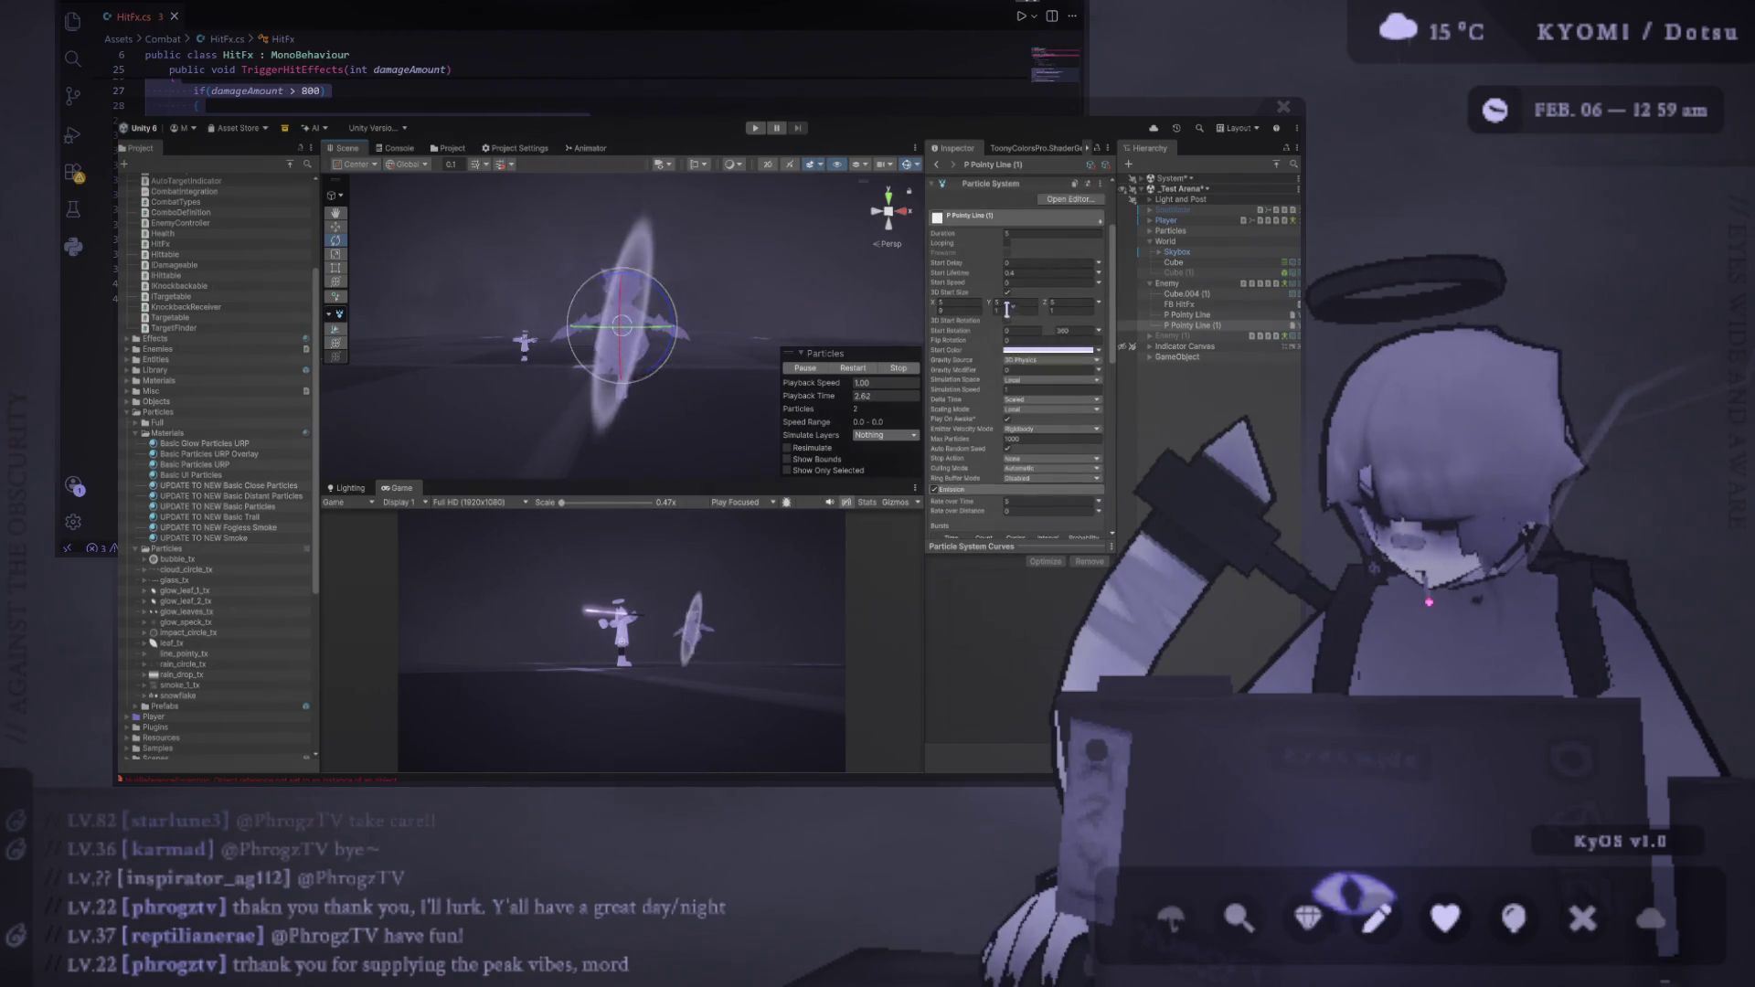
{"action": "left_click", "coordinate": [1016, 311]}
{"action": "type", "text": "5"}
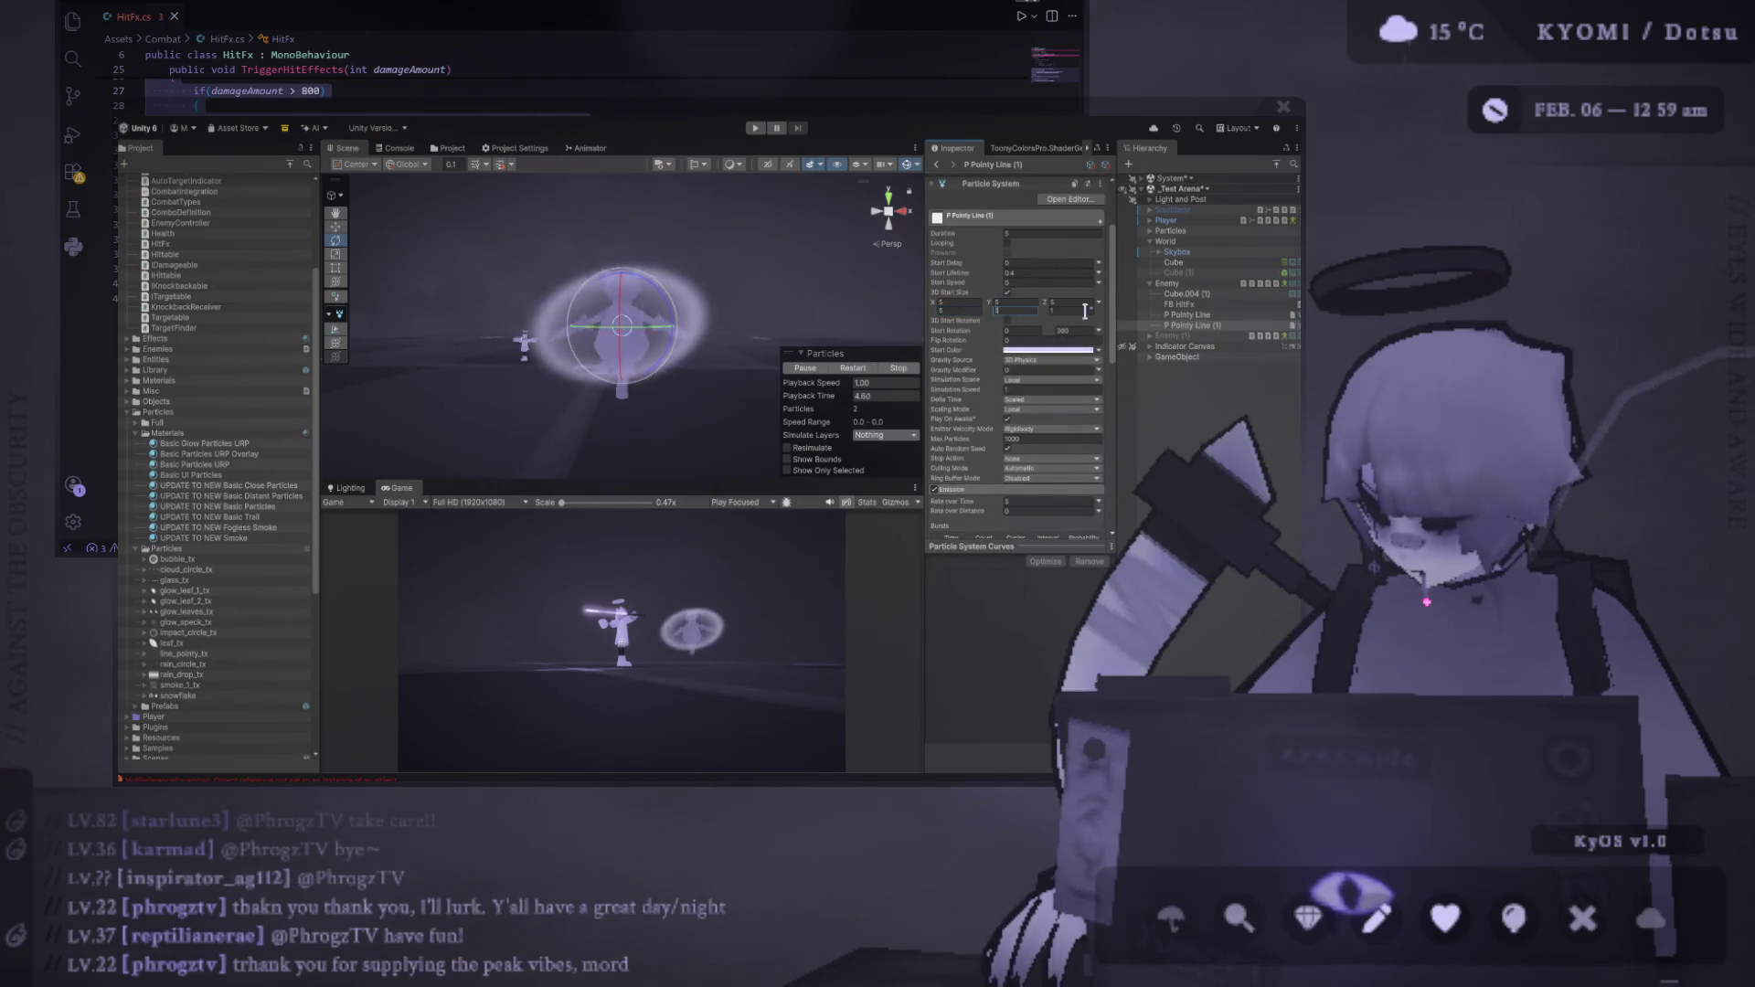
{"action": "left_click", "coordinate": [1076, 309]}
{"action": "type", "text": "5"}
{"action": "left_click", "coordinate": [852, 369]}
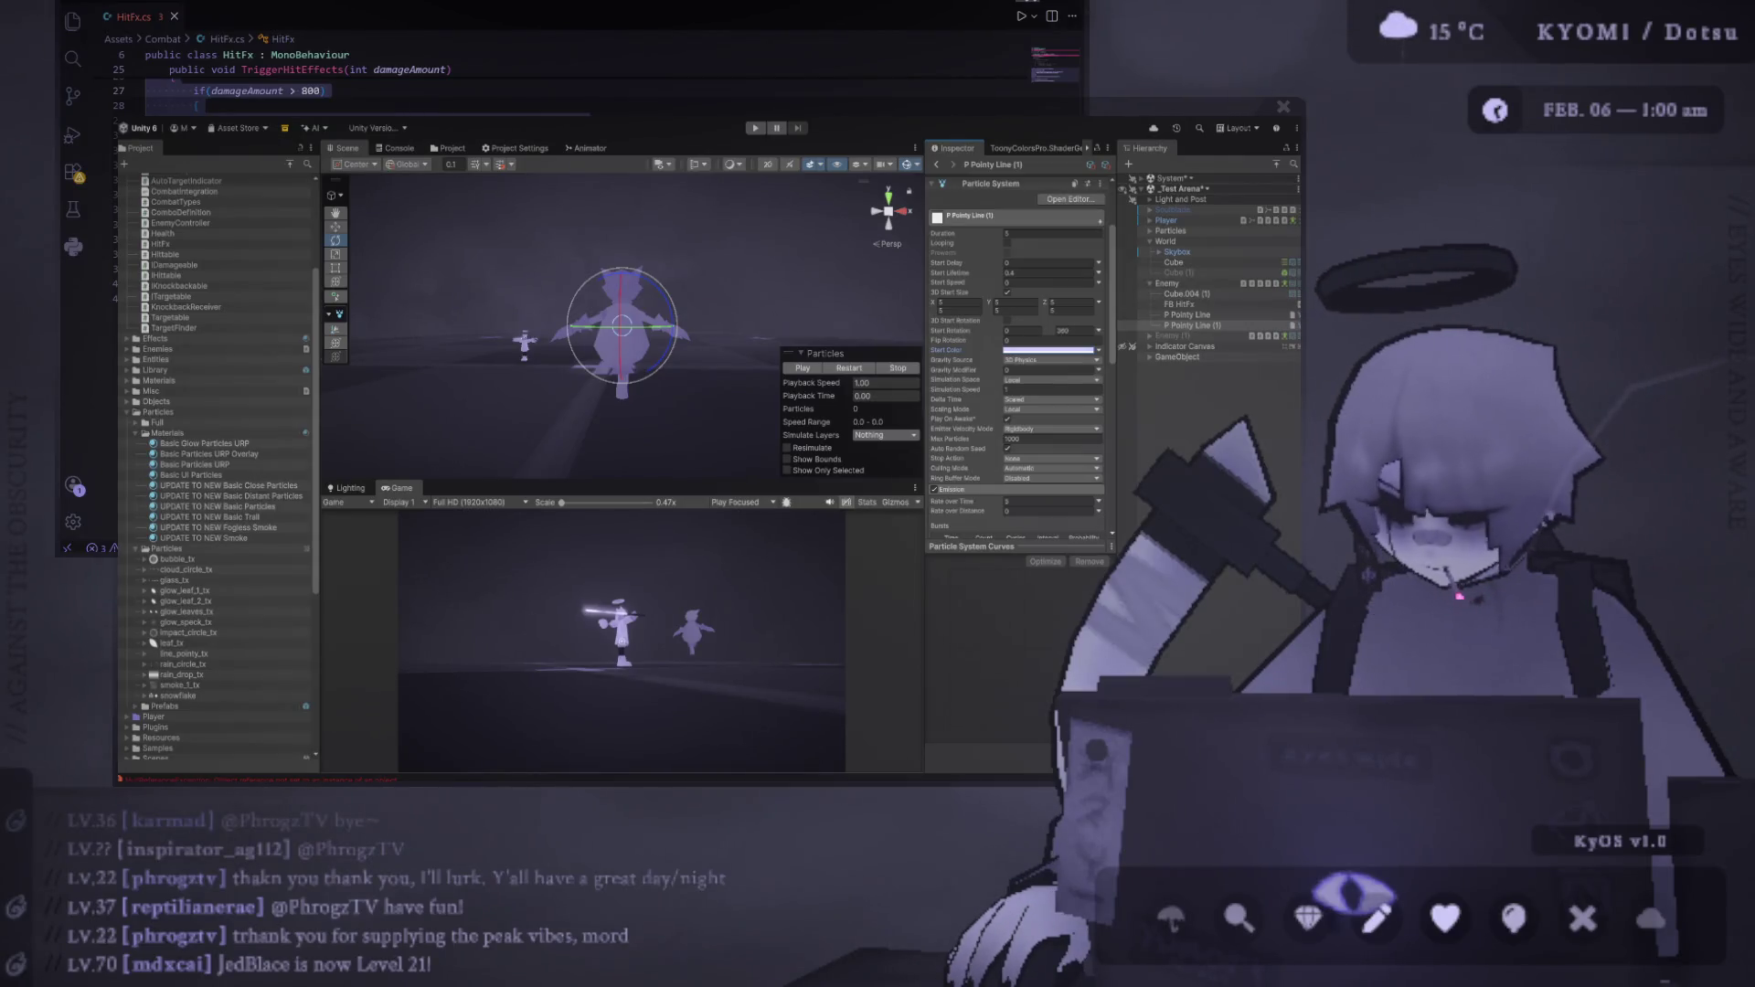
Select P Pointy Line (1) and enable its Color over Lifetime module
{"action": "left_click", "coordinate": [1186, 326]}
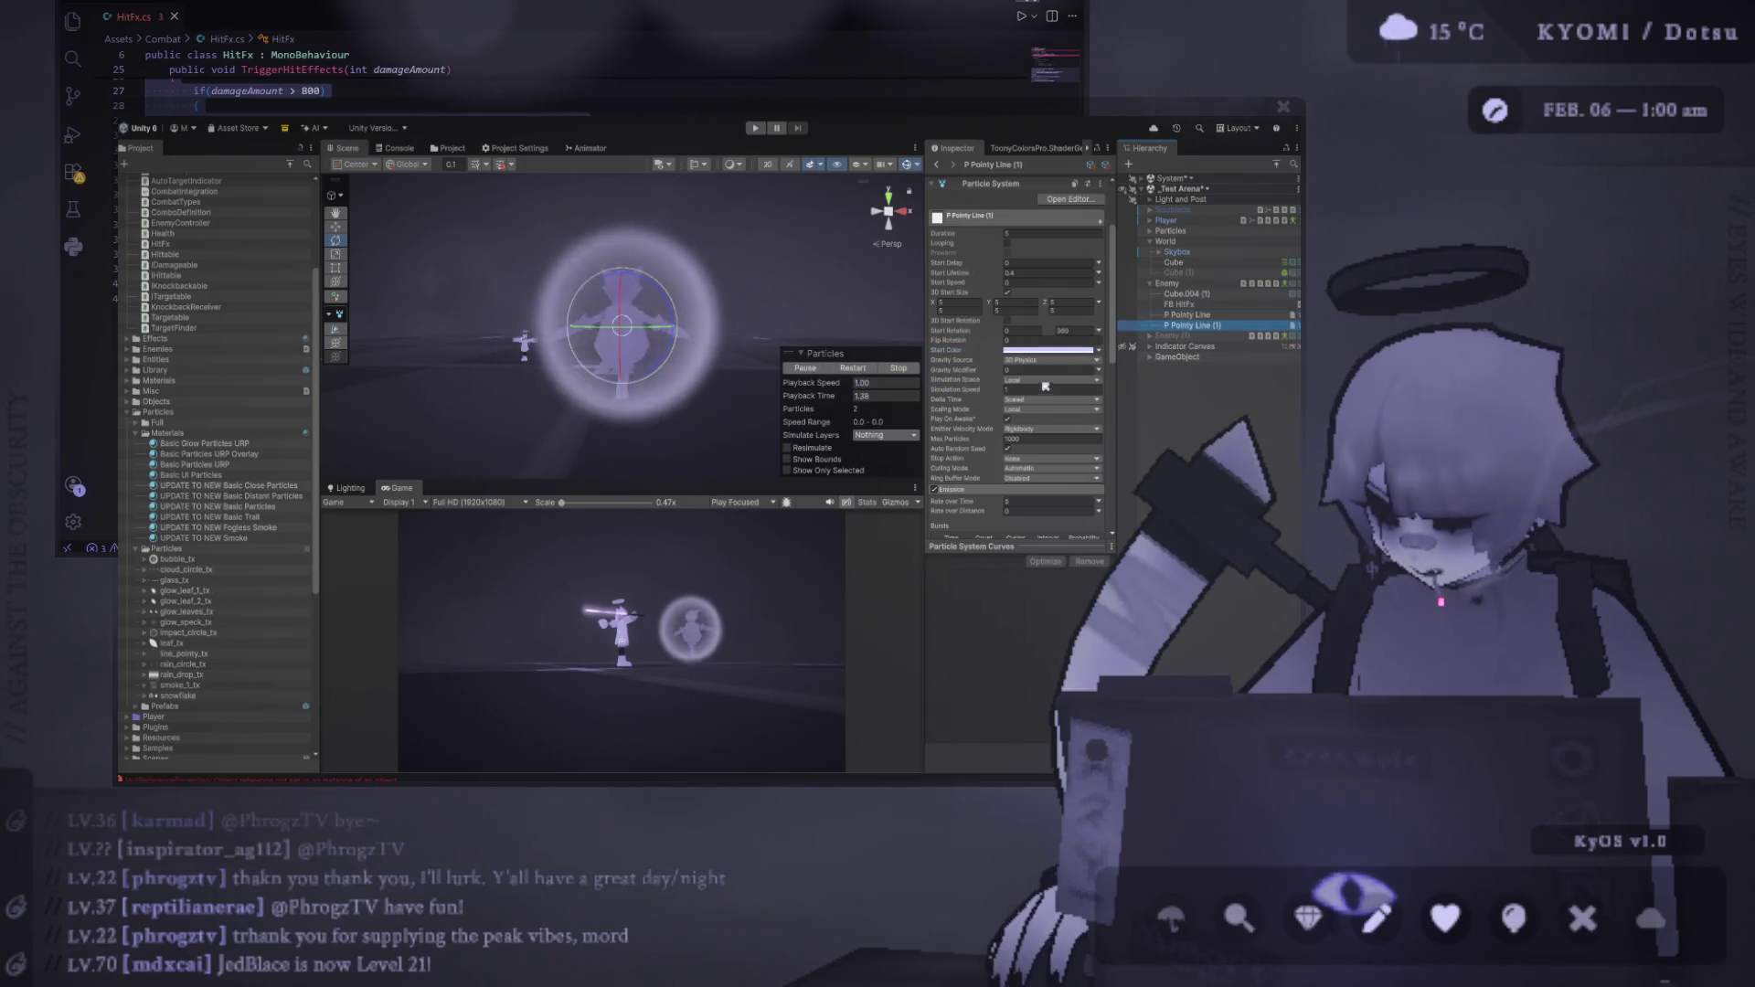
{"action": "left_click_drag", "start_coordinate": [924, 366], "coordinate": [822, 366]}
{"action": "scroll", "coordinate": [892, 446], "scroll_direction": "down", "scroll_amount": 5}
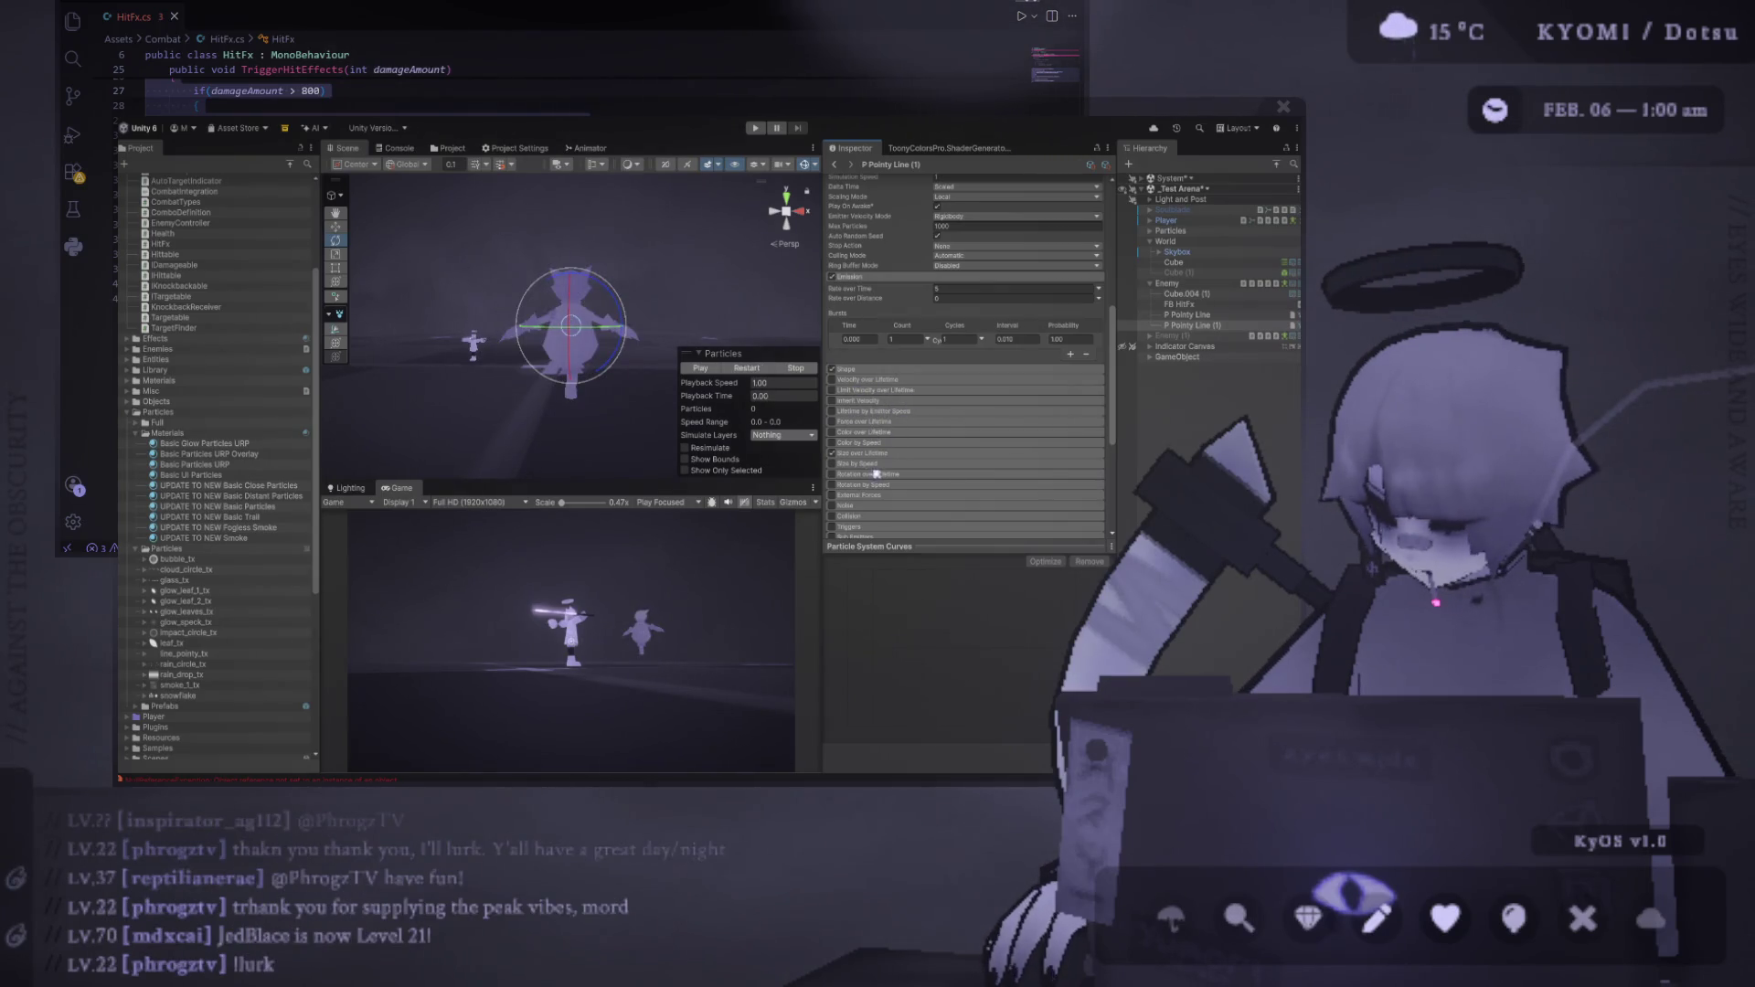
{"action": "left_click", "coordinate": [865, 431]}
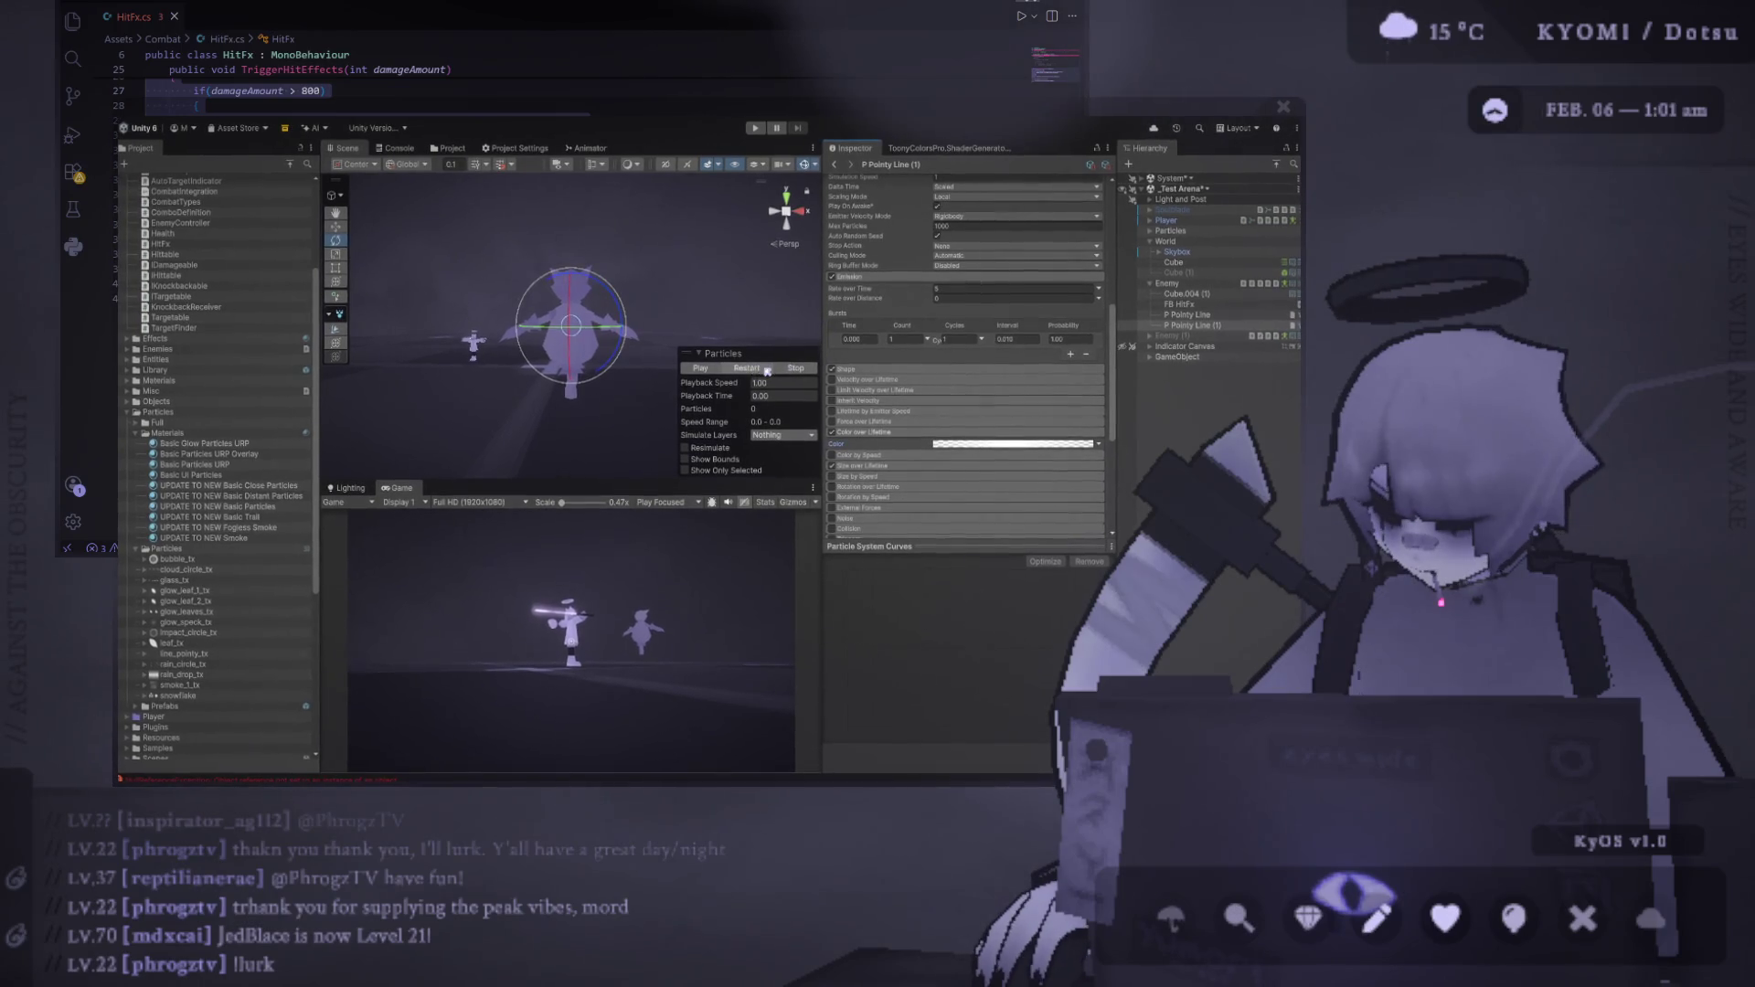
Play and pause the burst preview, collapsing and reopening Color over Lifetime
{"action": "left_click", "coordinate": [764, 369]}
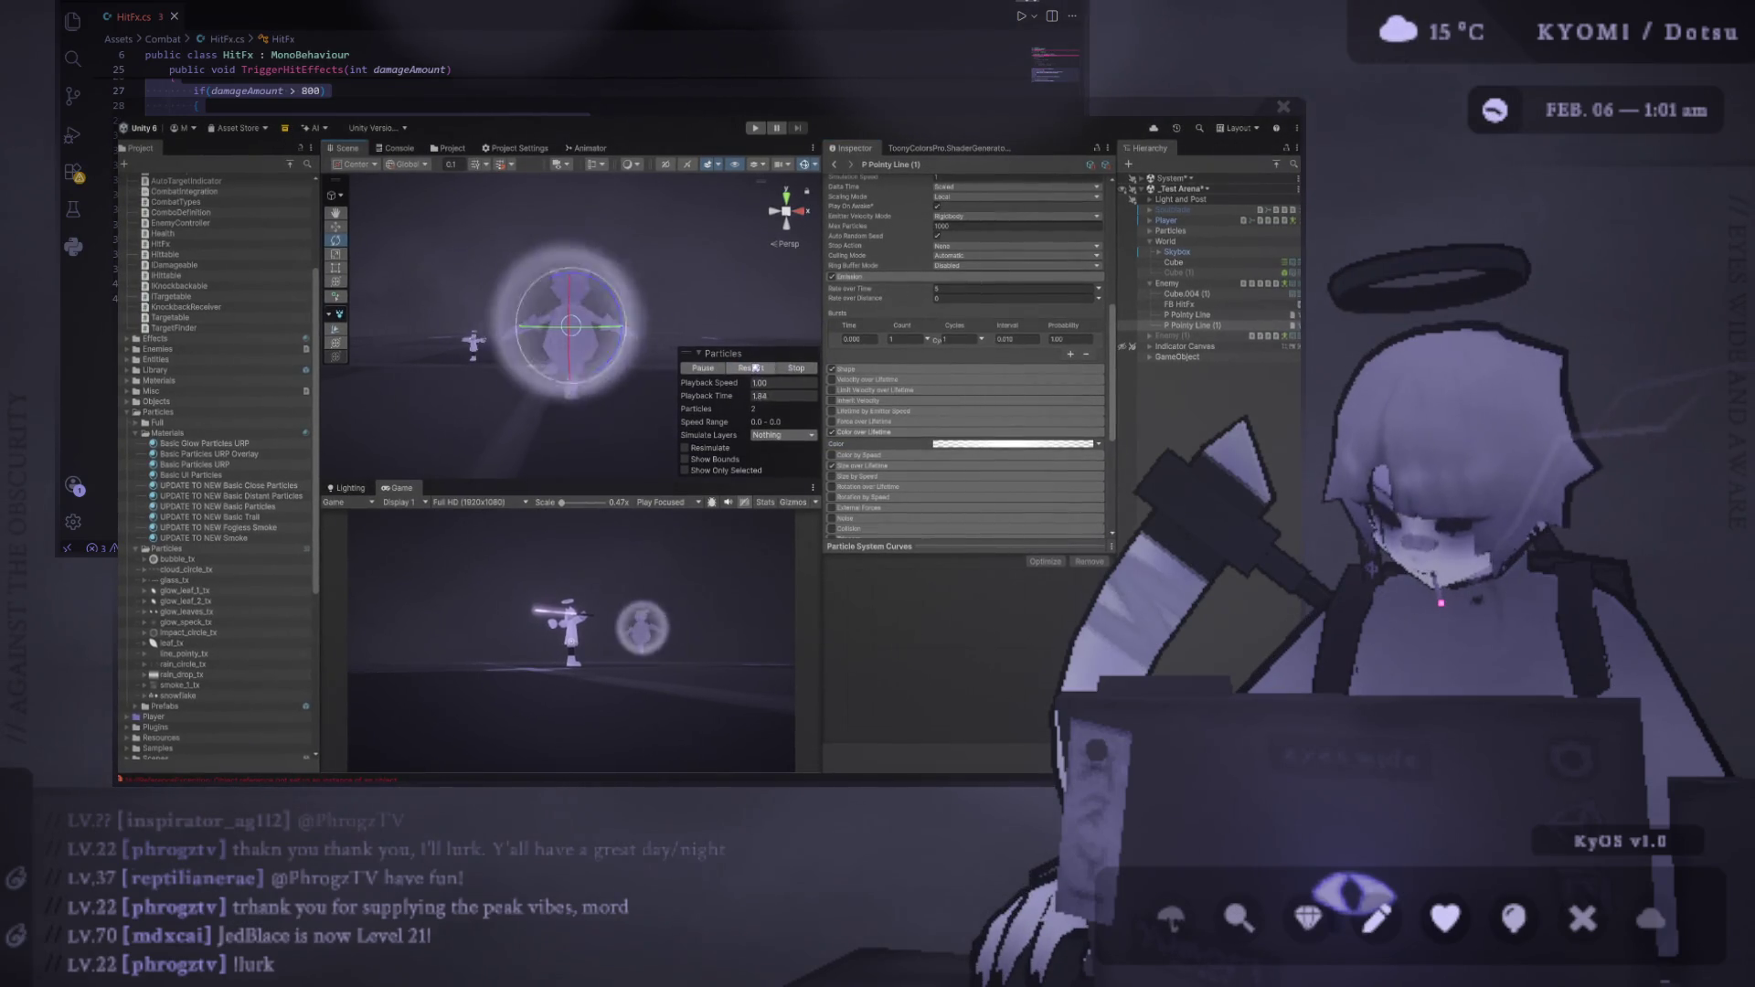
{"action": "left_click", "coordinate": [702, 368]}
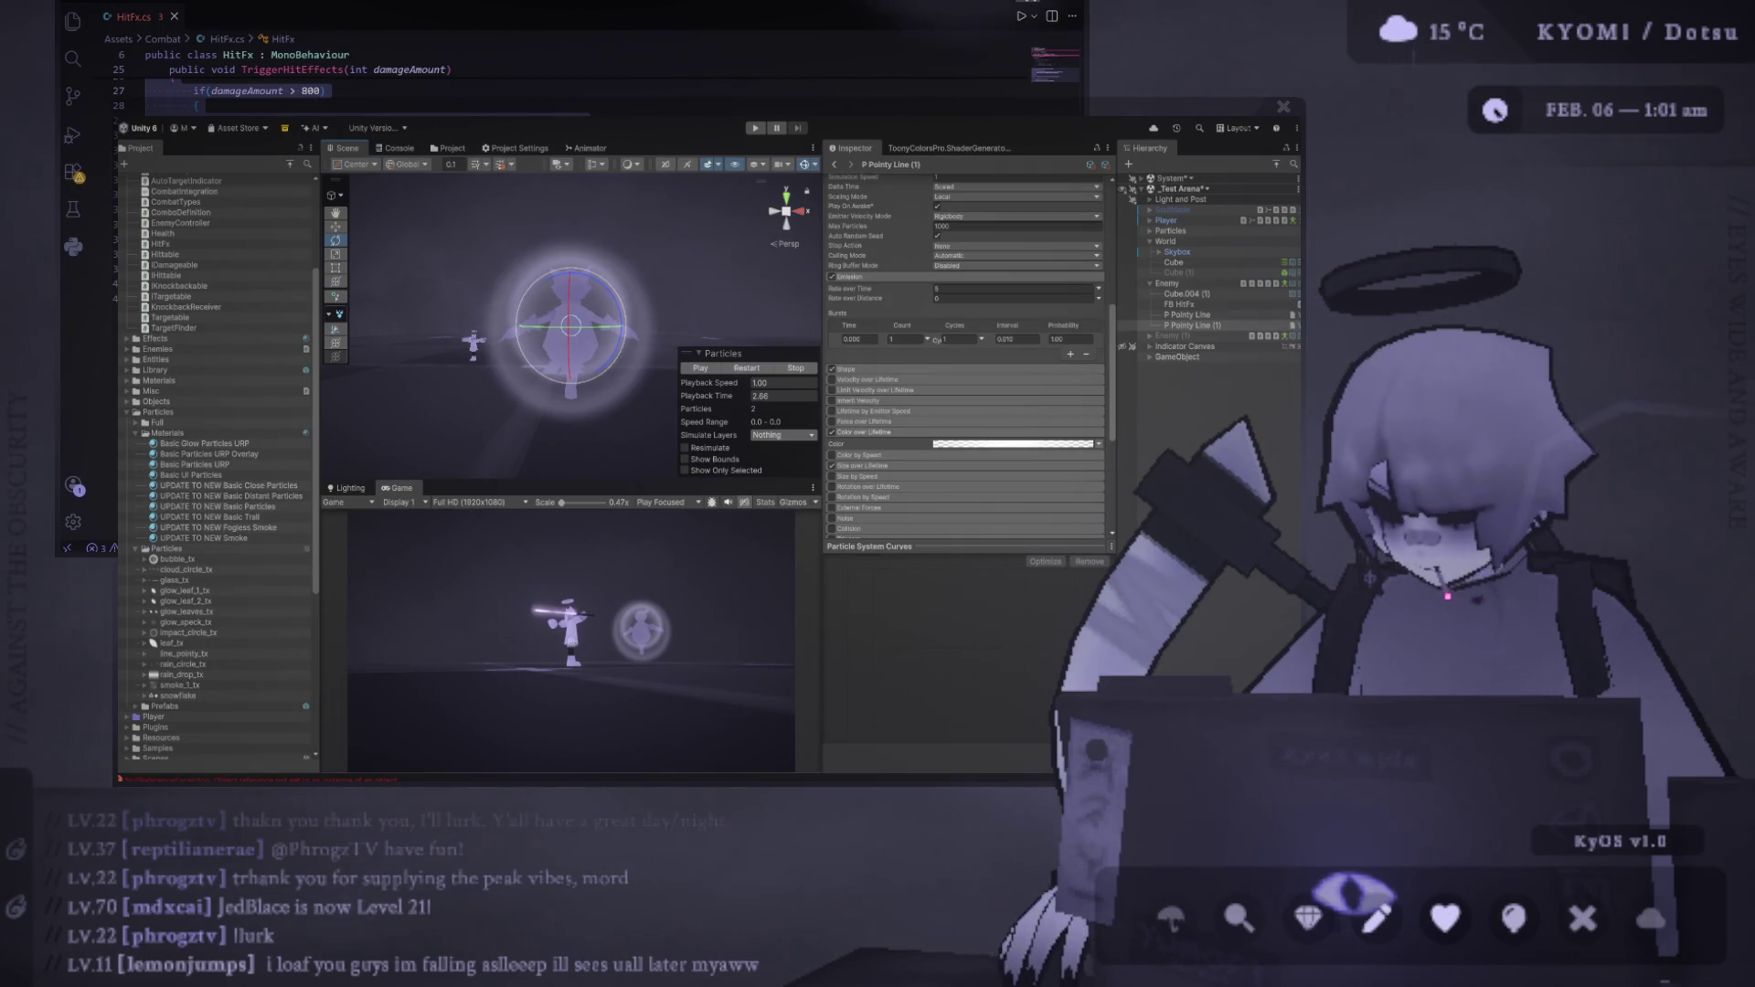
{"action": "left_click", "coordinate": [870, 435]}
{"action": "left_click", "coordinate": [871, 435]}
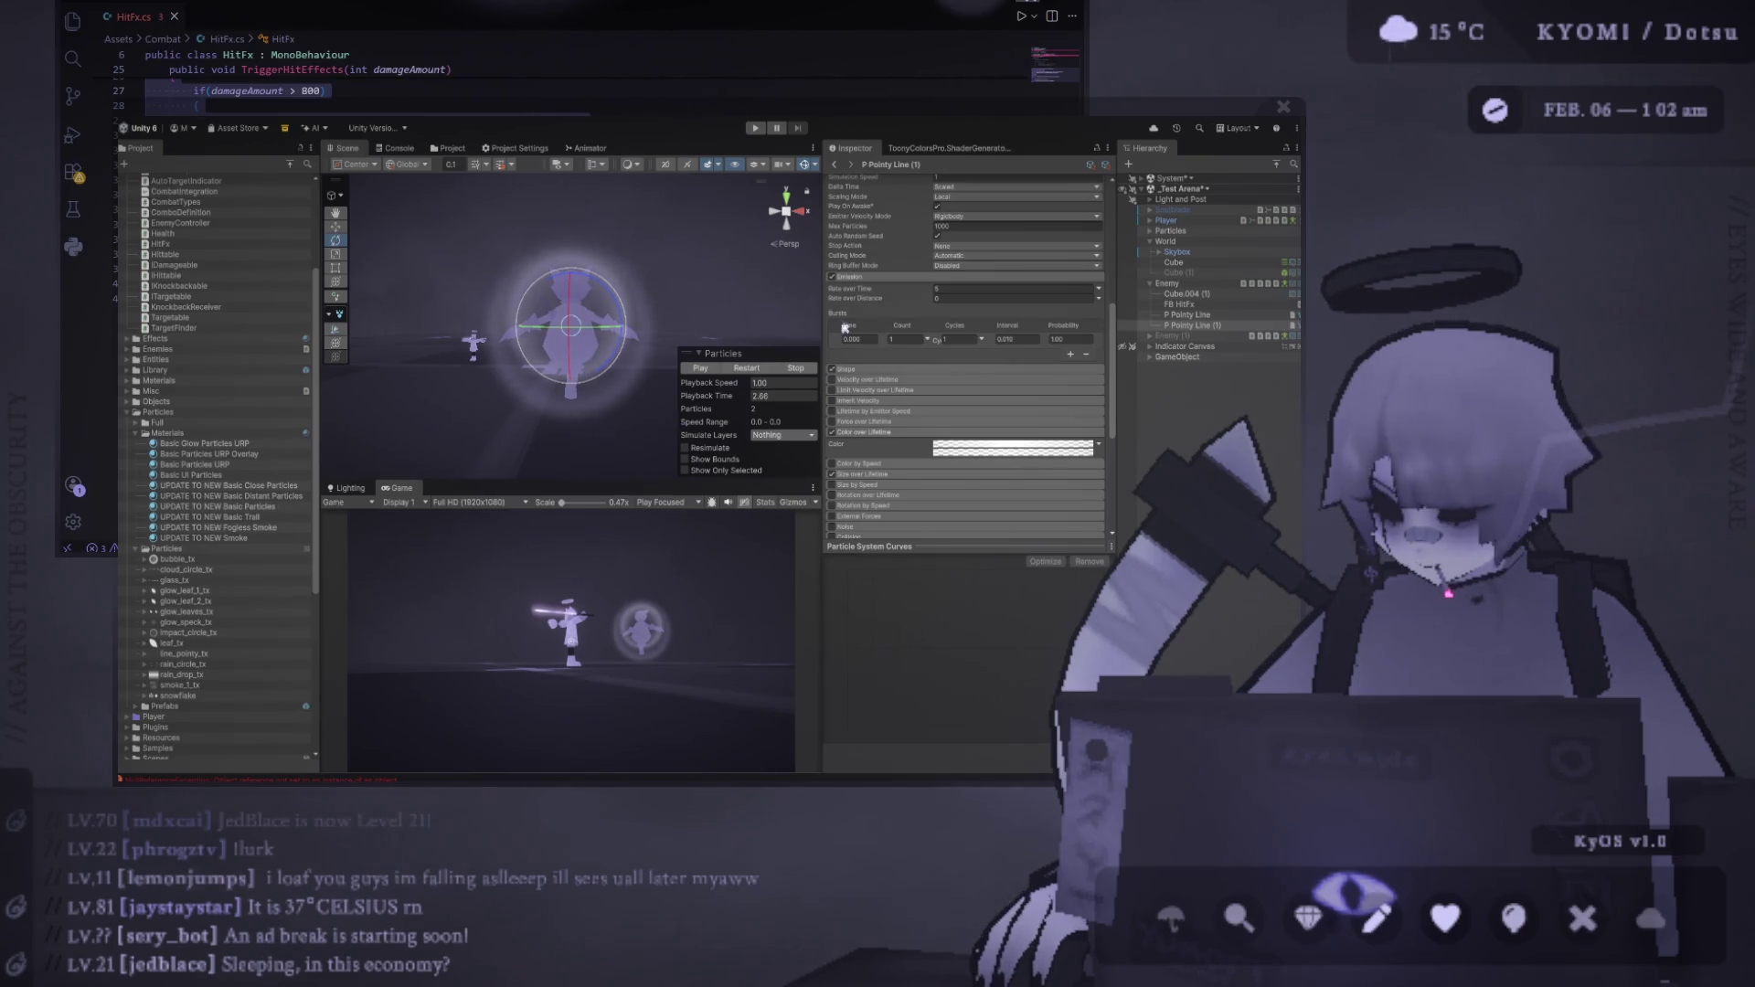
Restart the glow burst and drag the divider up to give the Game view more height
{"action": "left_click", "coordinate": [760, 368]}
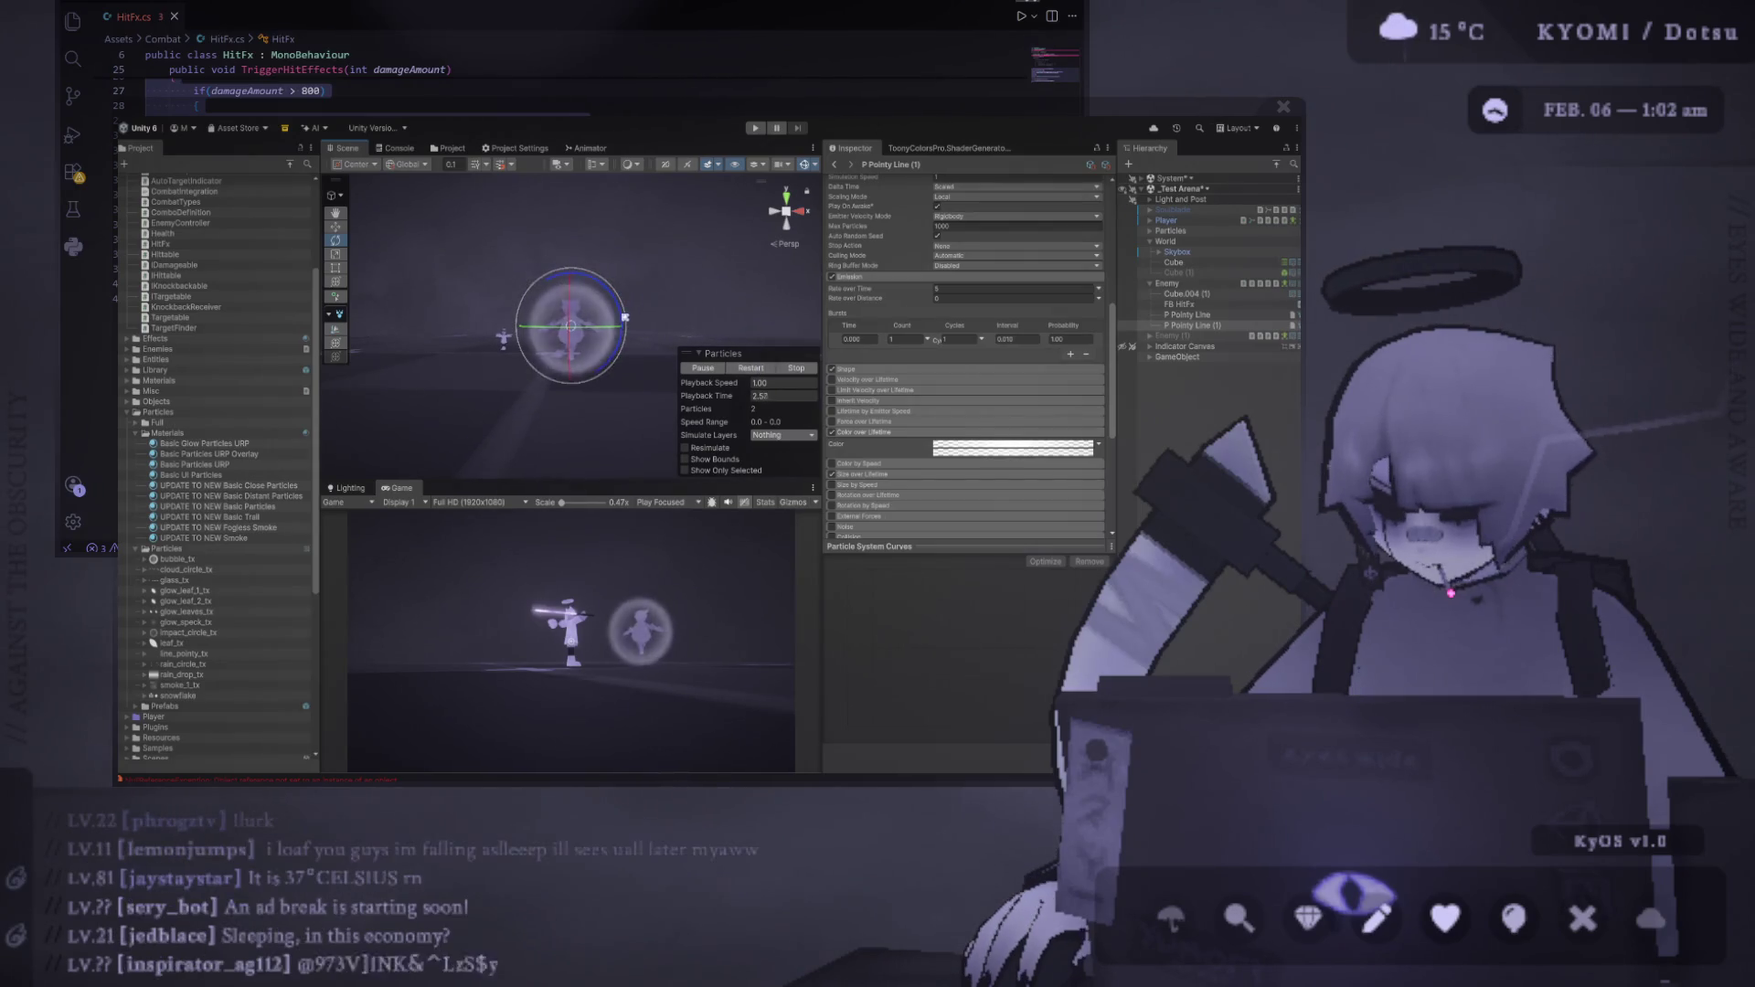
{"action": "left_click_drag", "start_coordinate": [625, 317], "coordinate": [585, 392]}
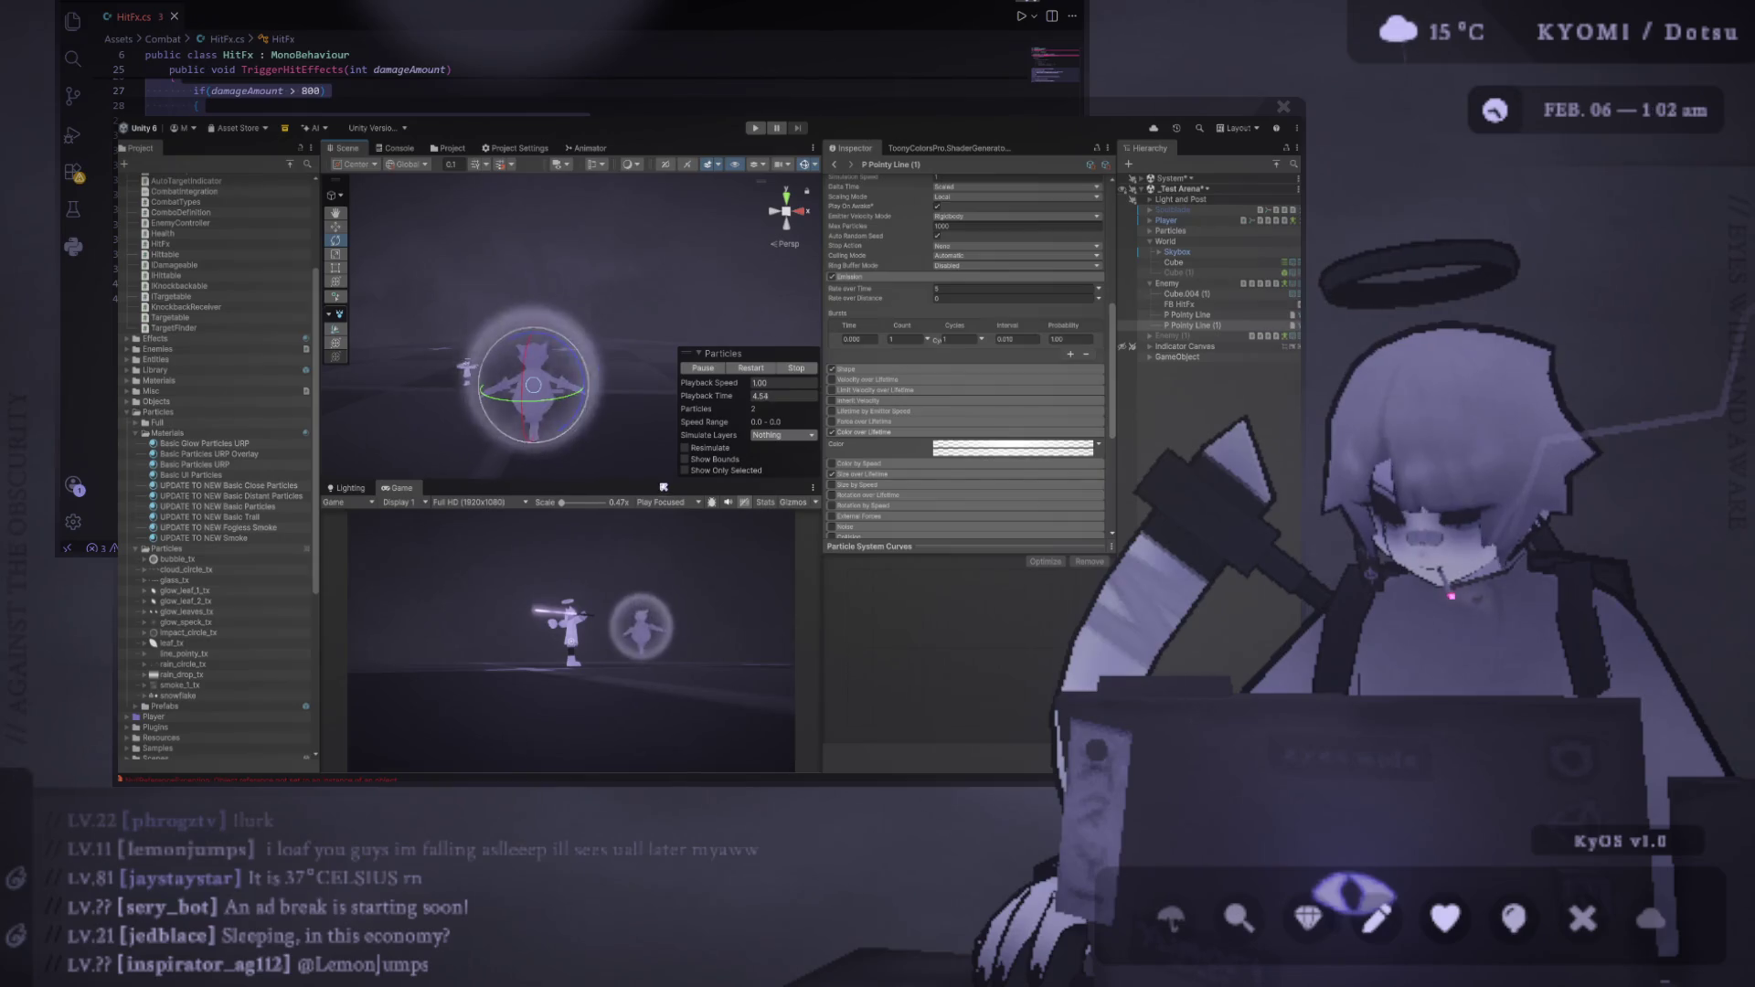
{"action": "left_click_drag", "start_coordinate": [660, 482], "coordinate": [661, 328]}
{"action": "left_click", "coordinate": [757, 244]}
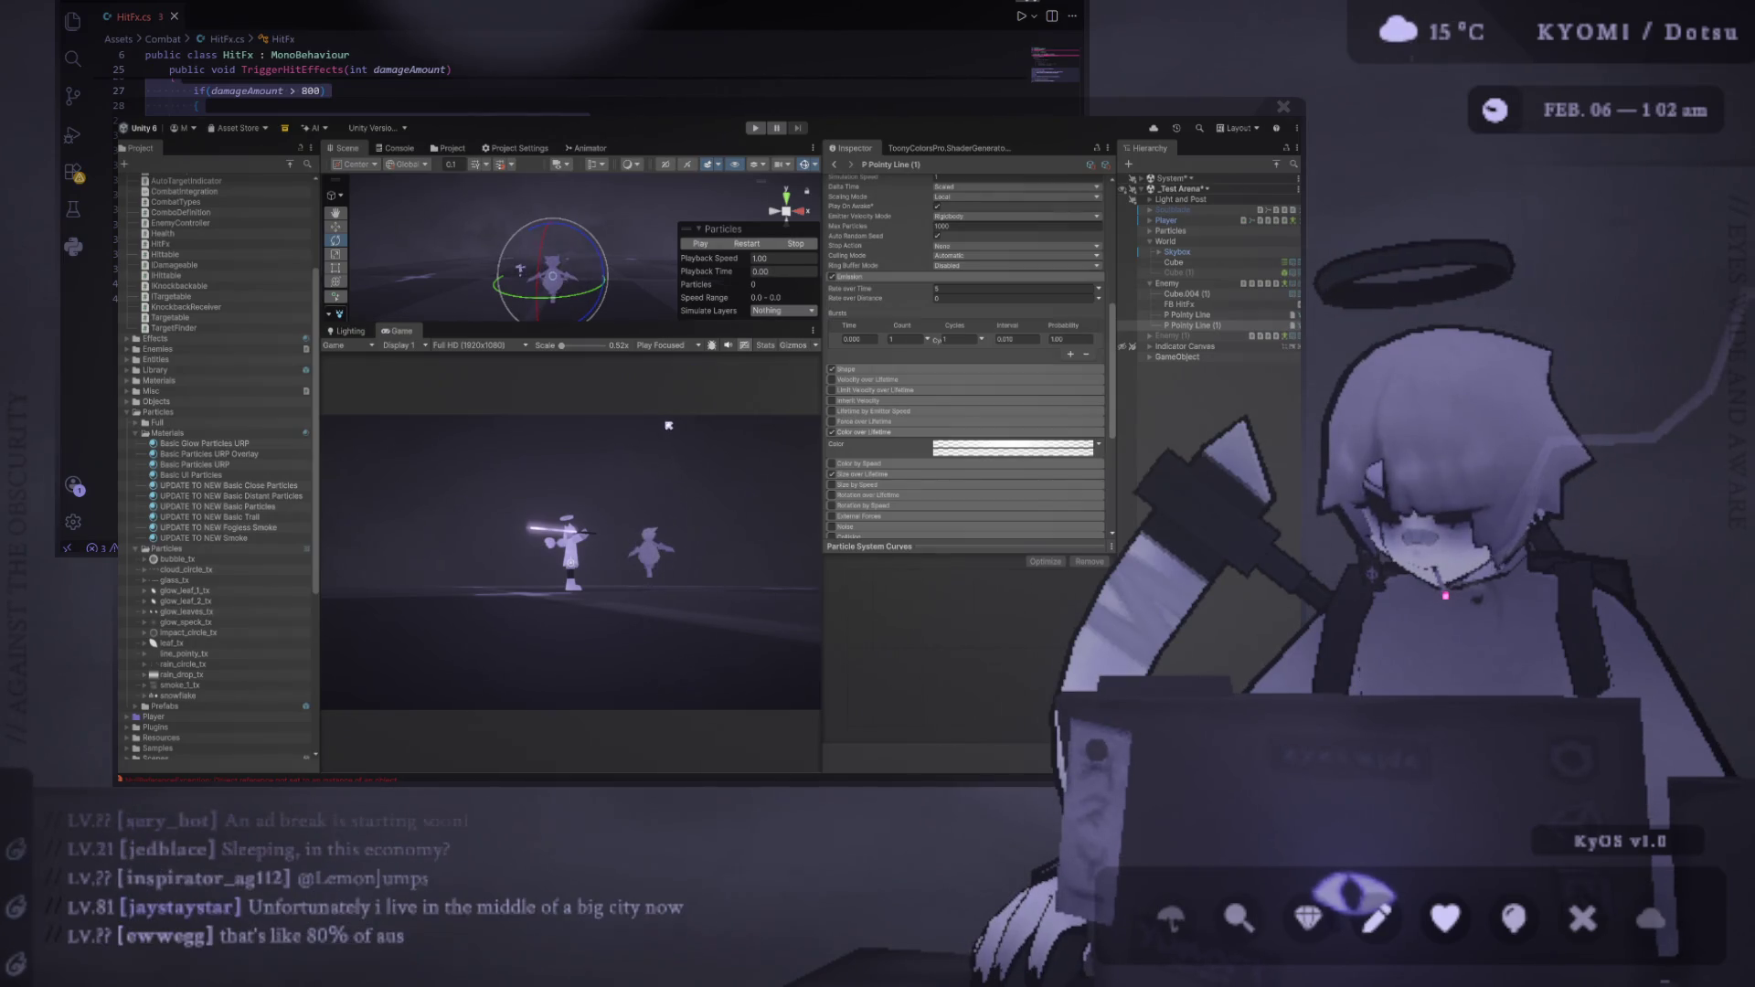
Replay the particle burst preview and give the Scene view more height
{"action": "left_click", "coordinate": [752, 245]}
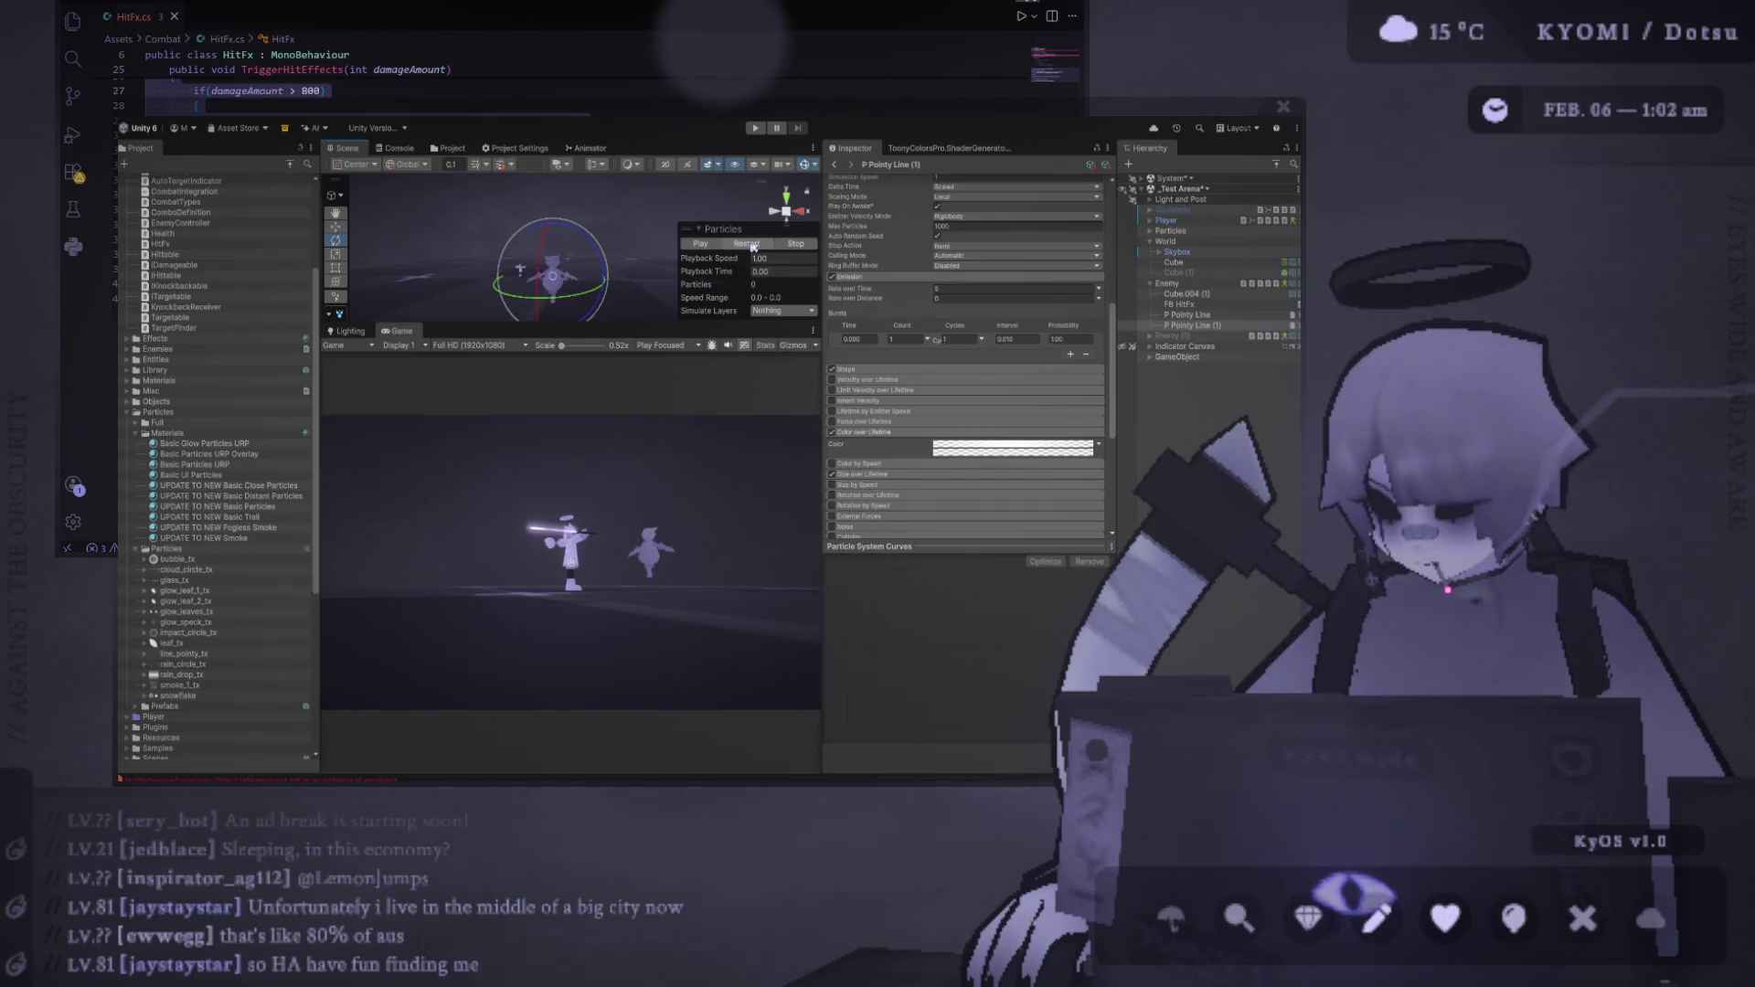
{"action": "left_click", "coordinate": [750, 244]}
{"action": "left_click_drag", "start_coordinate": [625, 323], "coordinate": [617, 458]}
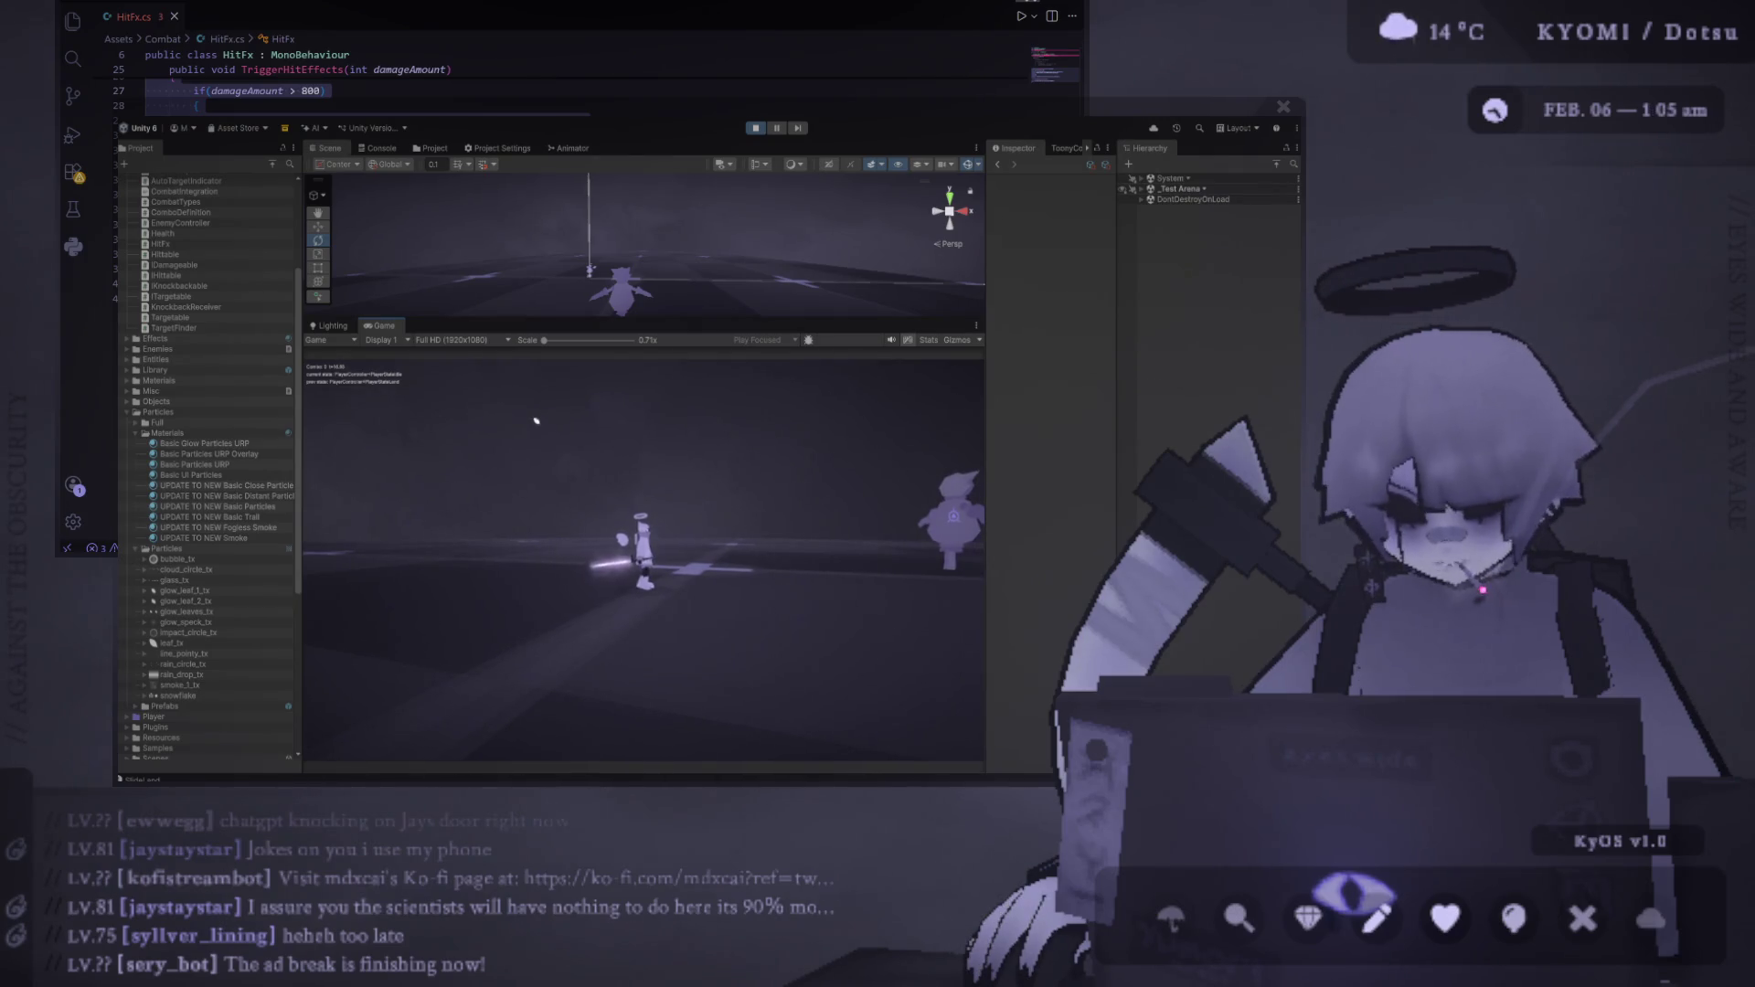
Run the player toward the enemy with A, attack with W, then stop play mode
{"action": "left_click", "coordinate": [537, 421]}
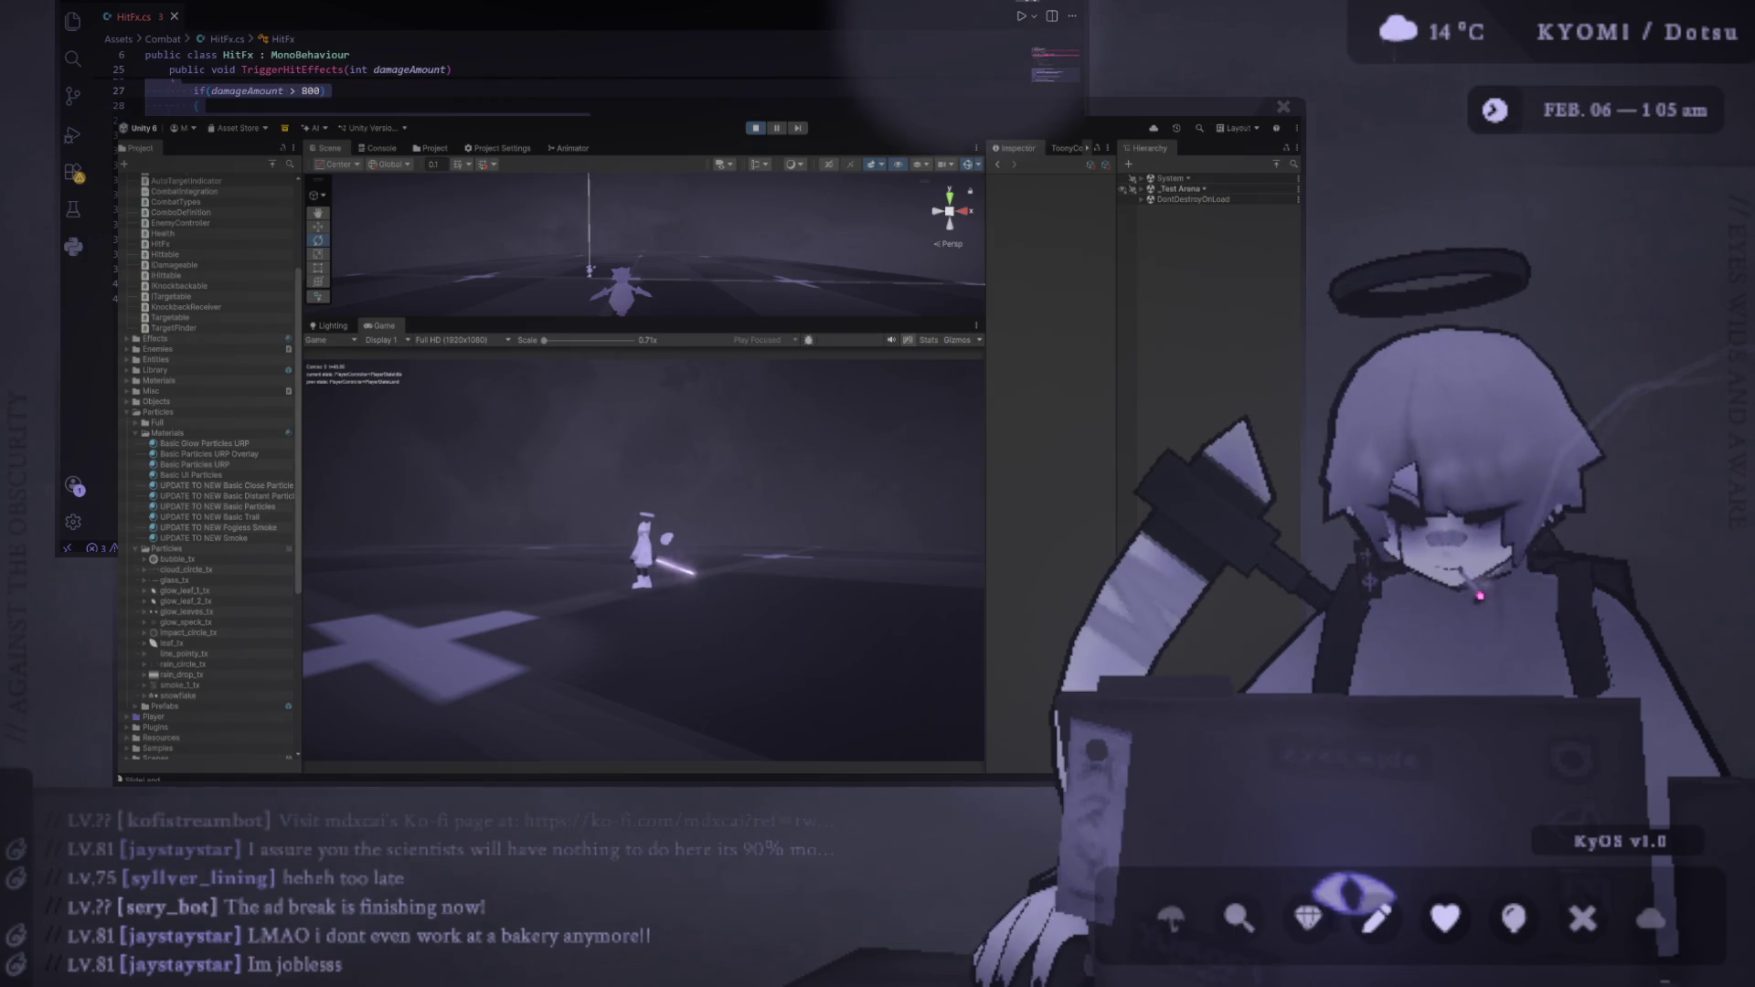
{"action": "key", "text": "a"}
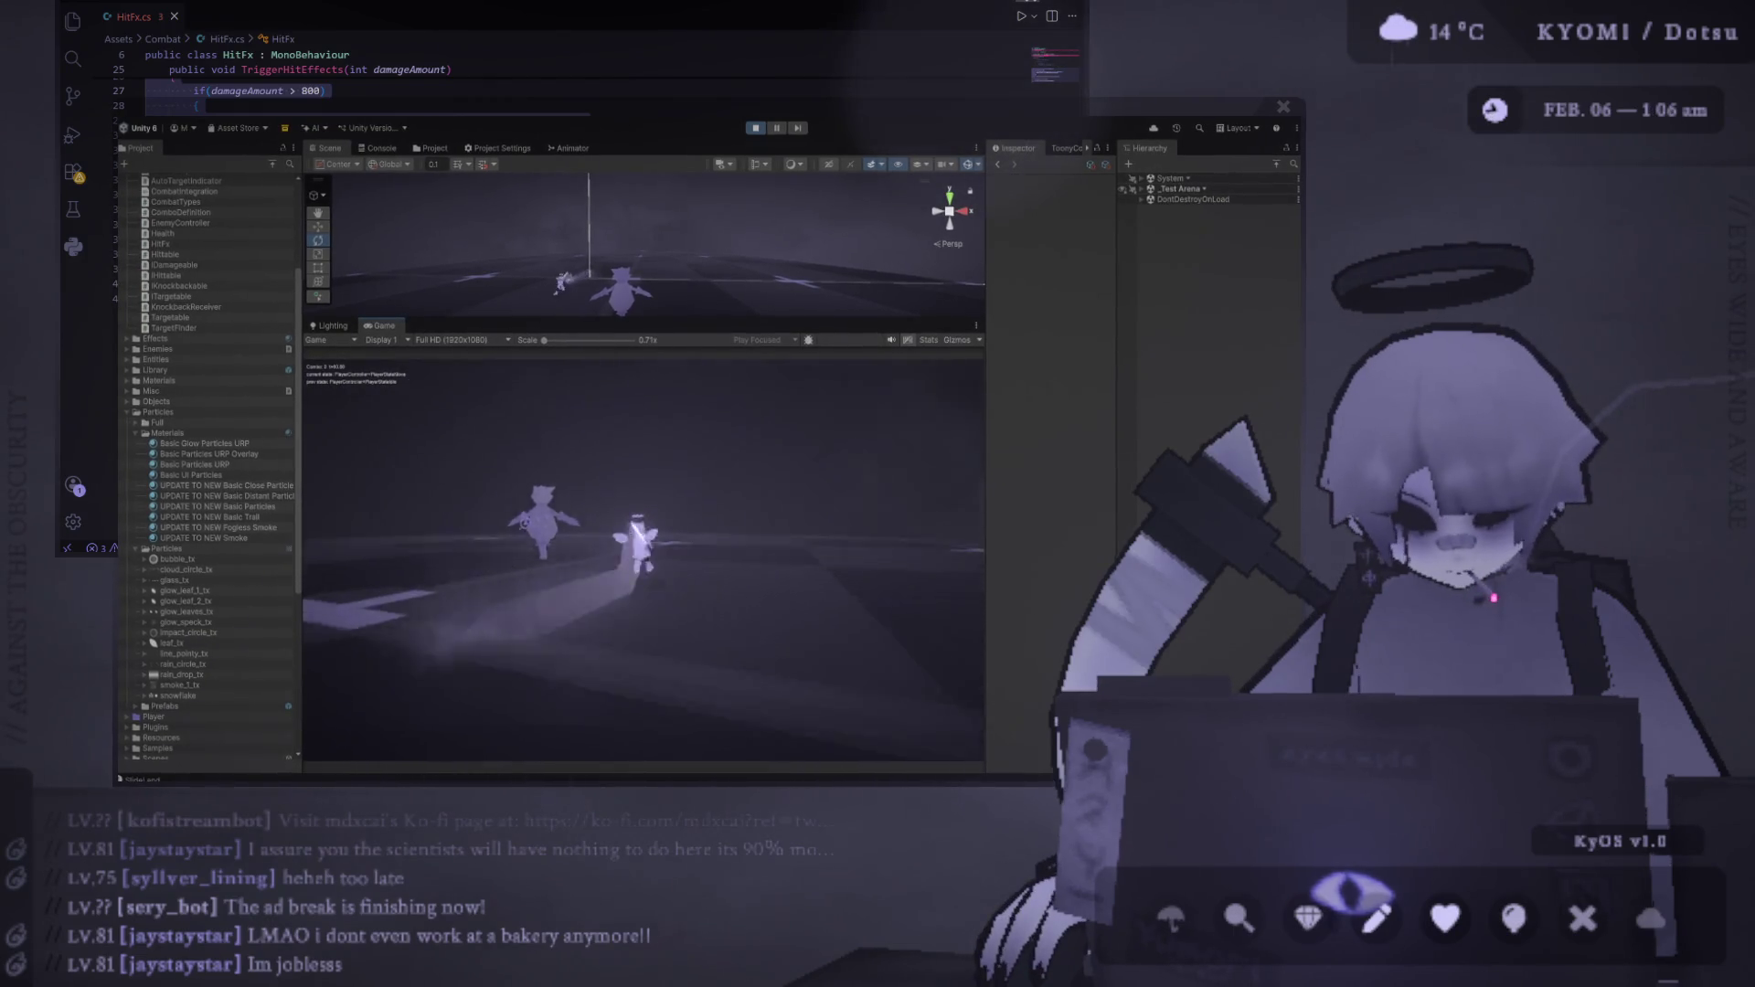
{"action": "key", "text": "w"}
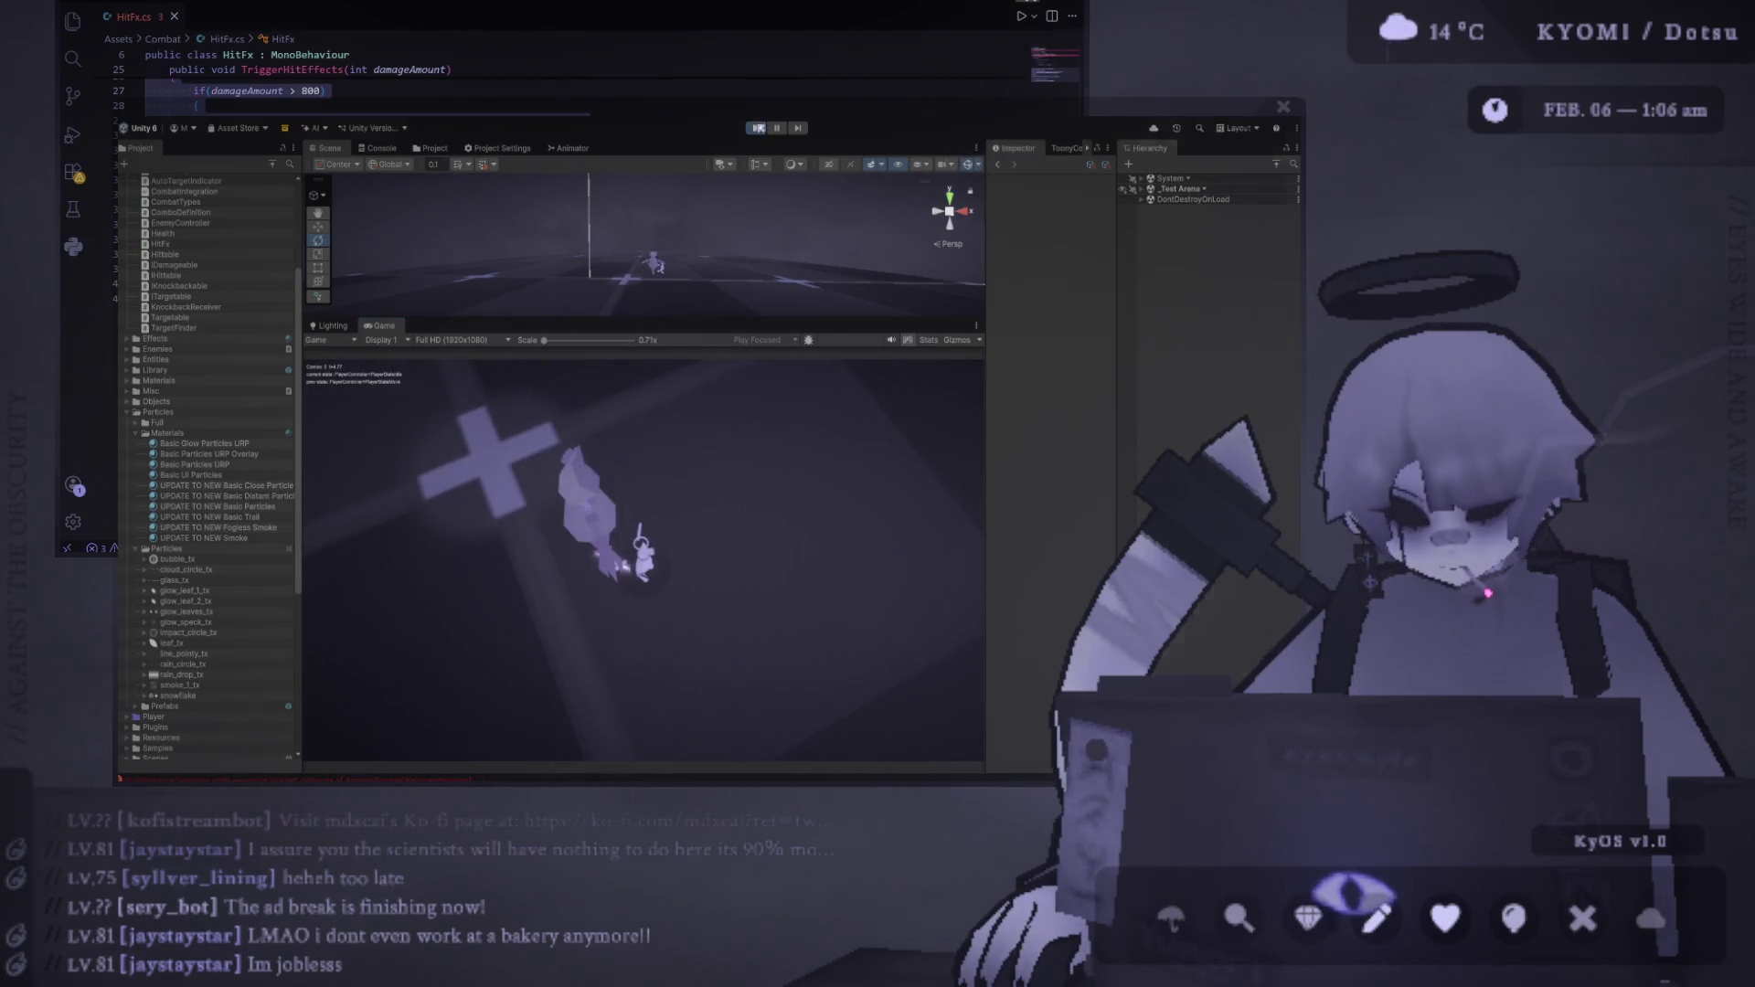
{"action": "left_click", "coordinate": [757, 127]}
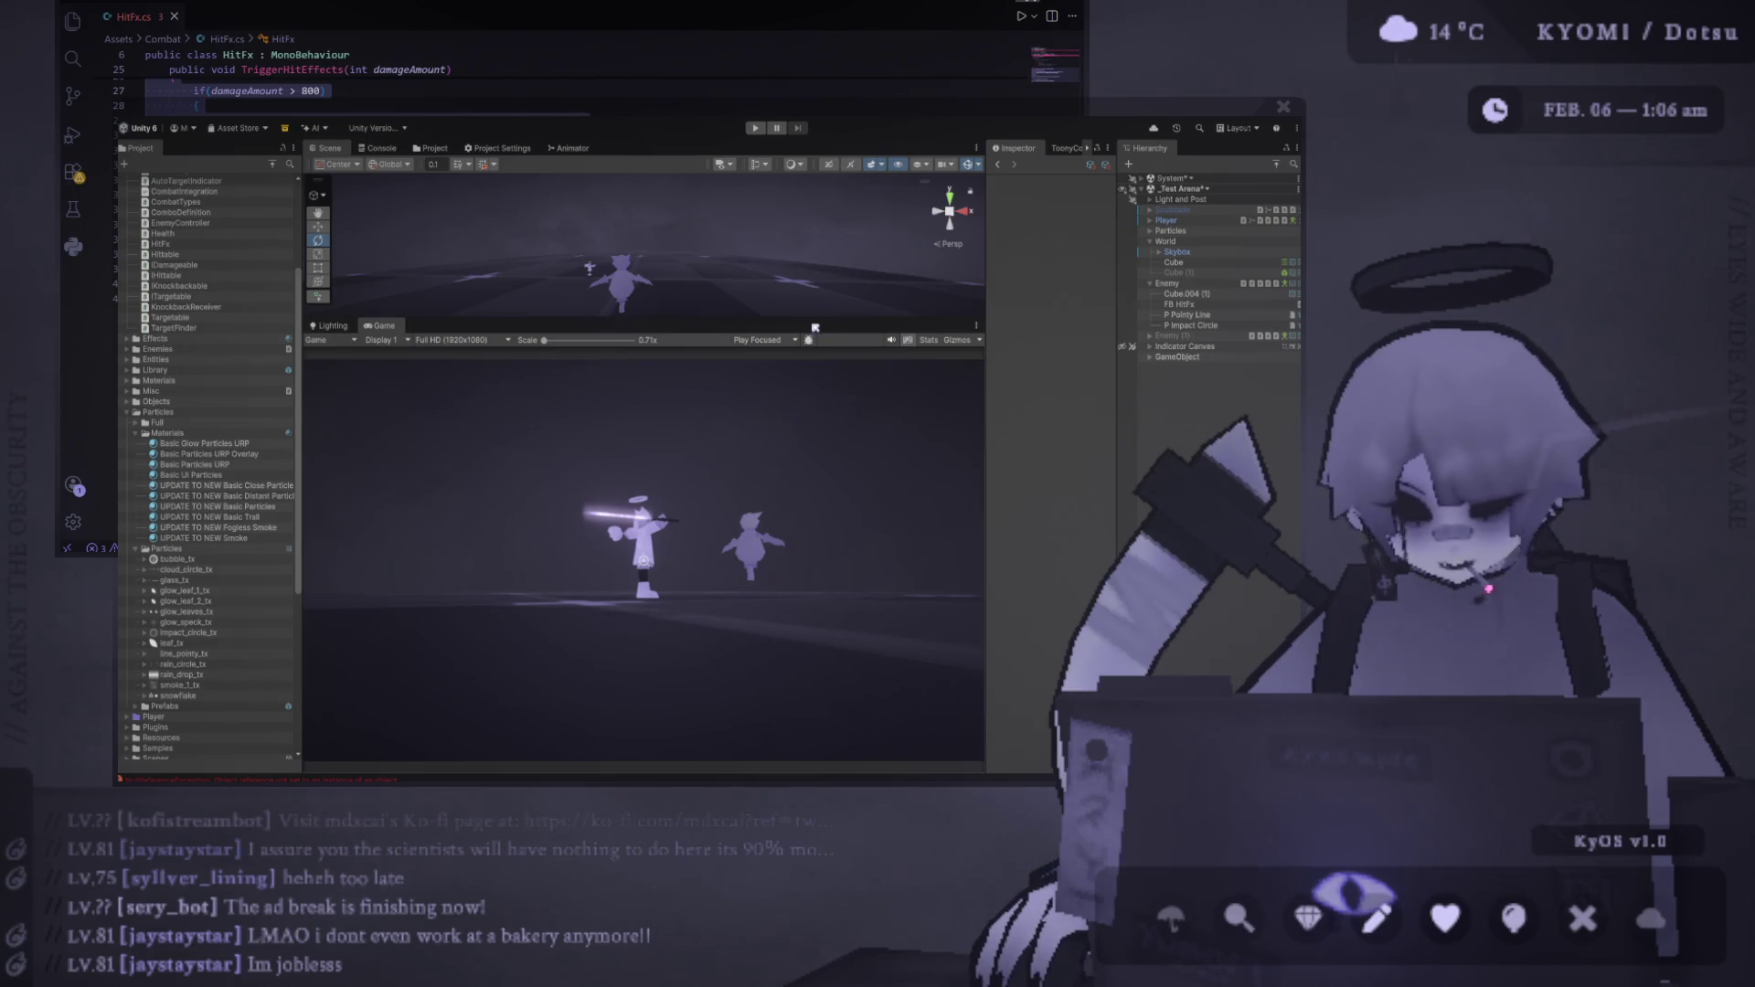
Enlarge the Scene view, frame the enemy close-up, and widen the Inspector and Hierarchy panels
{"action": "left_click_drag", "start_coordinate": [813, 320], "coordinate": [804, 349]}
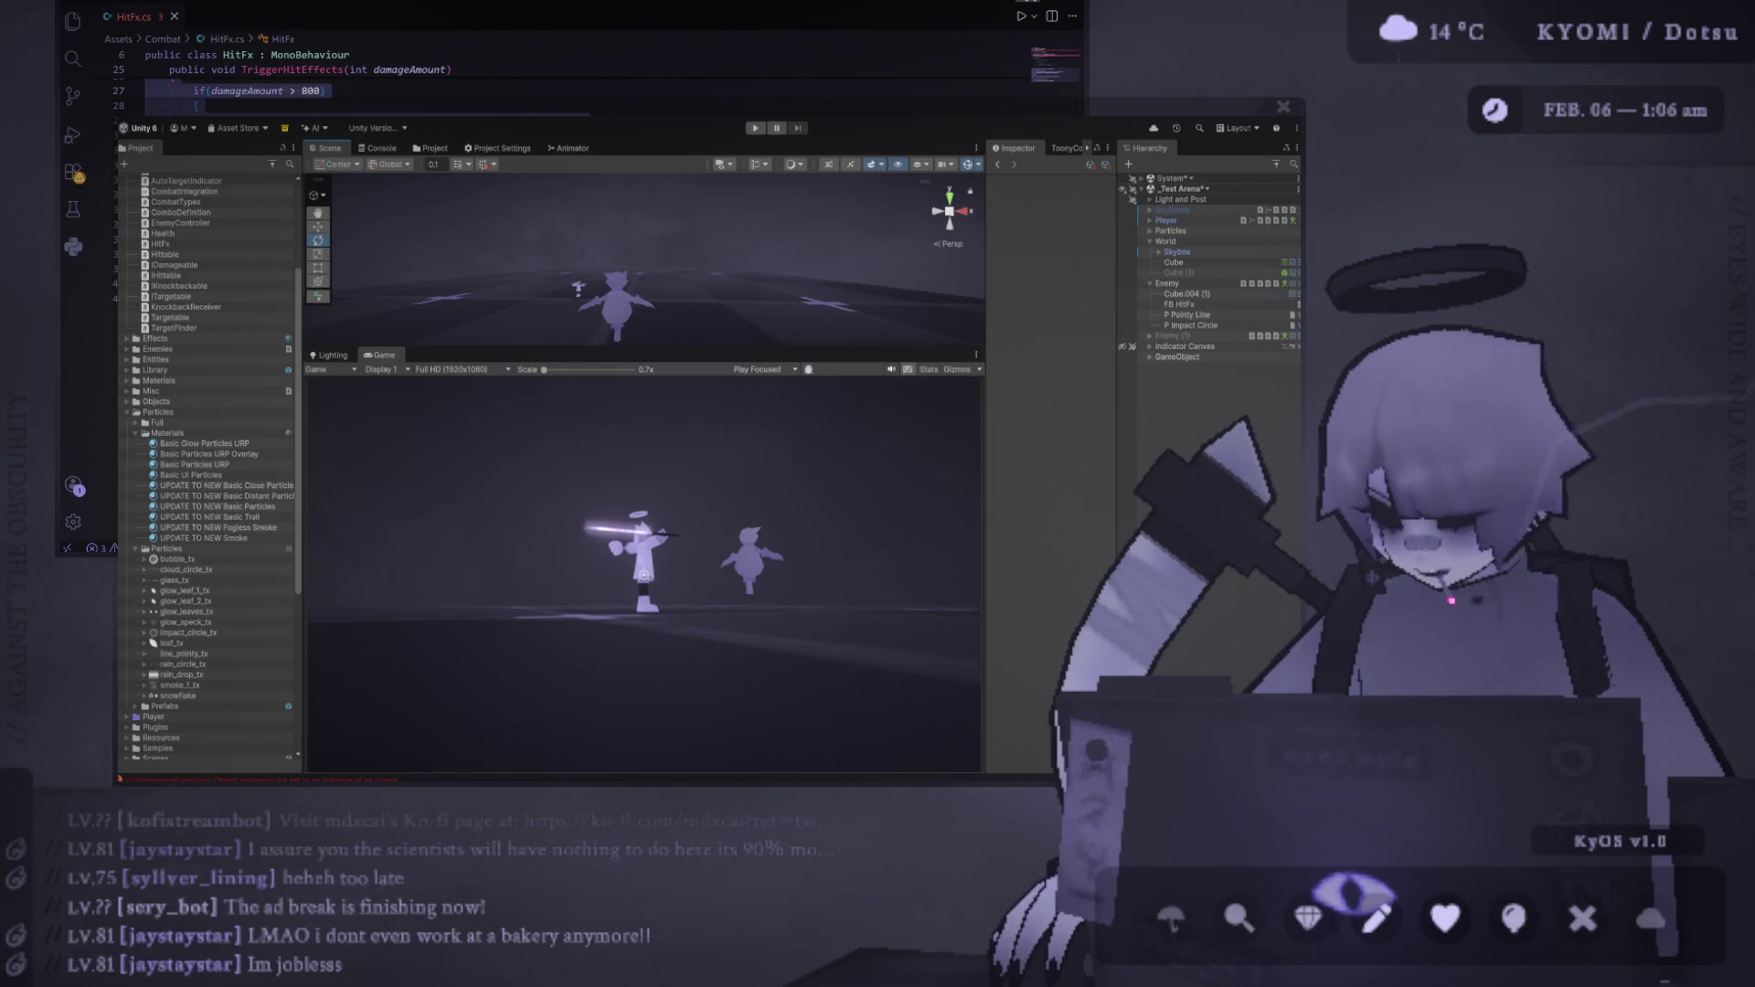
{"action": "mouse_move", "coordinate": [750, 357]}
{"action": "left_mouse_down"}
{"action": "mouse_move", "coordinate": [772, 498]}
{"action": "mouse_move", "coordinate": [689, 337]}
{"action": "mouse_move", "coordinate": [527, 378]}
{"action": "left_mouse_up"}
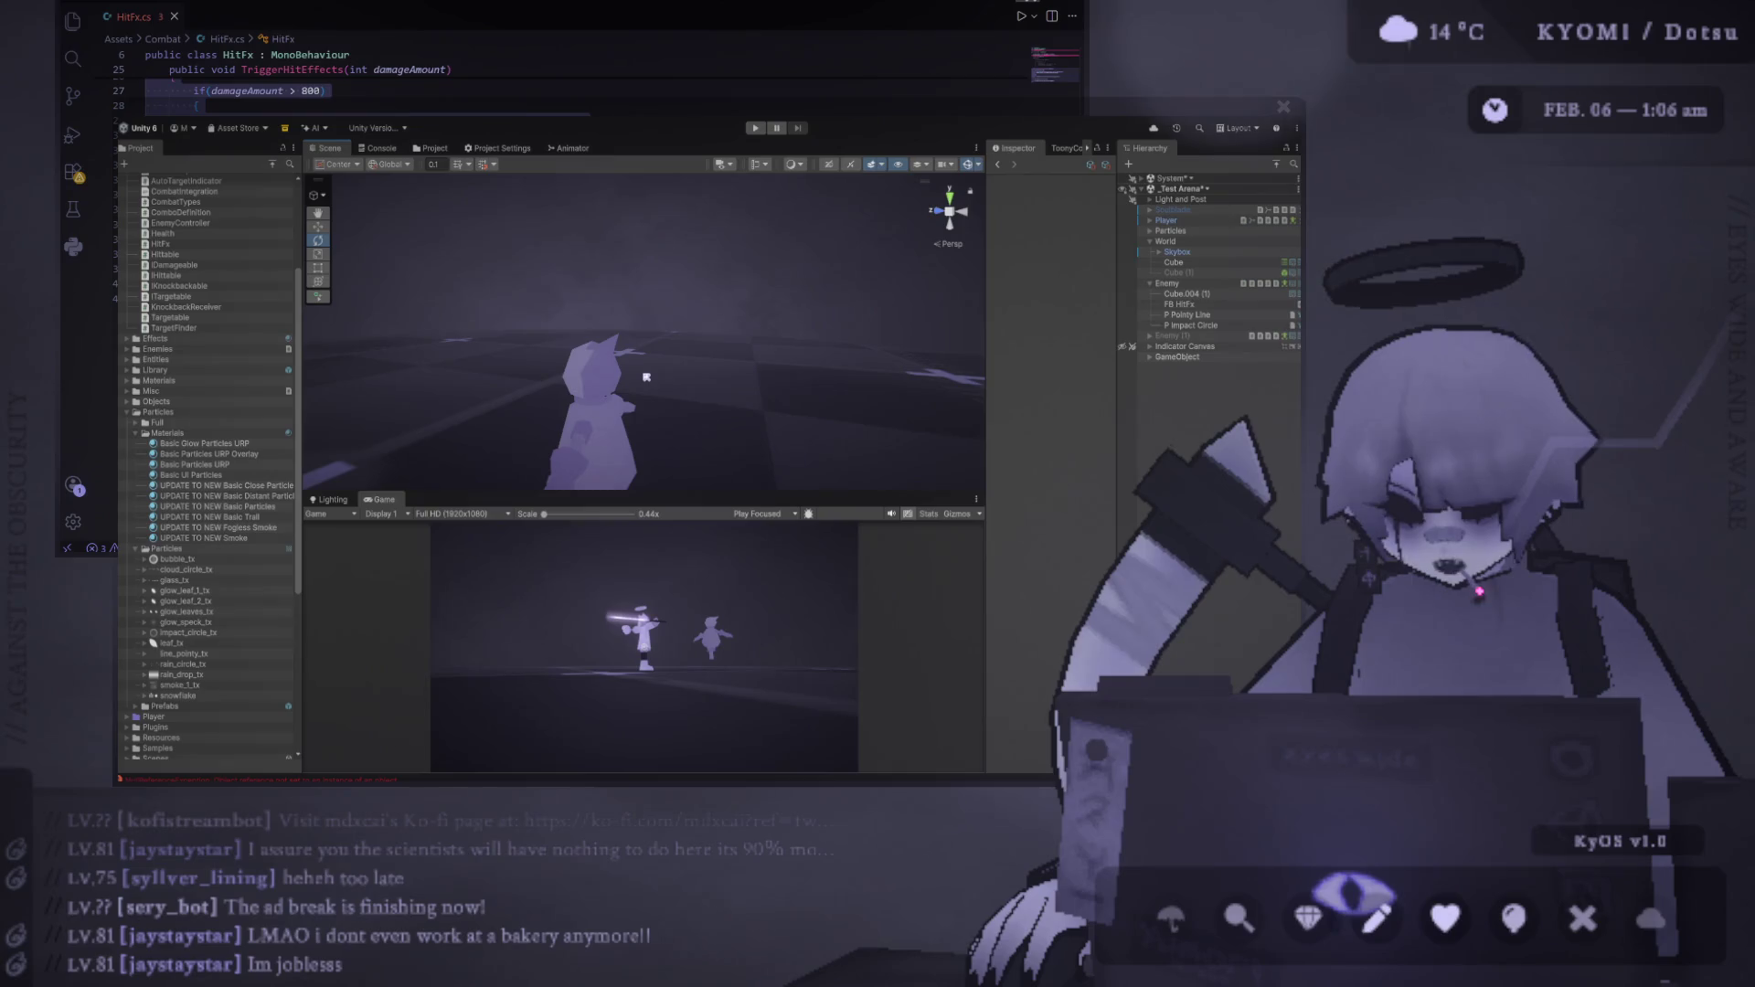
{"action": "mouse_move", "coordinate": [646, 377]}
{"action": "left_mouse_down"}
{"action": "mouse_move", "coordinate": [559, 425]}
{"action": "mouse_move", "coordinate": [771, 413]}
{"action": "left_mouse_up"}
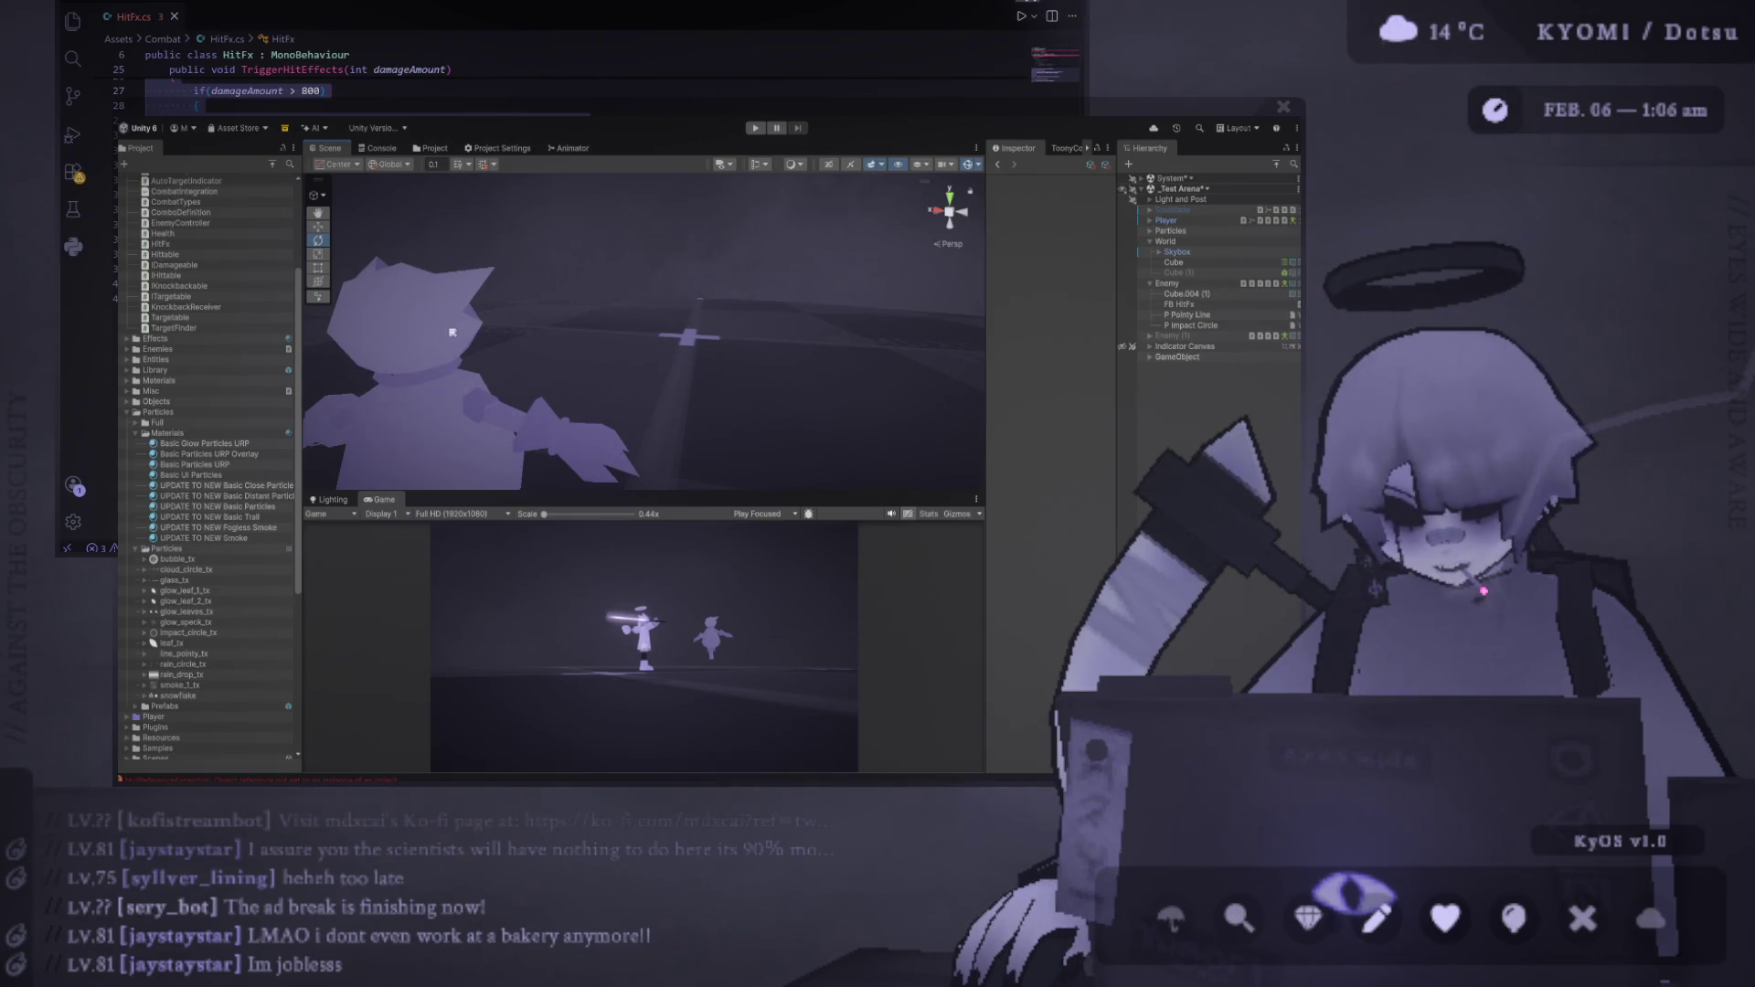
{"action": "left_click_drag", "start_coordinate": [578, 489], "coordinate": [578, 605]}
{"action": "key", "text": "f"}
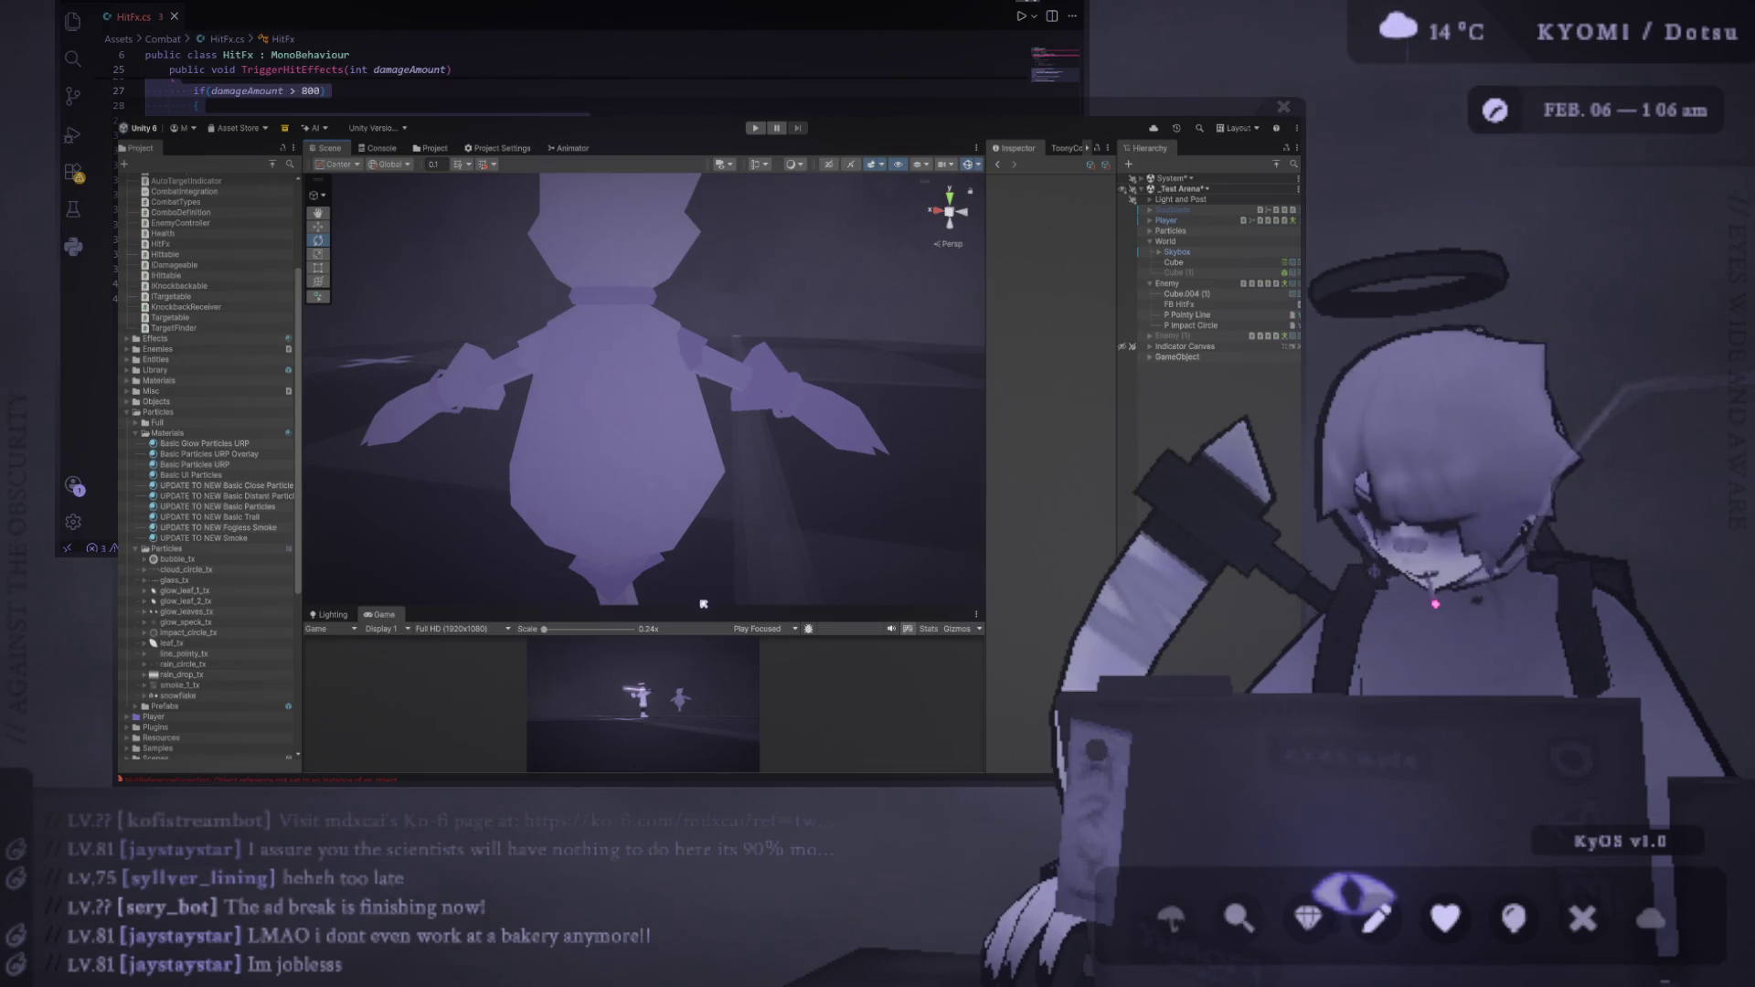
{"action": "left_click_drag", "start_coordinate": [698, 606], "coordinate": [699, 683]}
{"action": "scroll", "coordinate": [952, 203], "scroll_direction": "down", "scroll_amount": 3}
{"action": "scroll", "coordinate": [759, 569], "scroll_direction": "up", "scroll_amount": 2}
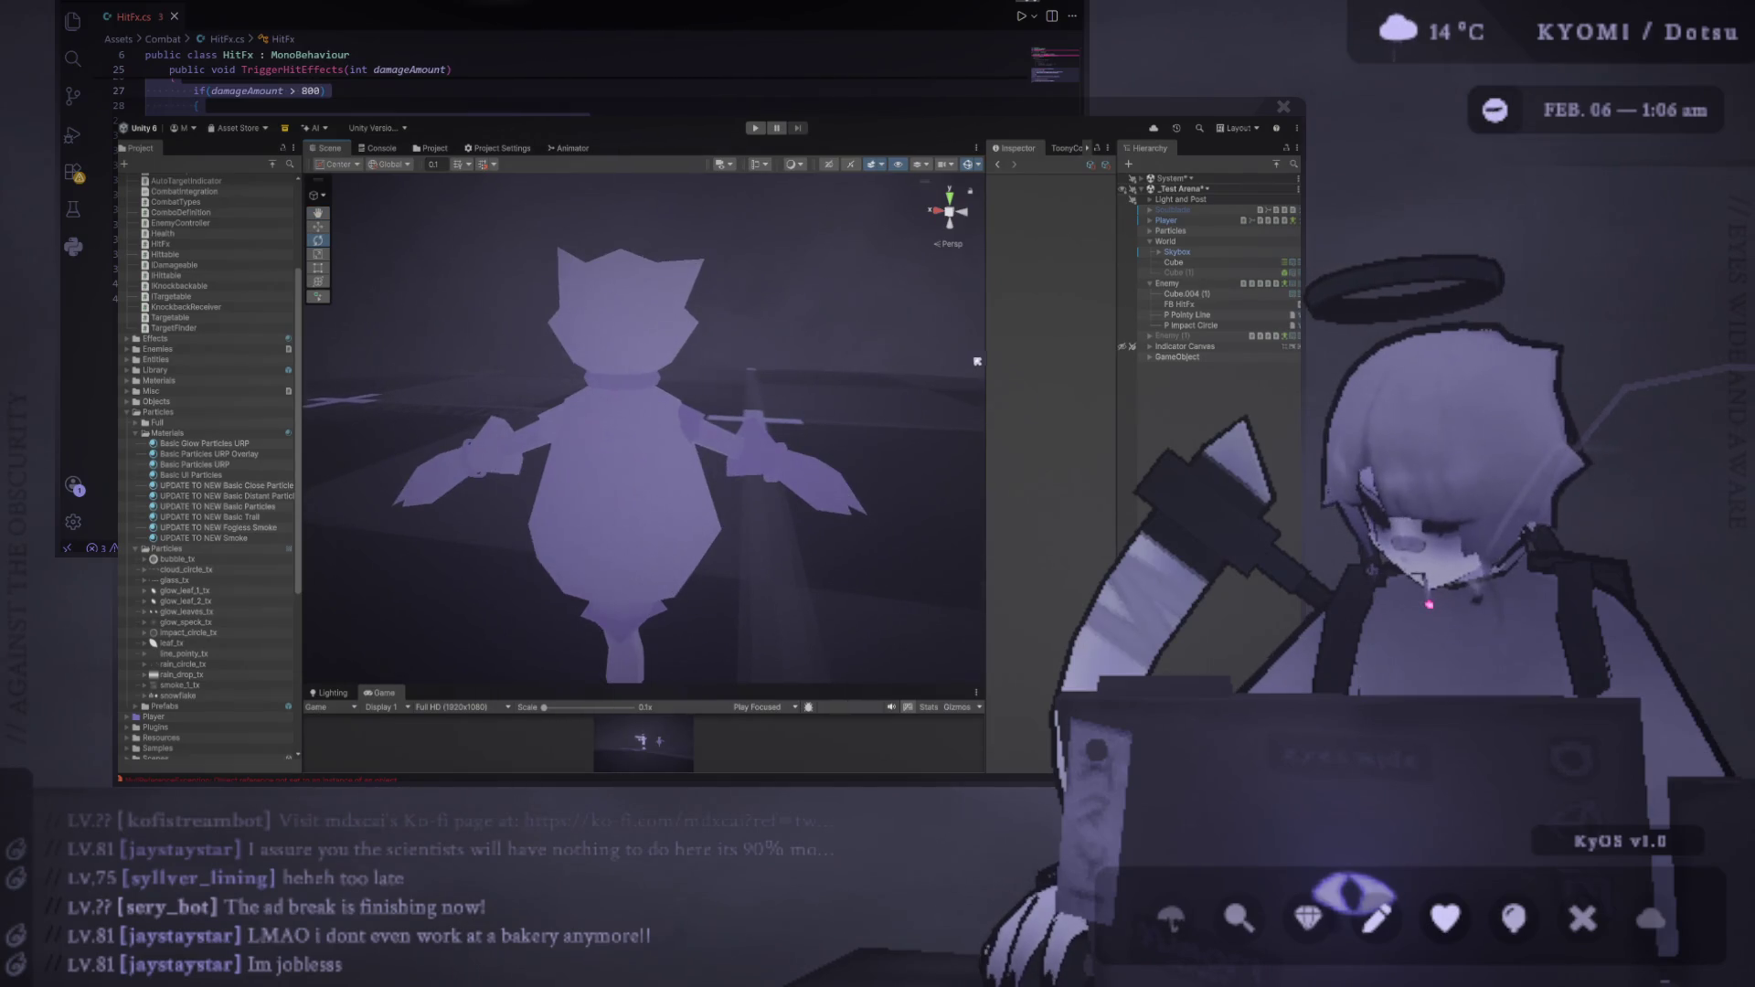
{"action": "left_click_drag", "start_coordinate": [986, 362], "coordinate": [843, 365]}
{"action": "left_click_drag", "start_coordinate": [1117, 373], "coordinate": [1036, 373]}
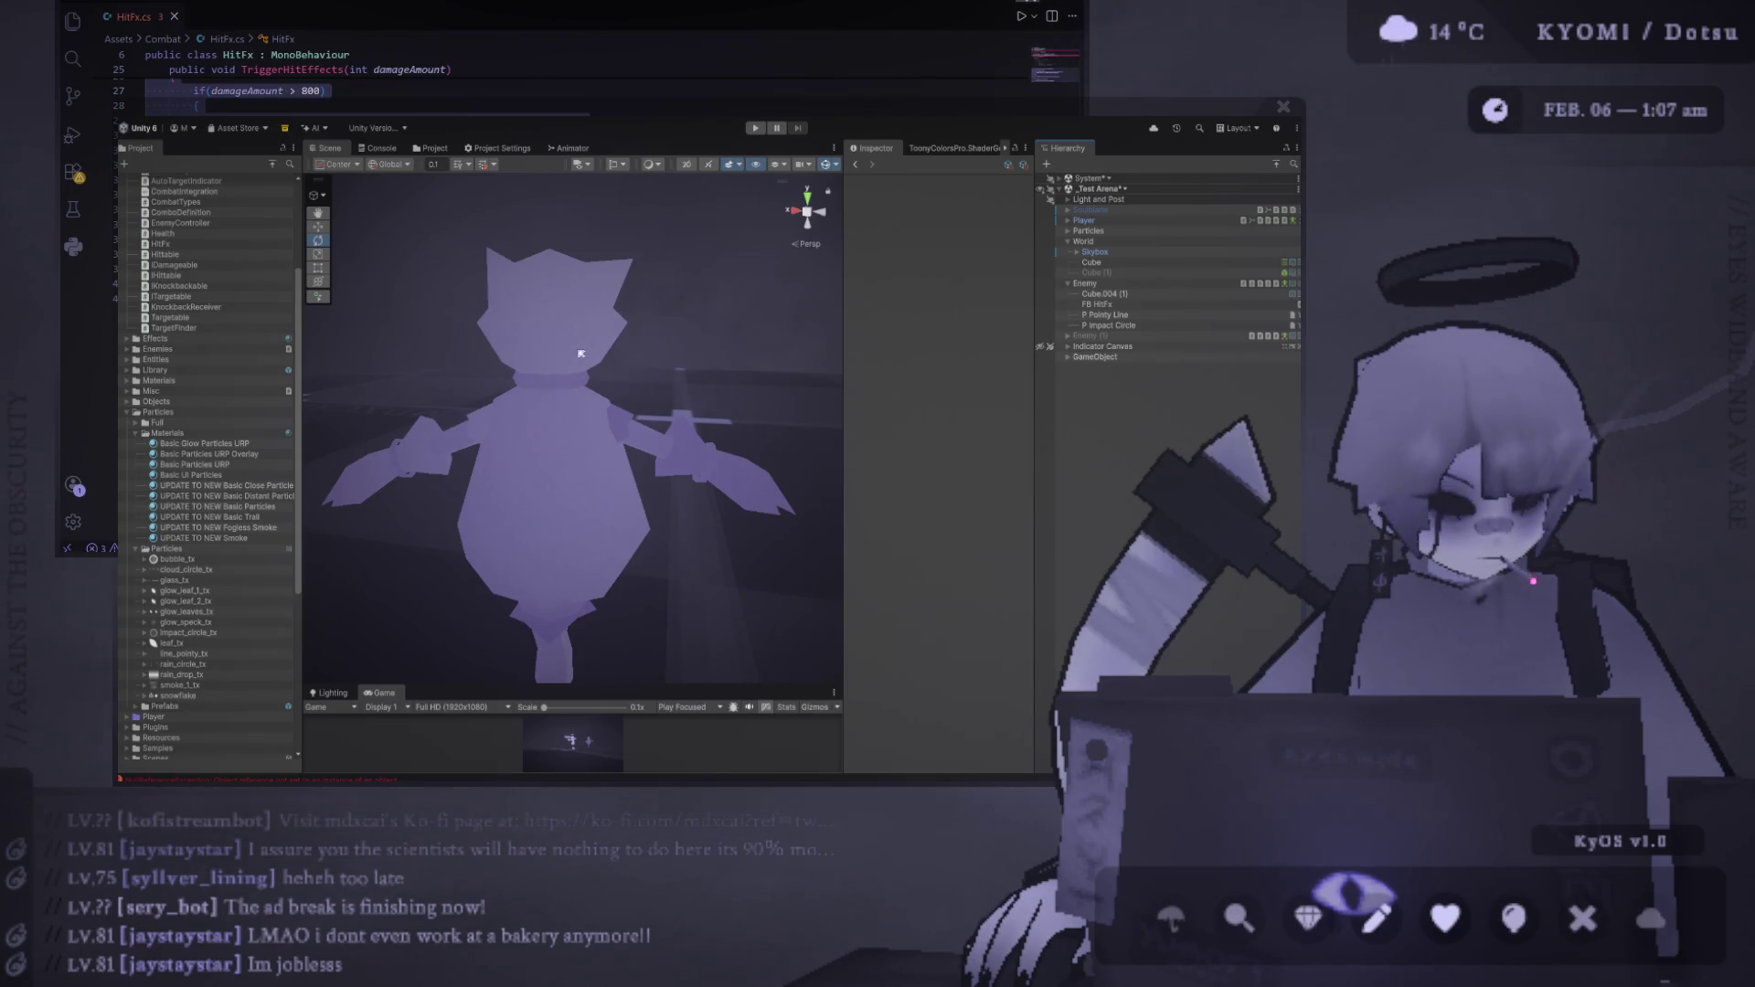
Select P Impact Circle under the enemy and play its burst preview
{"action": "left_click", "coordinate": [1107, 304]}
{"action": "left_click", "coordinate": [1120, 315]}
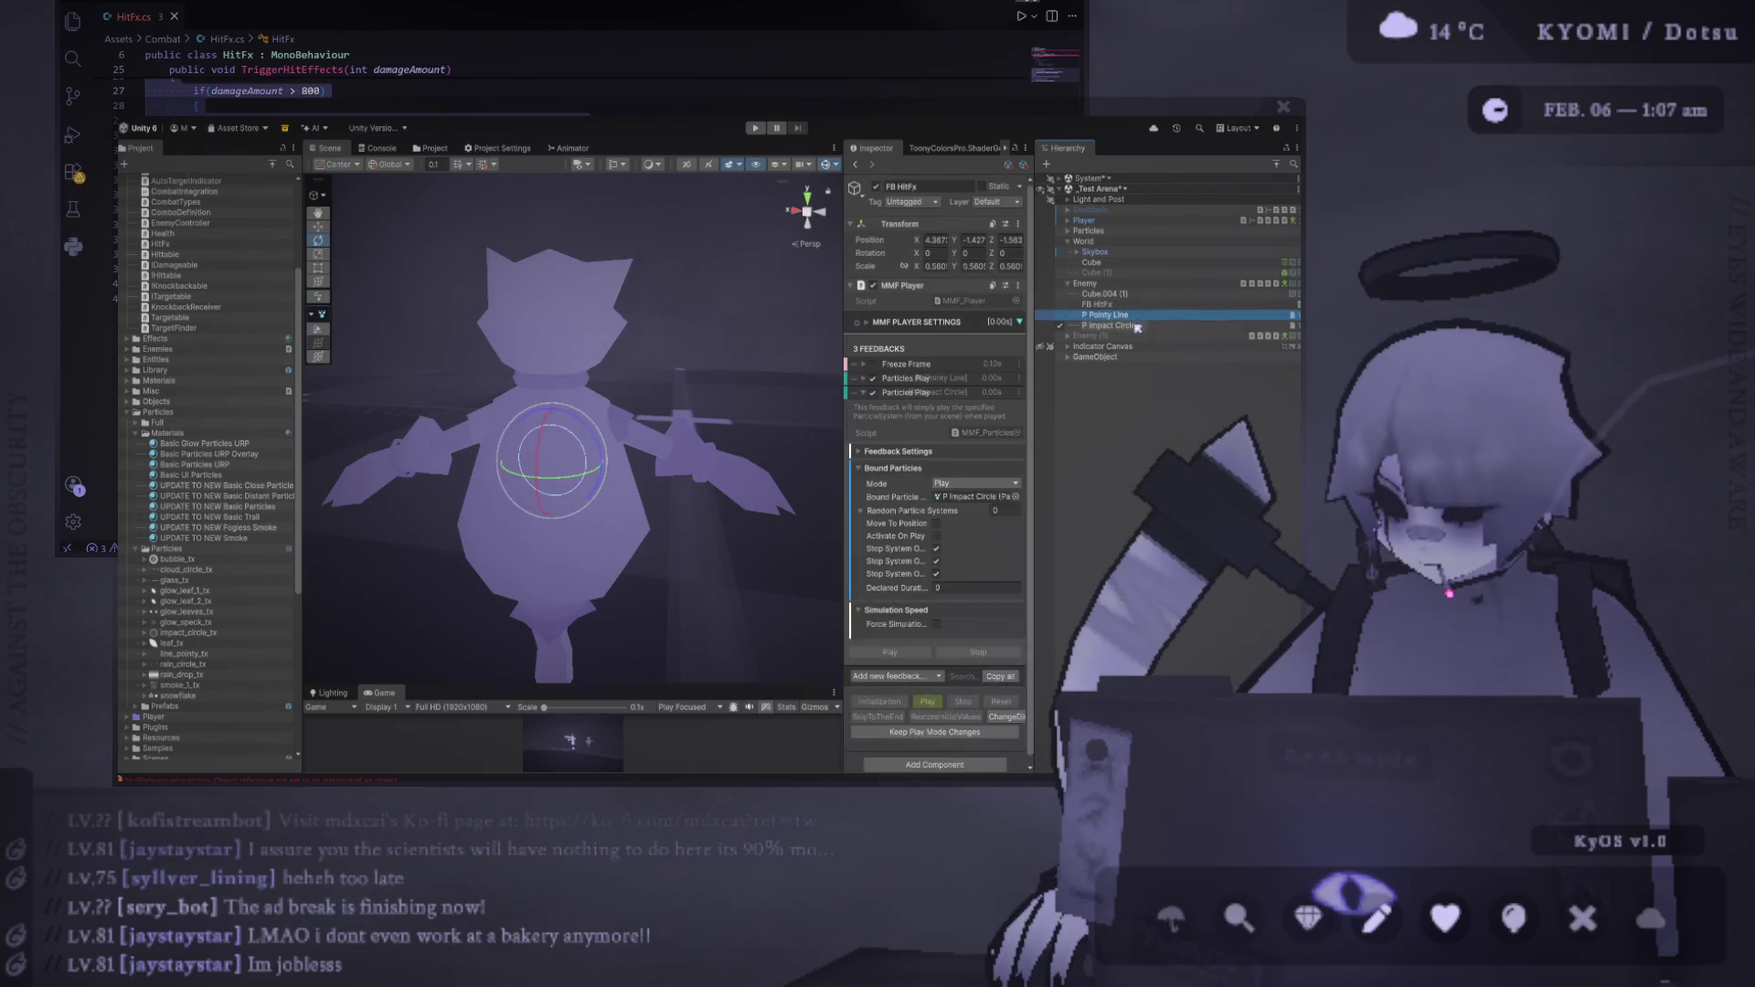
{"action": "left_click", "coordinate": [1137, 326]}
{"action": "left_click", "coordinate": [957, 374]}
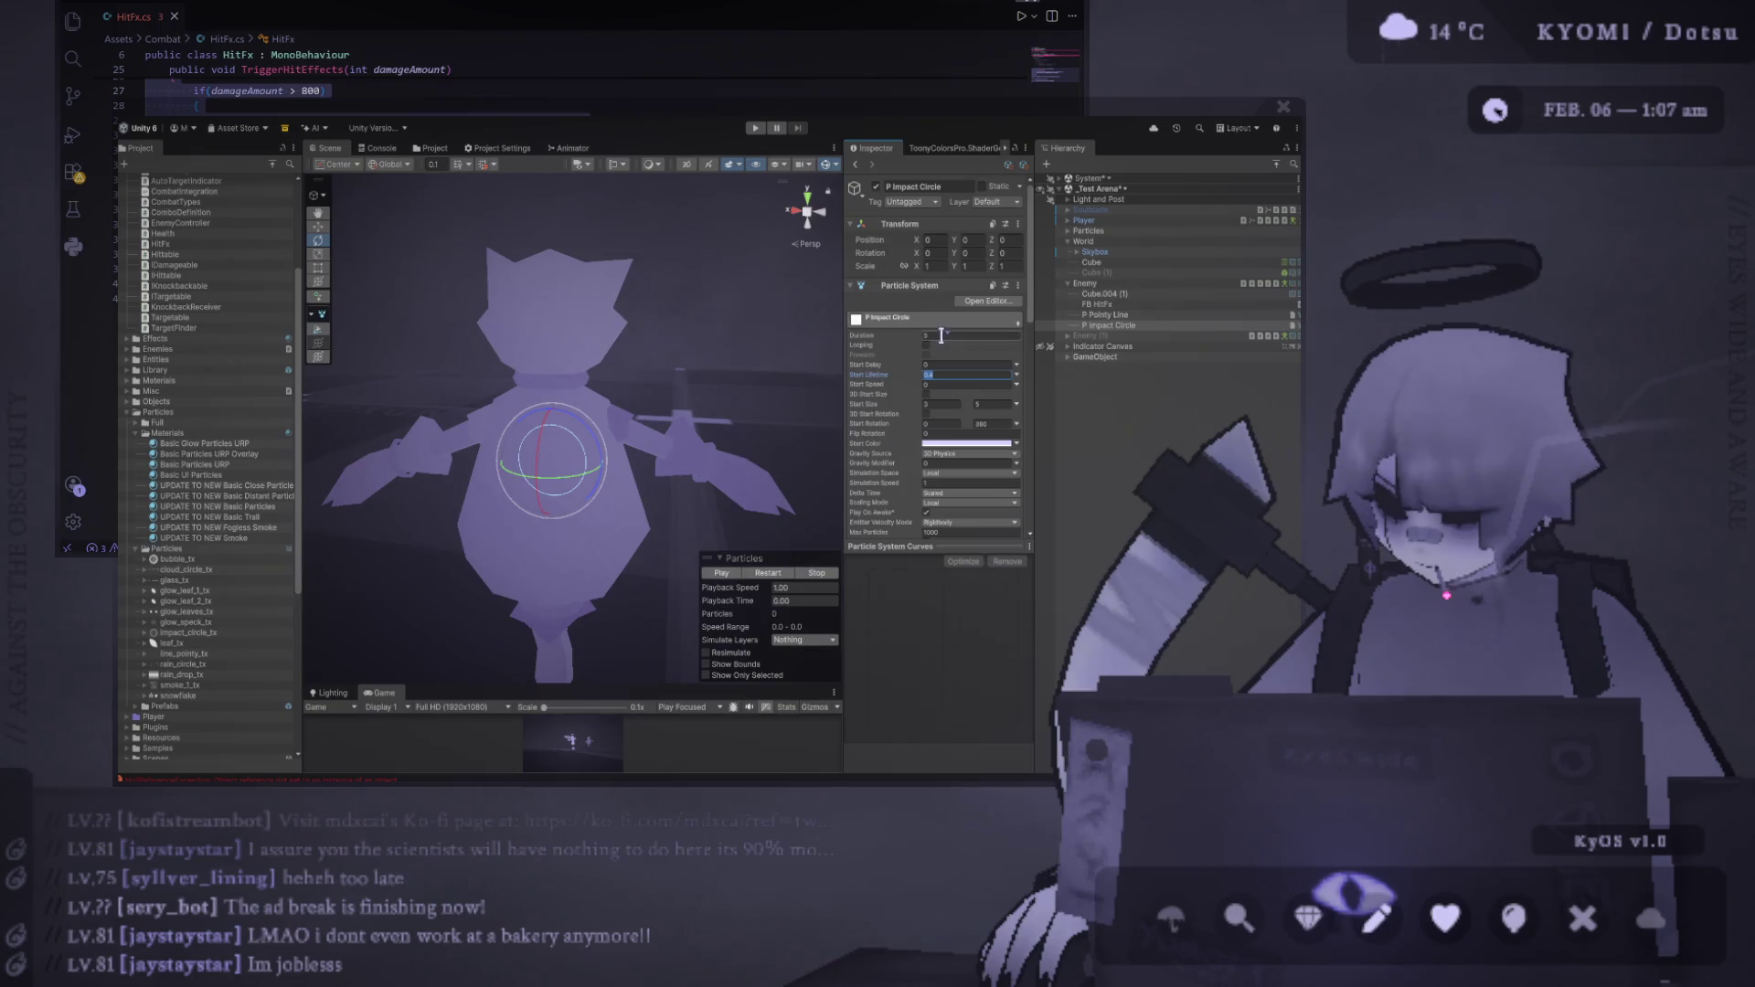
{"action": "scroll", "coordinate": [953, 410], "scroll_direction": "down", "scroll_amount": 5}
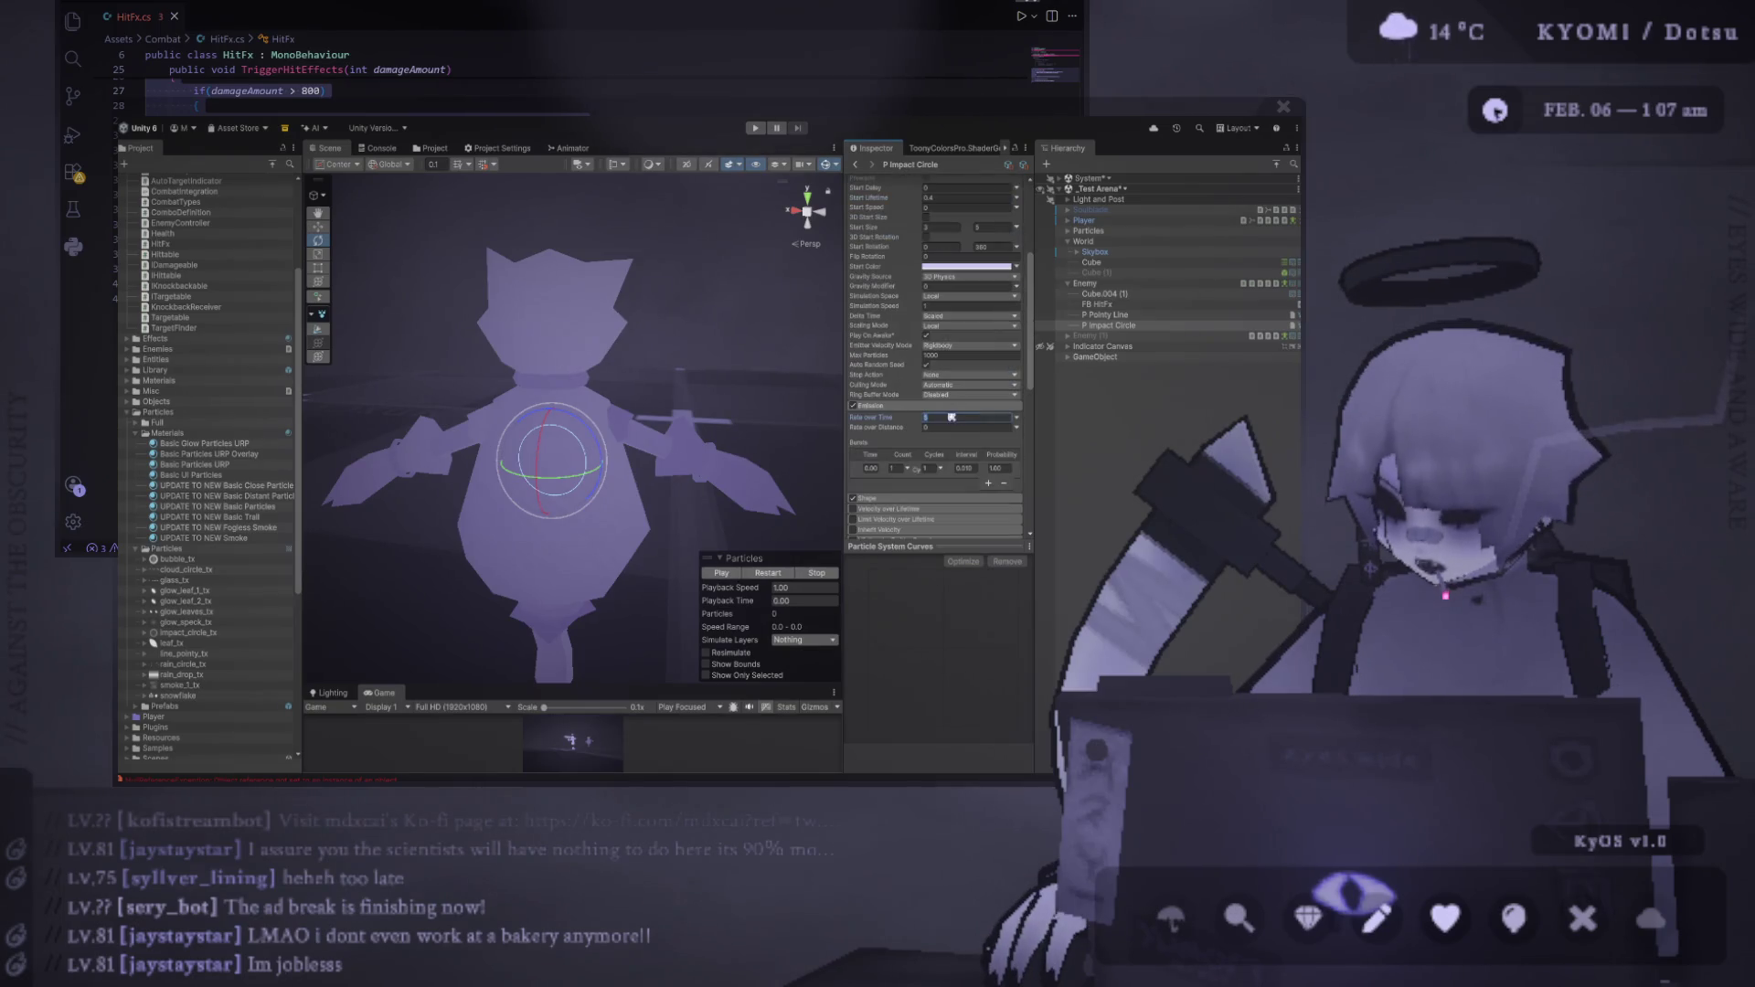
{"action": "left_click", "coordinate": [761, 574]}
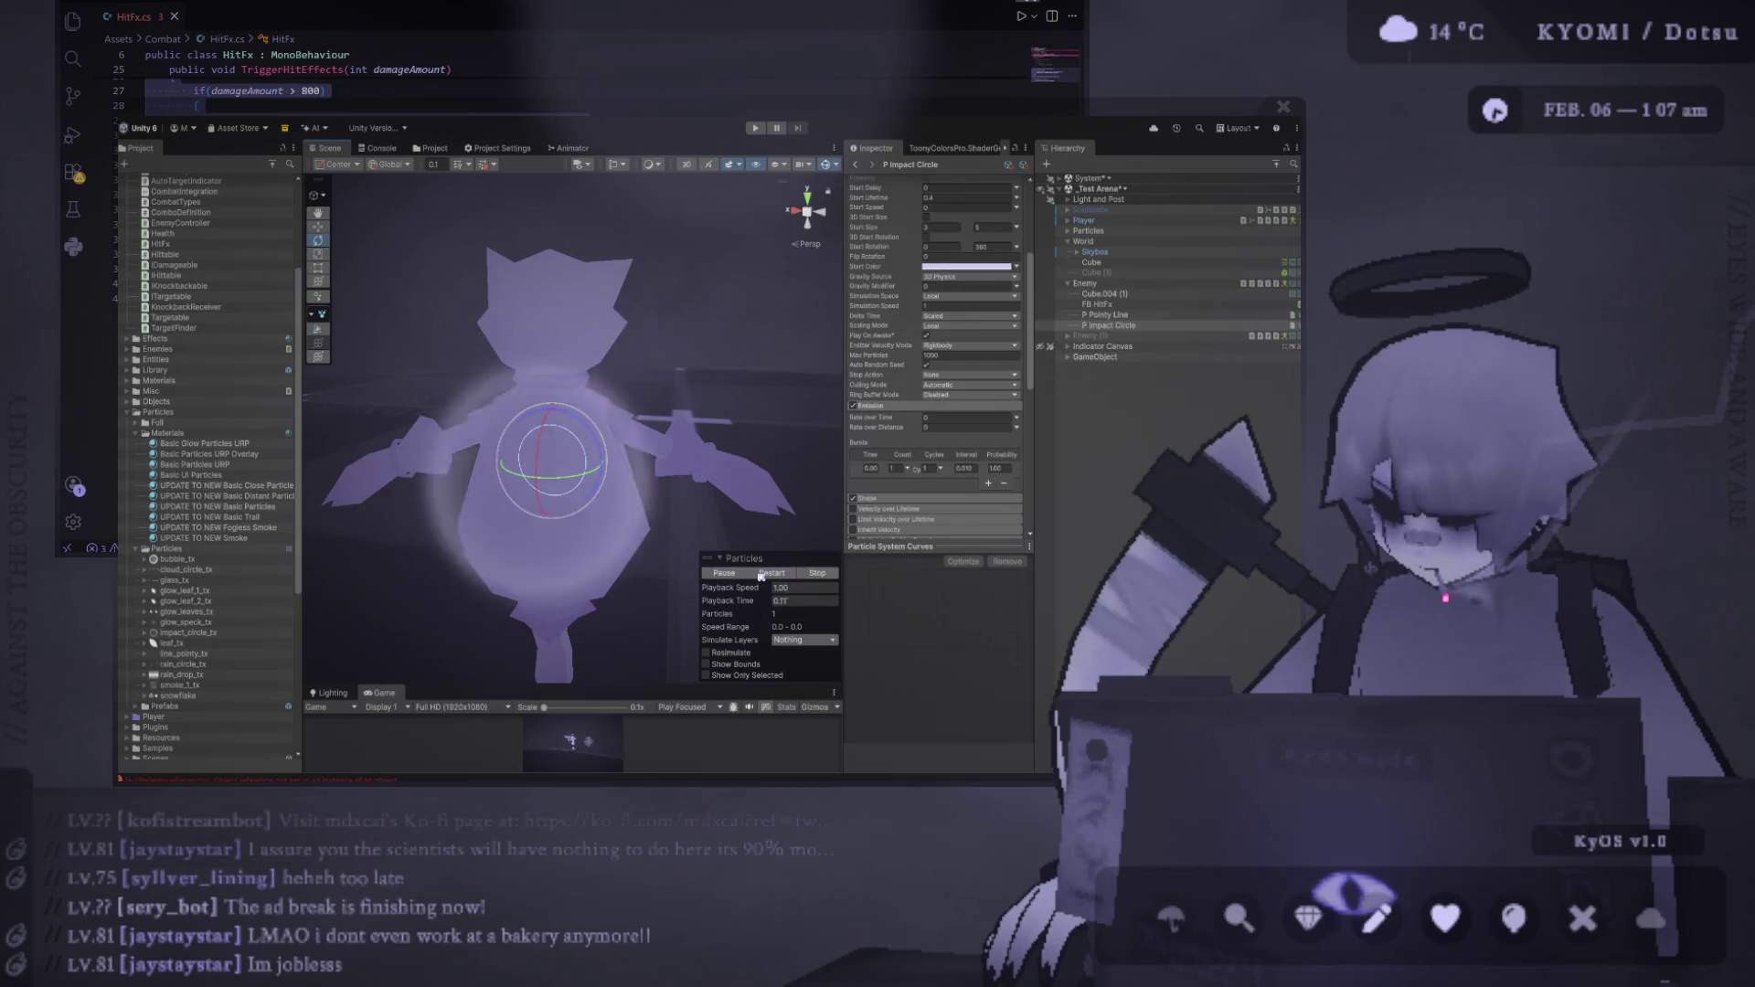
{"action": "scroll", "coordinate": [943, 417], "scroll_direction": "down", "scroll_amount": 5}
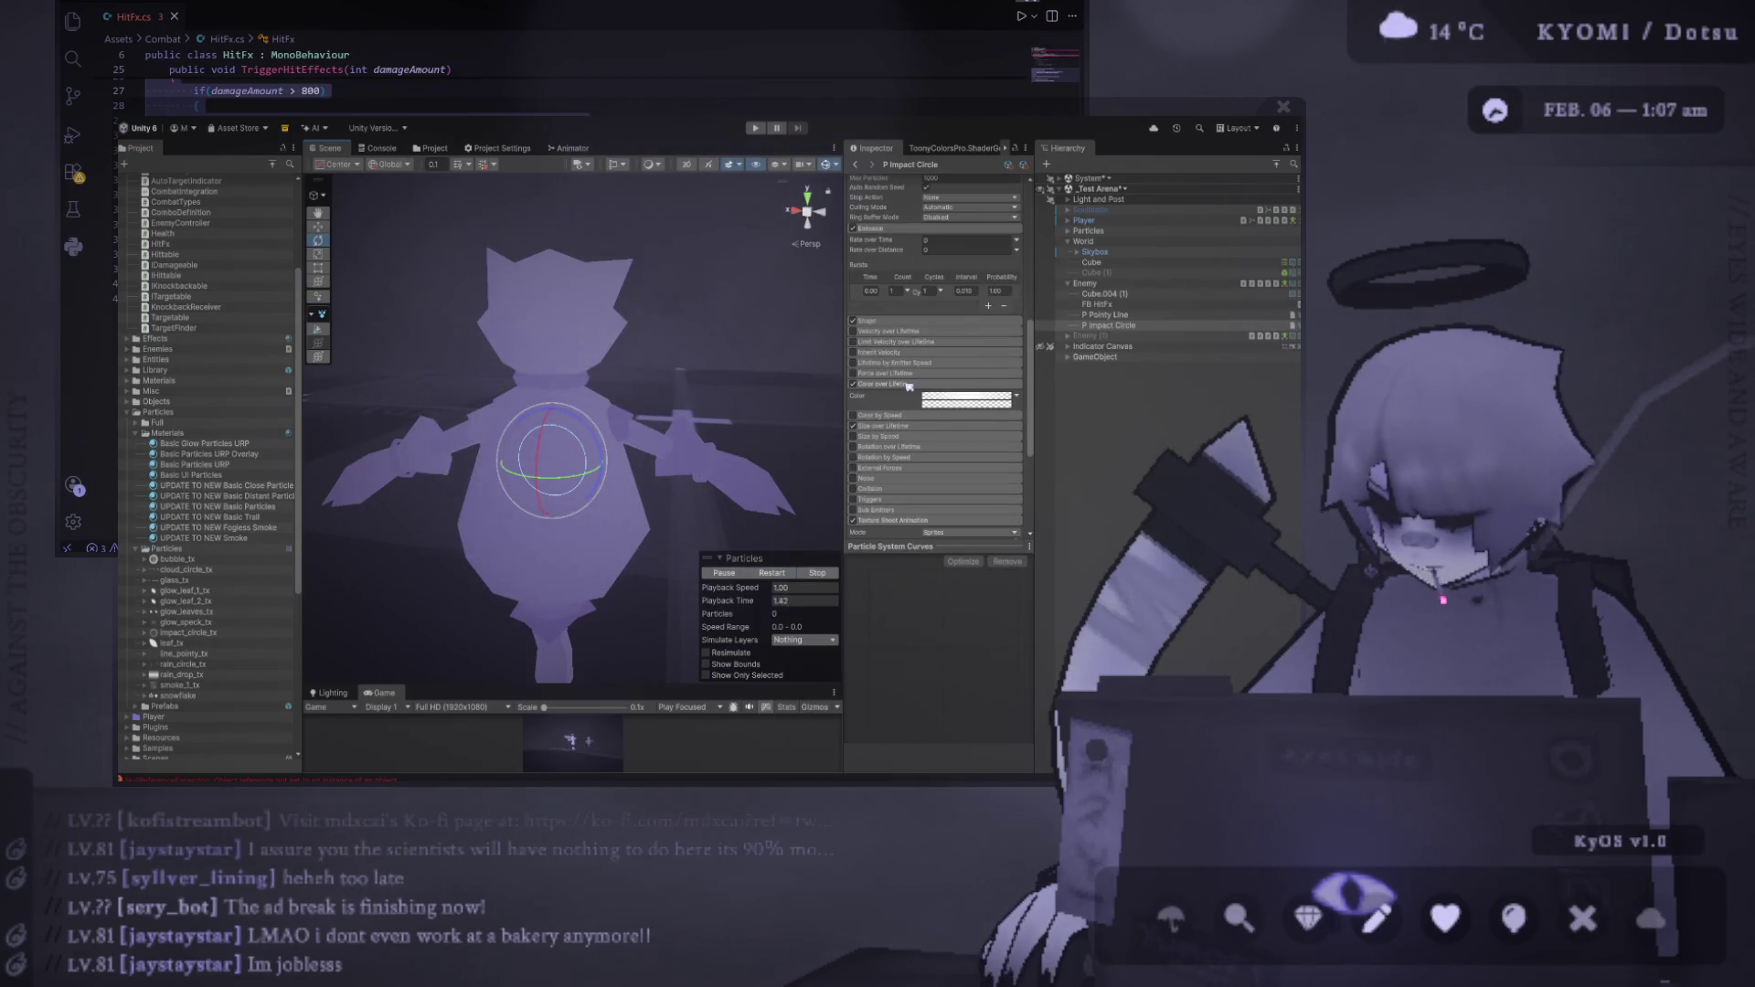
Enable Size over Lifetime, raise the curve's end key so particles stay large, and preview
{"action": "left_click", "coordinate": [854, 427]}
{"action": "left_click", "coordinate": [880, 426]}
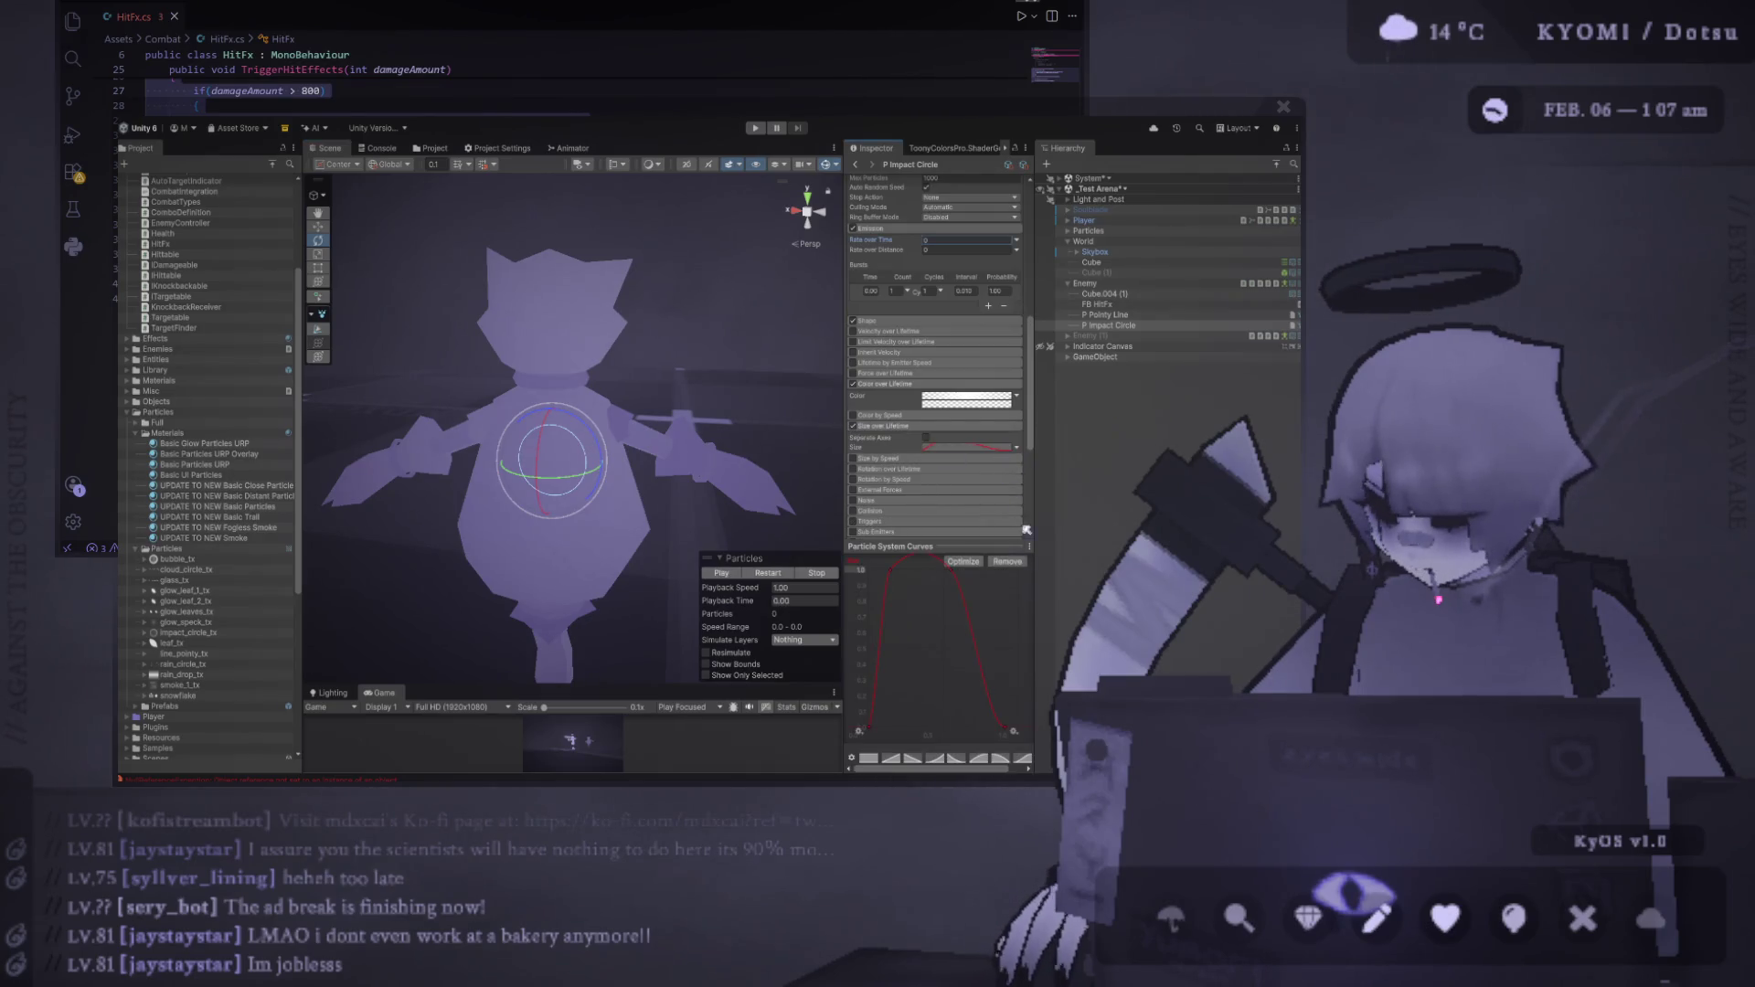
{"action": "left_click_drag", "start_coordinate": [1008, 737], "coordinate": [939, 526]}
{"action": "left_click", "coordinate": [763, 574]}
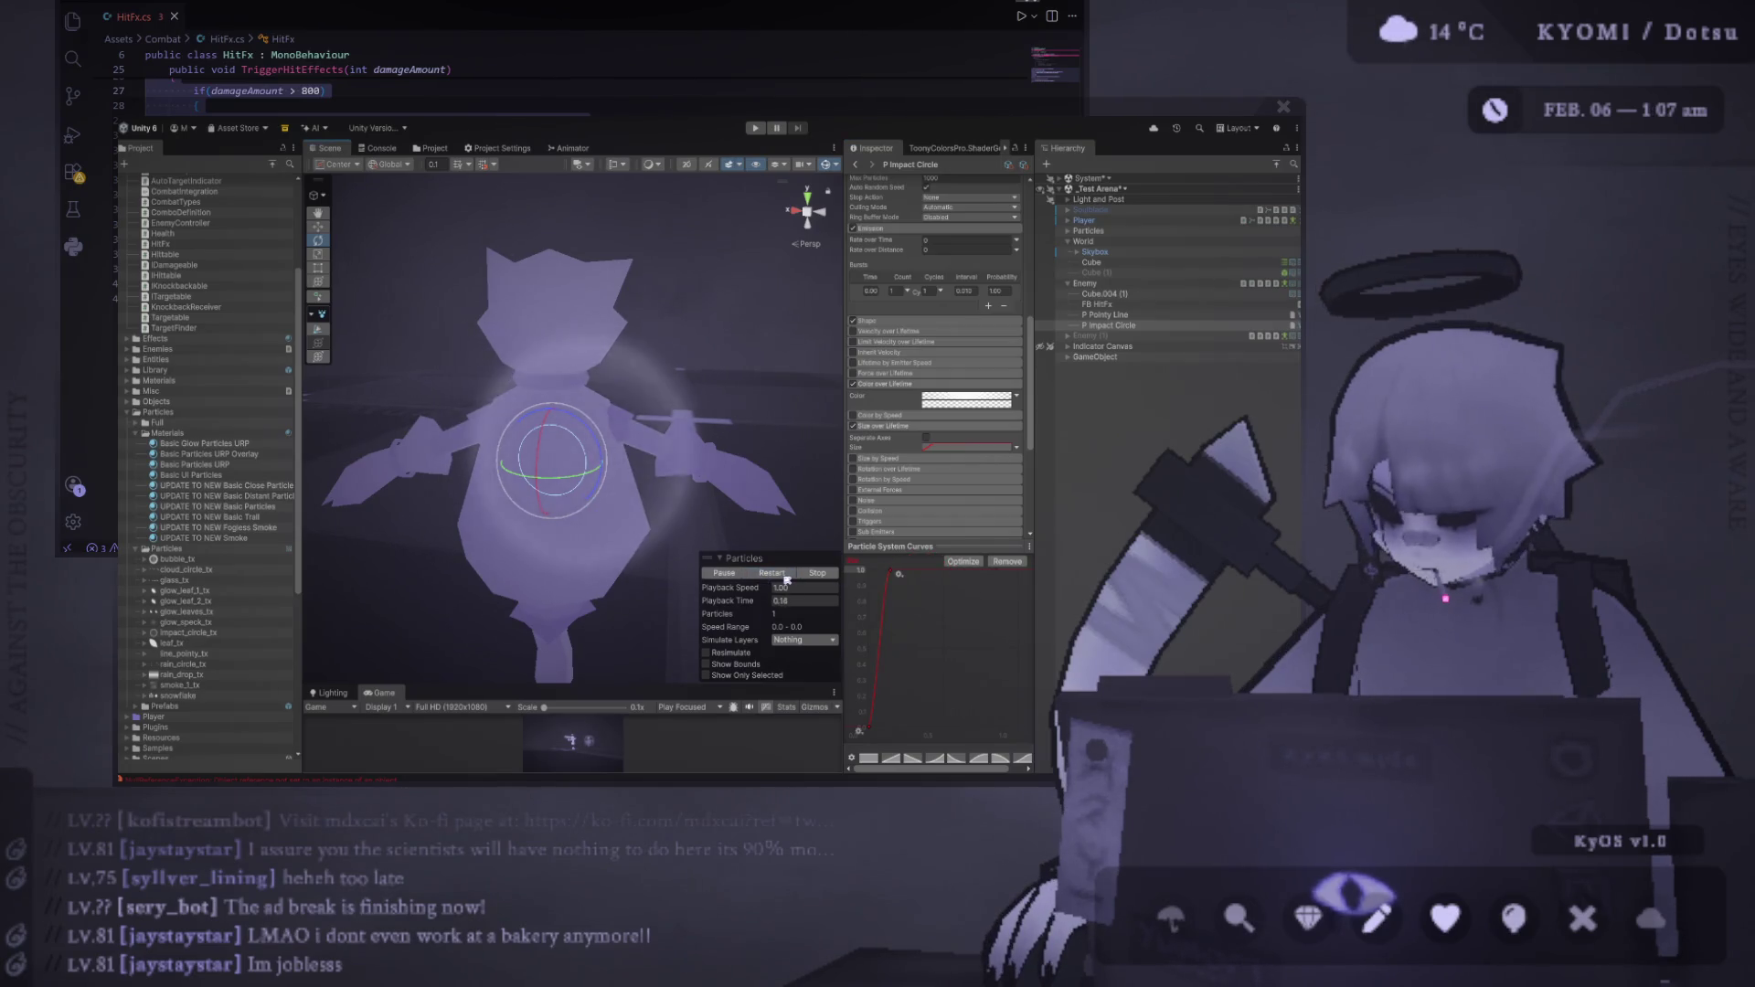
{"action": "left_click", "coordinate": [786, 576]}
{"action": "left_click", "coordinate": [786, 575]}
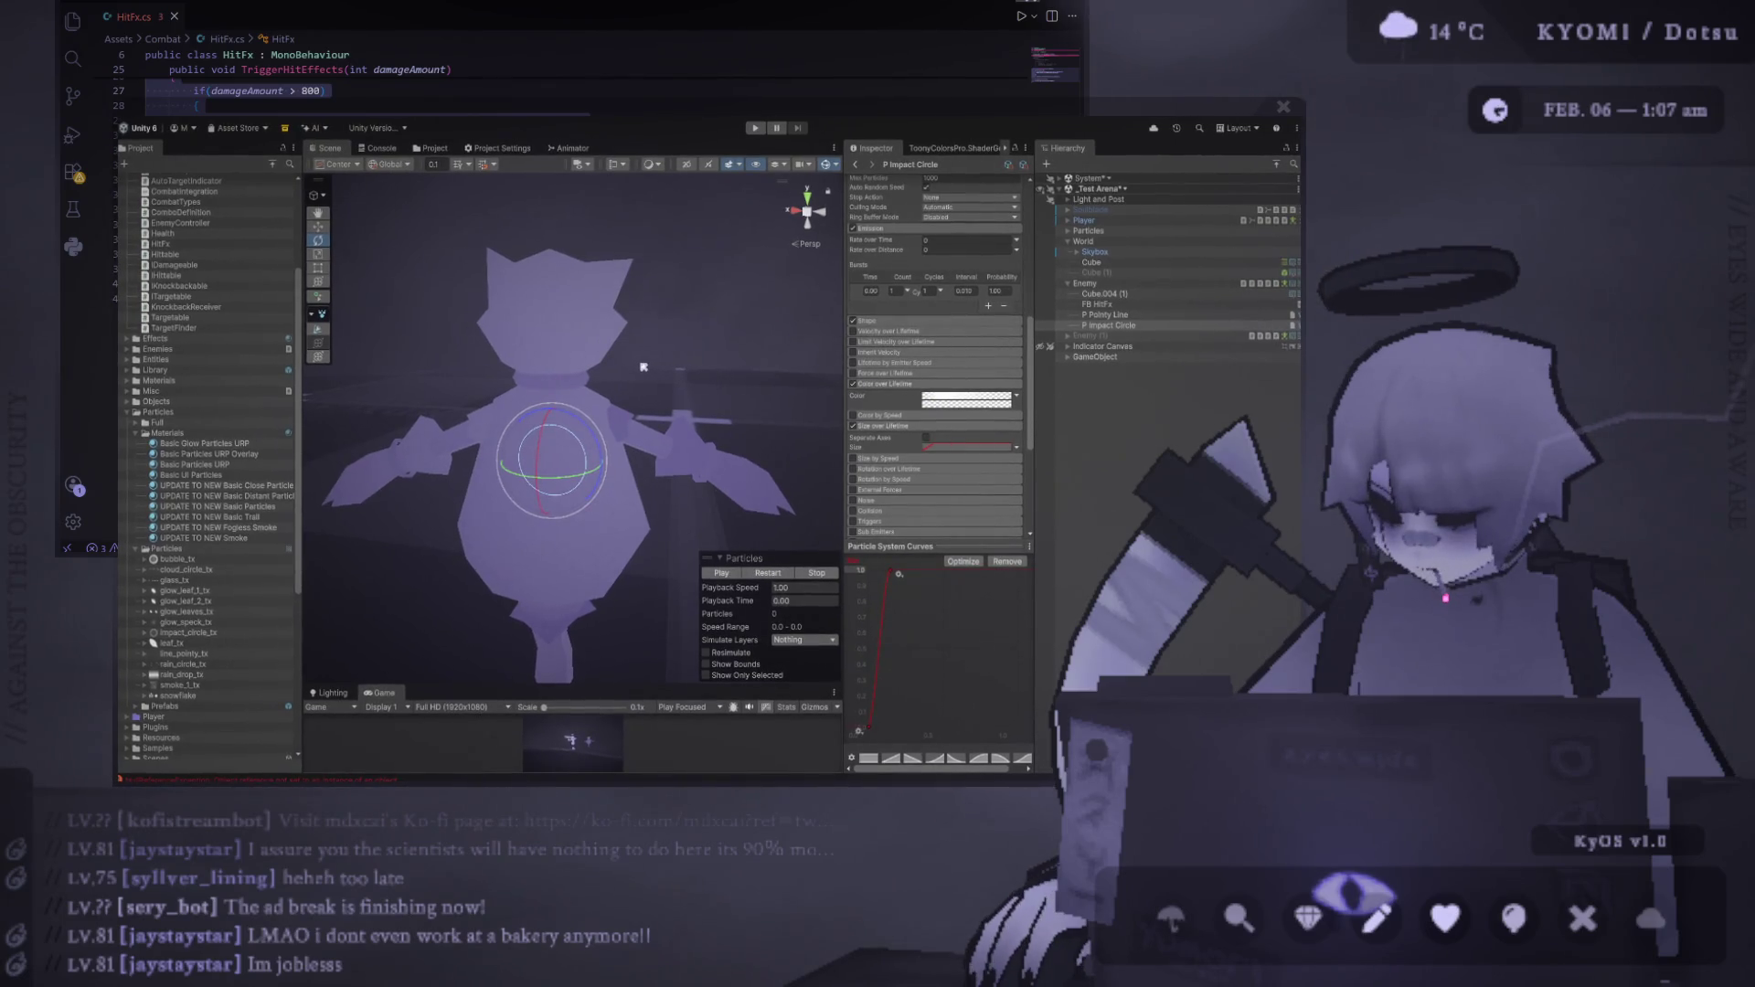
Replay the impact glow preview several times, then start the game with Ctrl+P
{"action": "left_click", "coordinate": [775, 573]}
{"action": "left_click", "coordinate": [782, 573]}
{"action": "left_click", "coordinate": [781, 573]}
{"action": "left_click", "coordinate": [782, 574]}
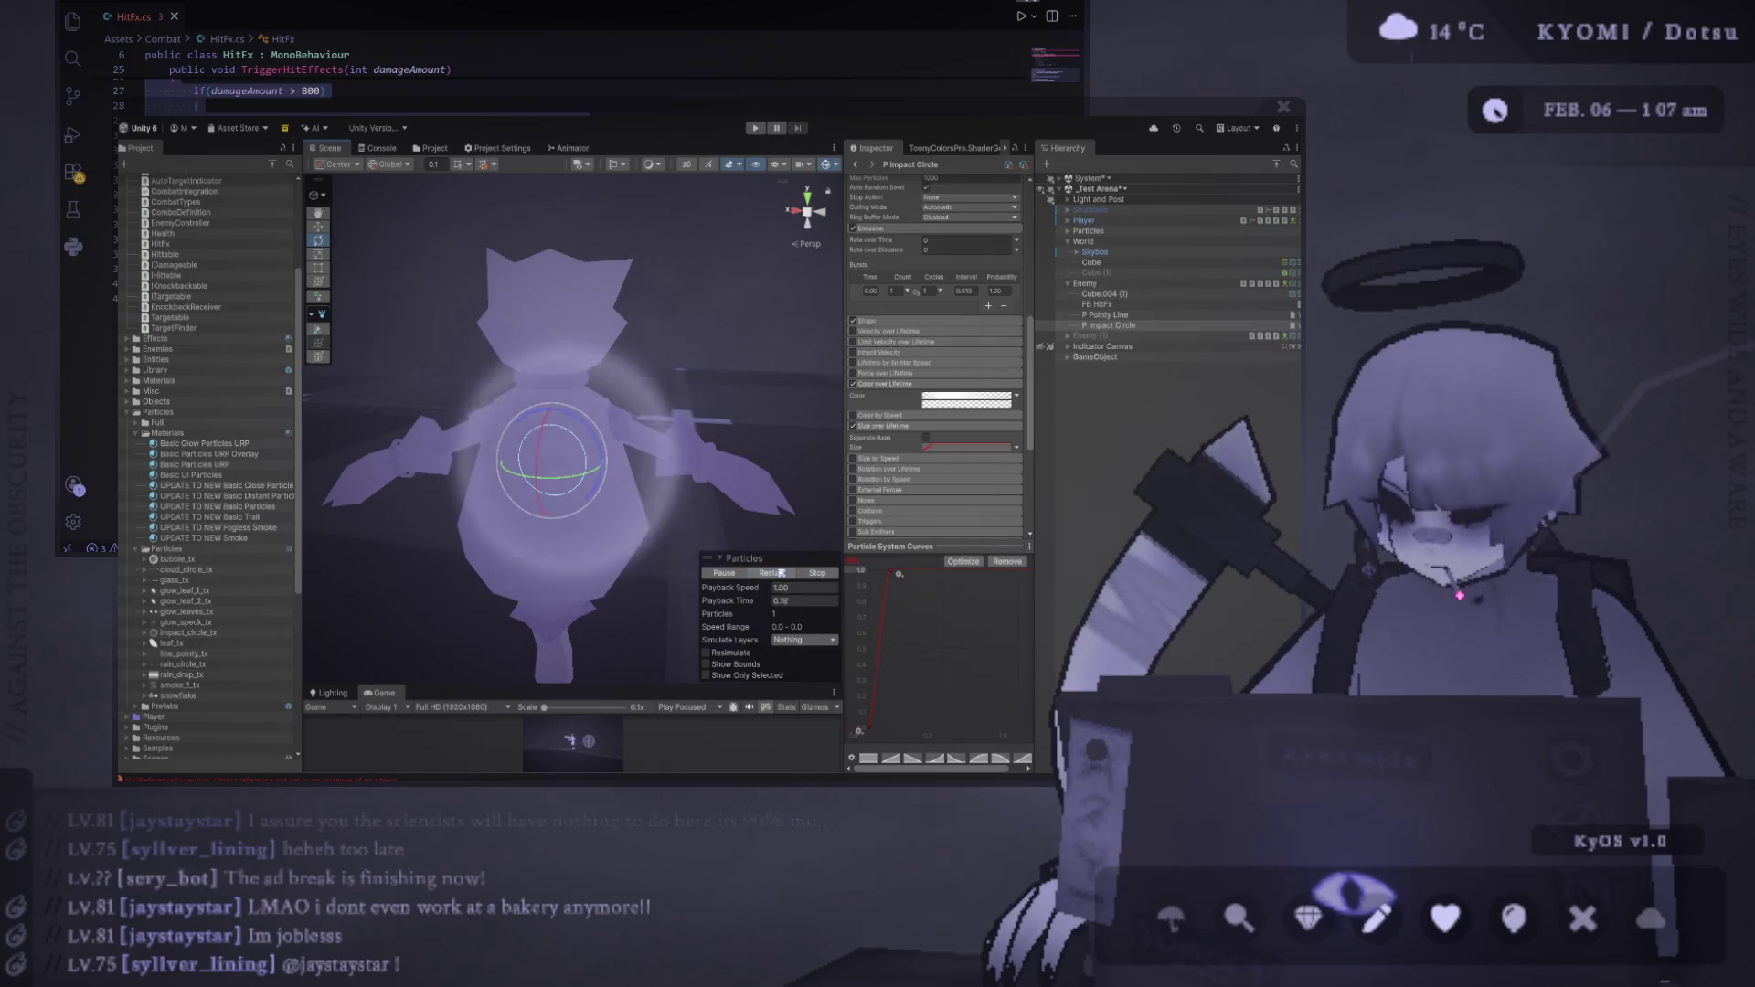
{"action": "left_click", "coordinate": [782, 573]}
{"action": "left_click", "coordinate": [780, 573]}
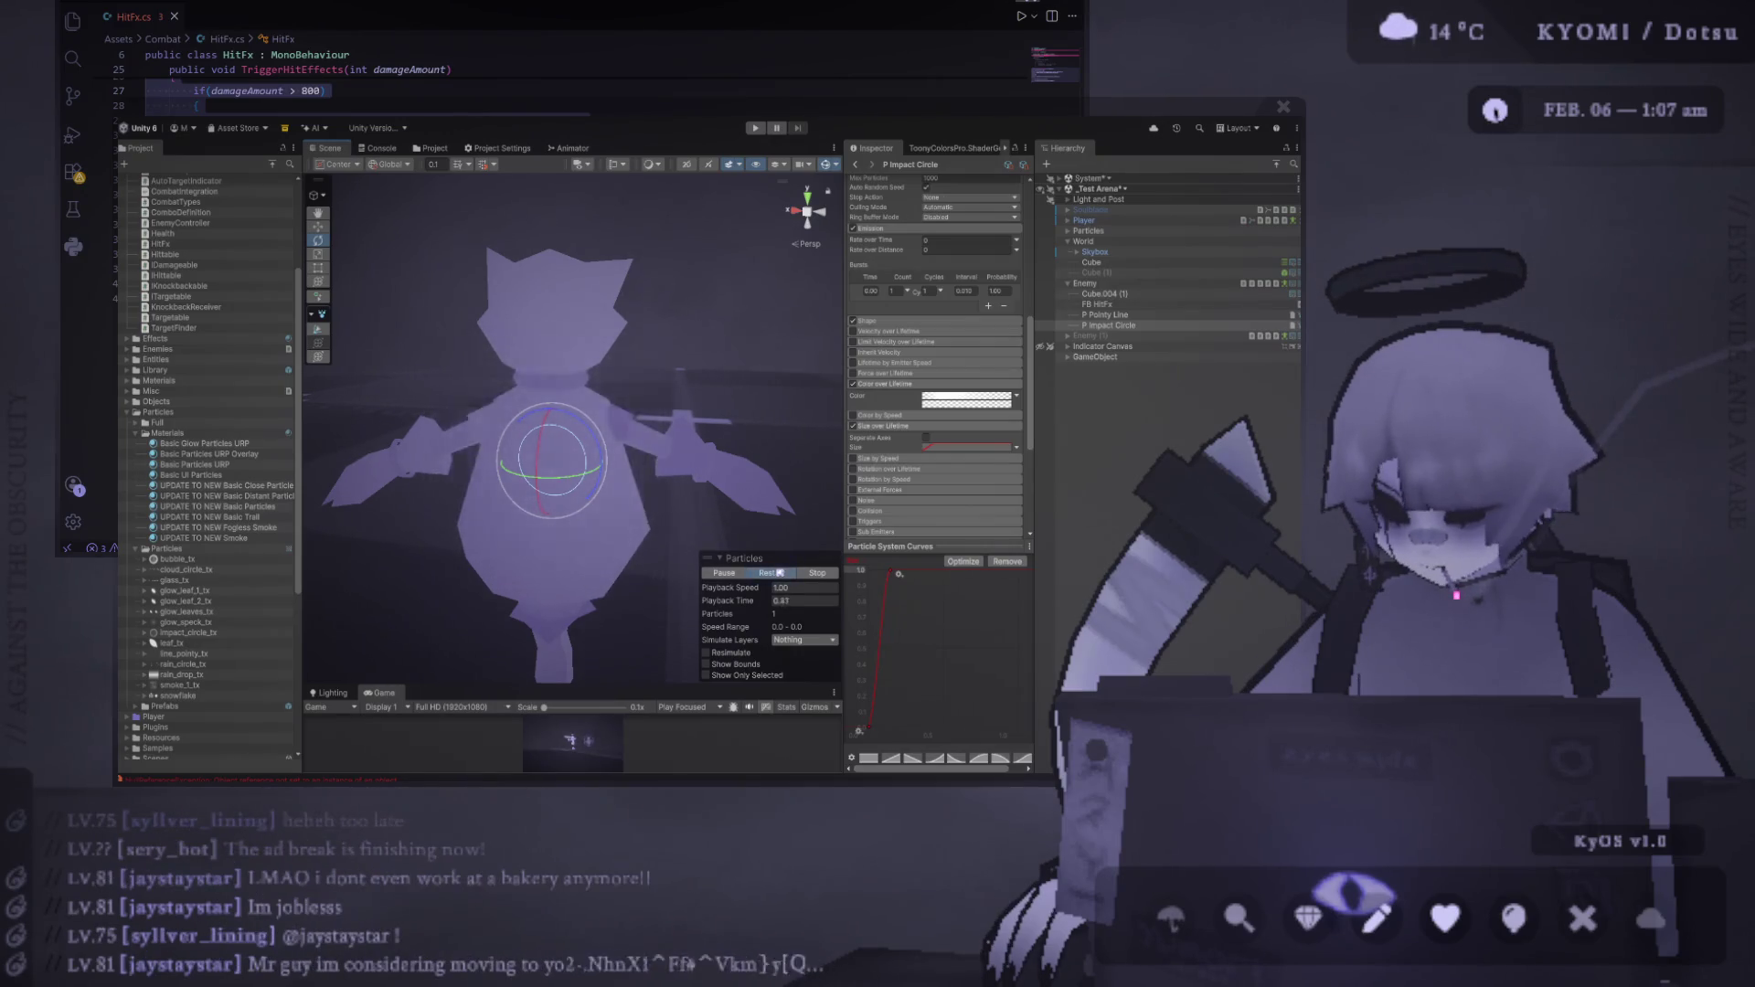
{"action": "left_click", "coordinate": [779, 573]}
{"action": "key", "text": "ctrl+p"}
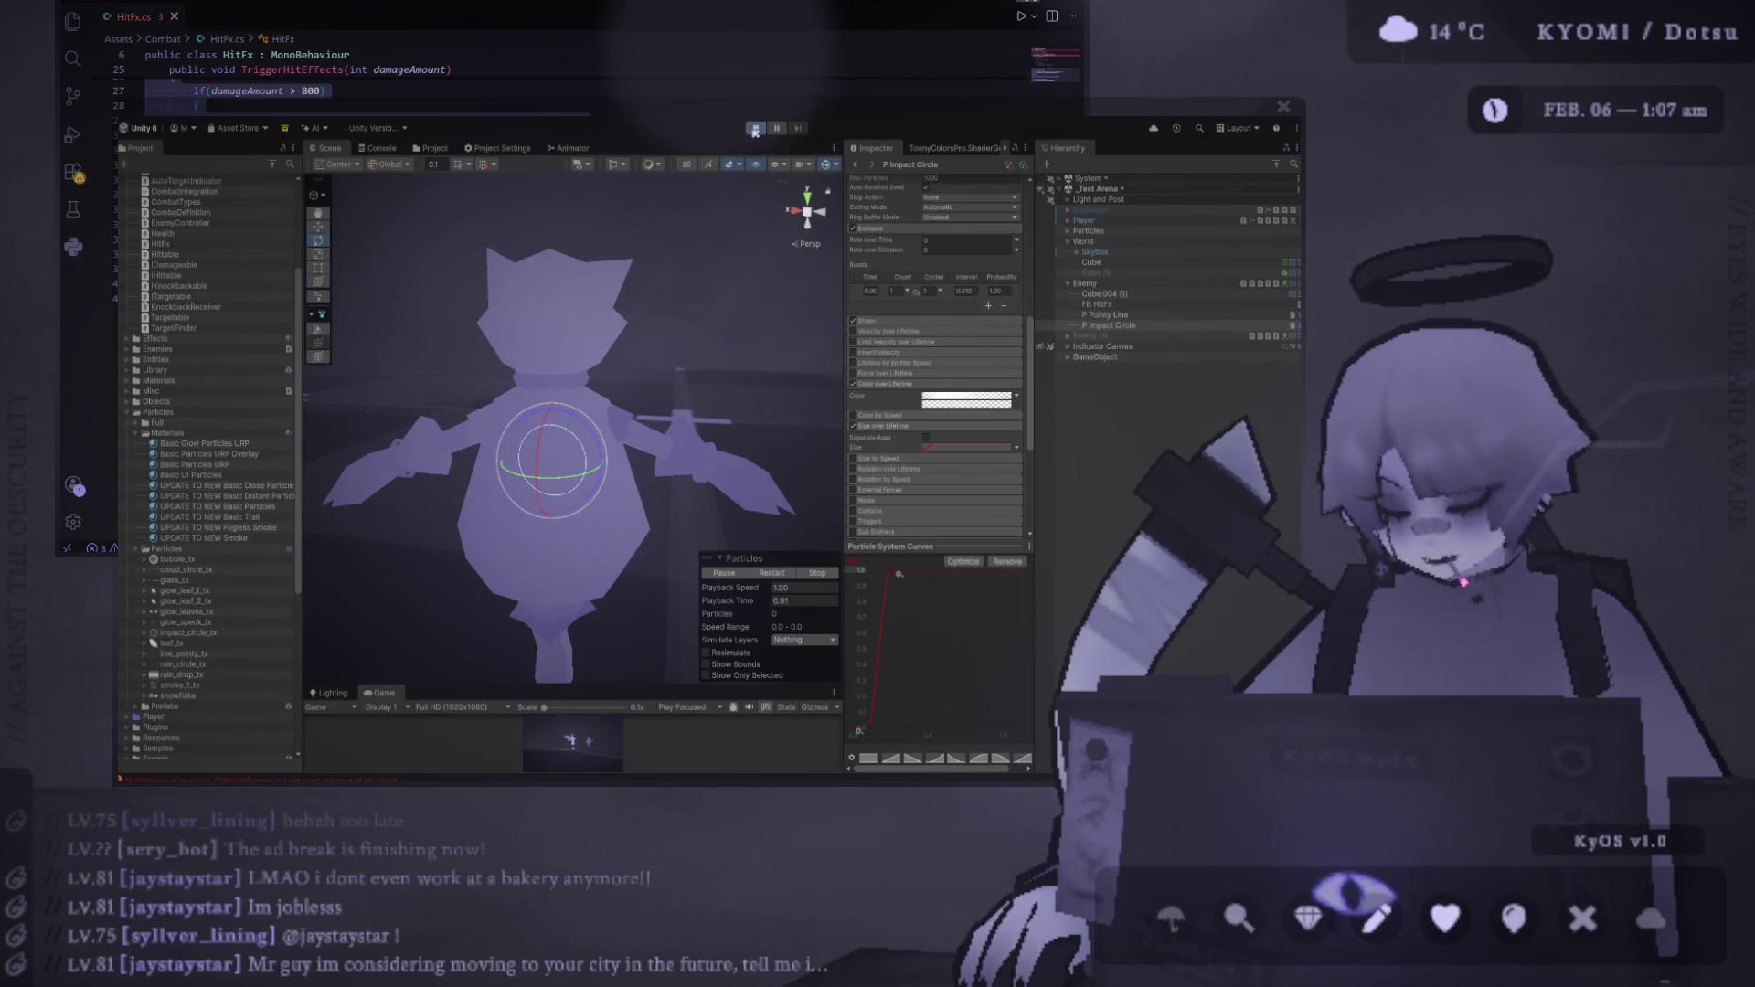
Enter Play mode, resize the panels so the Game view fills most of the editor, and expand _Test Arena
{"action": "left_click", "coordinate": [755, 129]}
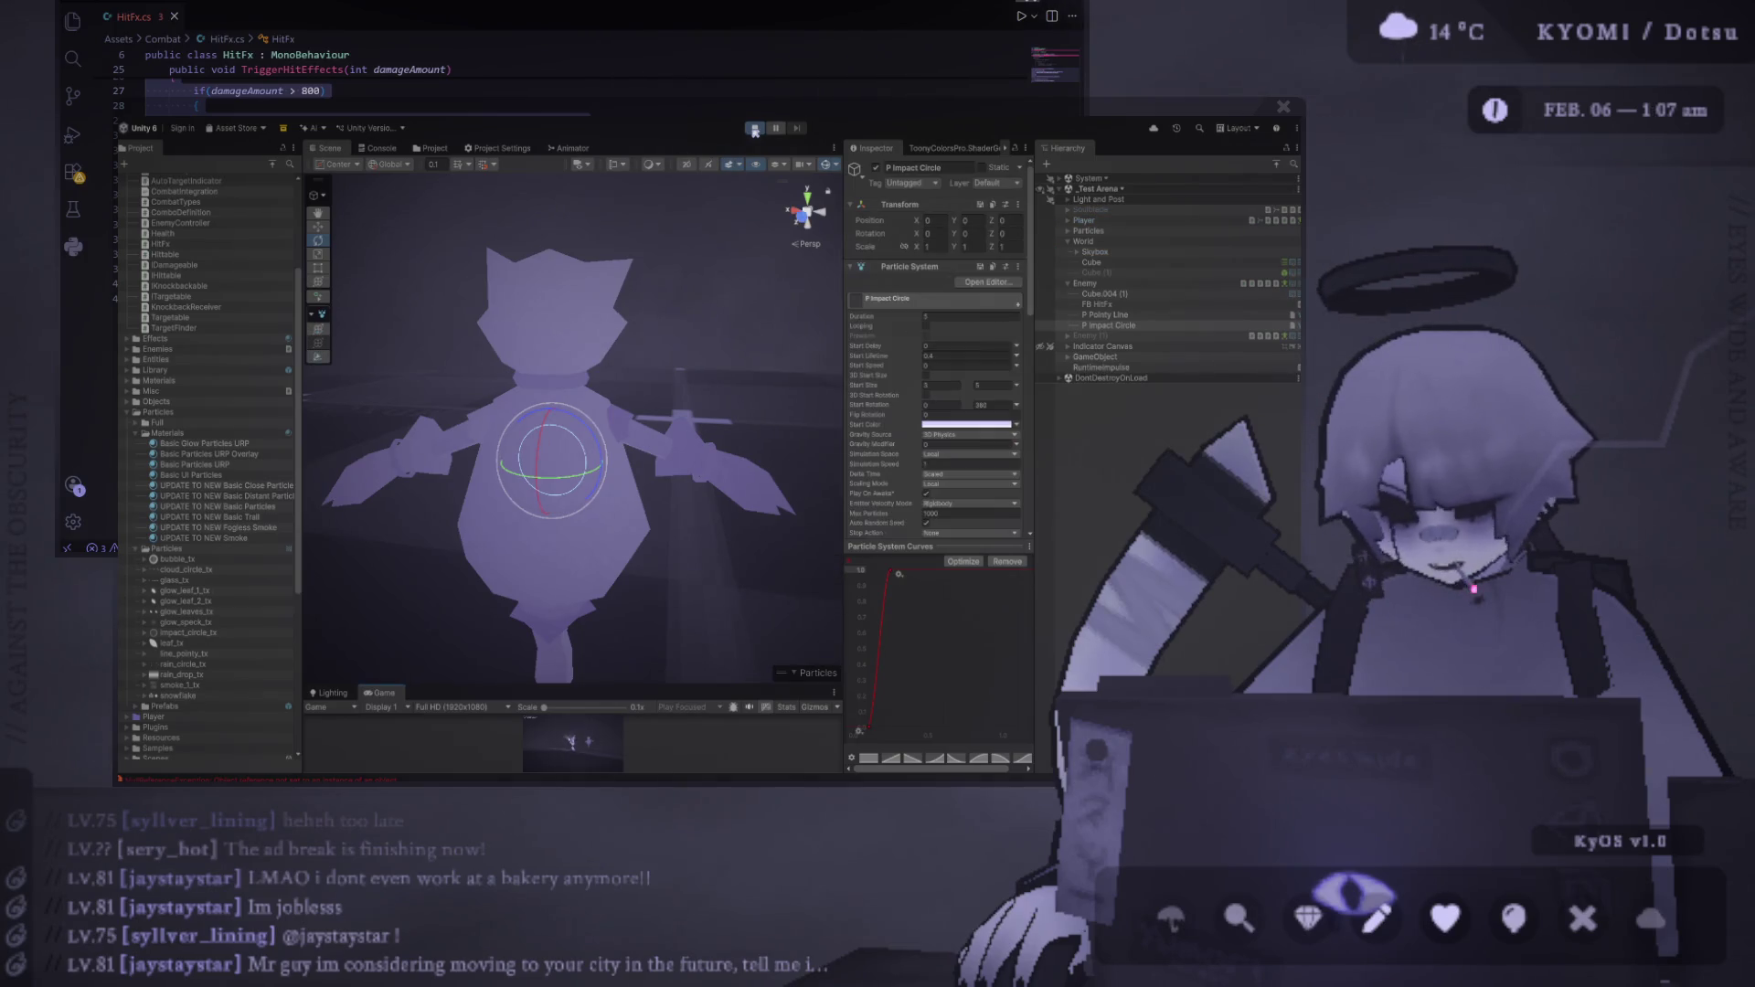
{"action": "left_click_drag", "start_coordinate": [844, 433], "coordinate": [893, 430]}
{"action": "left_click_drag", "start_coordinate": [1033, 384], "coordinate": [1126, 382]}
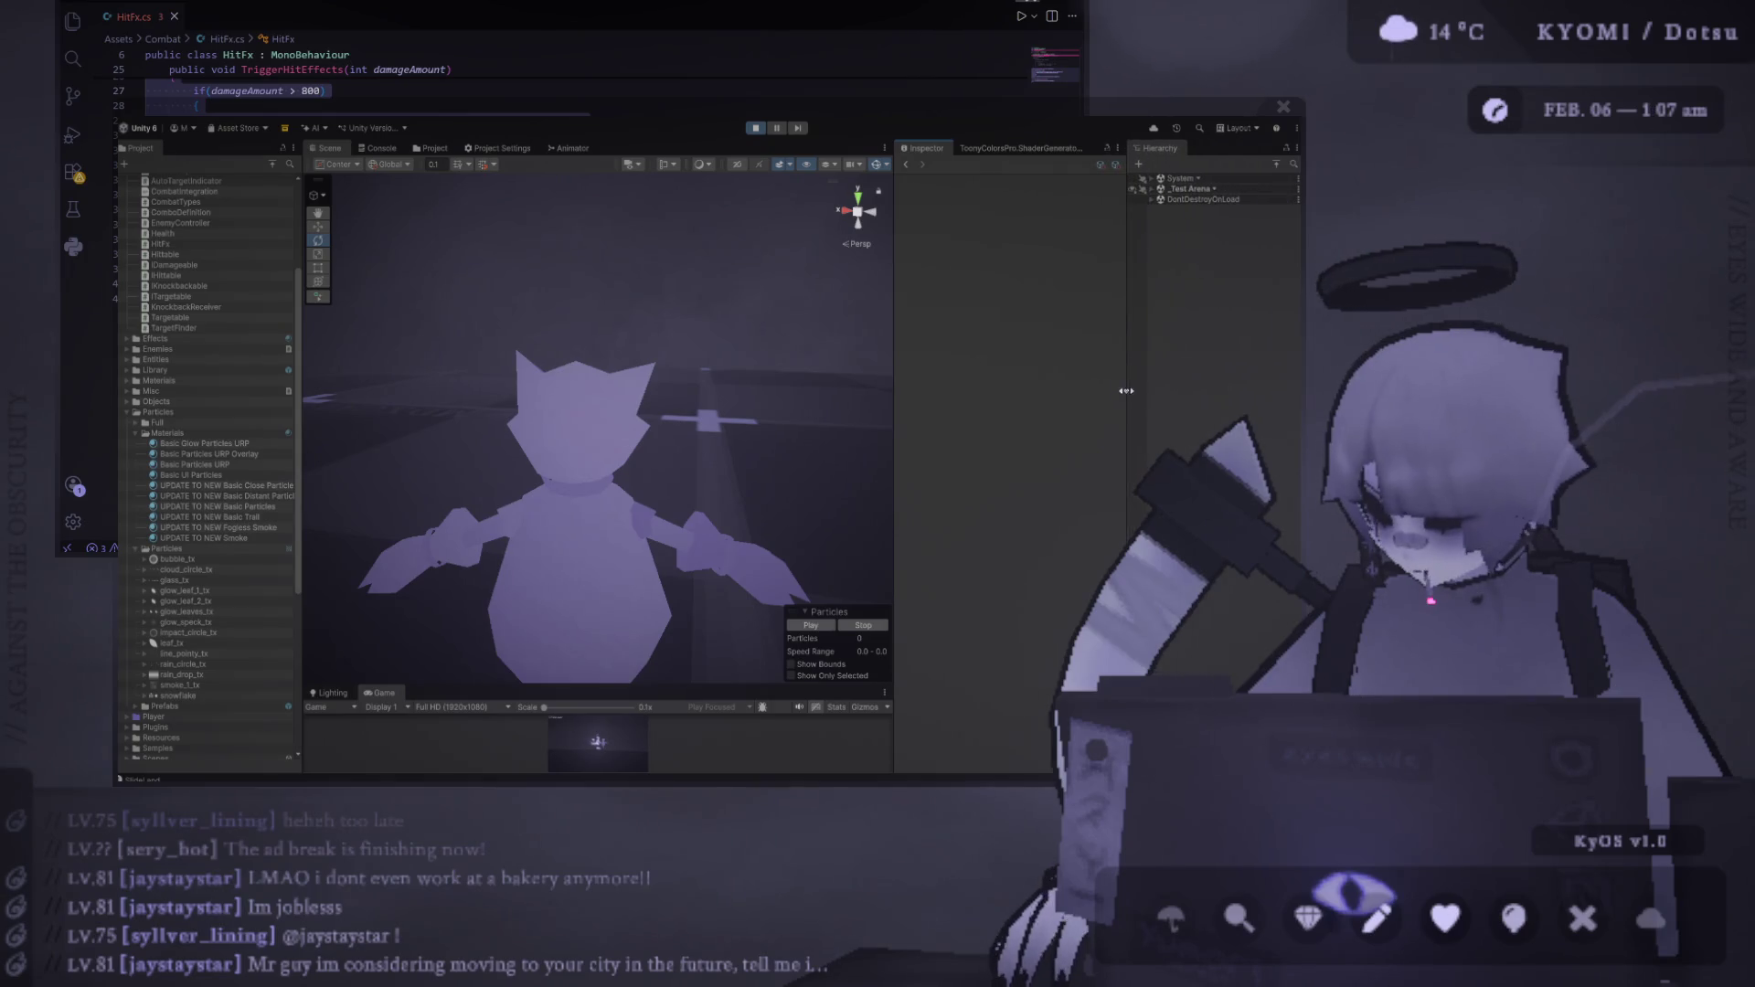
{"action": "left_click_drag", "start_coordinate": [892, 376], "coordinate": [949, 363]}
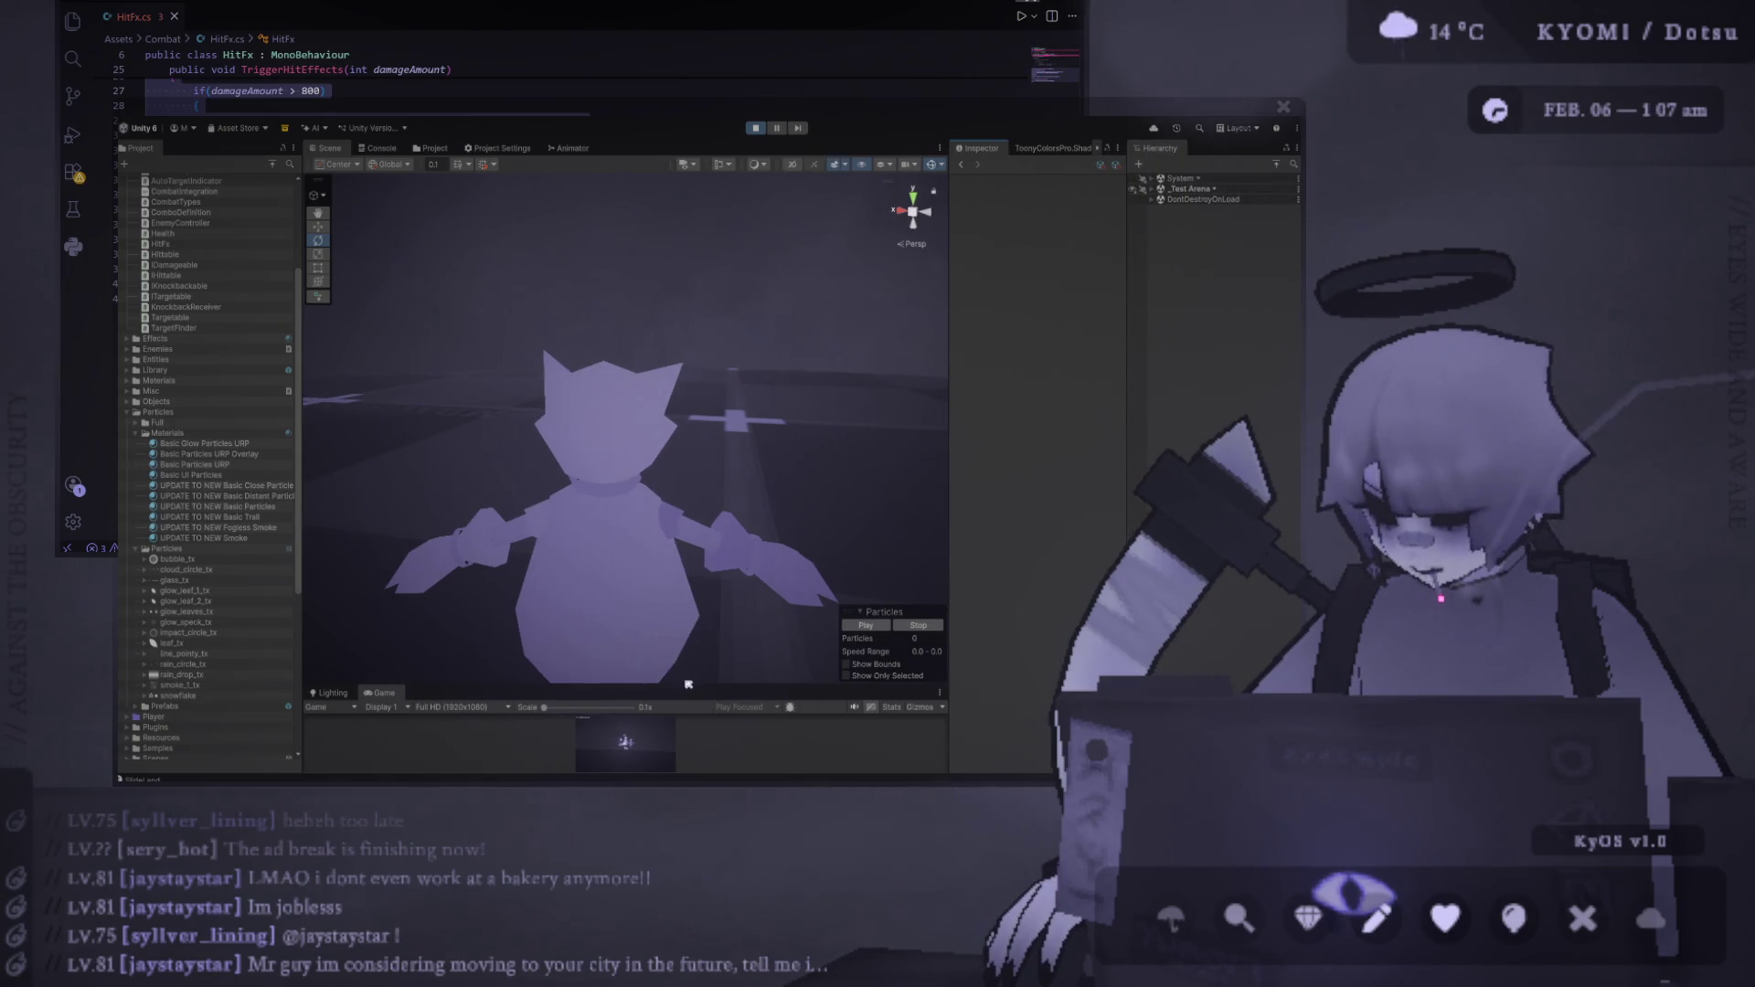
{"action": "left_click_drag", "start_coordinate": [689, 684], "coordinate": [689, 222]}
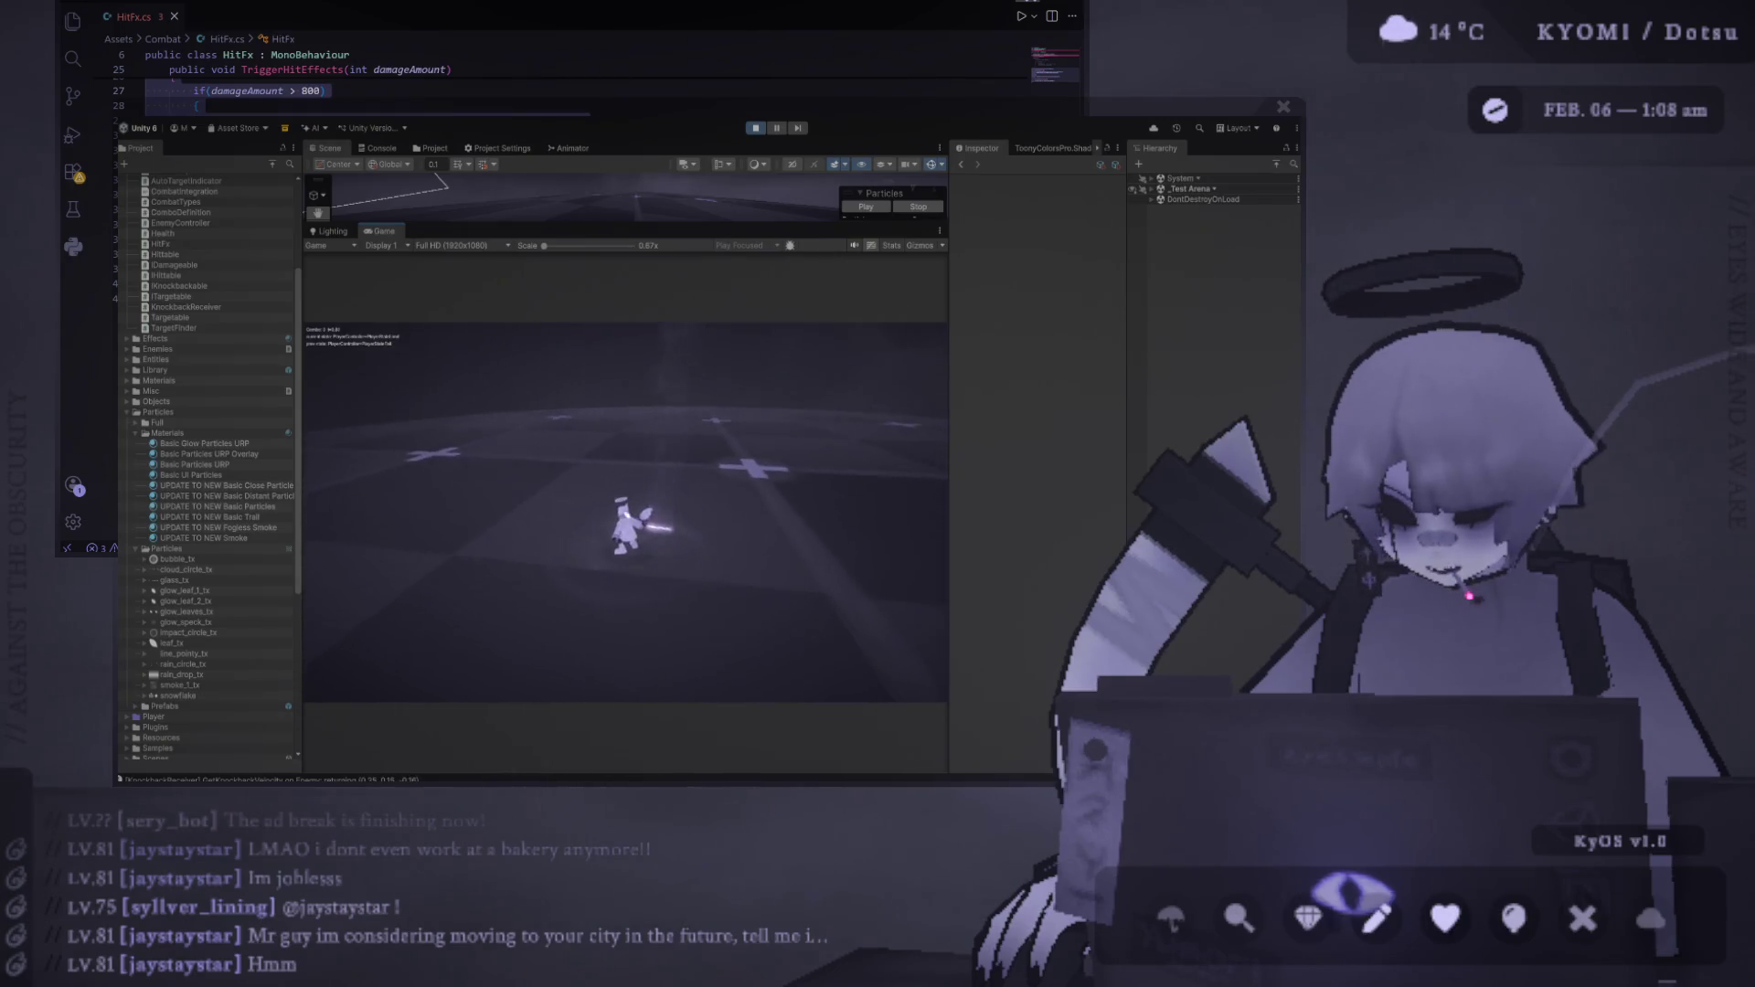
{"action": "left_click", "coordinate": [1152, 188]}
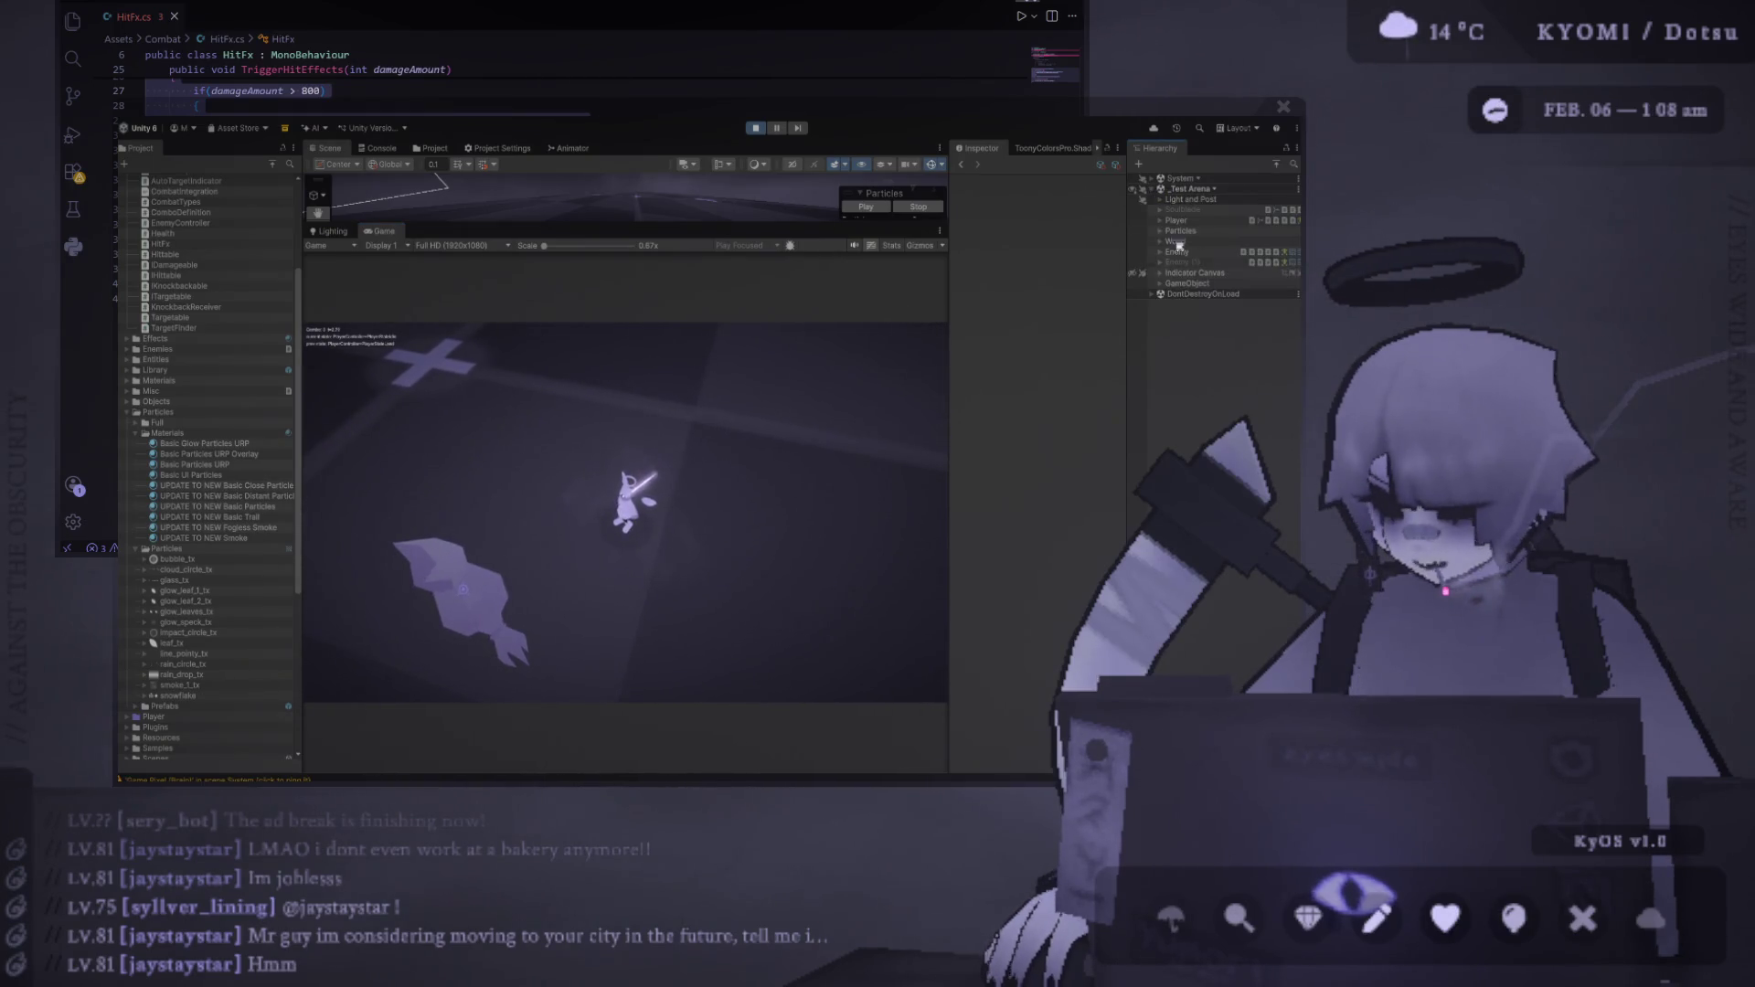
Expand Enemy (1) and its Indicator Canvas, hit the enemy twice with Space, then expand Enemy
{"action": "left_click", "coordinate": [1160, 263]}
{"action": "left_click", "coordinate": [1160, 264]}
{"action": "left_click", "coordinate": [1160, 272]}
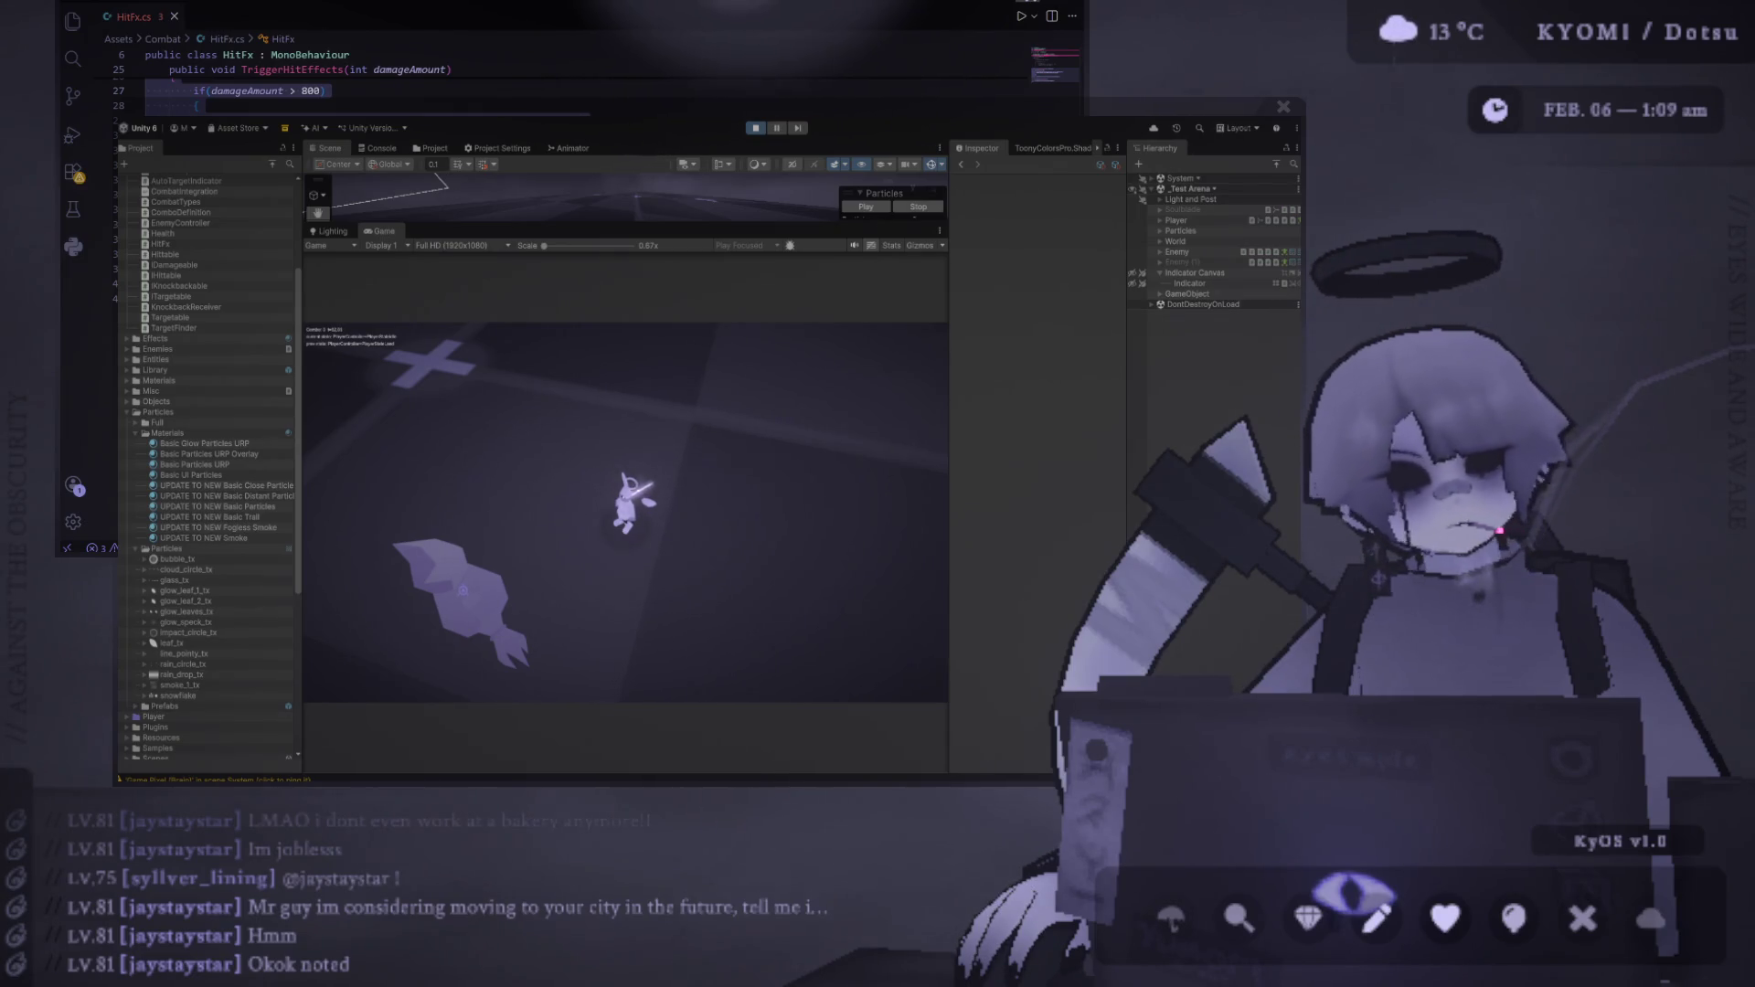
{"action": "key", "text": "space"}
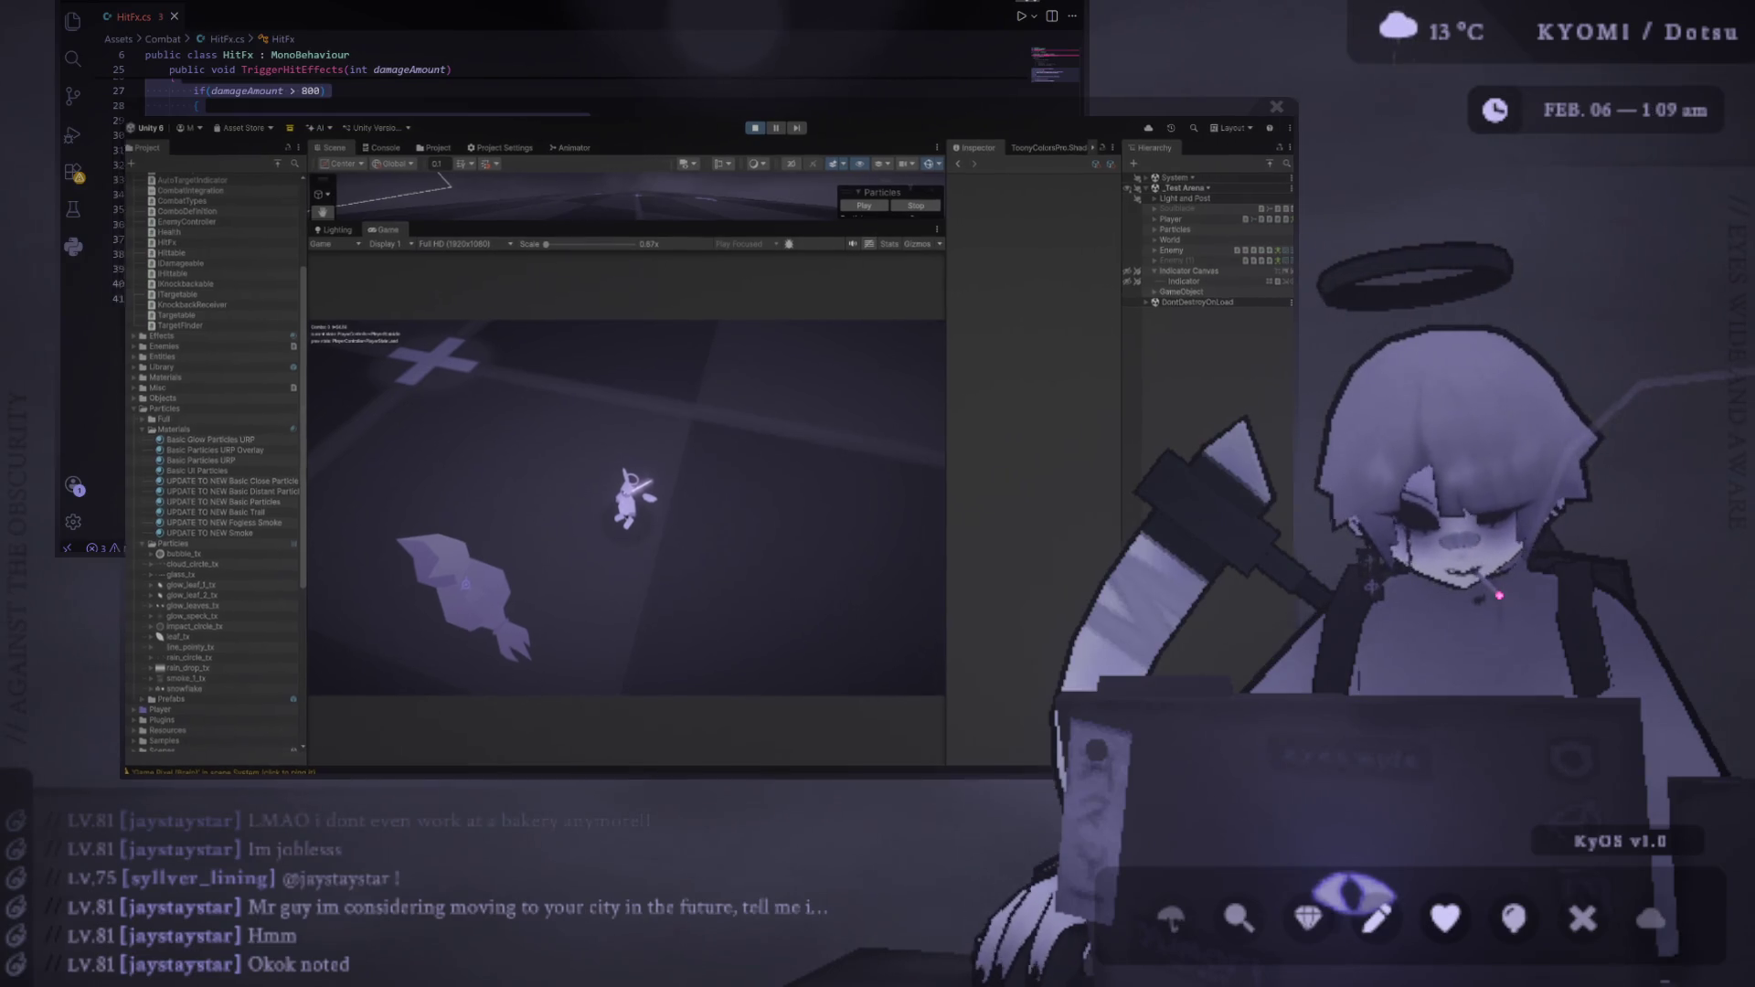
{"action": "key", "text": "space"}
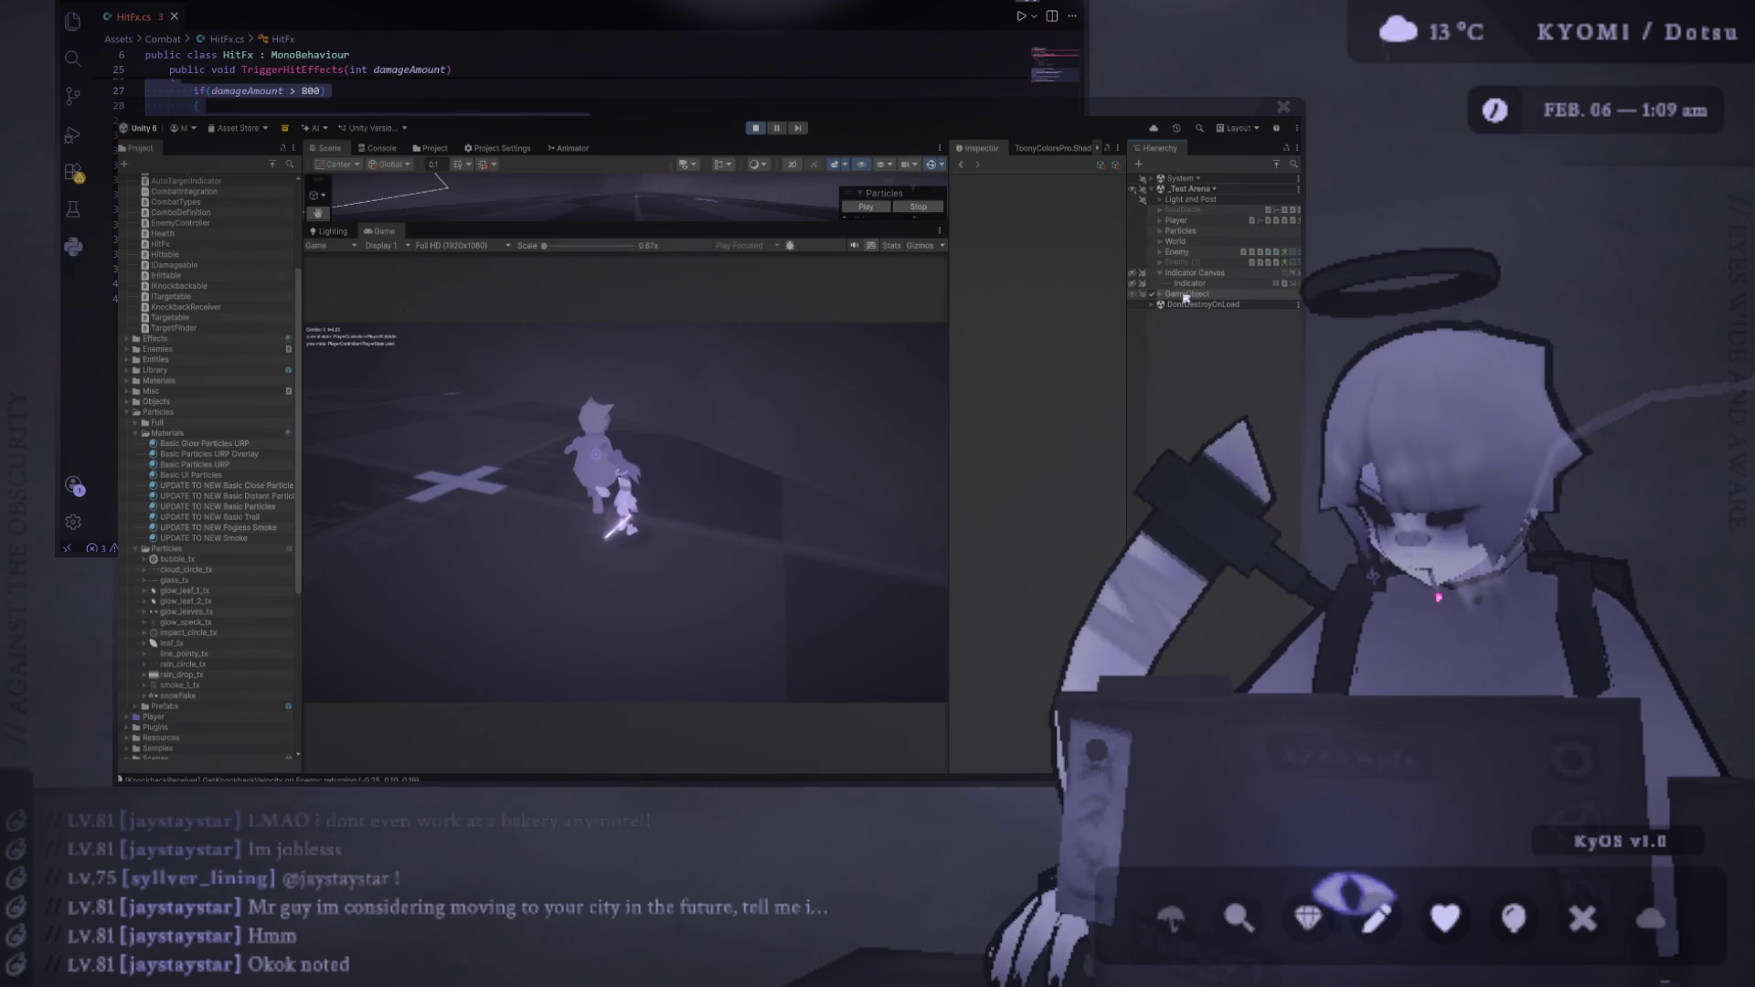
{"action": "left_click", "coordinate": [1161, 252]}
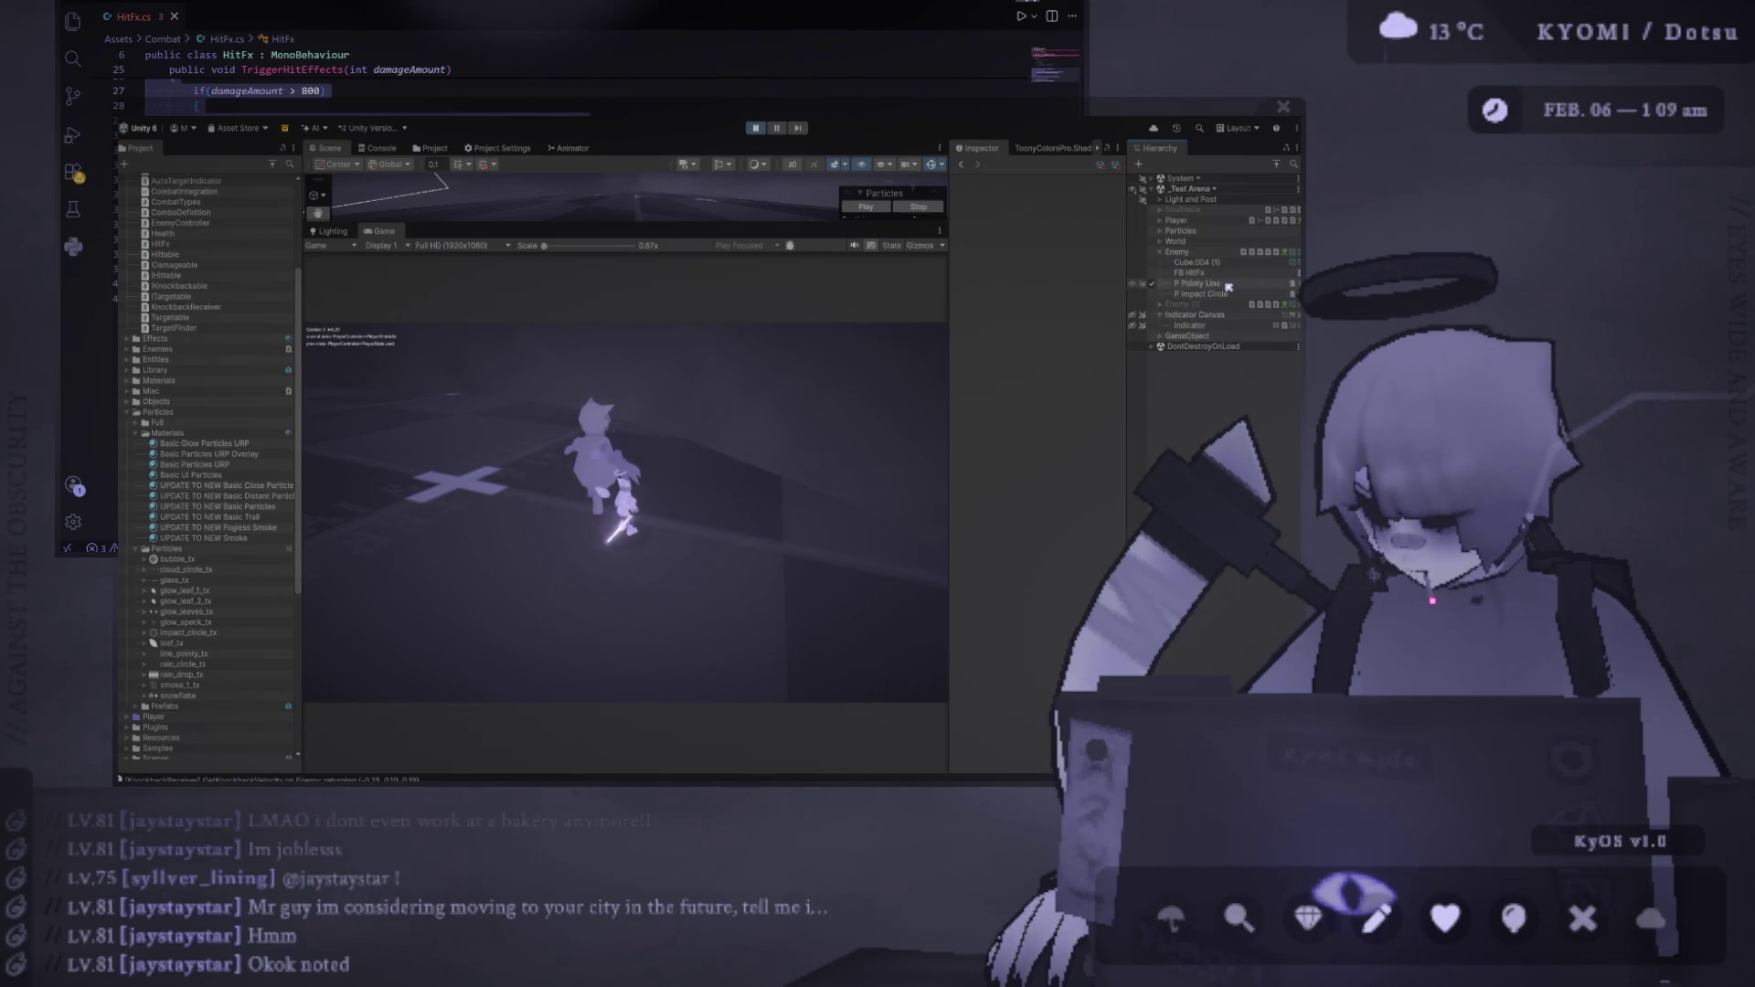
Select P Impact Circle and frame the enlarged Scene view on it
{"action": "left_click", "coordinate": [1222, 295]}
{"action": "left_click_drag", "start_coordinate": [640, 227], "coordinate": [639, 463]}
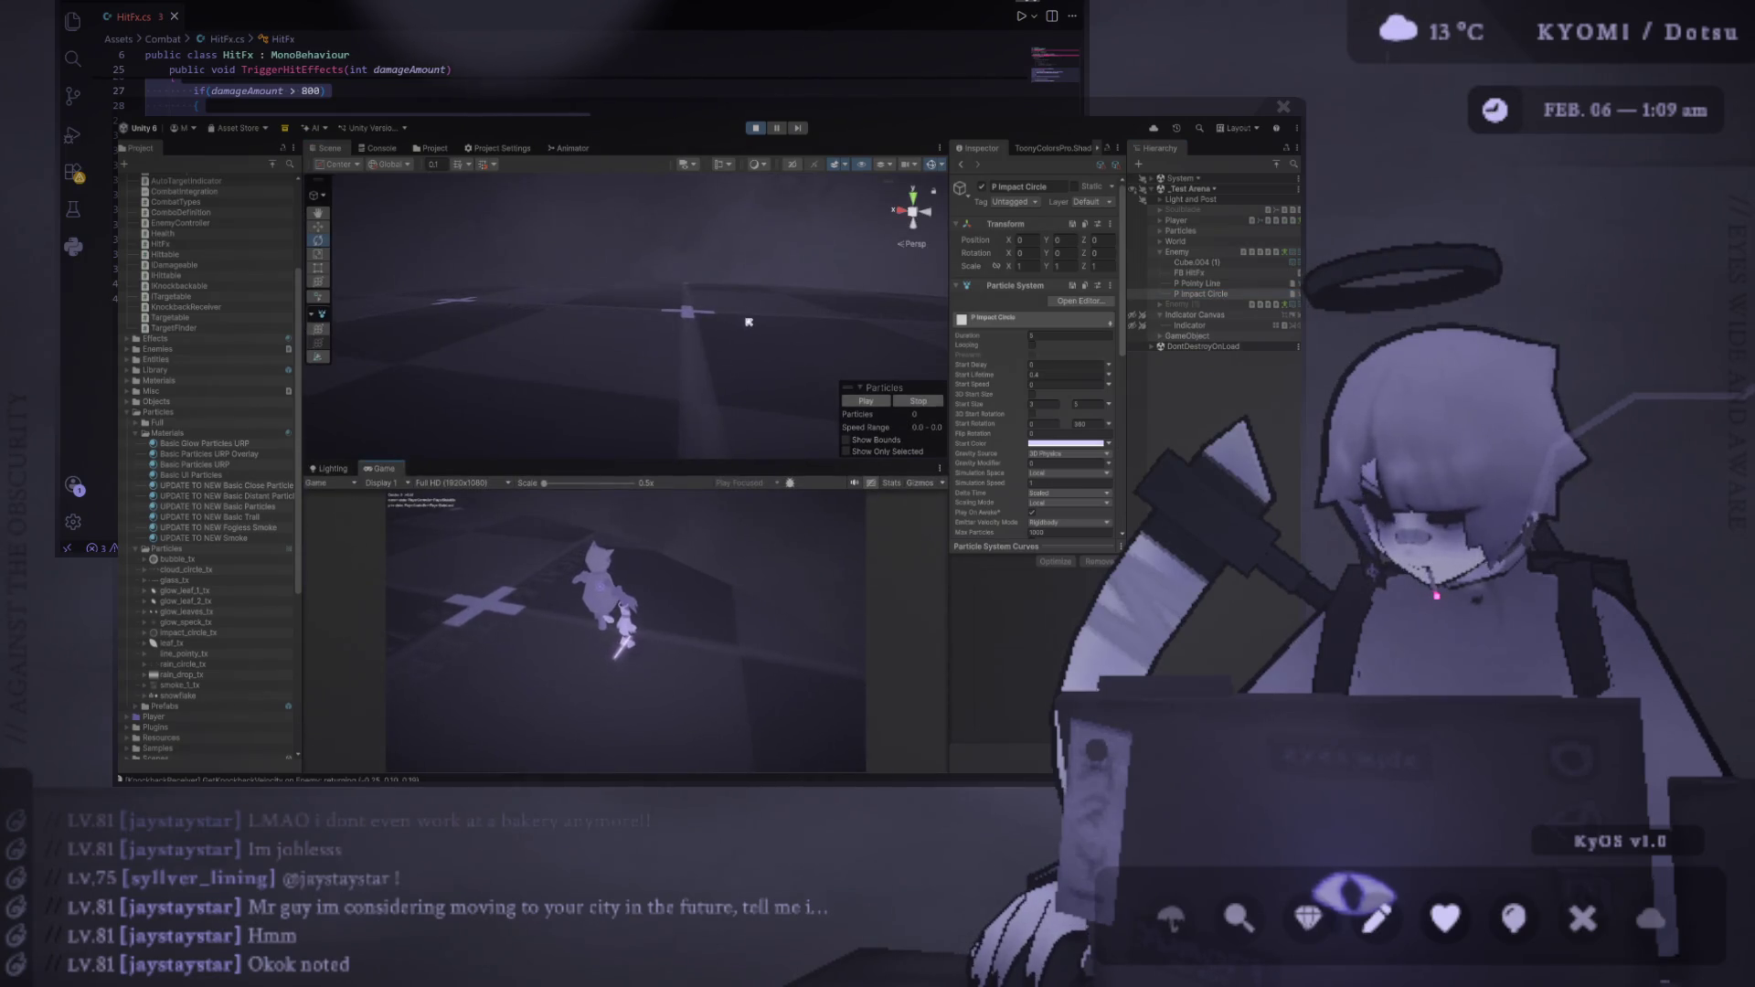
{"action": "left_click_drag", "start_coordinate": [685, 305], "coordinate": [506, 303]}
{"action": "key", "text": "f"}
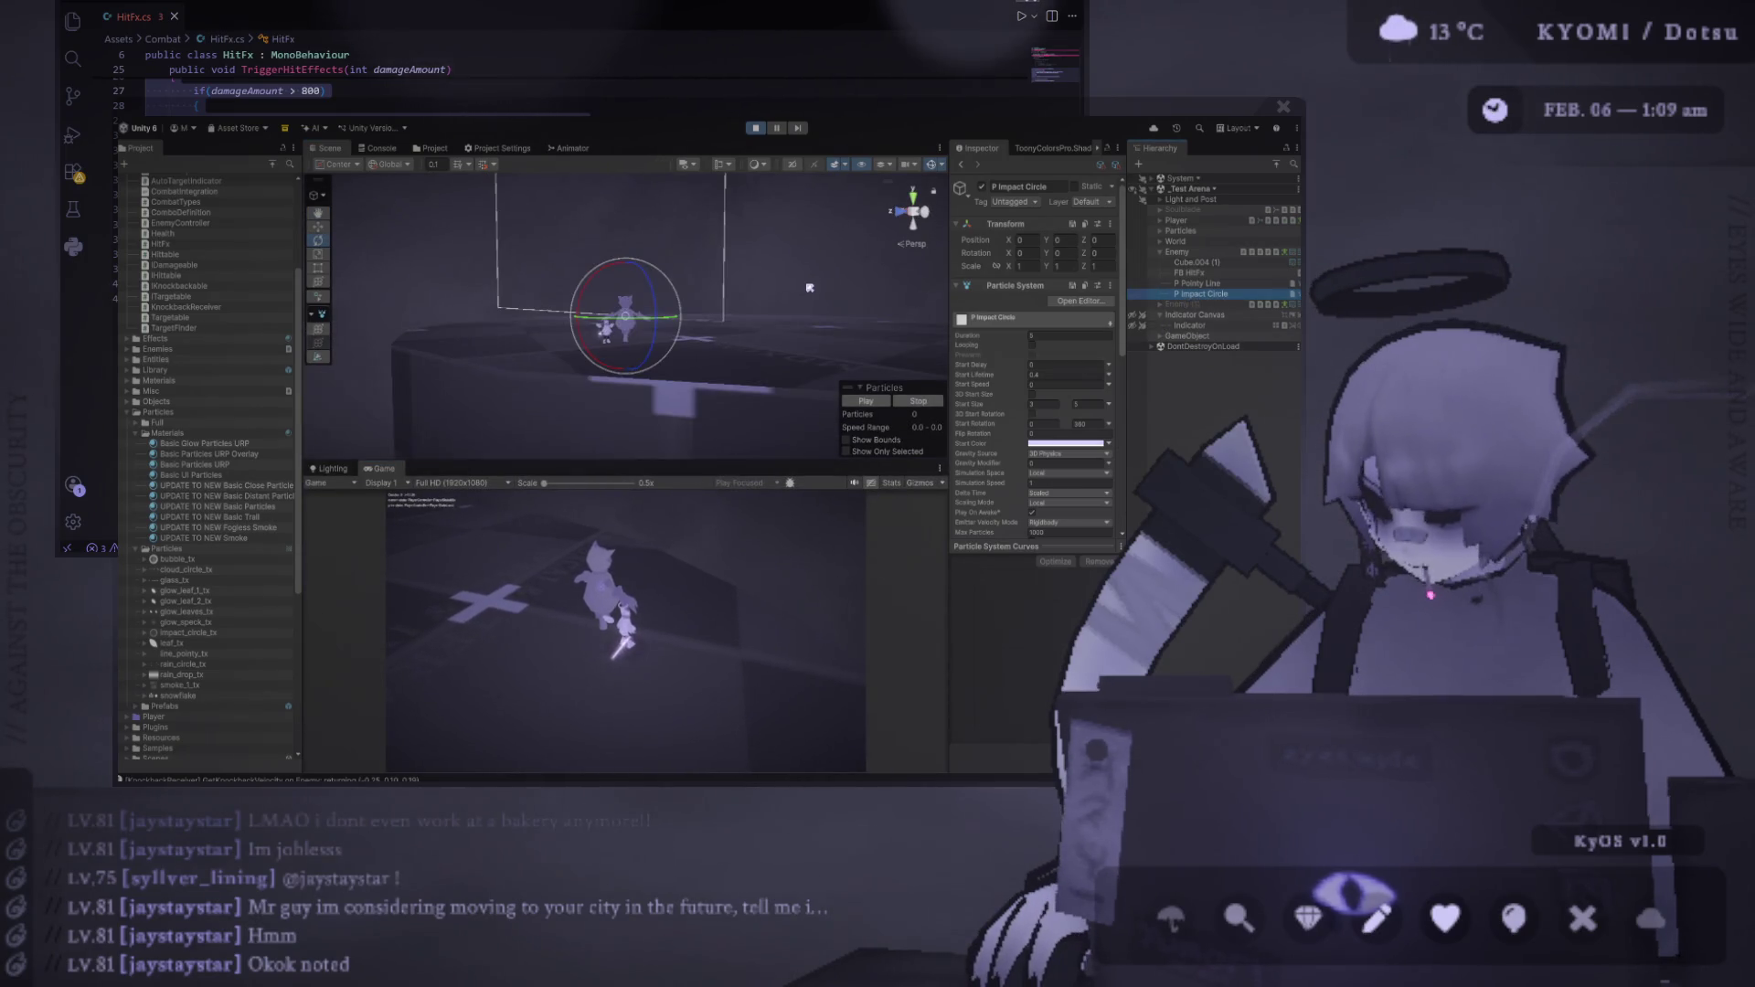
{"action": "scroll", "coordinate": [684, 340], "scroll_direction": "up", "scroll_amount": 5}
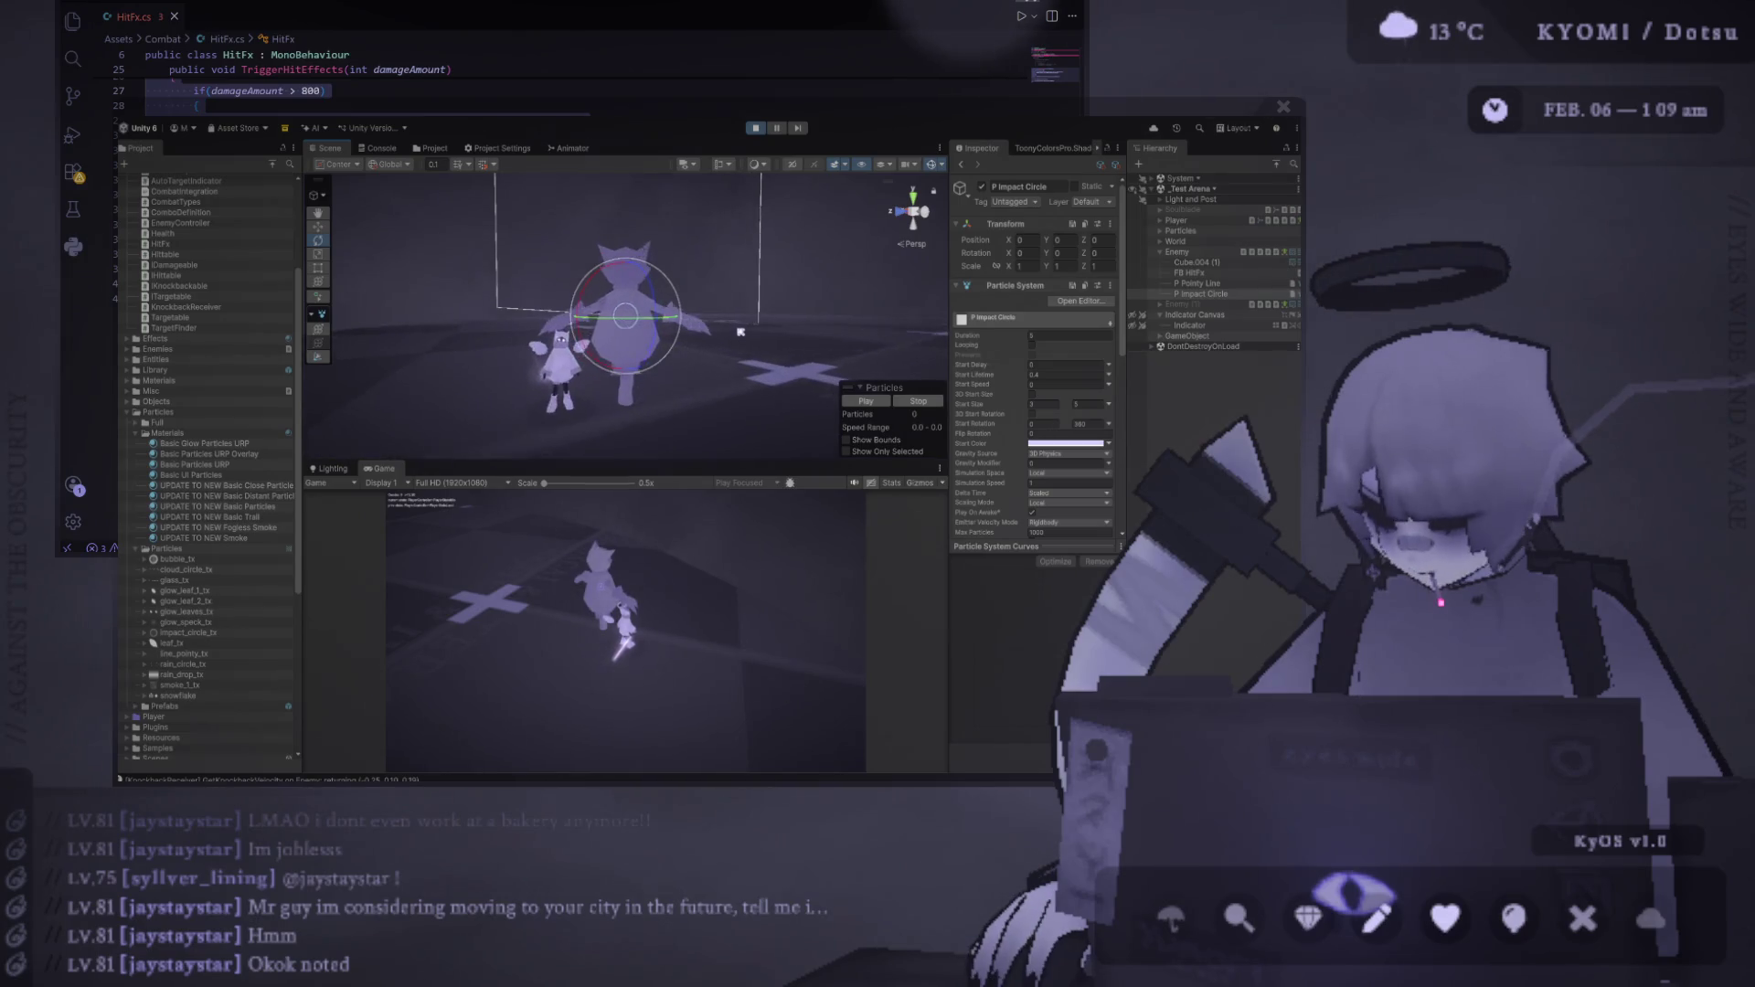
{"action": "key", "text": "f"}
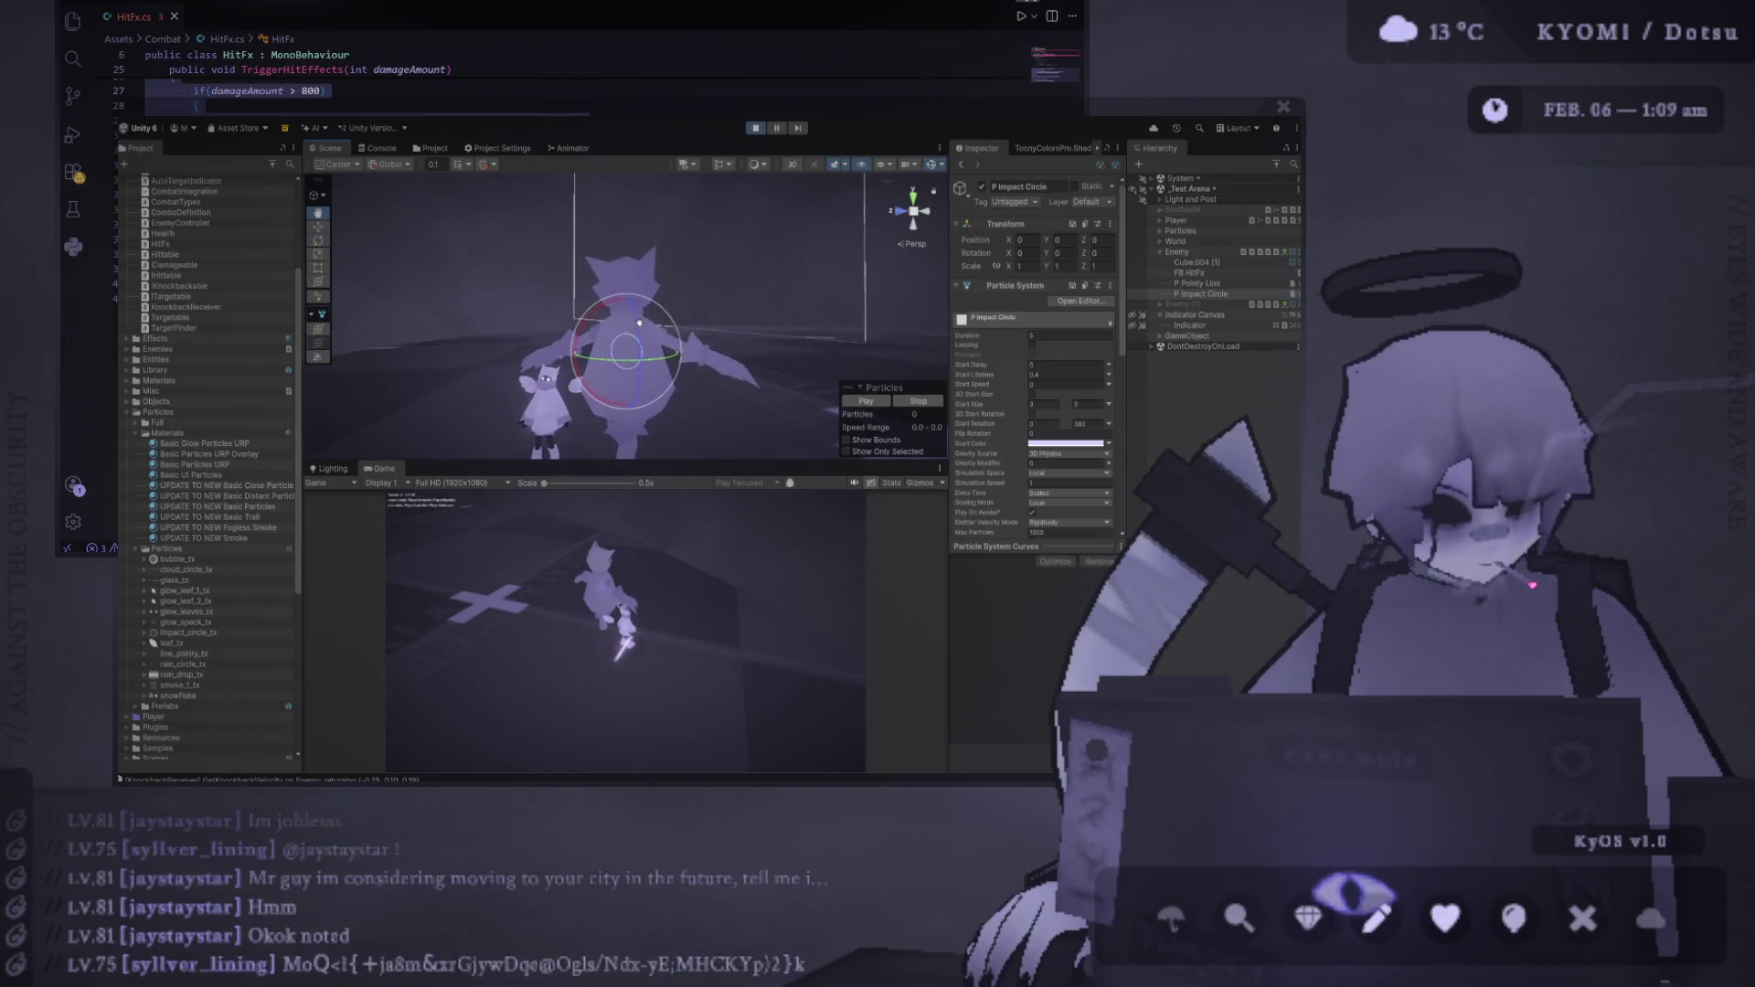
{"action": "scroll", "coordinate": [986, 415], "scroll_direction": "down", "scroll_amount": 5}
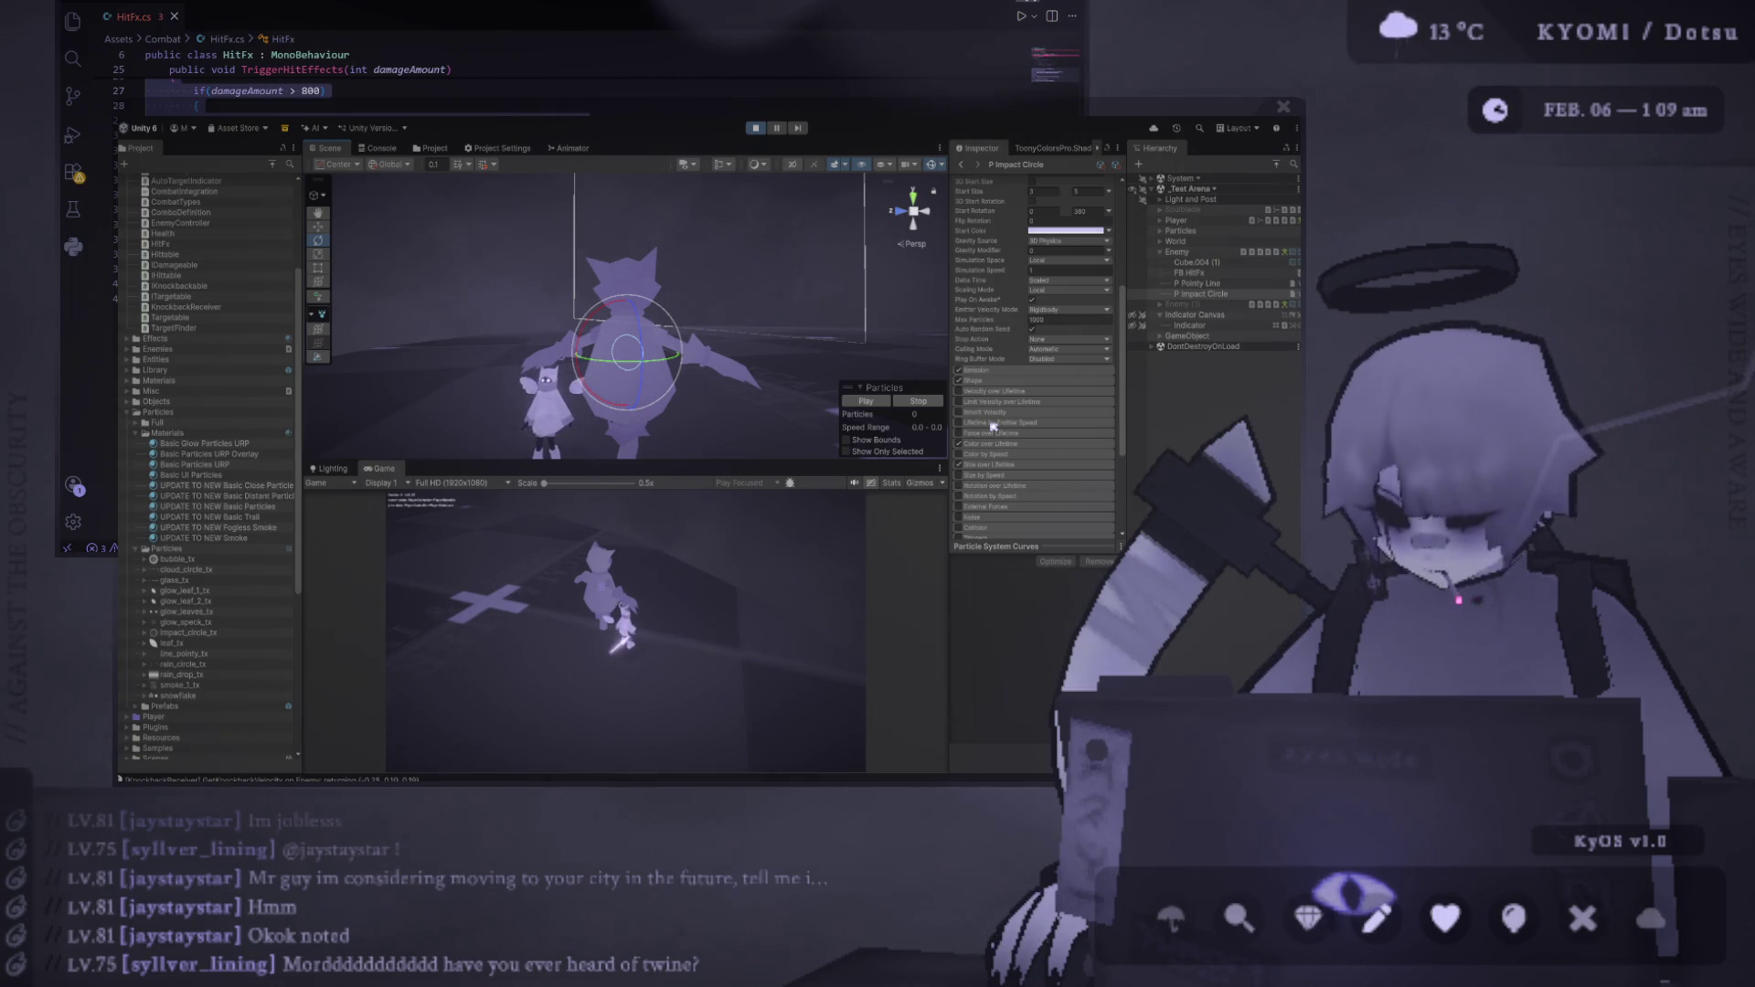
{"action": "scroll", "coordinate": [1009, 419], "scroll_direction": "down", "scroll_amount": 3}
Widen the Inspector and expand the Shape module showing the Circle emitter settings
{"action": "left_click_drag", "start_coordinate": [949, 412], "coordinate": [853, 411]}
{"action": "left_click_drag", "start_coordinate": [927, 552], "coordinate": [927, 636]}
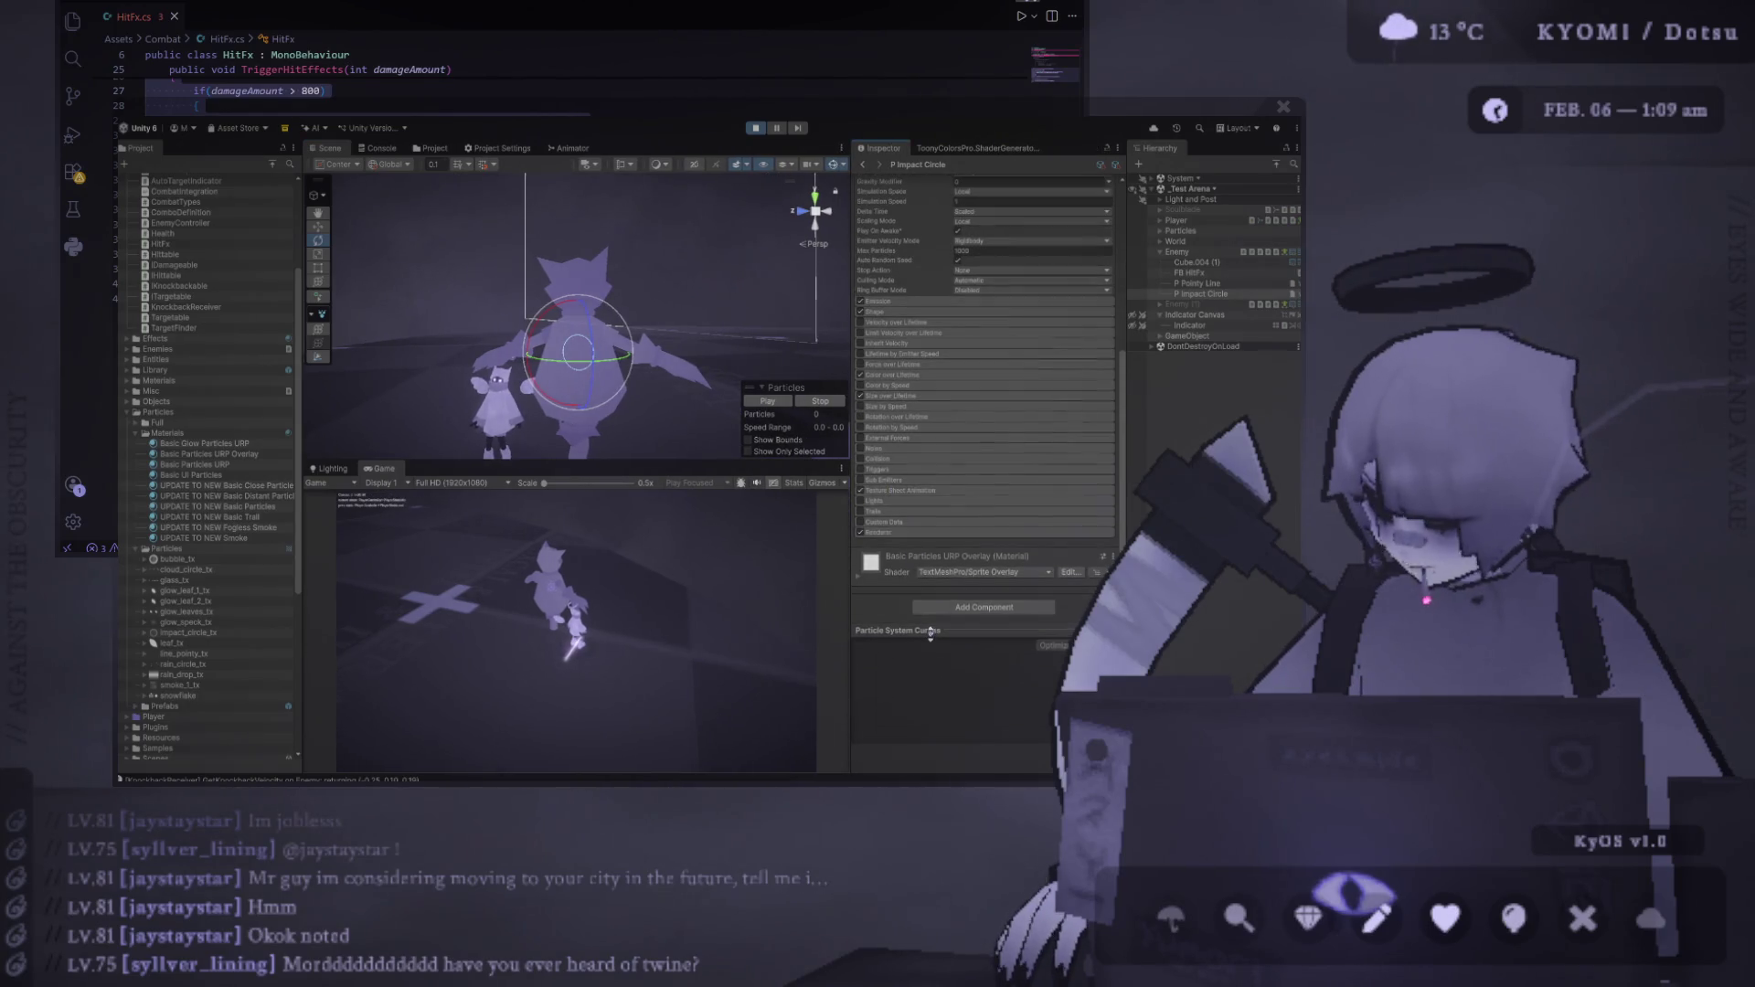
{"action": "left_click_drag", "start_coordinate": [851, 416], "coordinate": [816, 416]}
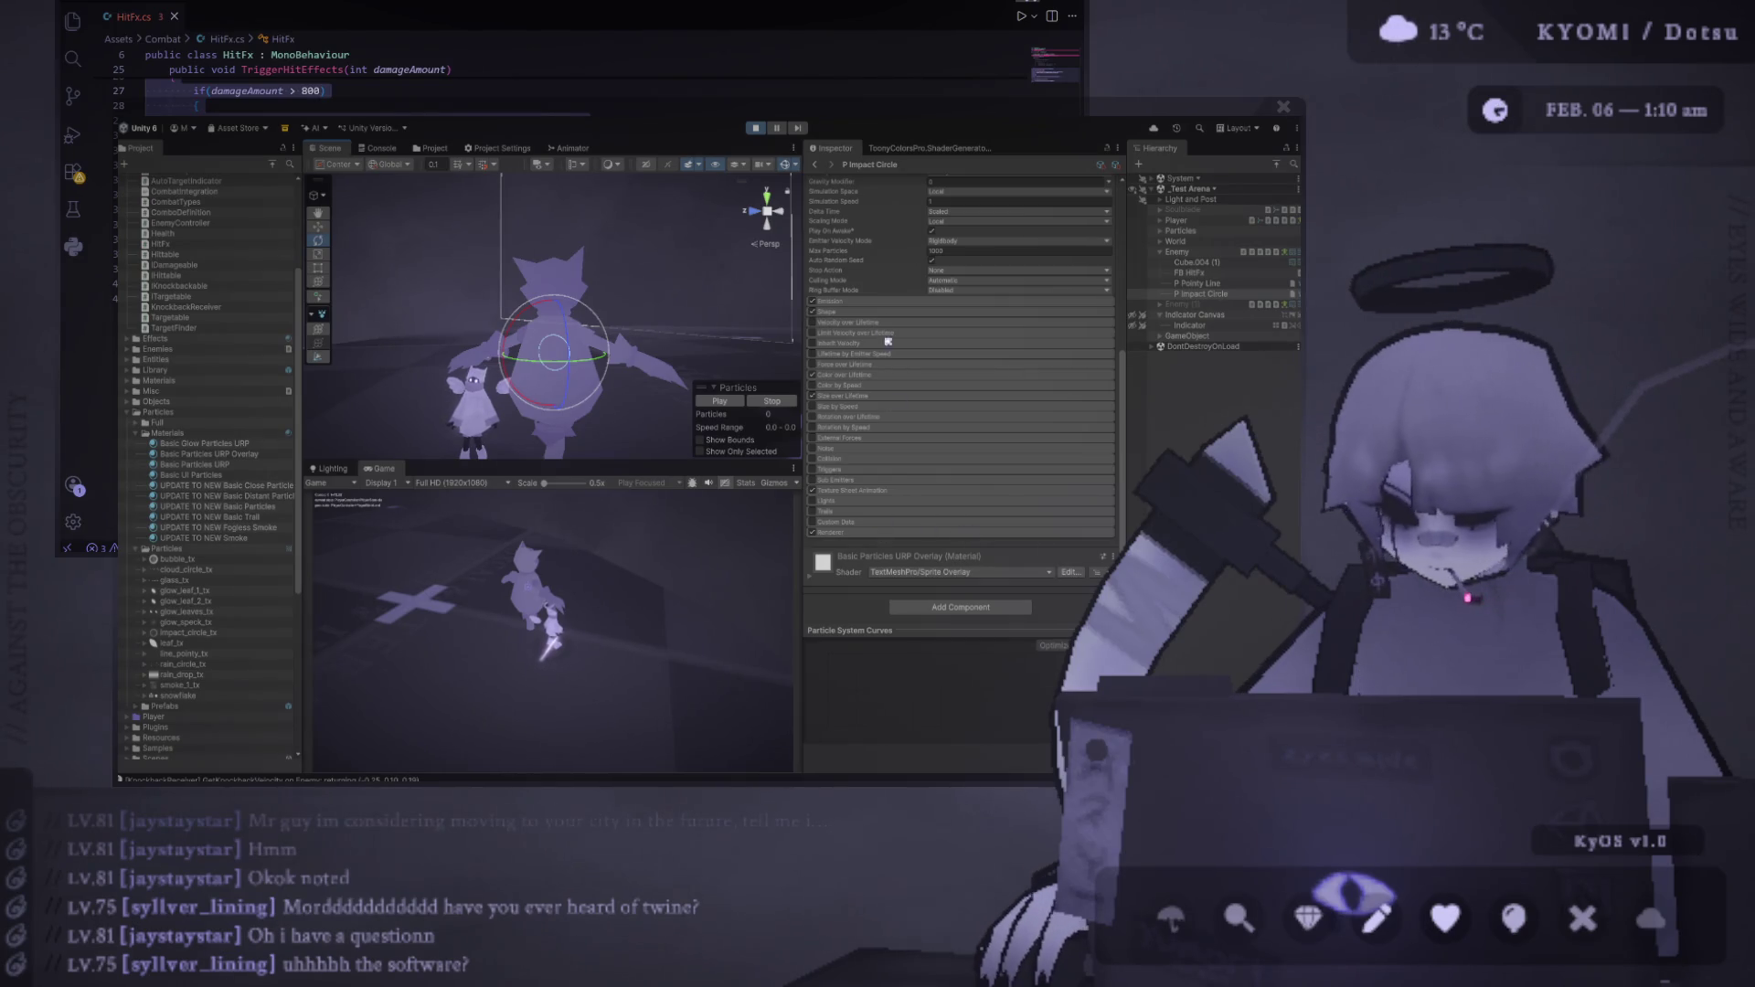
{"action": "left_click", "coordinate": [854, 309]}
{"action": "left_click", "coordinate": [854, 302]}
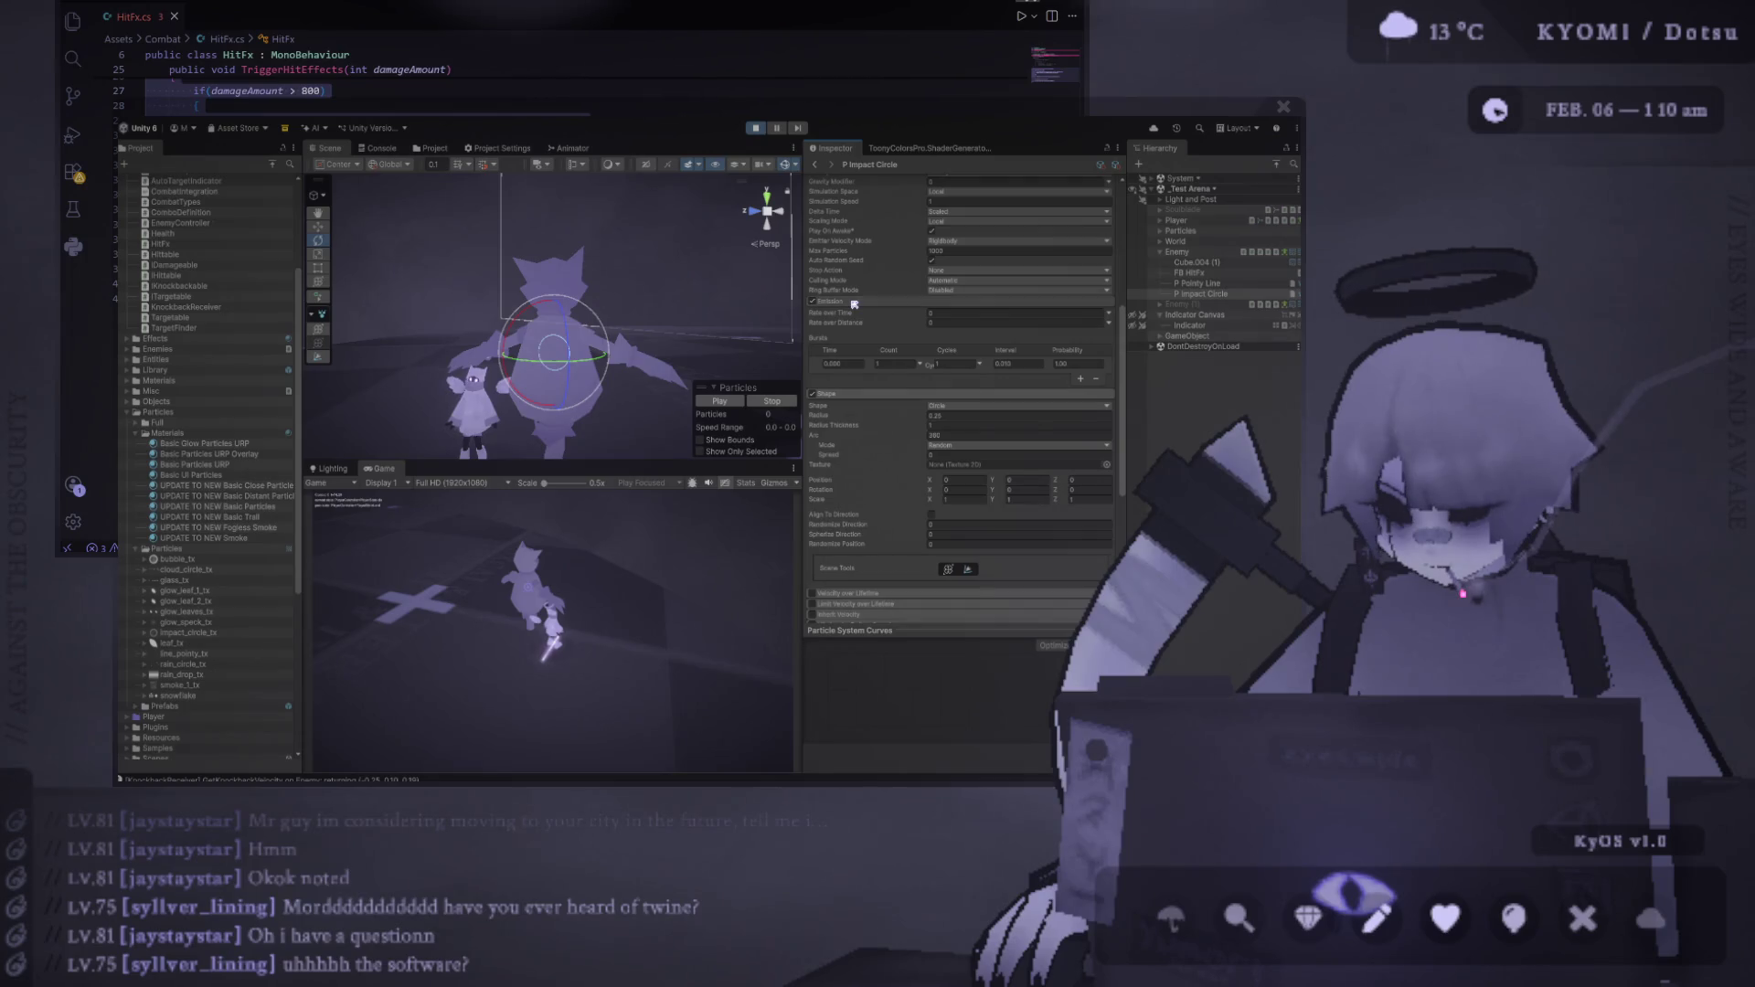
{"action": "left_click", "coordinate": [853, 302]}
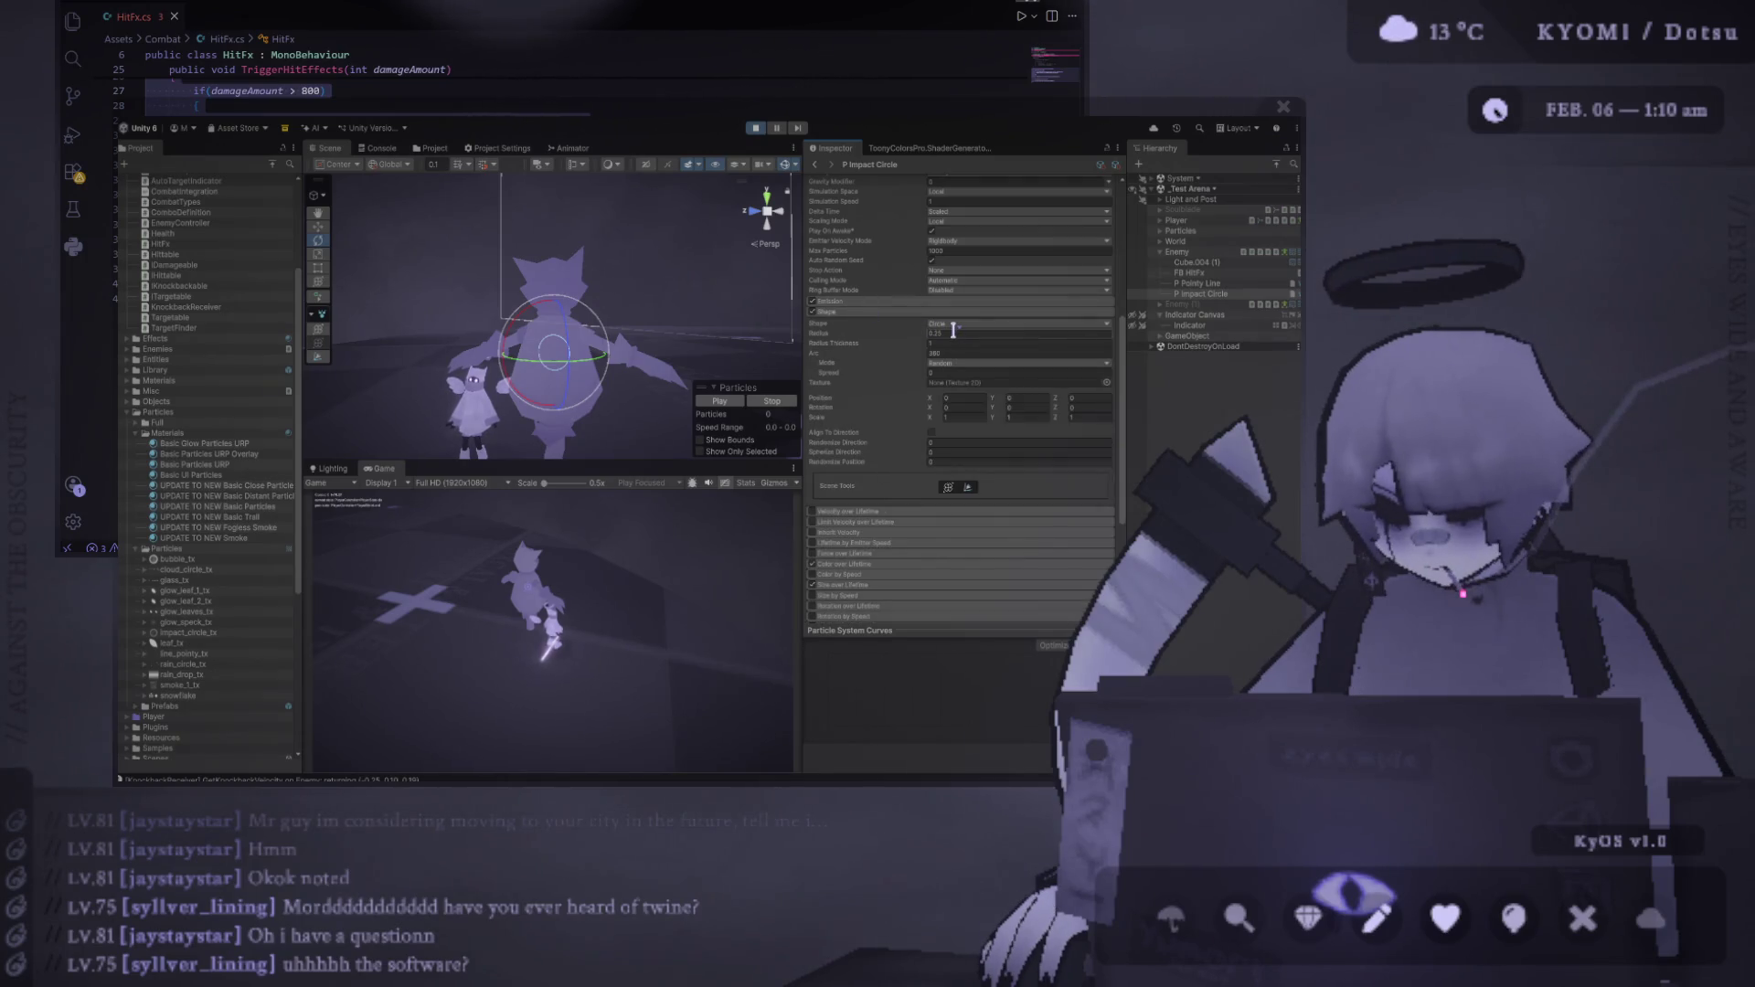
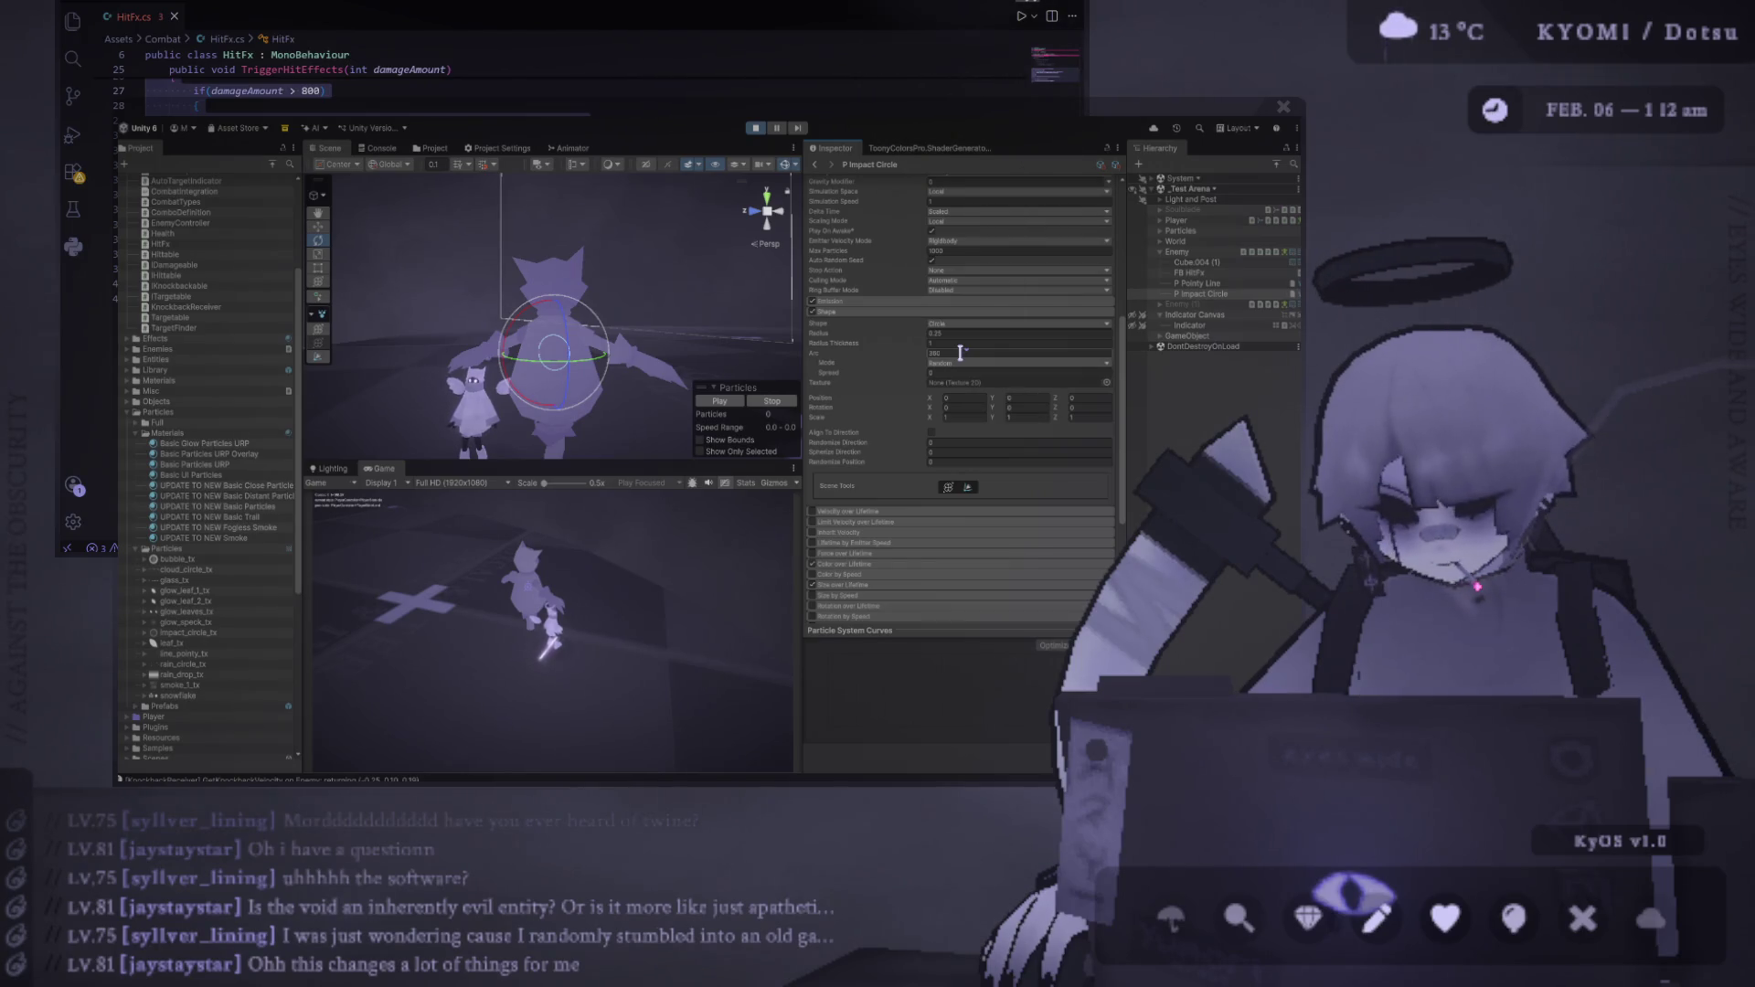
Preview the Impact Circle burst around the enemy and nudge its emission radius
{"action": "left_click", "coordinate": [731, 402]}
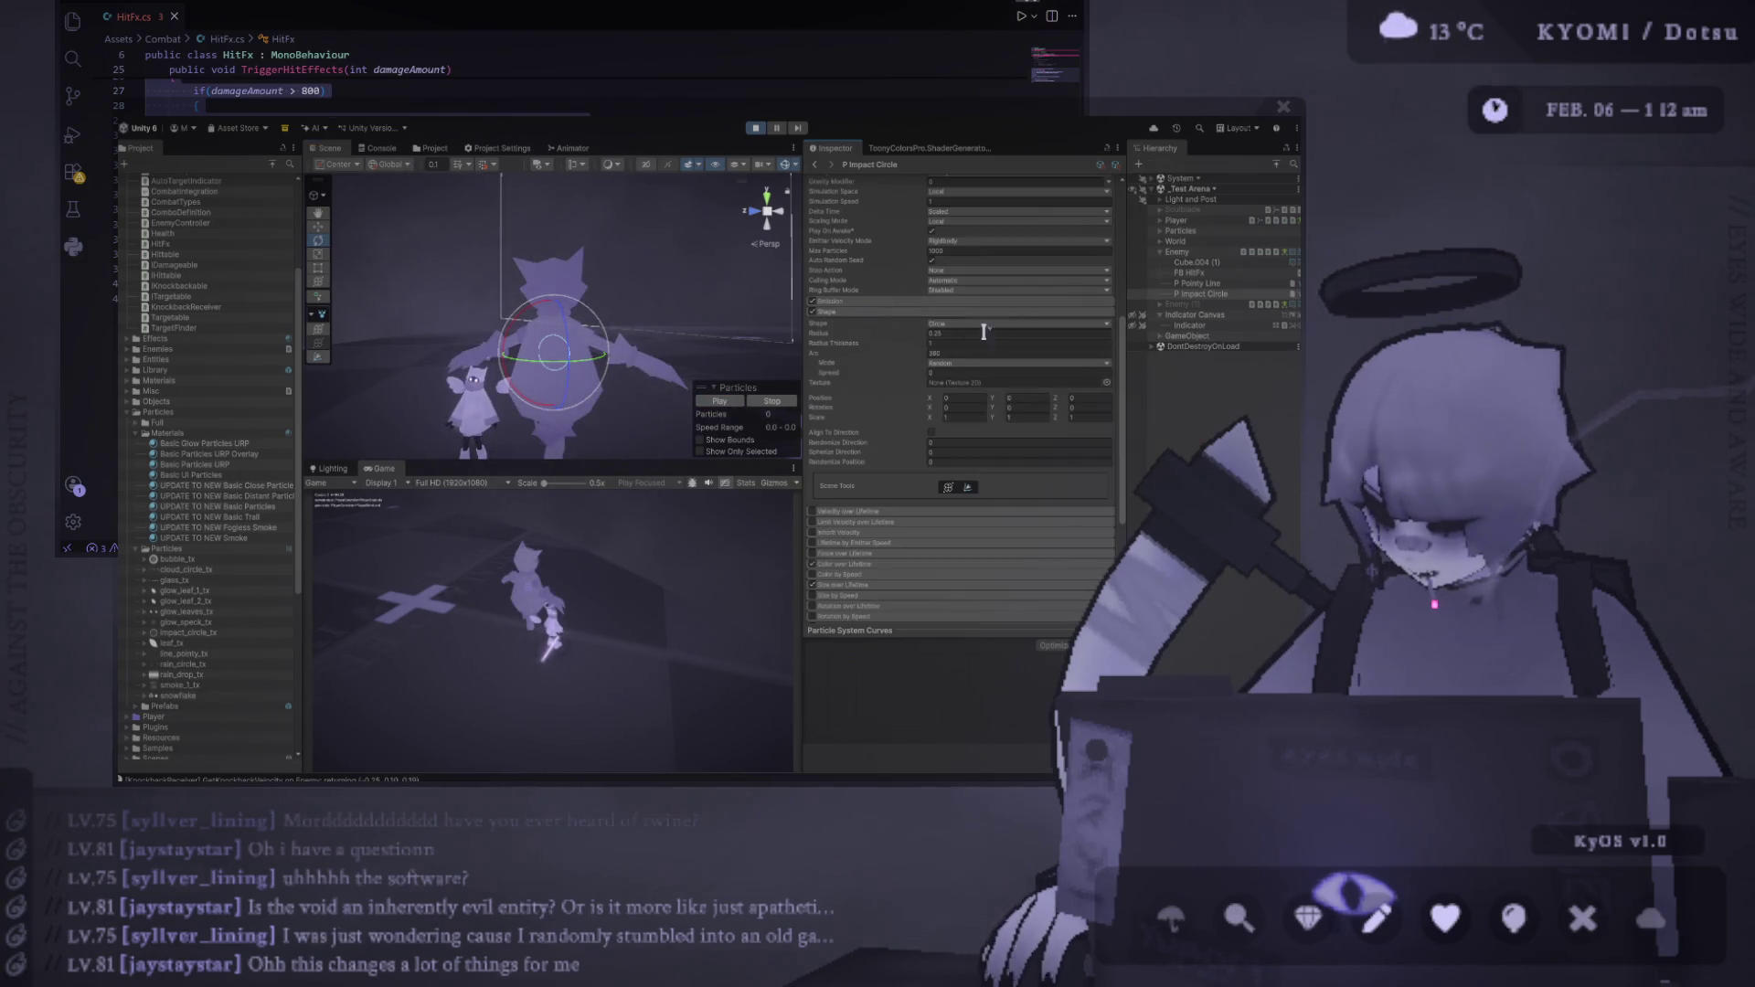
{"action": "left_click_drag", "start_coordinate": [898, 333], "coordinate": [918, 333]}
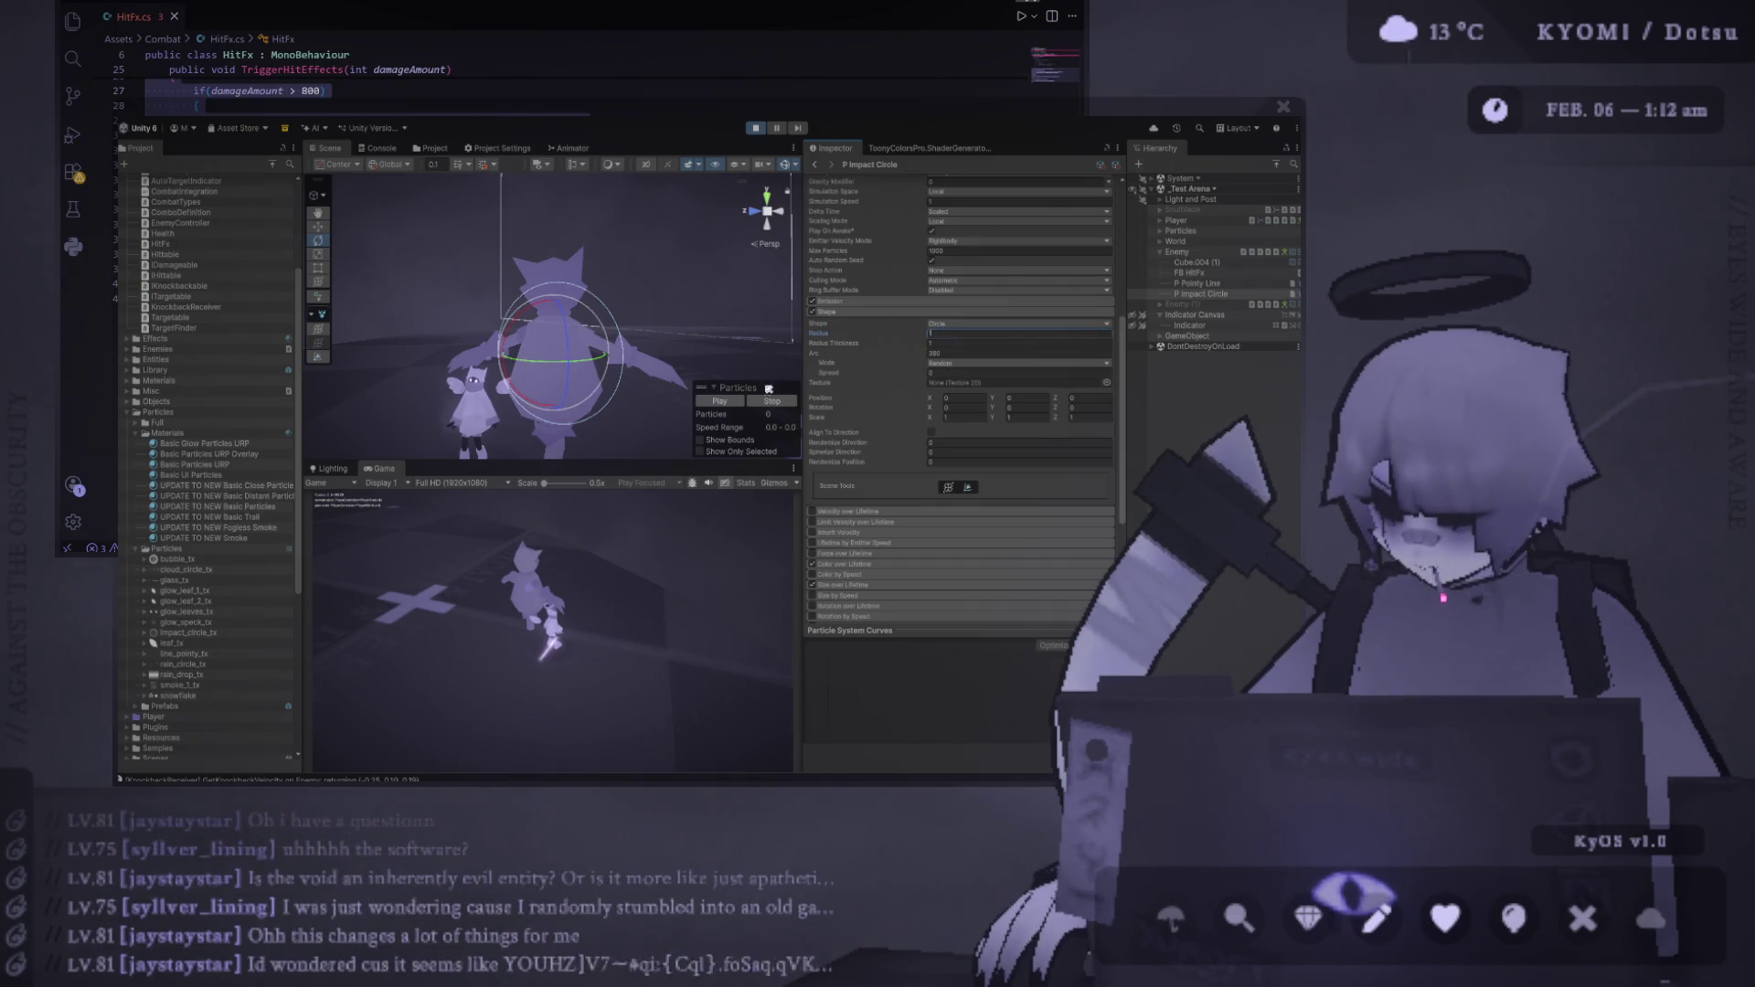
{"action": "left_click", "coordinate": [735, 402]}
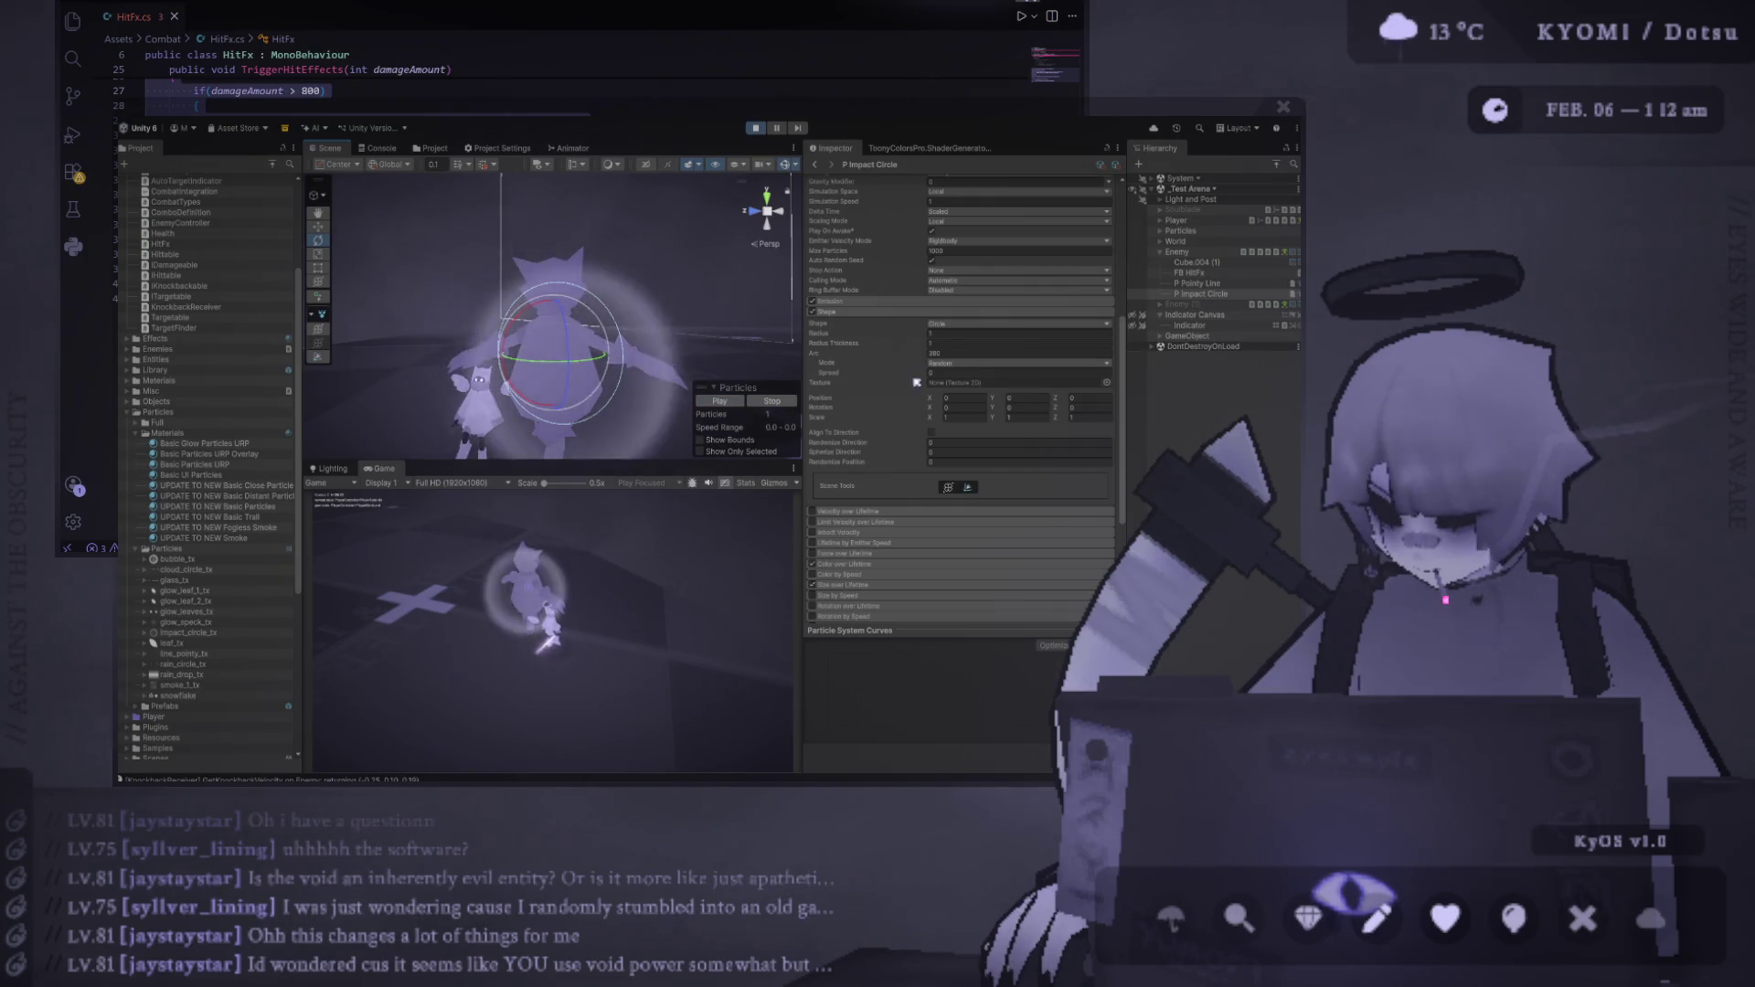
Set the particles' maximum Start Size to 3 and replay the burst
{"action": "scroll", "coordinate": [994, 308], "scroll_direction": "up", "scroll_amount": 3}
{"action": "left_click", "coordinate": [957, 265]}
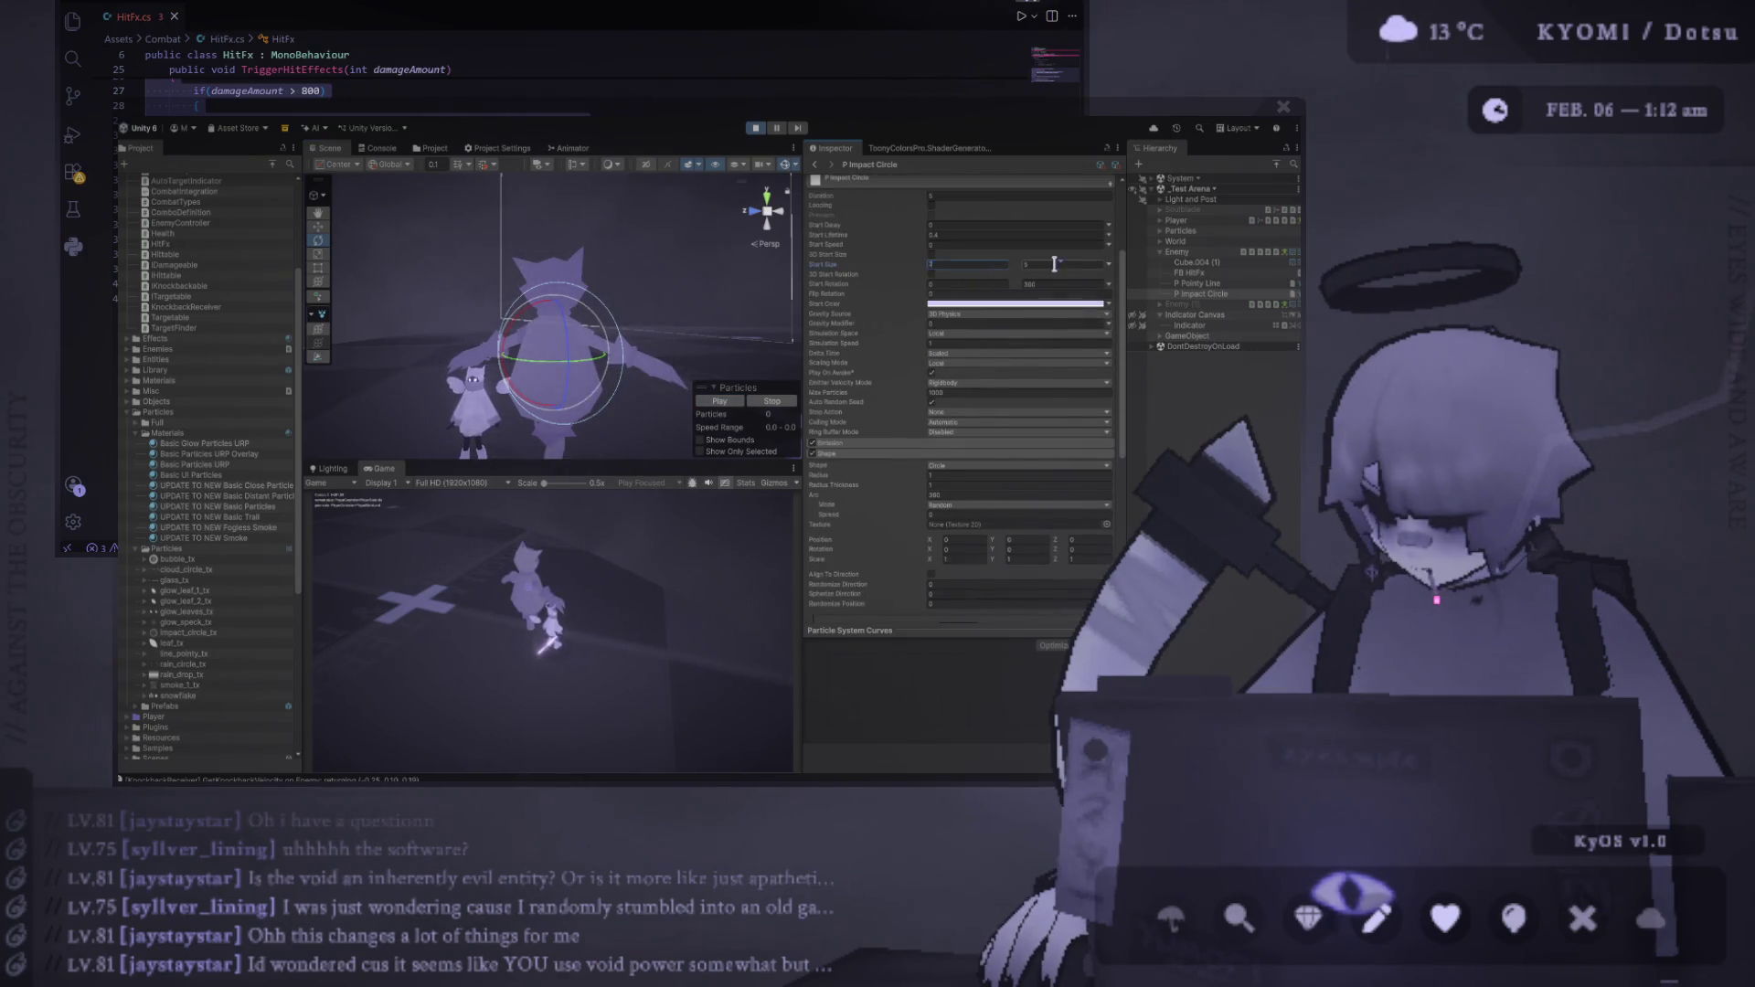
{"action": "key", "text": "Tab"}
{"action": "type", "text": "3"}
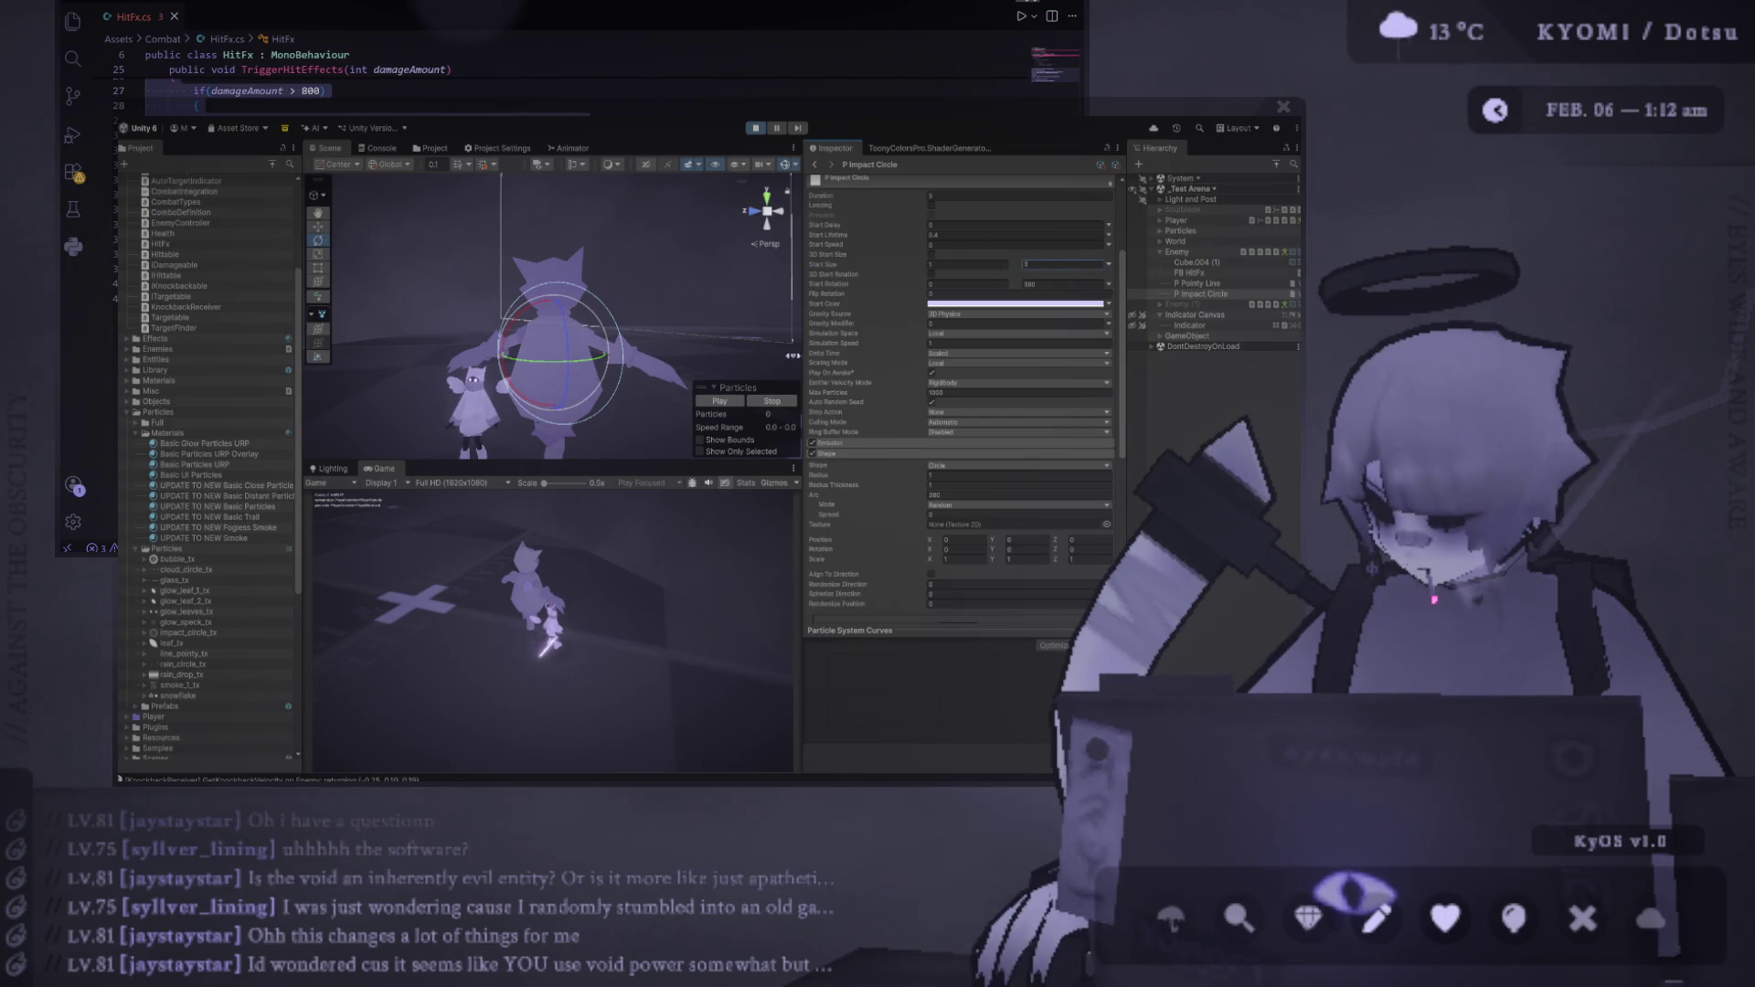
{"action": "left_click", "coordinate": [731, 402]}
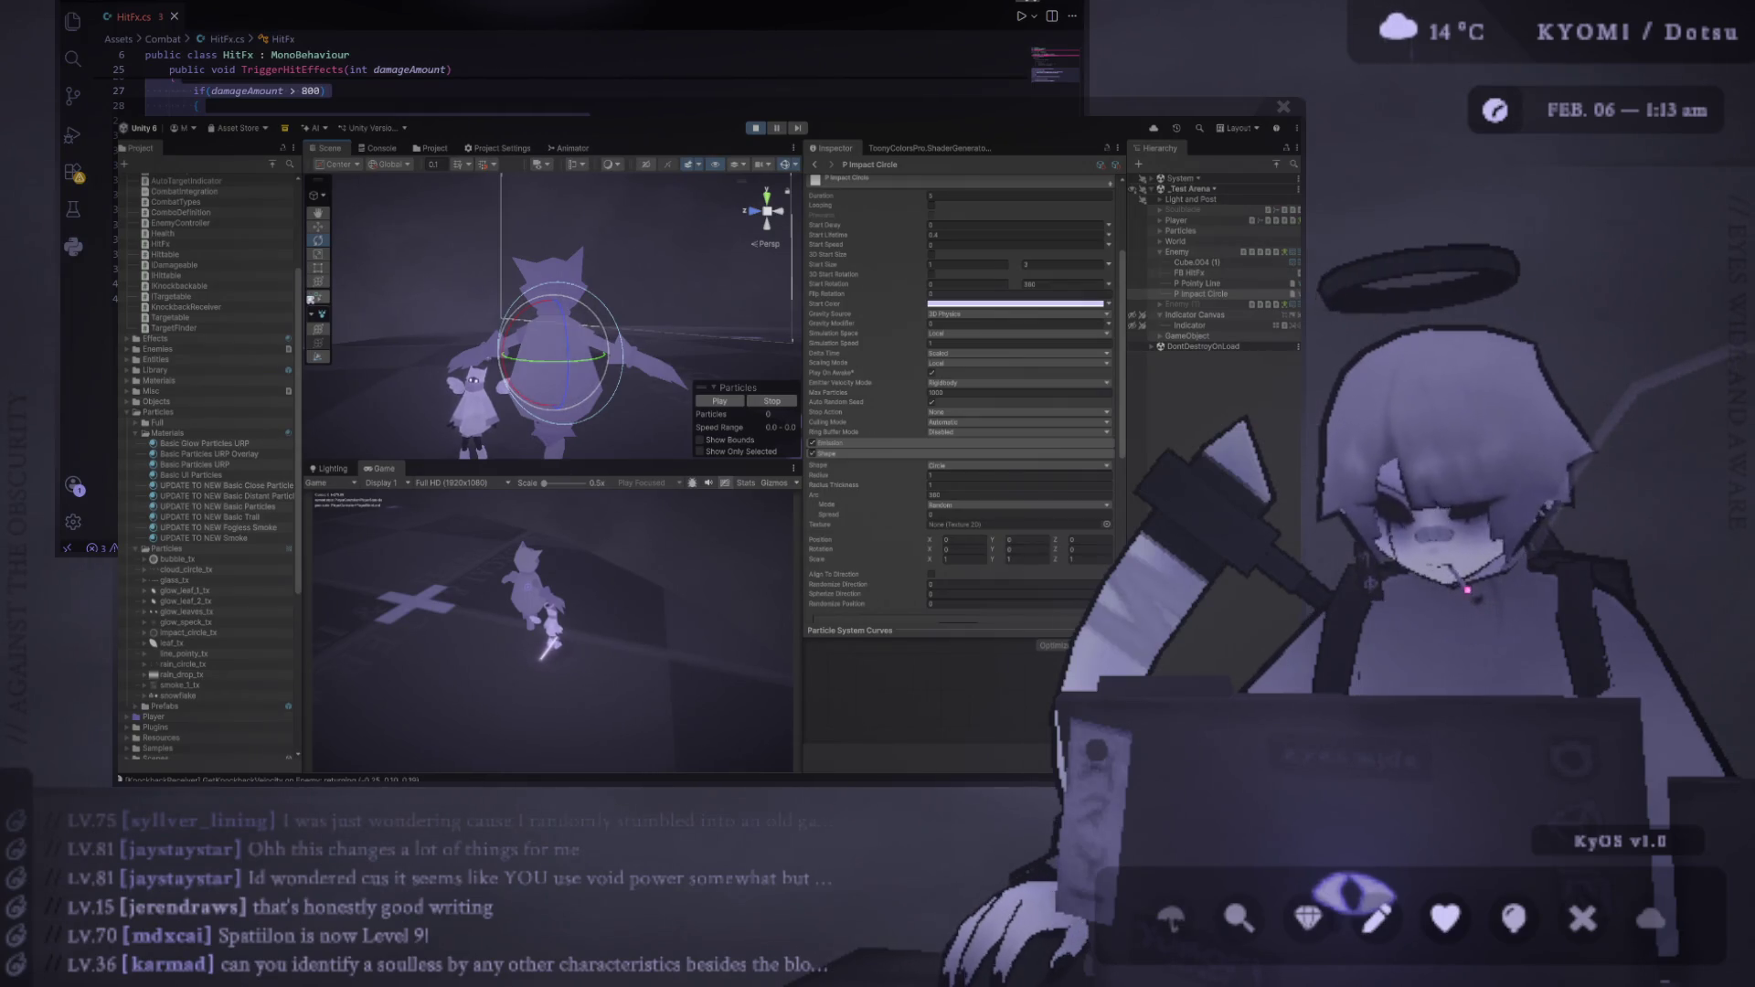
{"action": "left_click_drag", "start_coordinate": [302, 296], "coordinate": [248, 296]}
Enlarge the Game view, frame P Impact Circle, set Shape Radius to 0.35 and preview it
{"action": "left_click_drag", "start_coordinate": [448, 462], "coordinate": [529, 382]}
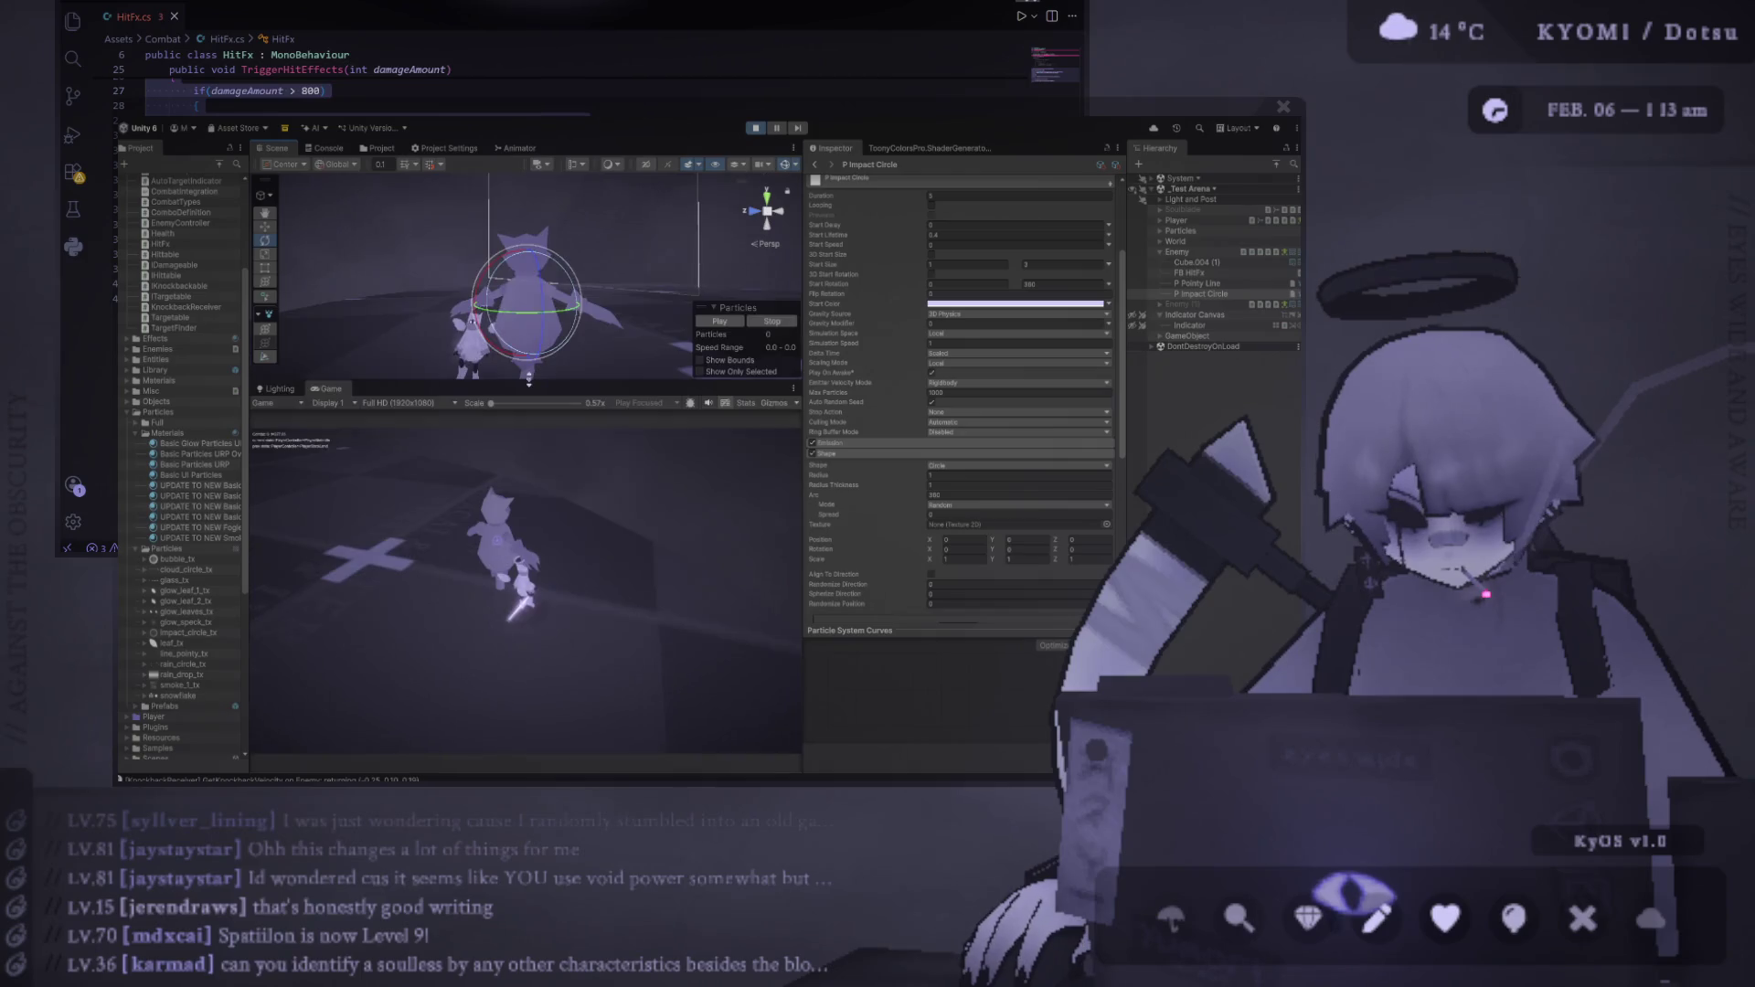
{"action": "left_click_drag", "start_coordinate": [804, 422], "coordinate": [842, 422]}
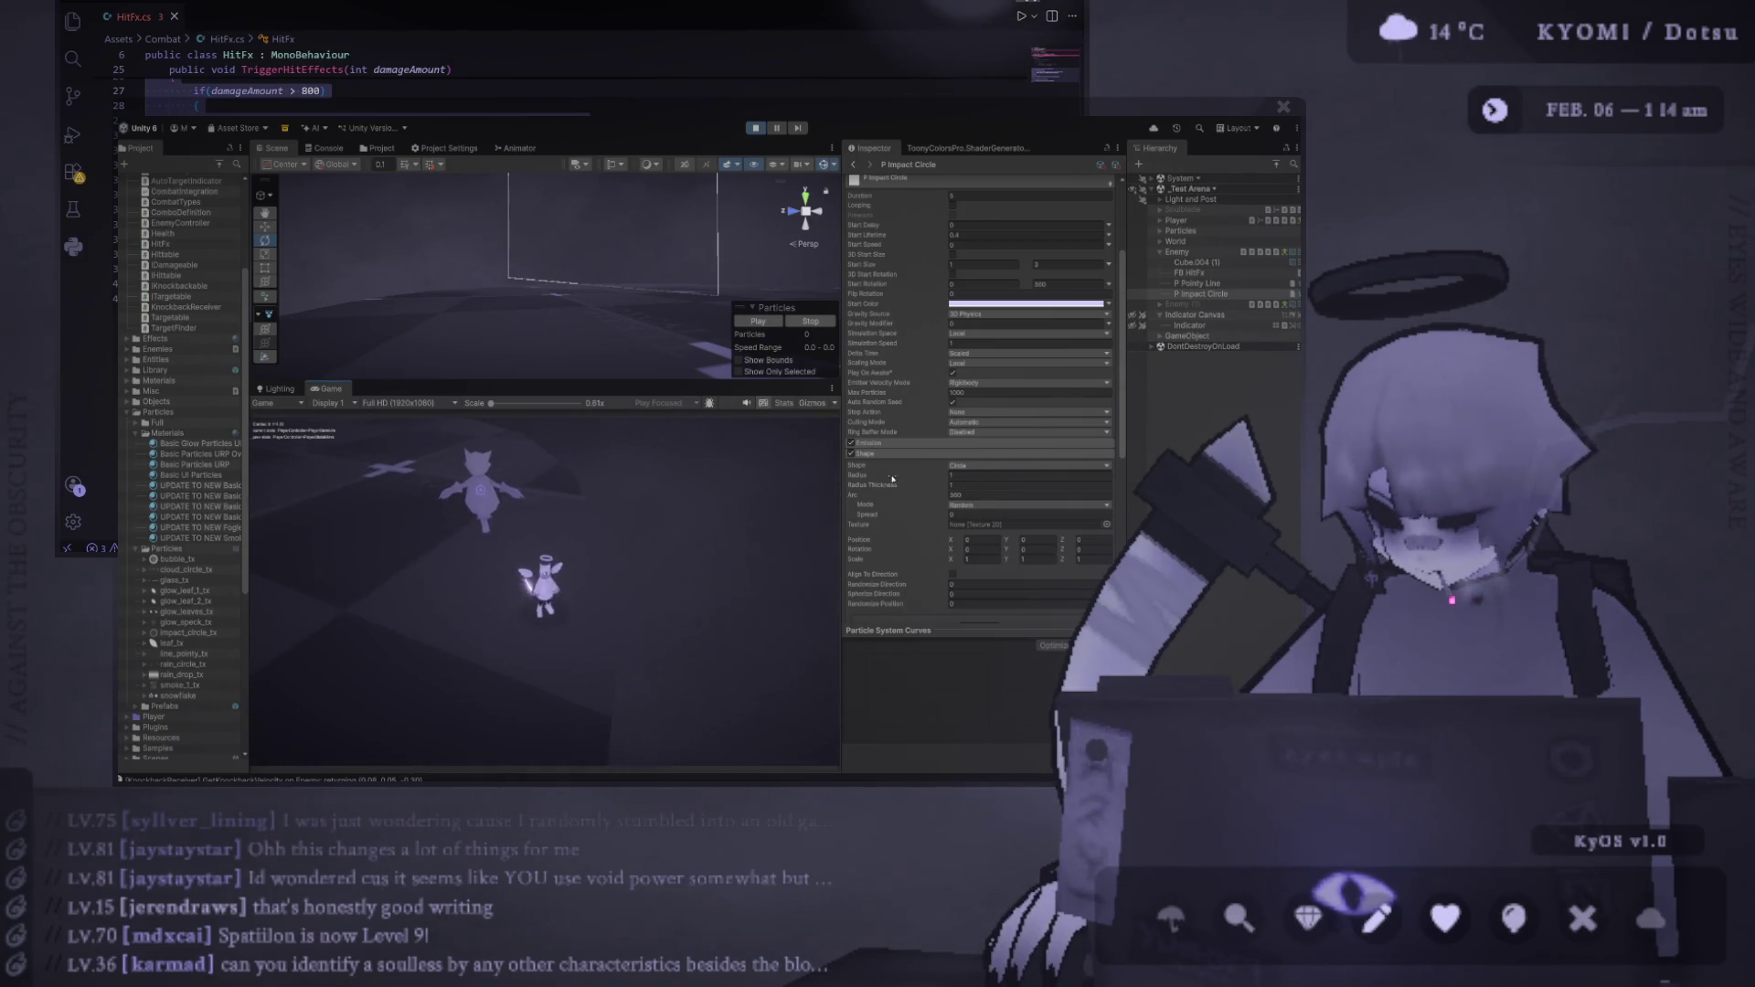
{"action": "double_click", "coordinate": [1204, 293]}
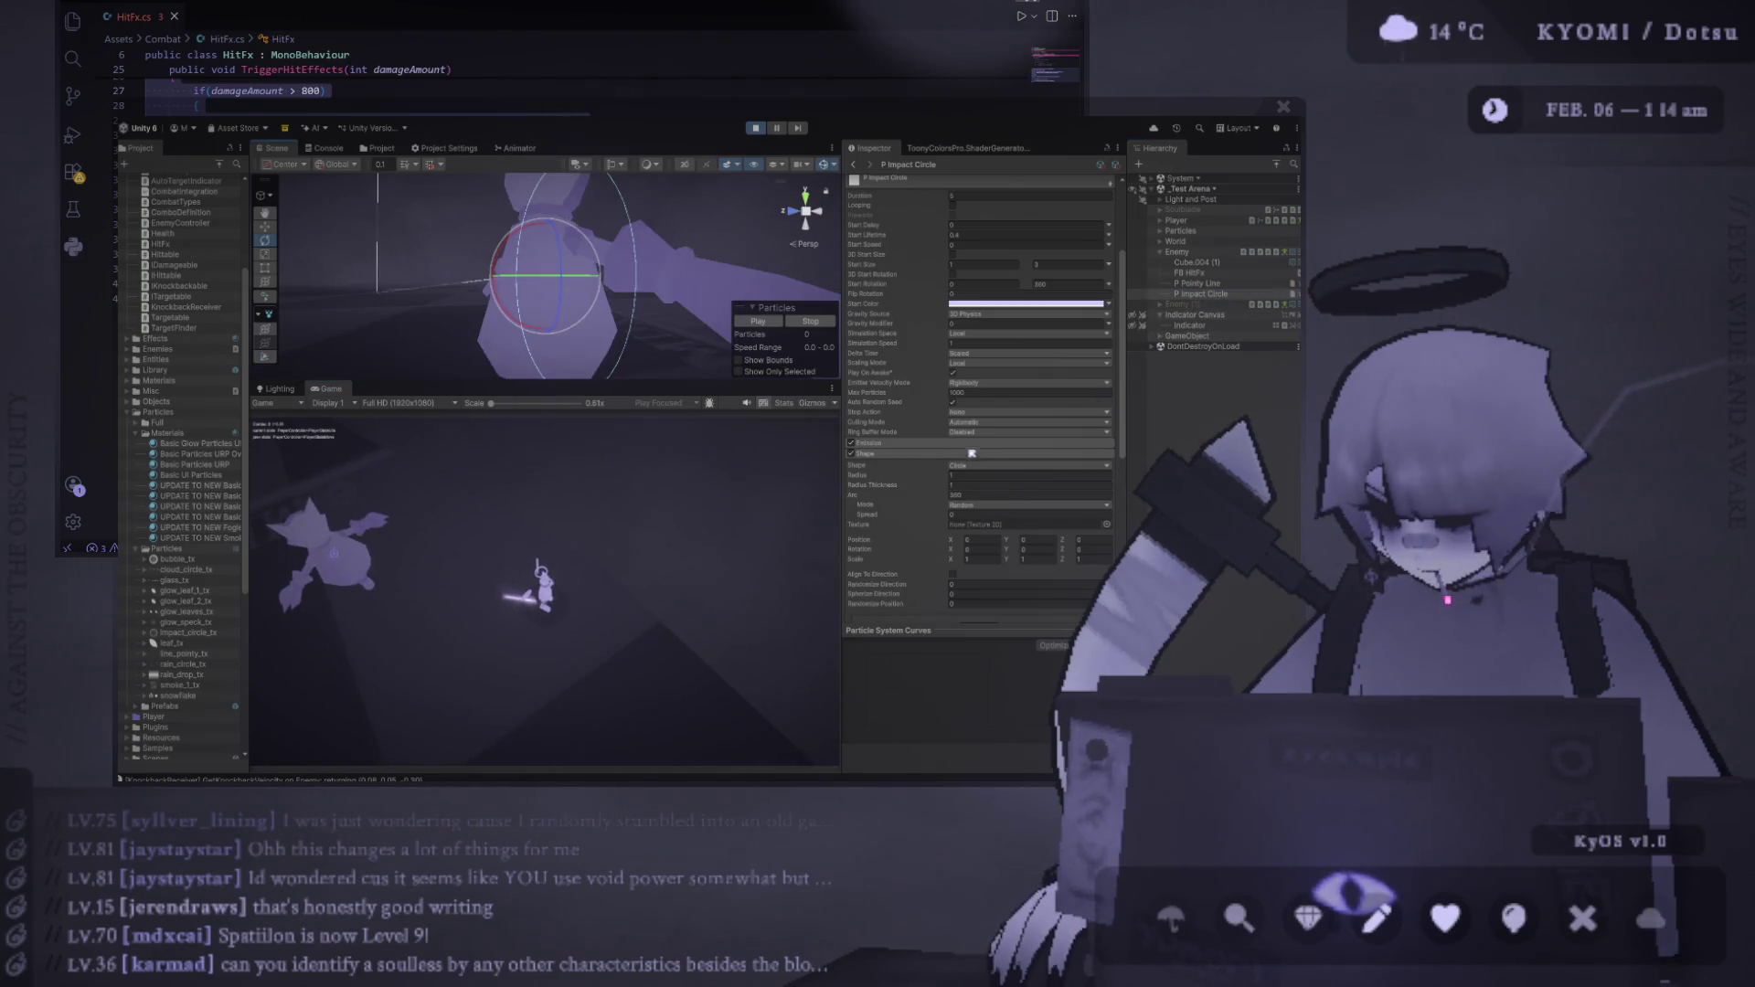
{"action": "left_click", "coordinate": [887, 476]}
{"action": "type", "text": "0.35"}
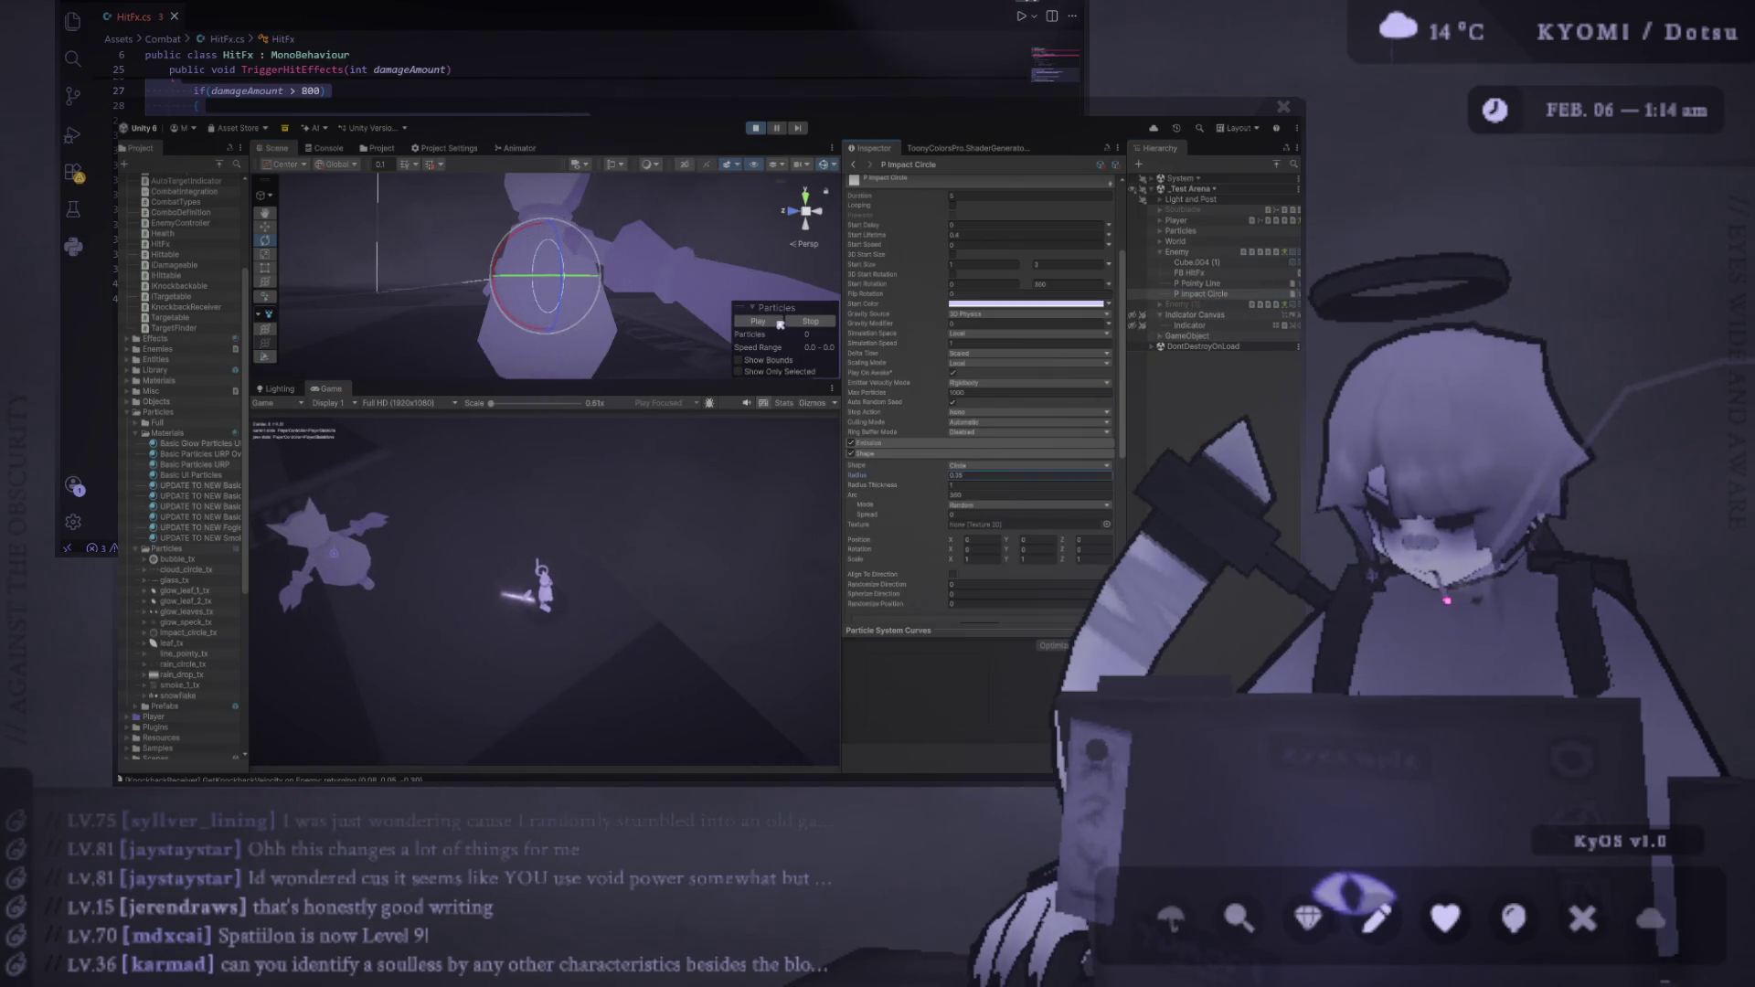
{"action": "left_click", "coordinate": [778, 322]}
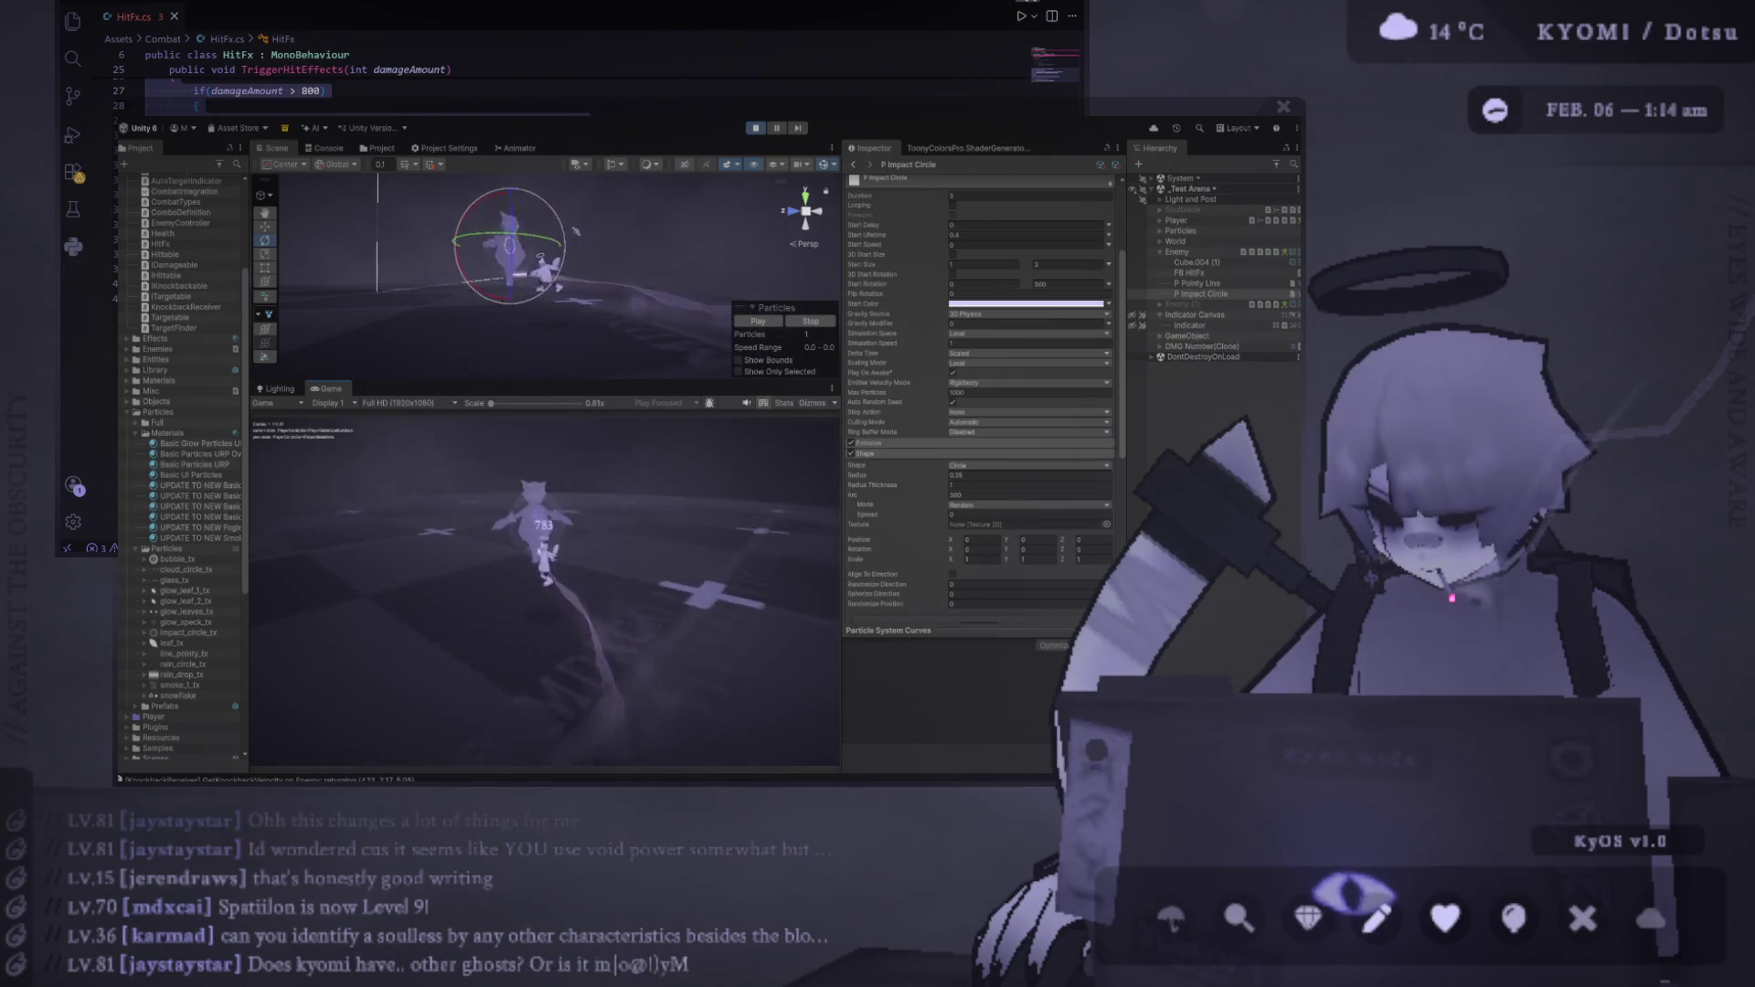
Compare the P Pointy Line and P Impact Circle particle settings, then exit Play mode
{"action": "left_click", "coordinate": [1200, 284]}
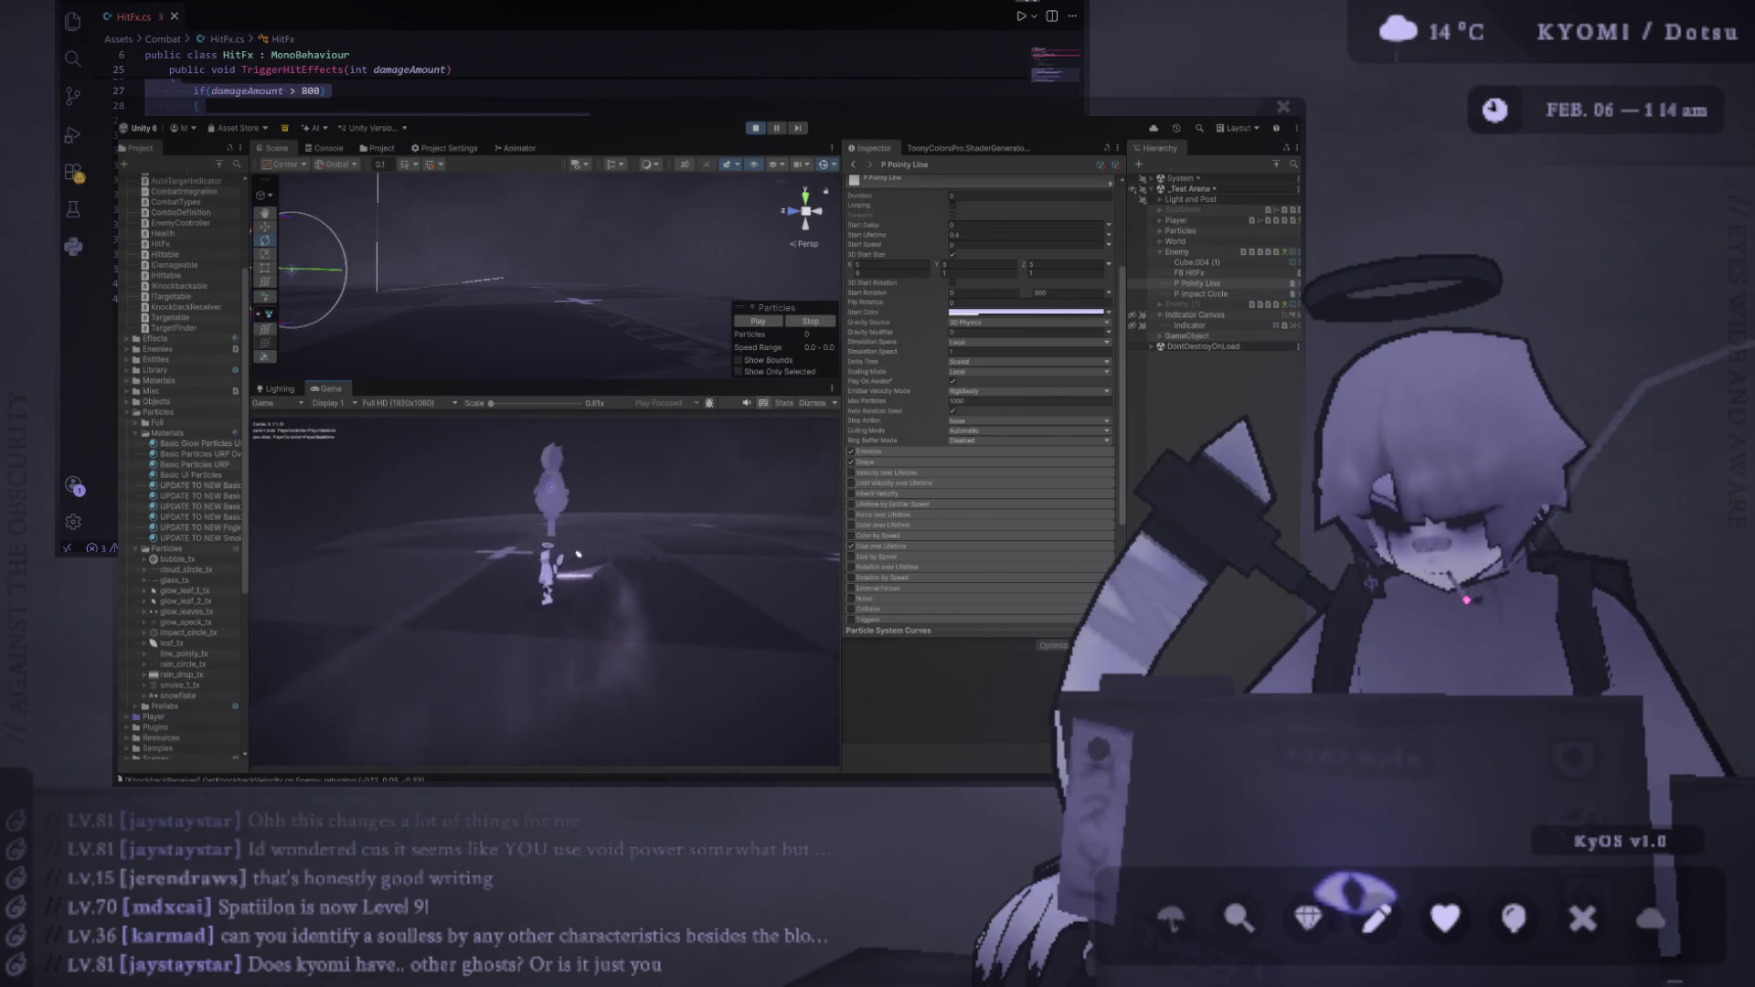
{"action": "left_click_drag", "start_coordinate": [615, 369], "coordinate": [614, 241]}
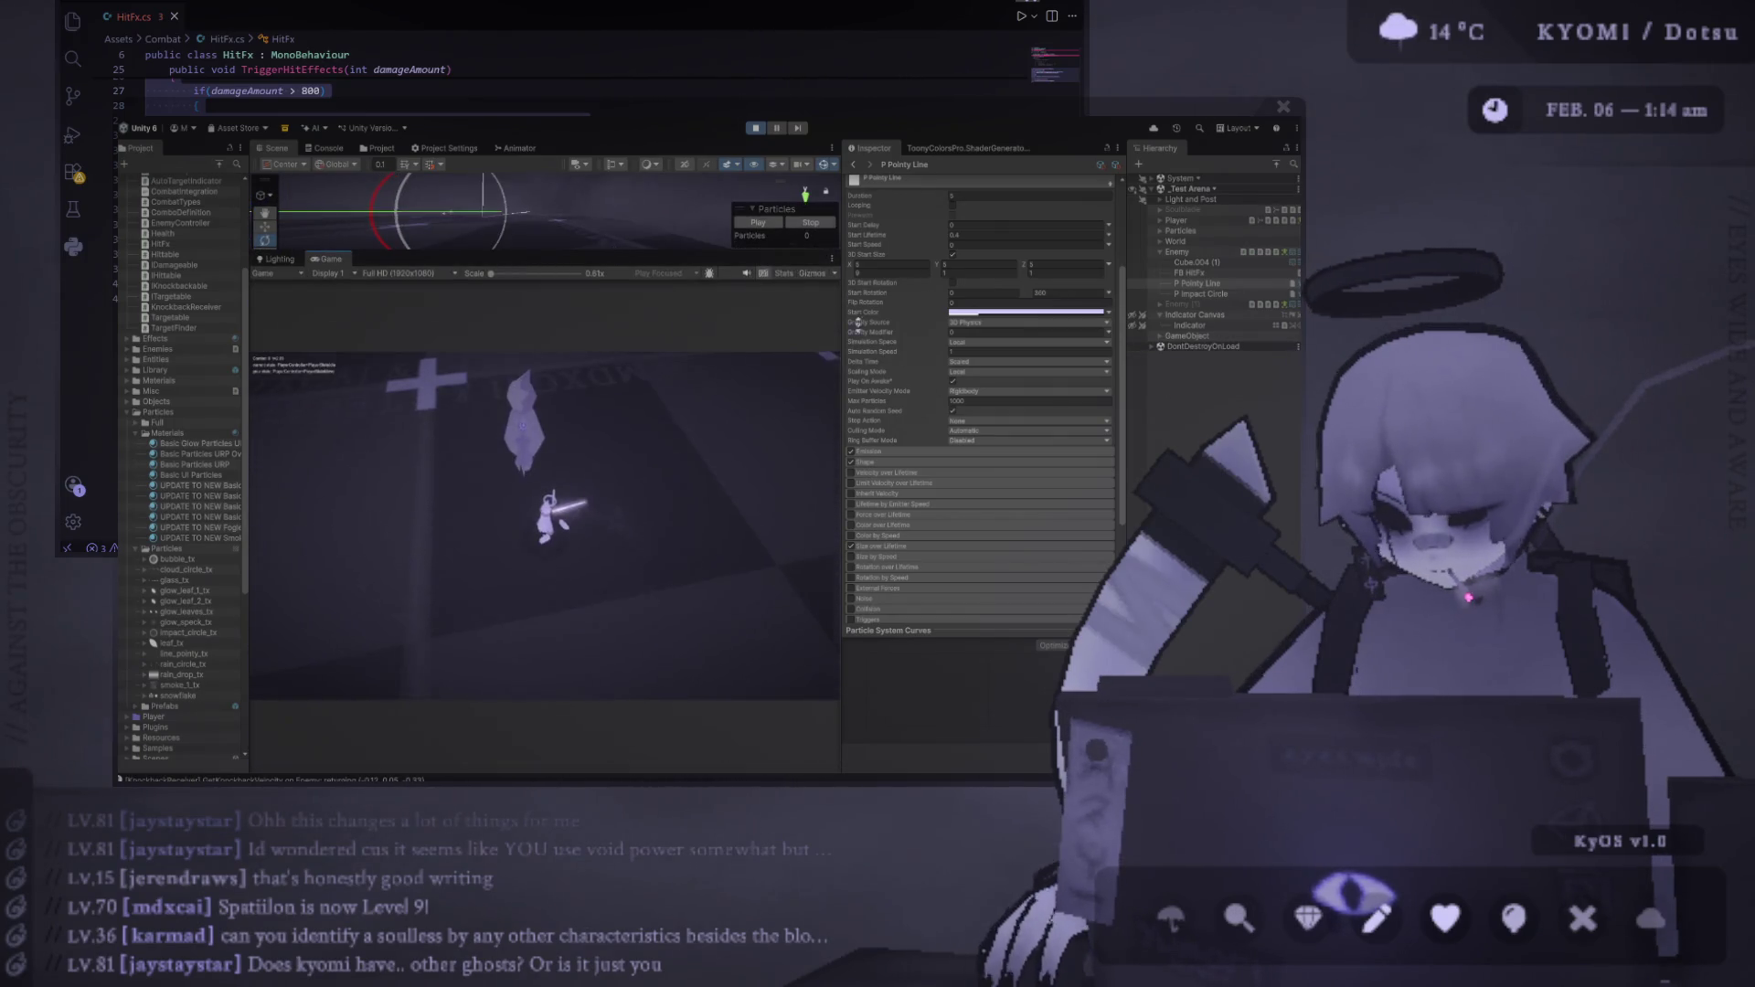
{"action": "left_click", "coordinate": [1200, 294], "text": "ctrl"}
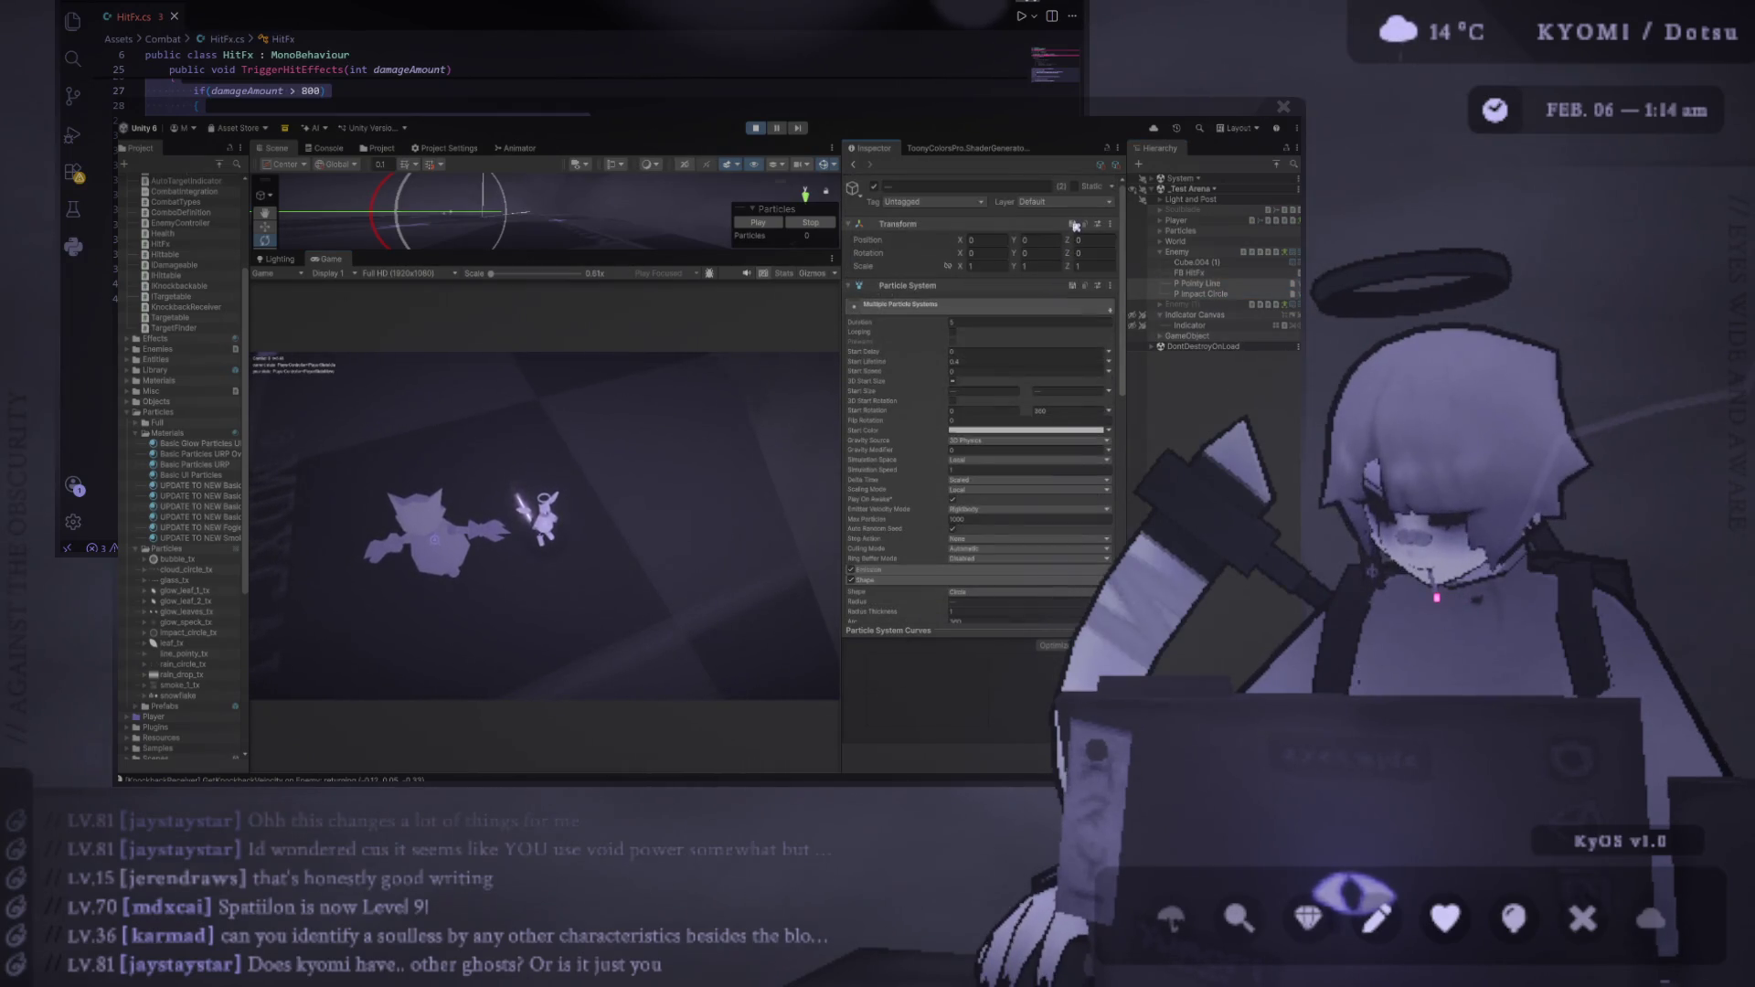
{"action": "key", "text": "ctrl+z"}
{"action": "key", "text": "ctrl+z"}
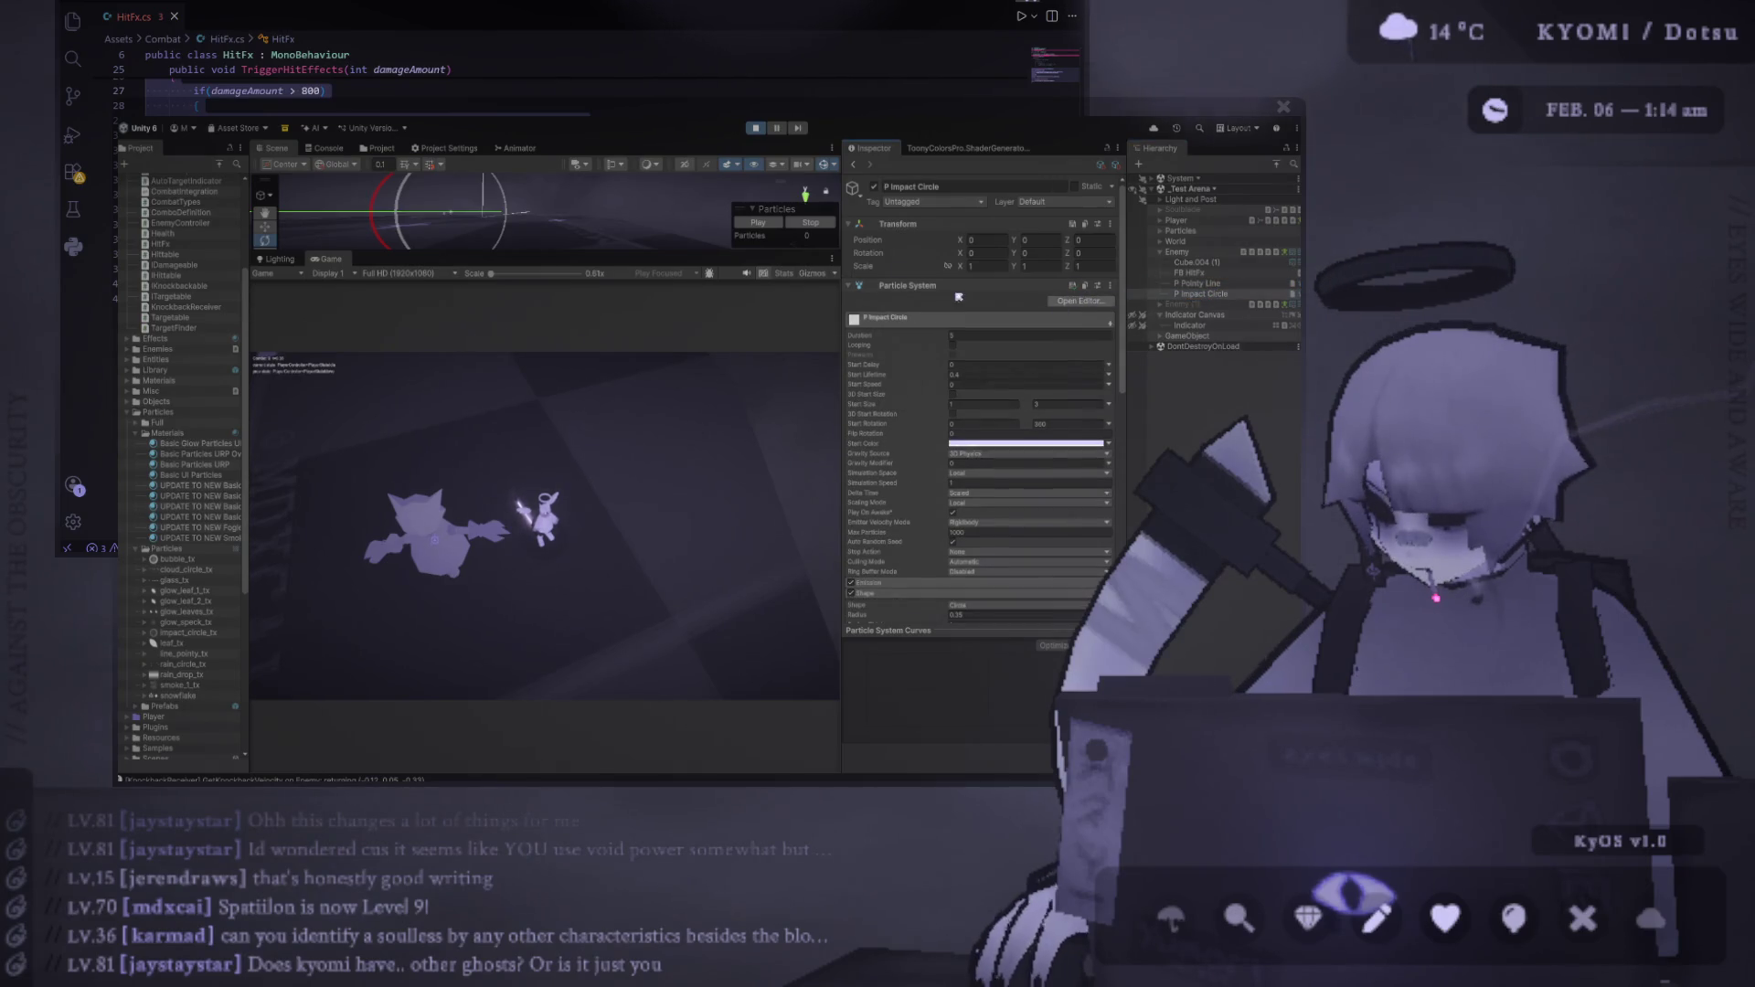
{"action": "key", "text": "ctrl+p"}
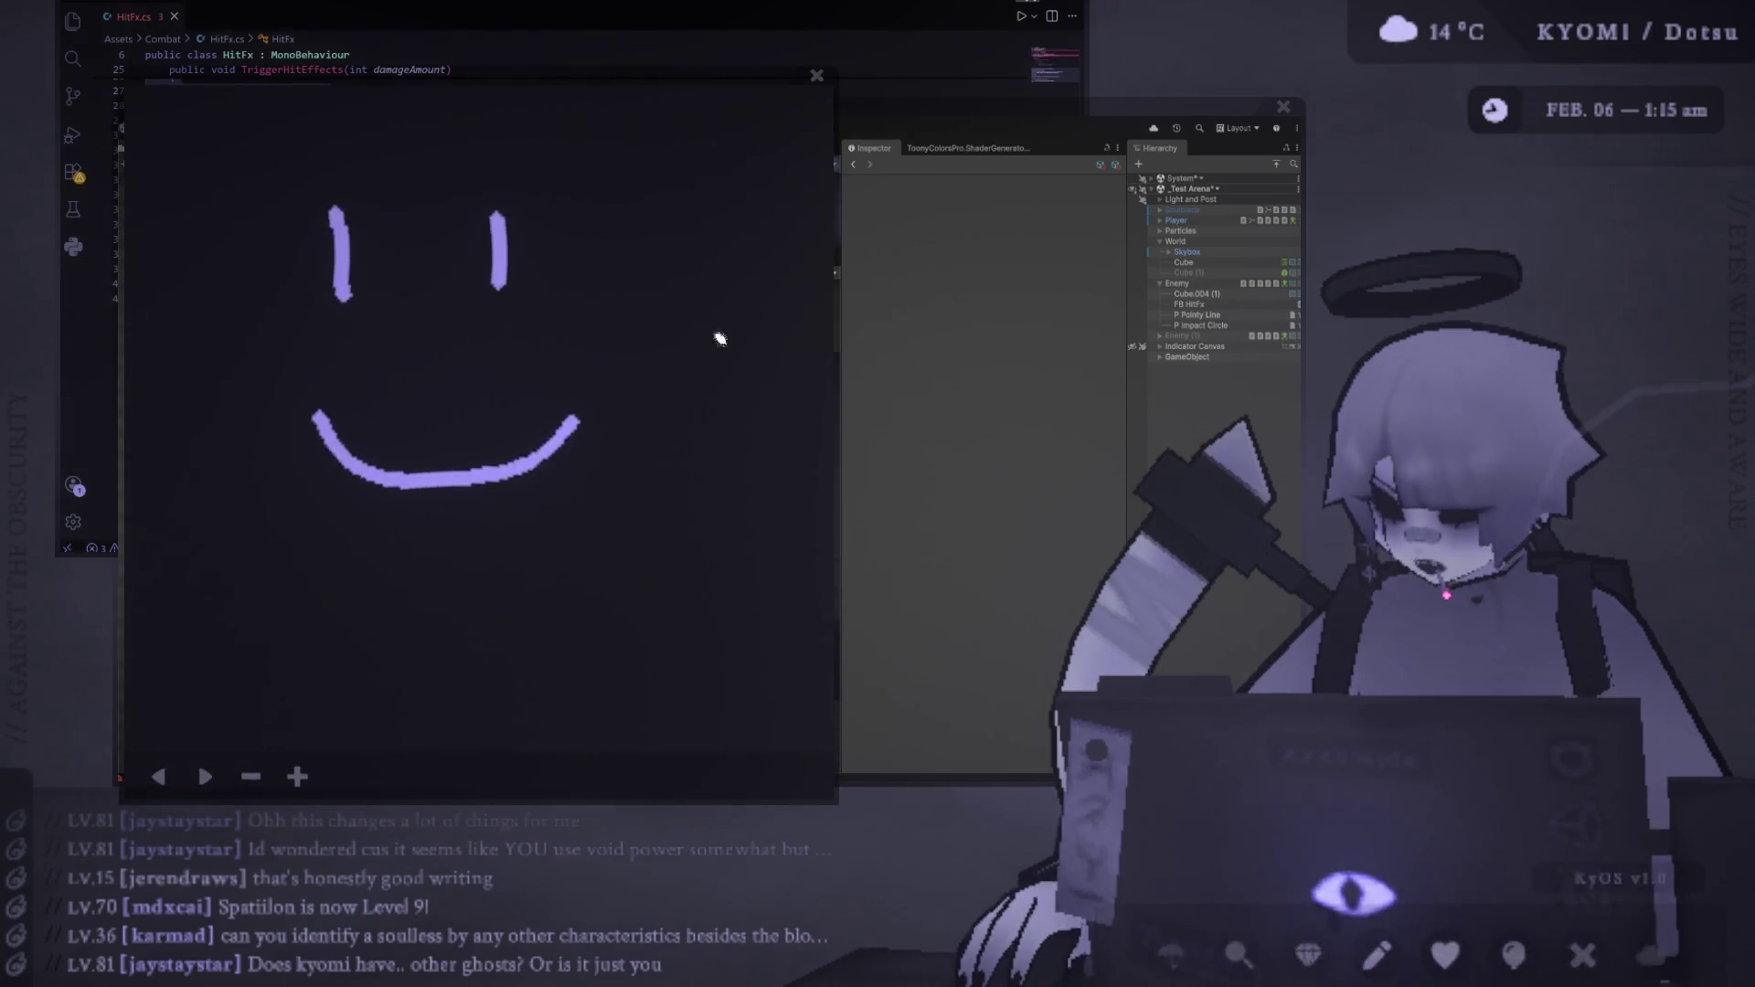
Clear the smiley and start a fresh page with a horizontal ground line
{"action": "left_click", "coordinate": [251, 776]}
{"action": "left_click", "coordinate": [297, 776]}
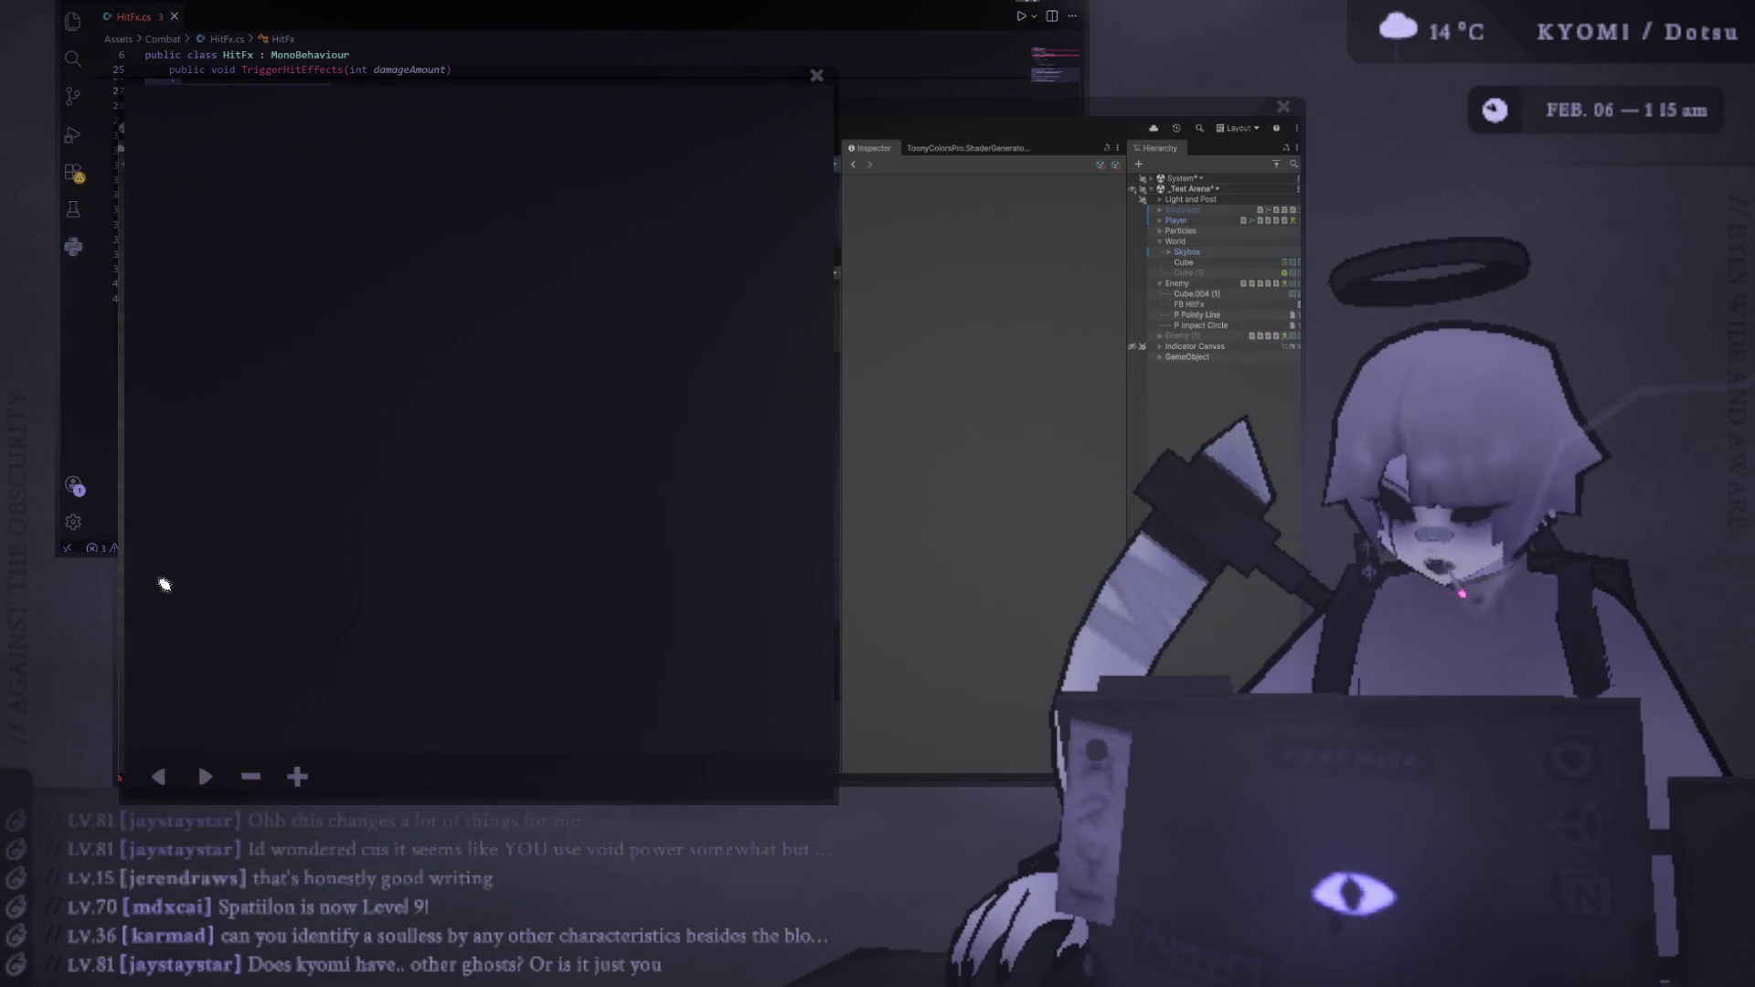
{"action": "left_click_drag", "start_coordinate": [157, 585], "coordinate": [1075, 607]}
{"action": "mouse_move", "coordinate": [216, 567]}
{"action": "left_mouse_down"}
{"action": "mouse_move", "coordinate": [318, 595]}
{"action": "mouse_move", "coordinate": [869, 615]}
{"action": "mouse_move", "coordinate": [222, 609]}
{"action": "mouse_move", "coordinate": [274, 635]}
{"action": "mouse_move", "coordinate": [549, 639]}
{"action": "mouse_move", "coordinate": [823, 627]}
{"action": "mouse_move", "coordinate": [189, 642]}
{"action": "mouse_move", "coordinate": [86, 627]}
{"action": "left_mouse_up"}
{"action": "left_click", "coordinate": [250, 776]}
{"action": "left_click", "coordinate": [297, 776]}
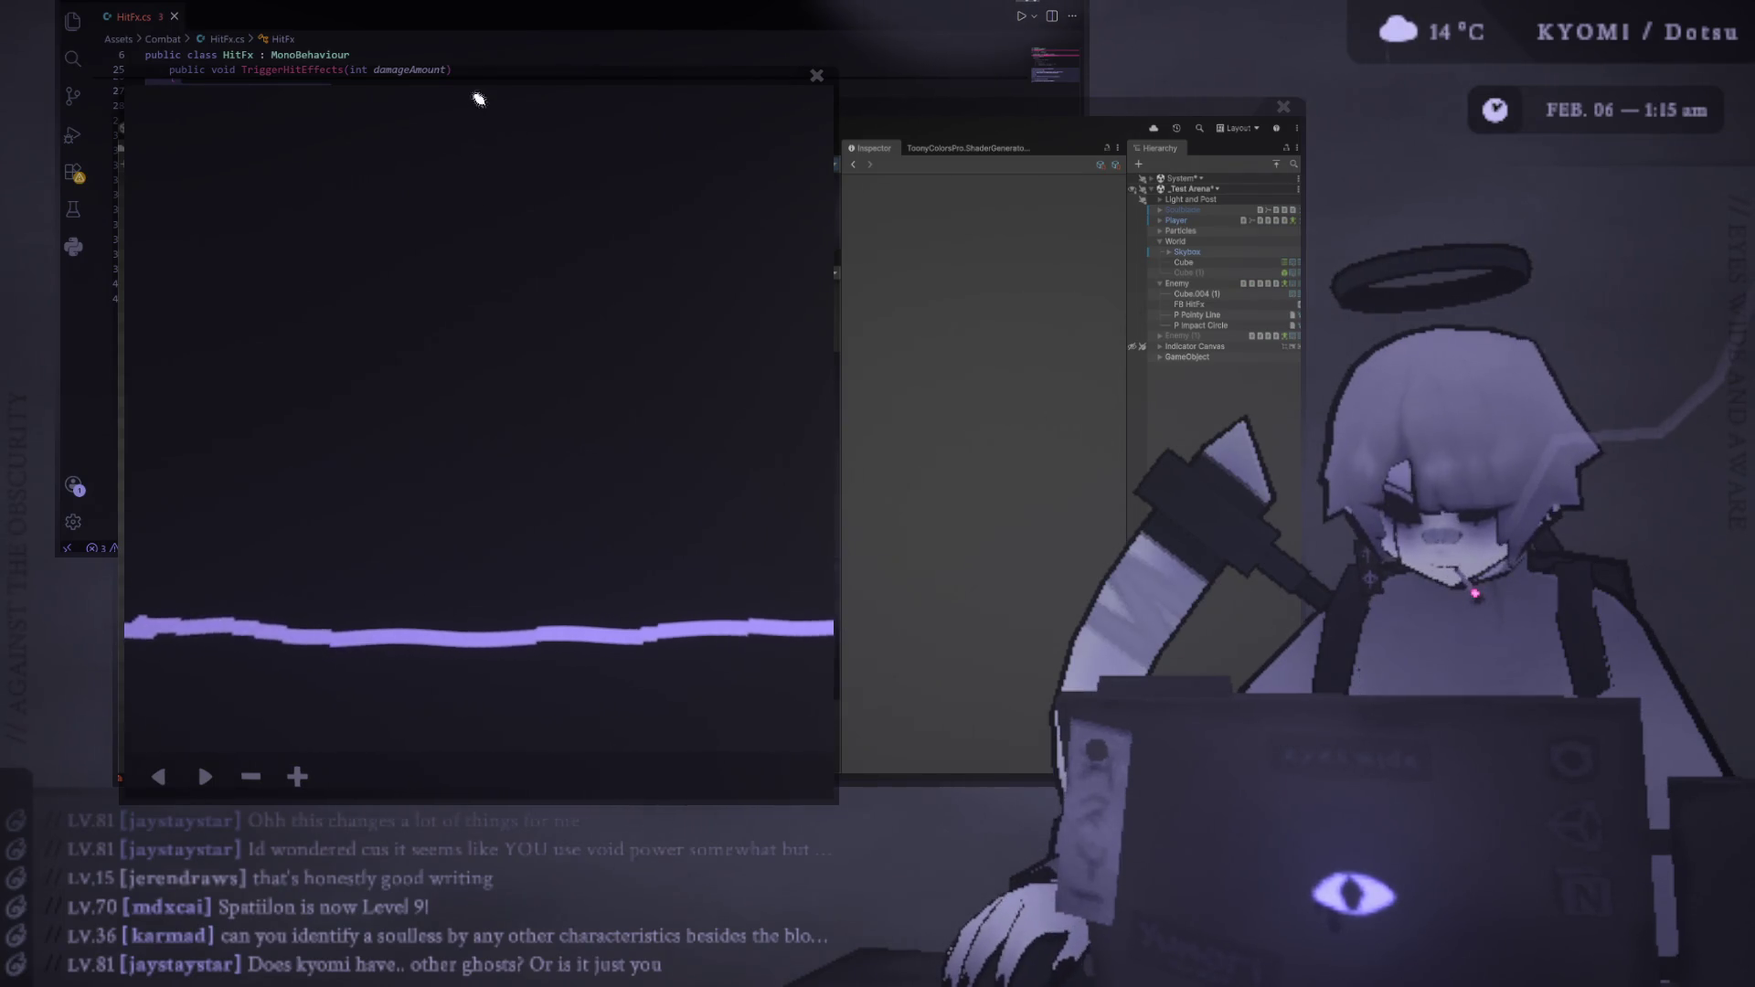
Sketch a downward arrow, an A-shaped cone with long strokes, and arrows pointing into it
{"action": "mouse_move", "coordinate": [503, 107]}
{"action": "left_mouse_down"}
{"action": "mouse_move", "coordinate": [509, 274]}
{"action": "mouse_move", "coordinate": [547, 230]}
{"action": "left_mouse_up"}
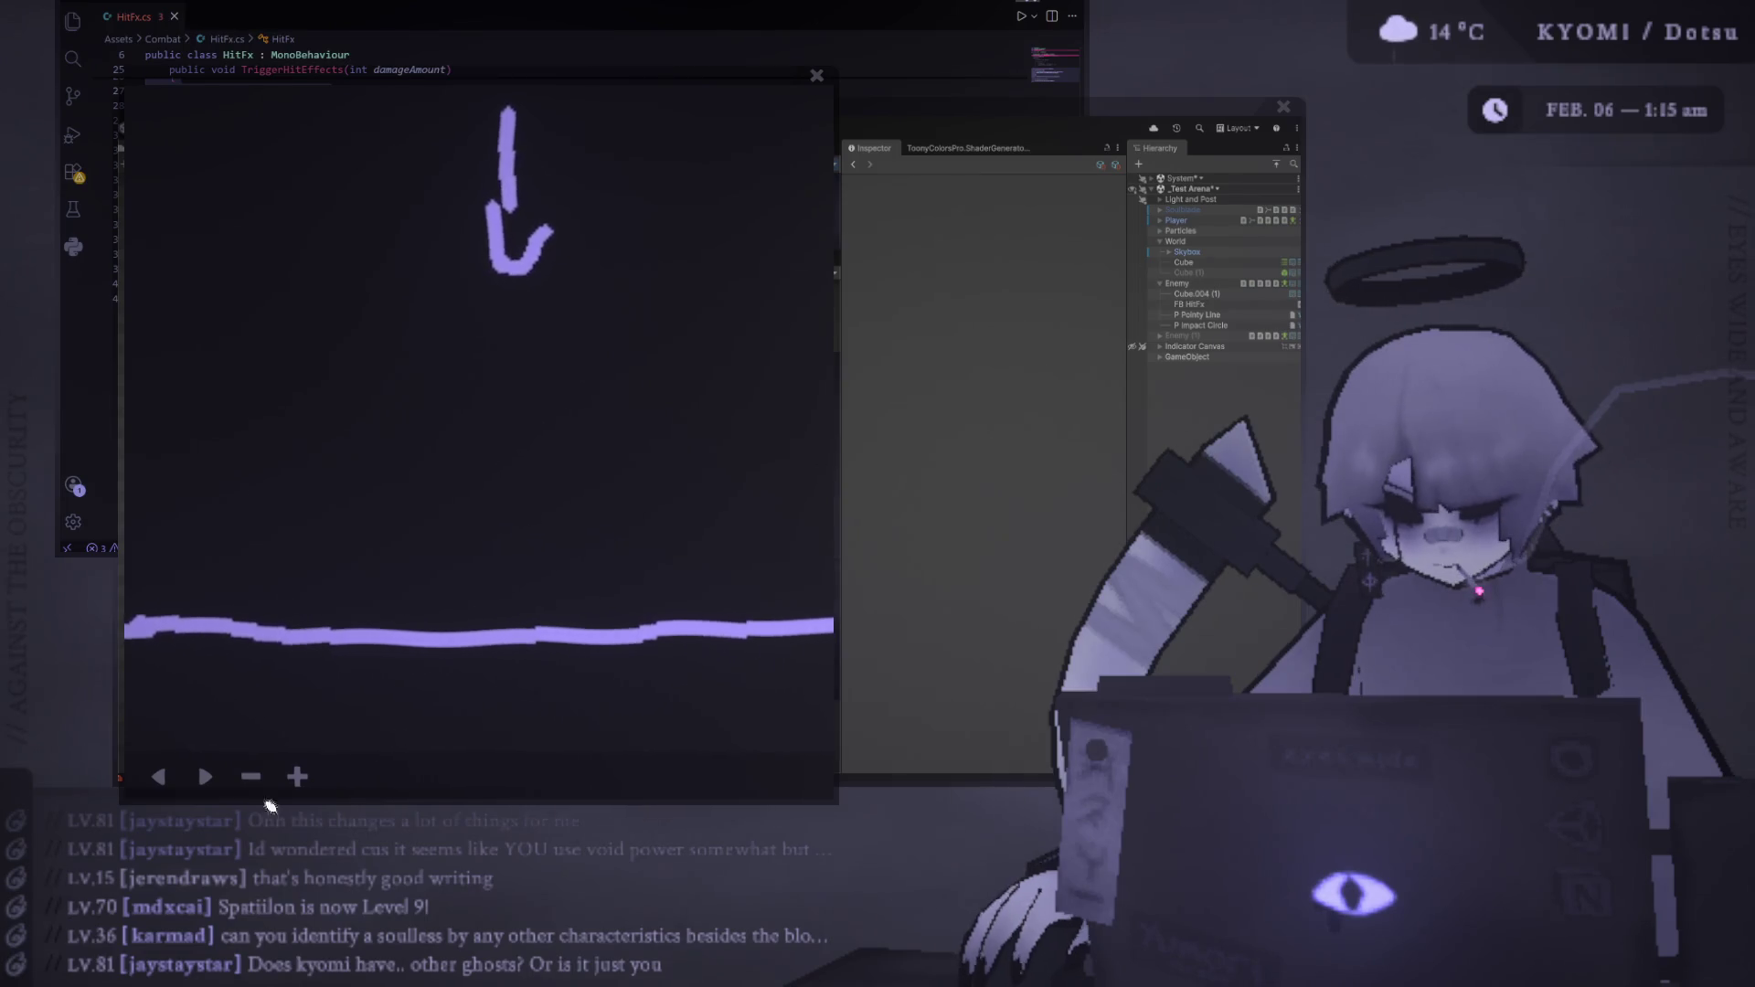
{"action": "mouse_move", "coordinate": [490, 705]}
{"action": "left_mouse_down"}
{"action": "mouse_move", "coordinate": [588, 588]}
{"action": "mouse_move", "coordinate": [159, 789]}
{"action": "left_mouse_up"}
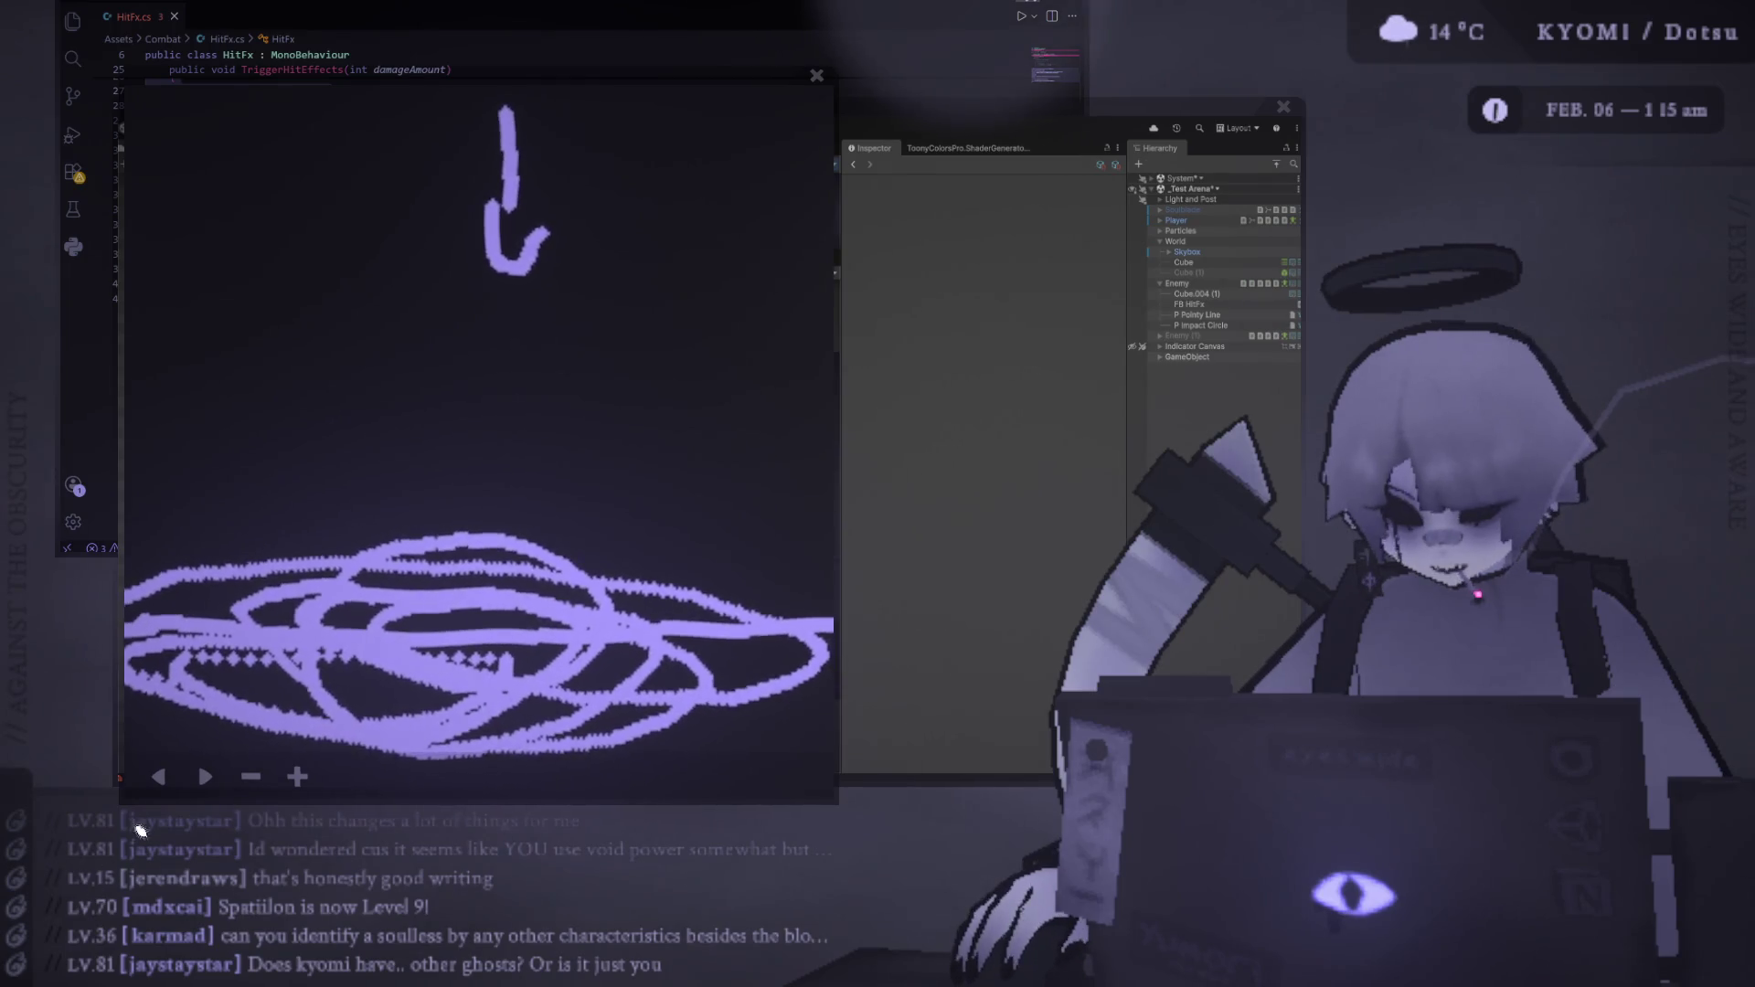
{"action": "left_click", "coordinate": [159, 782]}
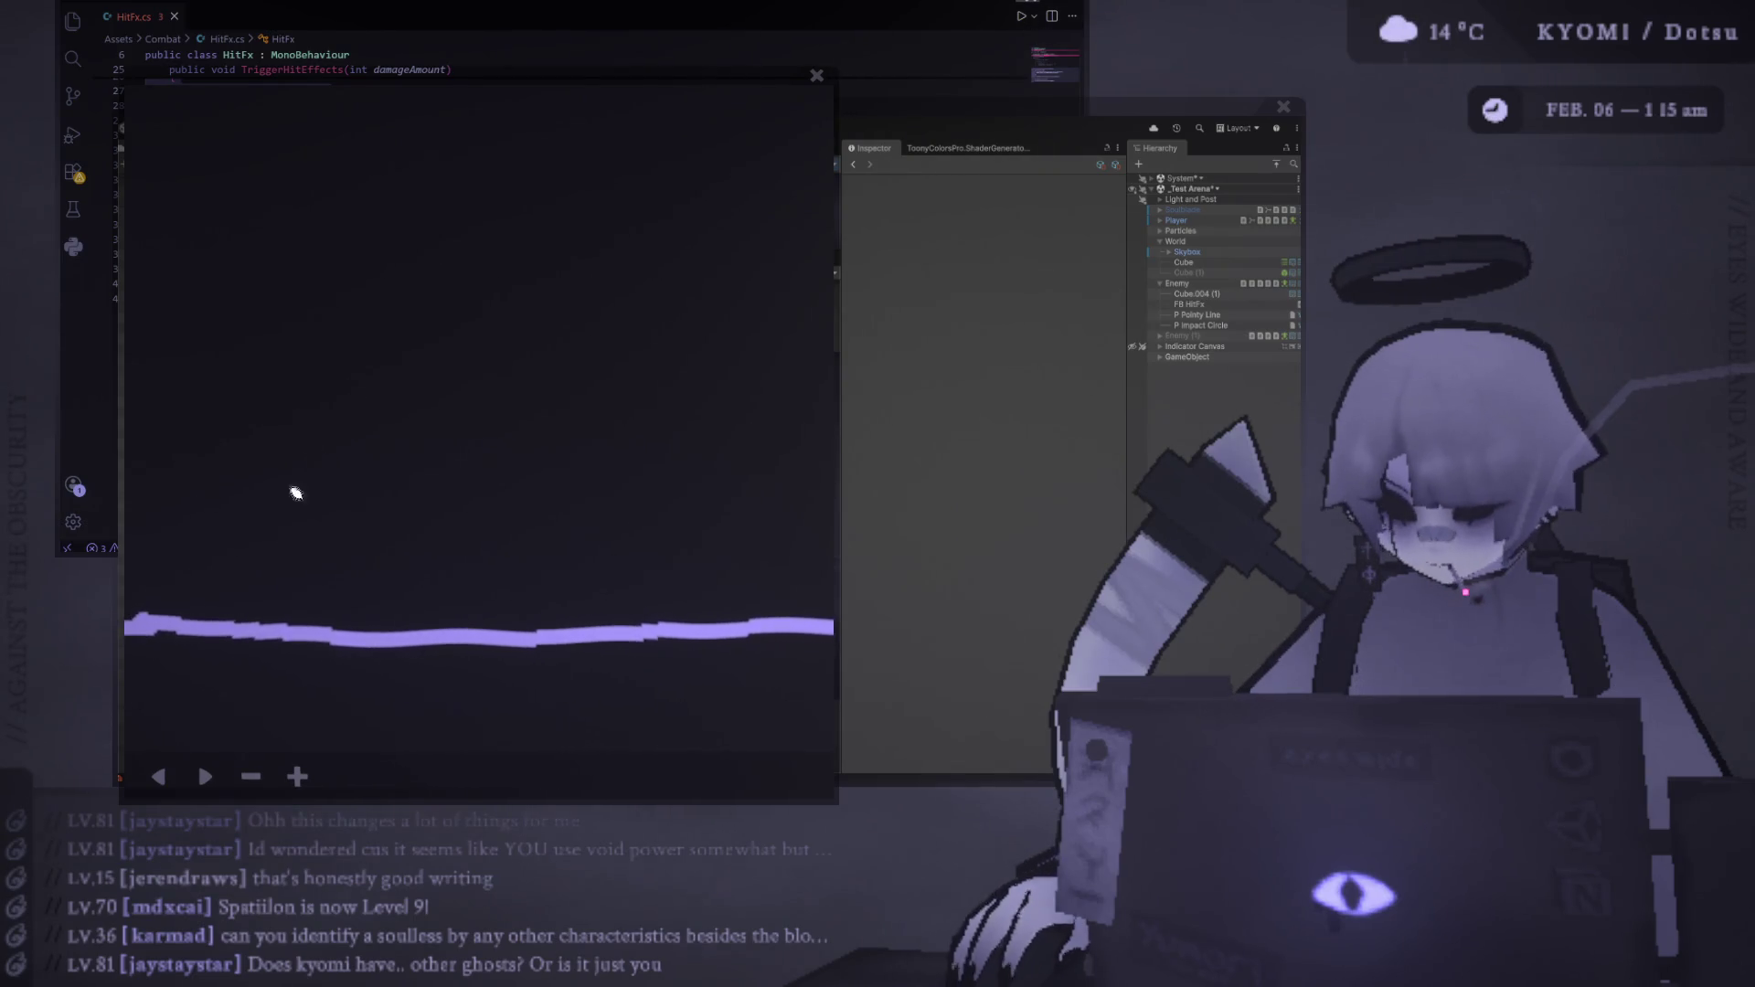
{"action": "mouse_move", "coordinate": [151, 699]}
{"action": "left_mouse_down"}
{"action": "mouse_move", "coordinate": [211, 380]}
{"action": "mouse_move", "coordinate": [291, 378]}
{"action": "mouse_move", "coordinate": [380, 741]}
{"action": "left_mouse_up"}
{"action": "left_click_drag", "start_coordinate": [219, 574], "coordinate": [425, 621]}
{"action": "left_click_drag", "start_coordinate": [125, 598], "coordinate": [443, 627]}
{"action": "left_click_drag", "start_coordinate": [259, 391], "coordinate": [710, 306]}
{"action": "mouse_move", "coordinate": [270, 420]}
{"action": "left_mouse_down"}
{"action": "mouse_move", "coordinate": [561, 591]}
{"action": "mouse_move", "coordinate": [750, 629]}
{"action": "left_mouse_up"}
{"action": "left_click_drag", "start_coordinate": [746, 308], "coordinate": [979, 266]}
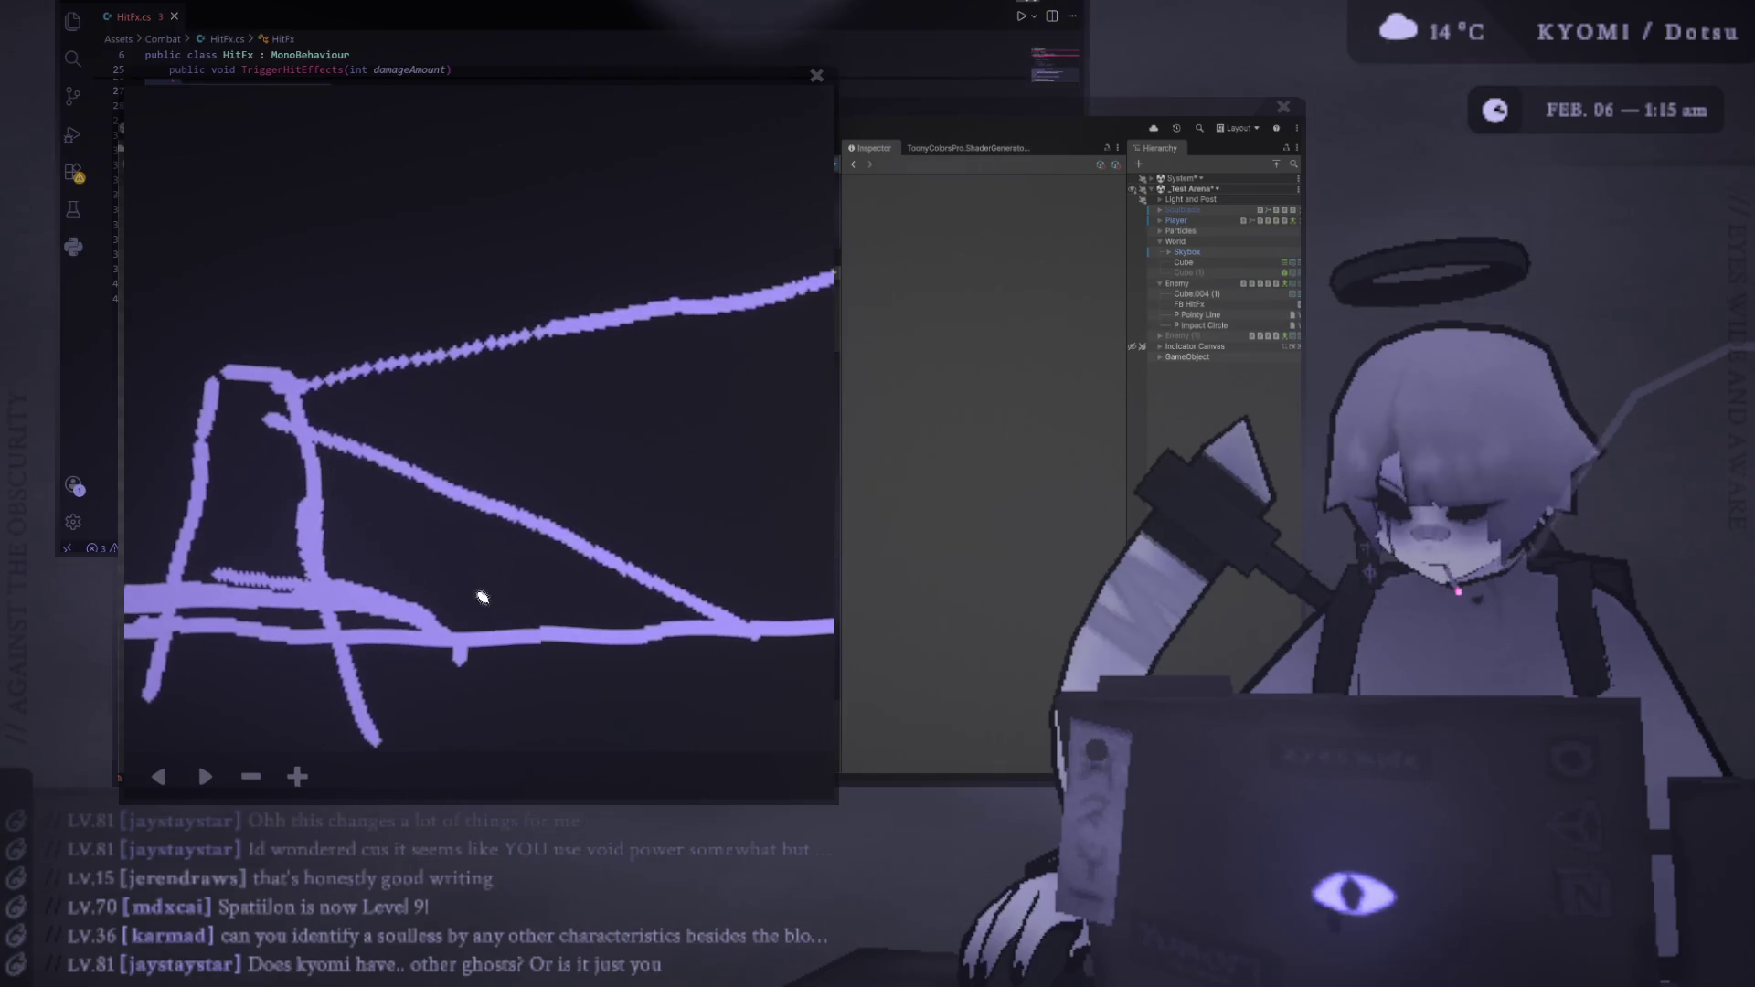
{"action": "left_click_drag", "start_coordinate": [489, 533], "coordinate": [393, 578]}
{"action": "left_click_drag", "start_coordinate": [442, 523], "coordinate": [432, 585]}
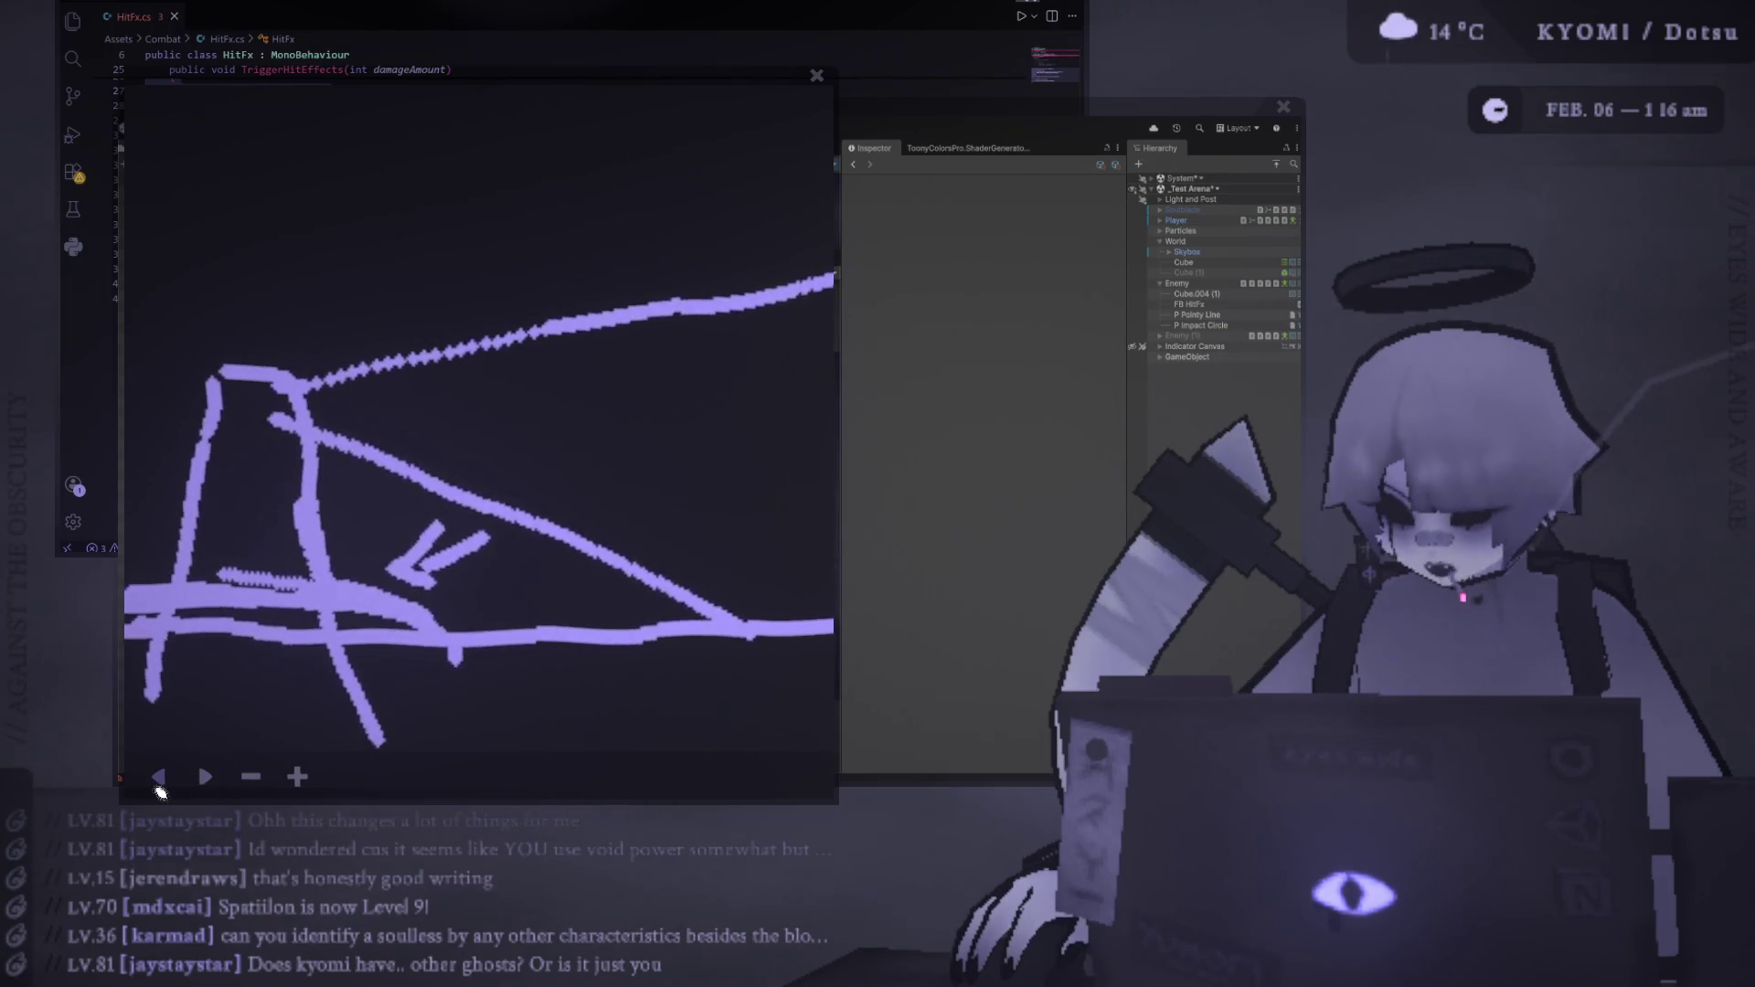
Undo the sketched strokes until only the horizontal ground line remains
{"action": "left_click", "coordinate": [158, 784]}
{"action": "left_click", "coordinate": [158, 777]}
{"action": "left_click", "coordinate": [158, 778]}
{"action": "left_click", "coordinate": [159, 777]}
{"action": "left_click", "coordinate": [159, 777]}
{"action": "key", "text": "ctrl+z"}
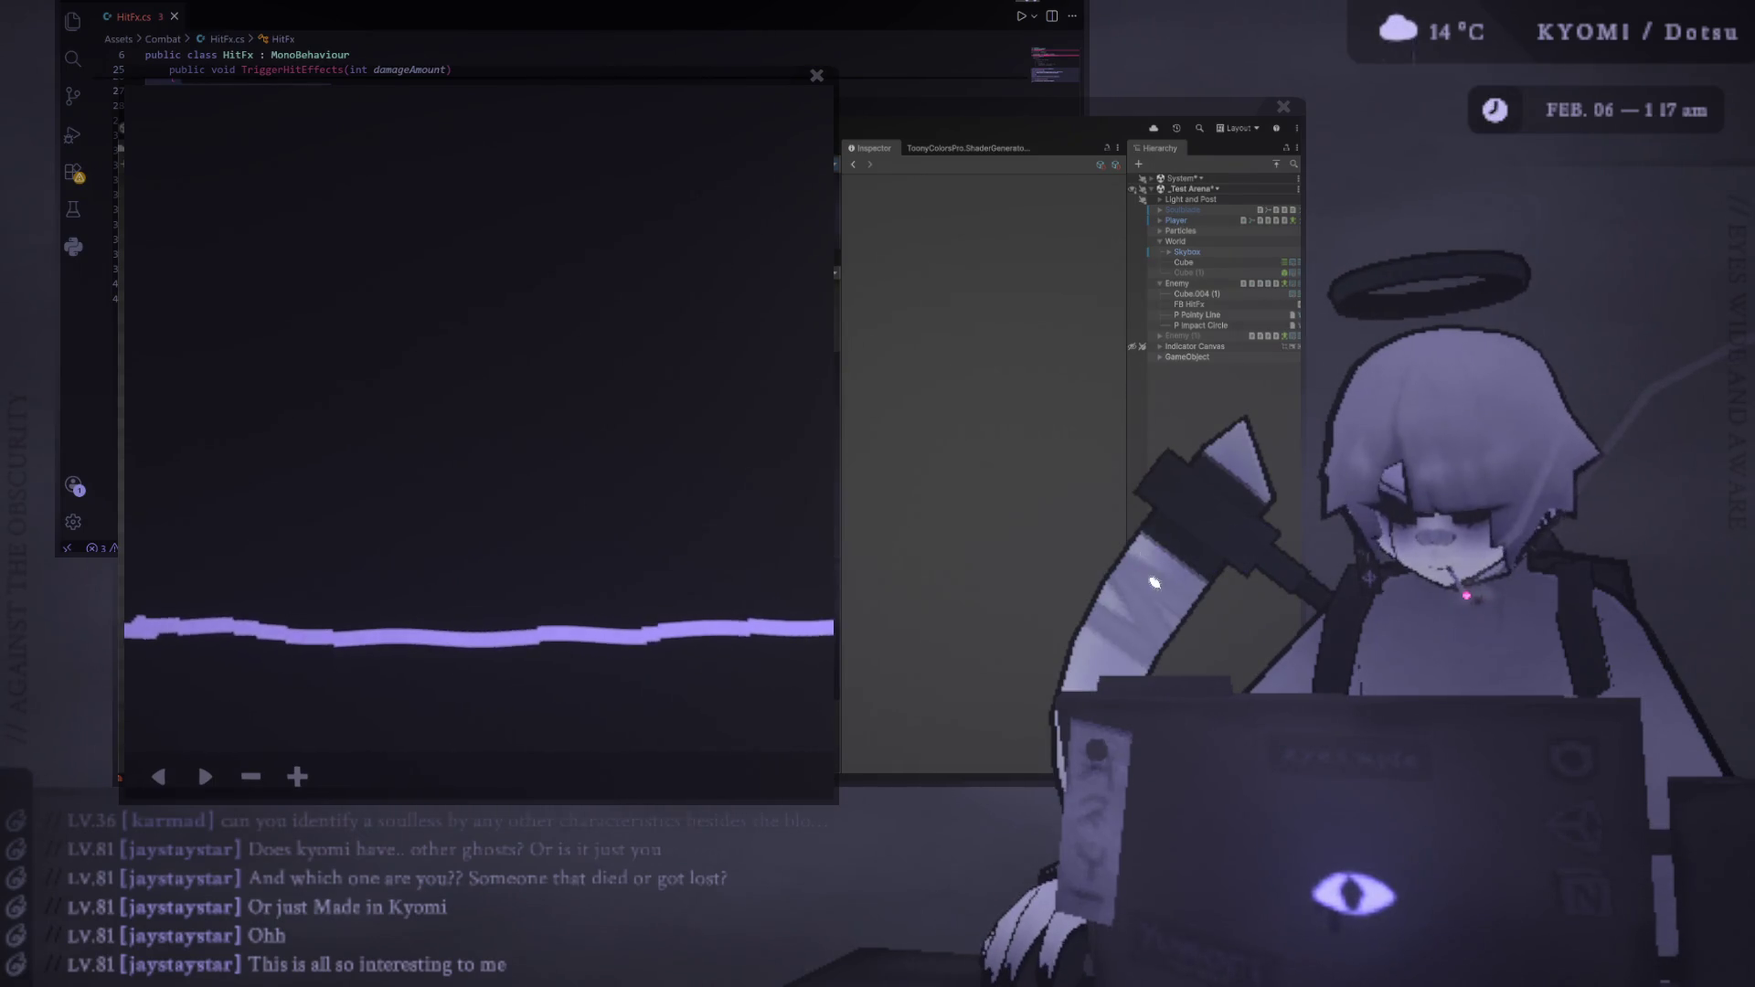
{"action": "left_click", "coordinate": [817, 75]}
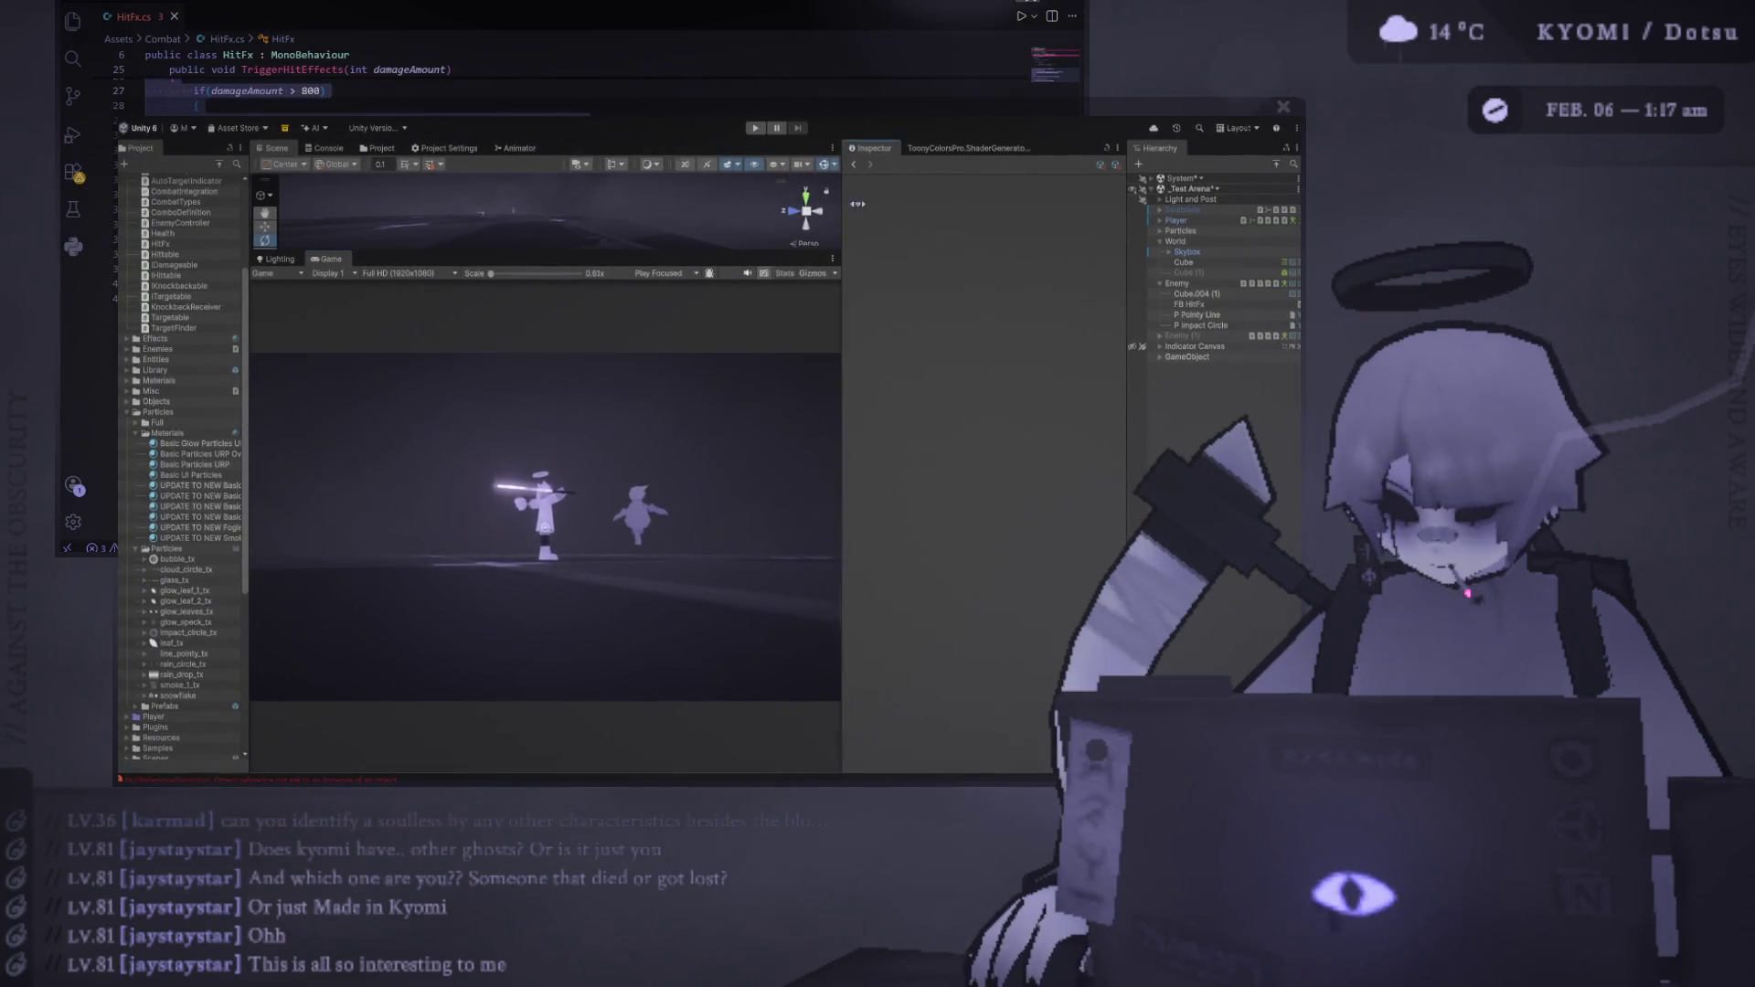
Select P Pointy Line and restart its particle preview in an enlarged Scene view
{"action": "left_click_drag", "start_coordinate": [839, 209], "coordinate": [926, 208]}
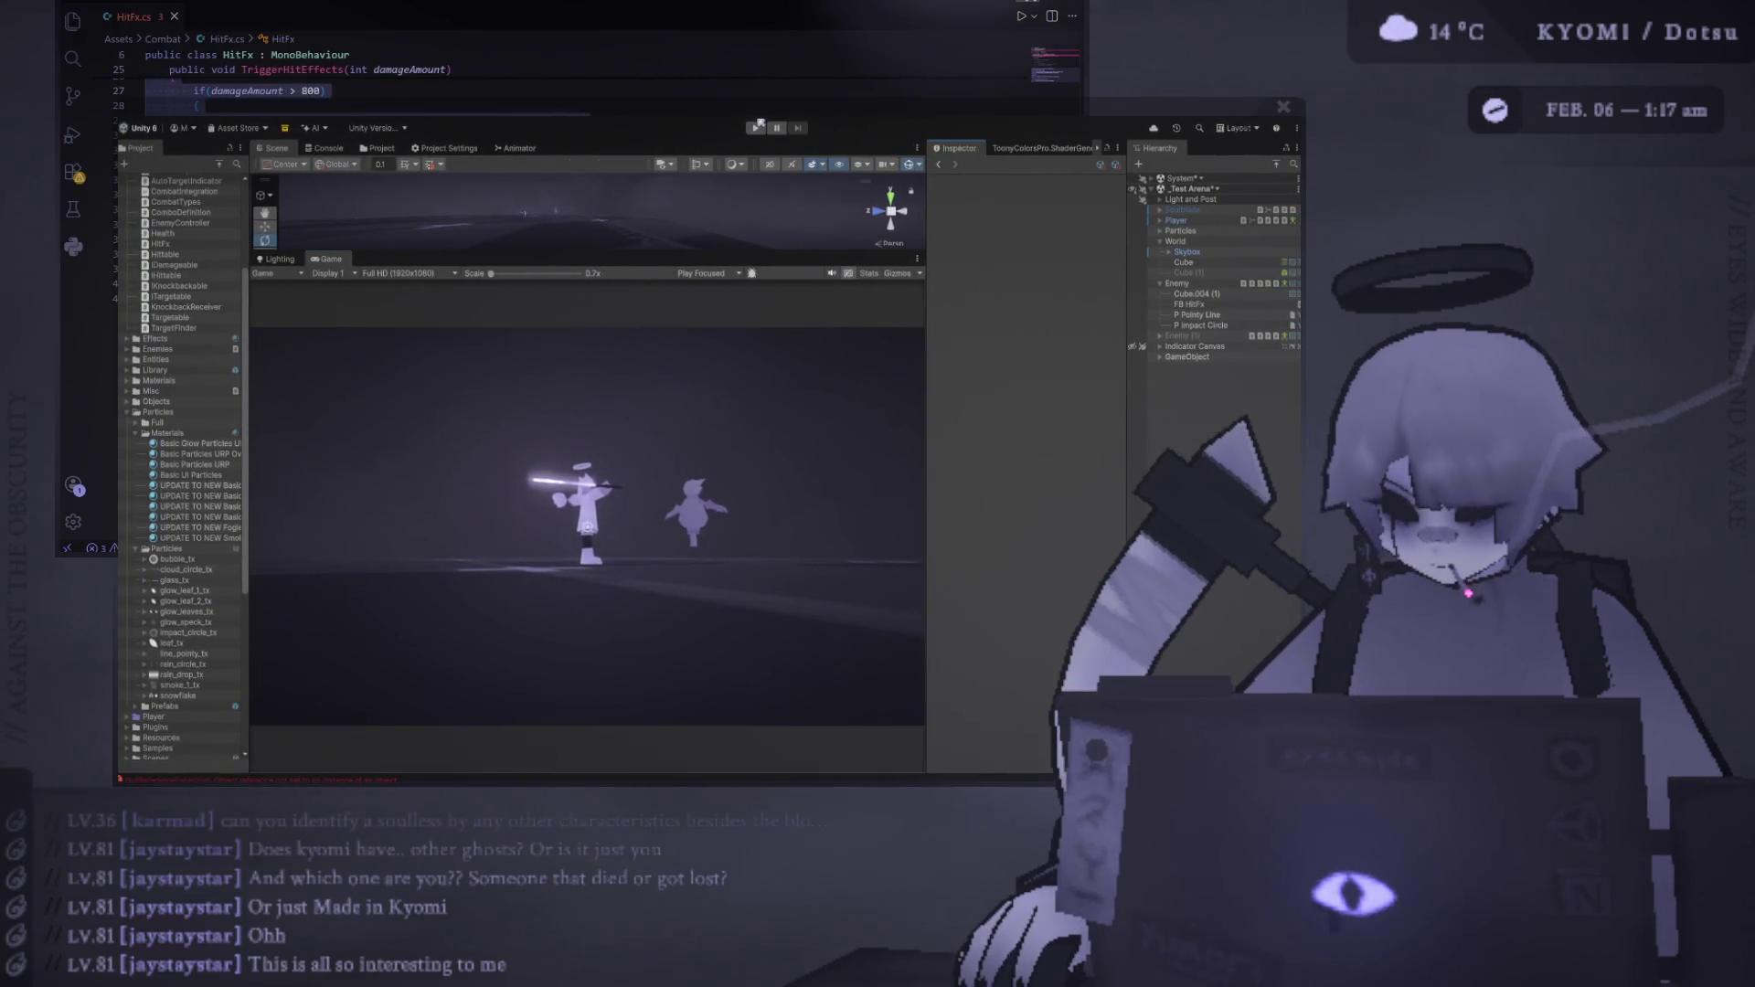
{"action": "left_click", "coordinate": [1198, 314]}
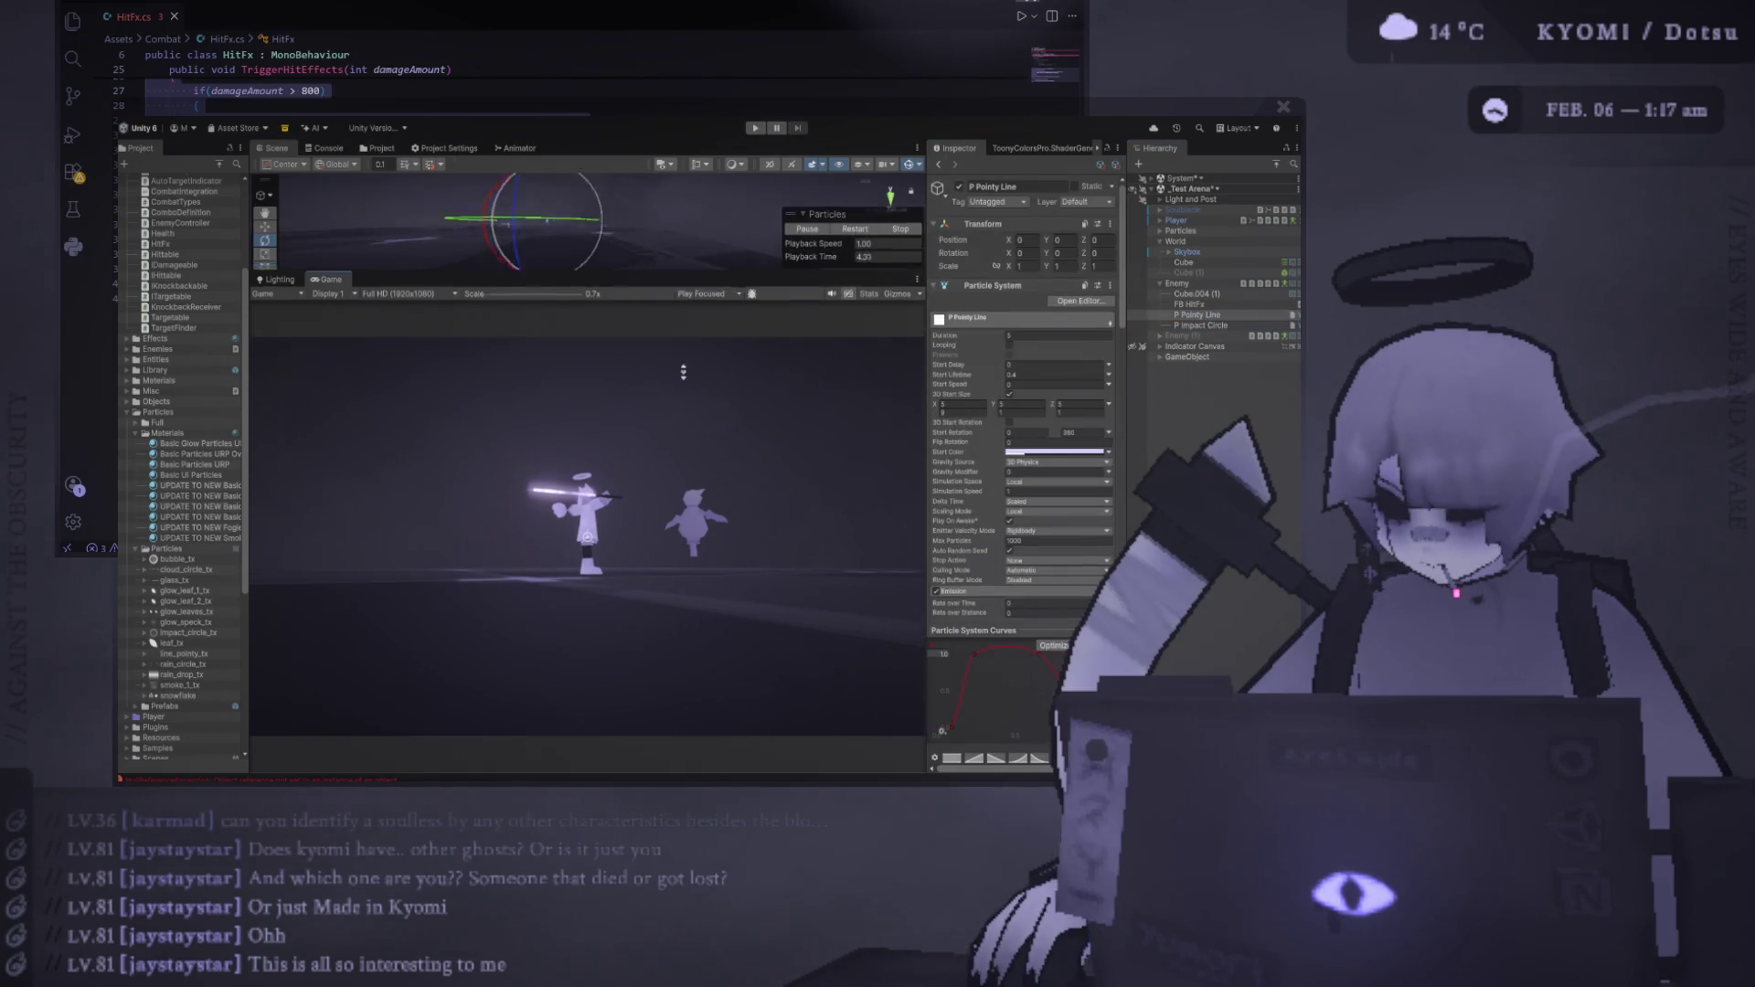
{"action": "left_click_drag", "start_coordinate": [660, 253], "coordinate": [660, 409]}
{"action": "left_click", "coordinate": [855, 293]}
{"action": "left_click_drag", "start_coordinate": [484, 239], "coordinate": [484, 278]}
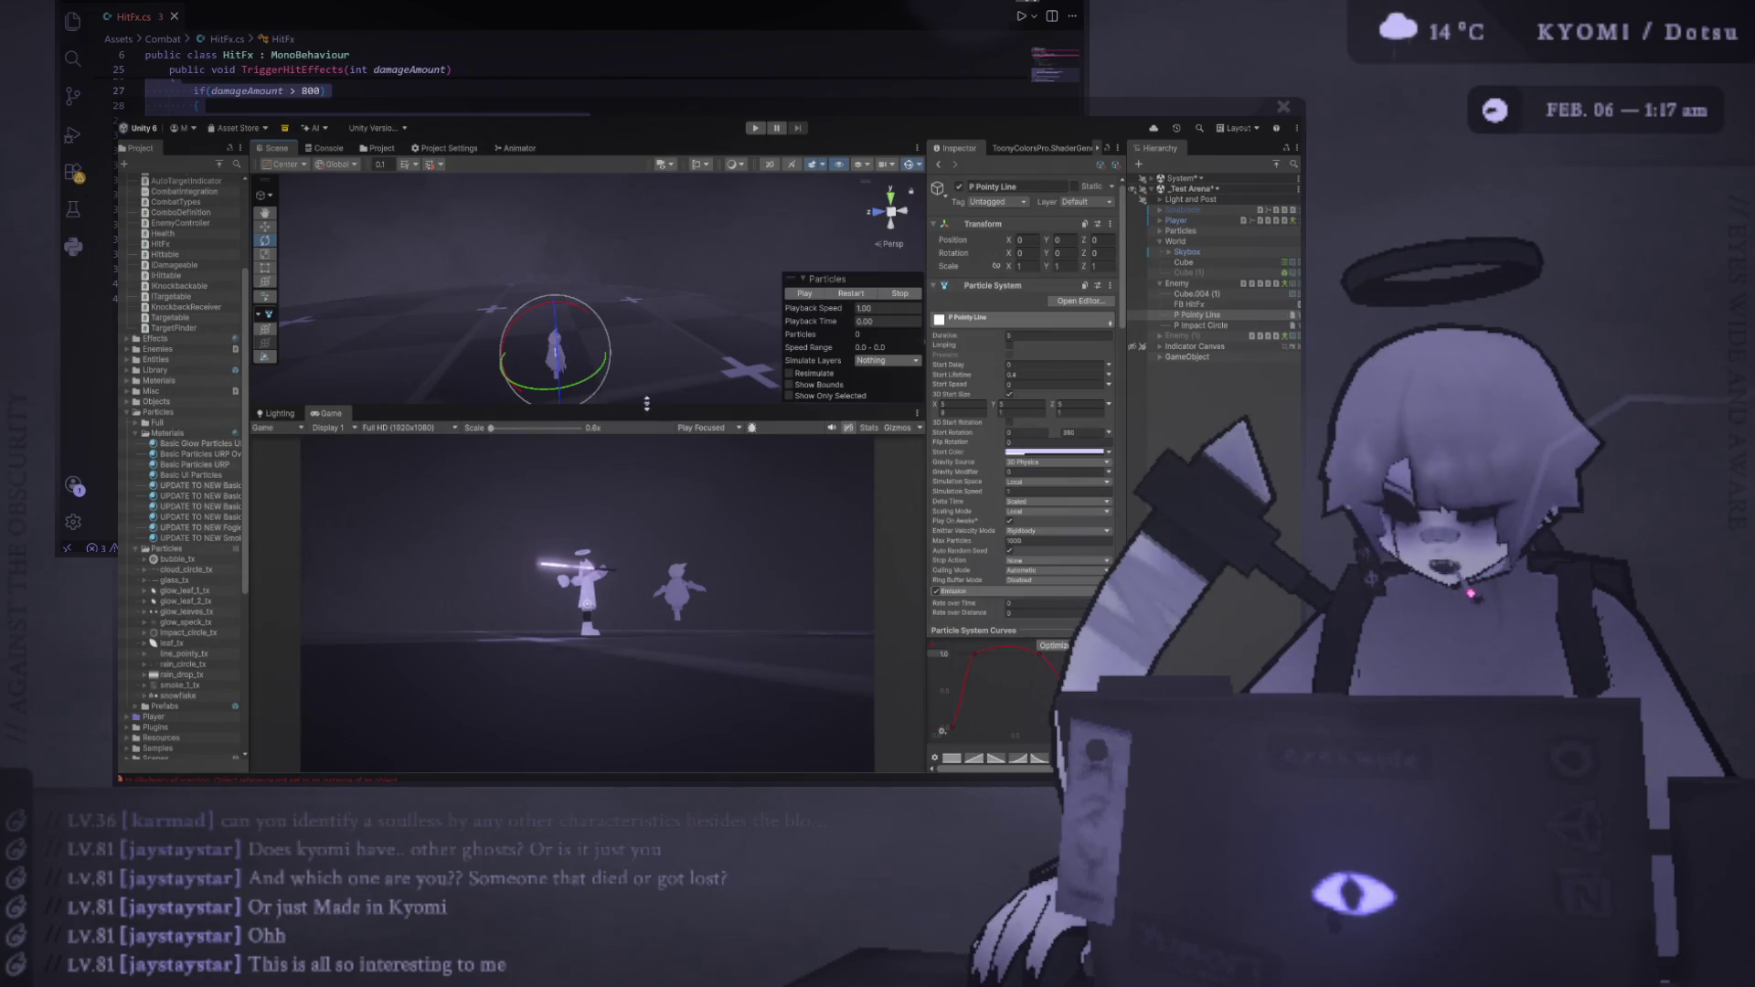
Reframe the Scene view and replay the Pointy Line burst several times
{"action": "left_click_drag", "start_coordinate": [646, 403], "coordinate": [646, 474]}
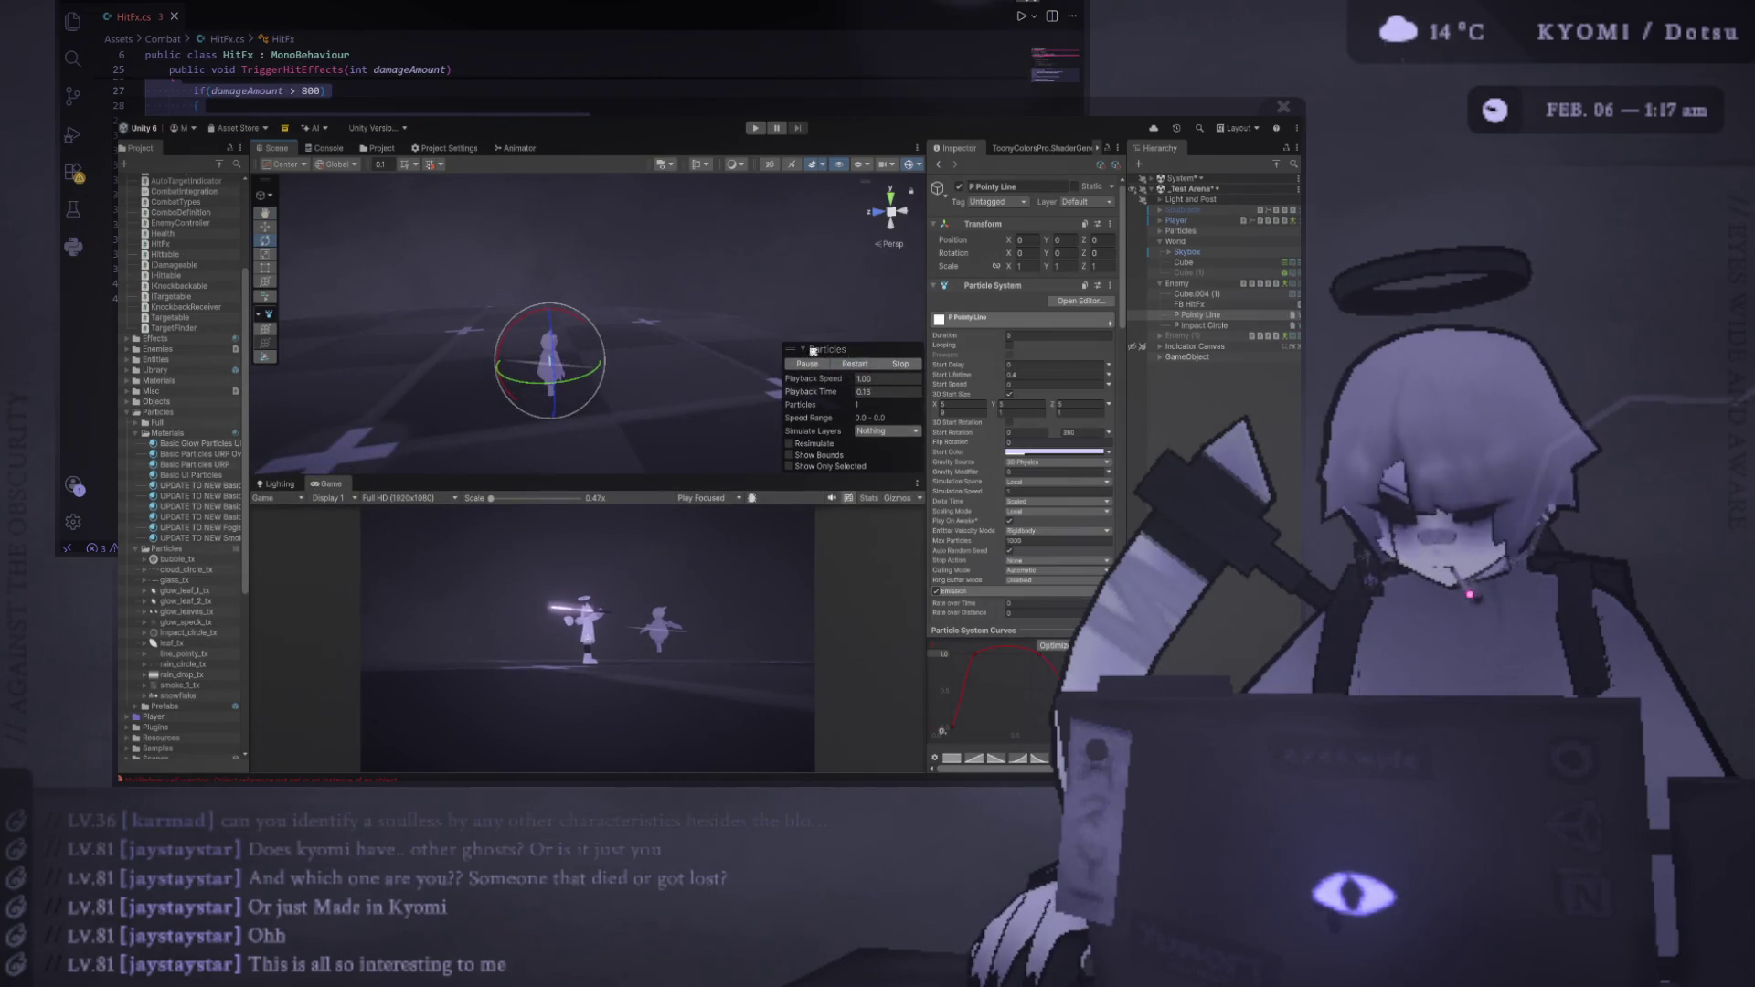
{"action": "scroll", "coordinate": [499, 324], "scroll_direction": "up", "scroll_amount": 5}
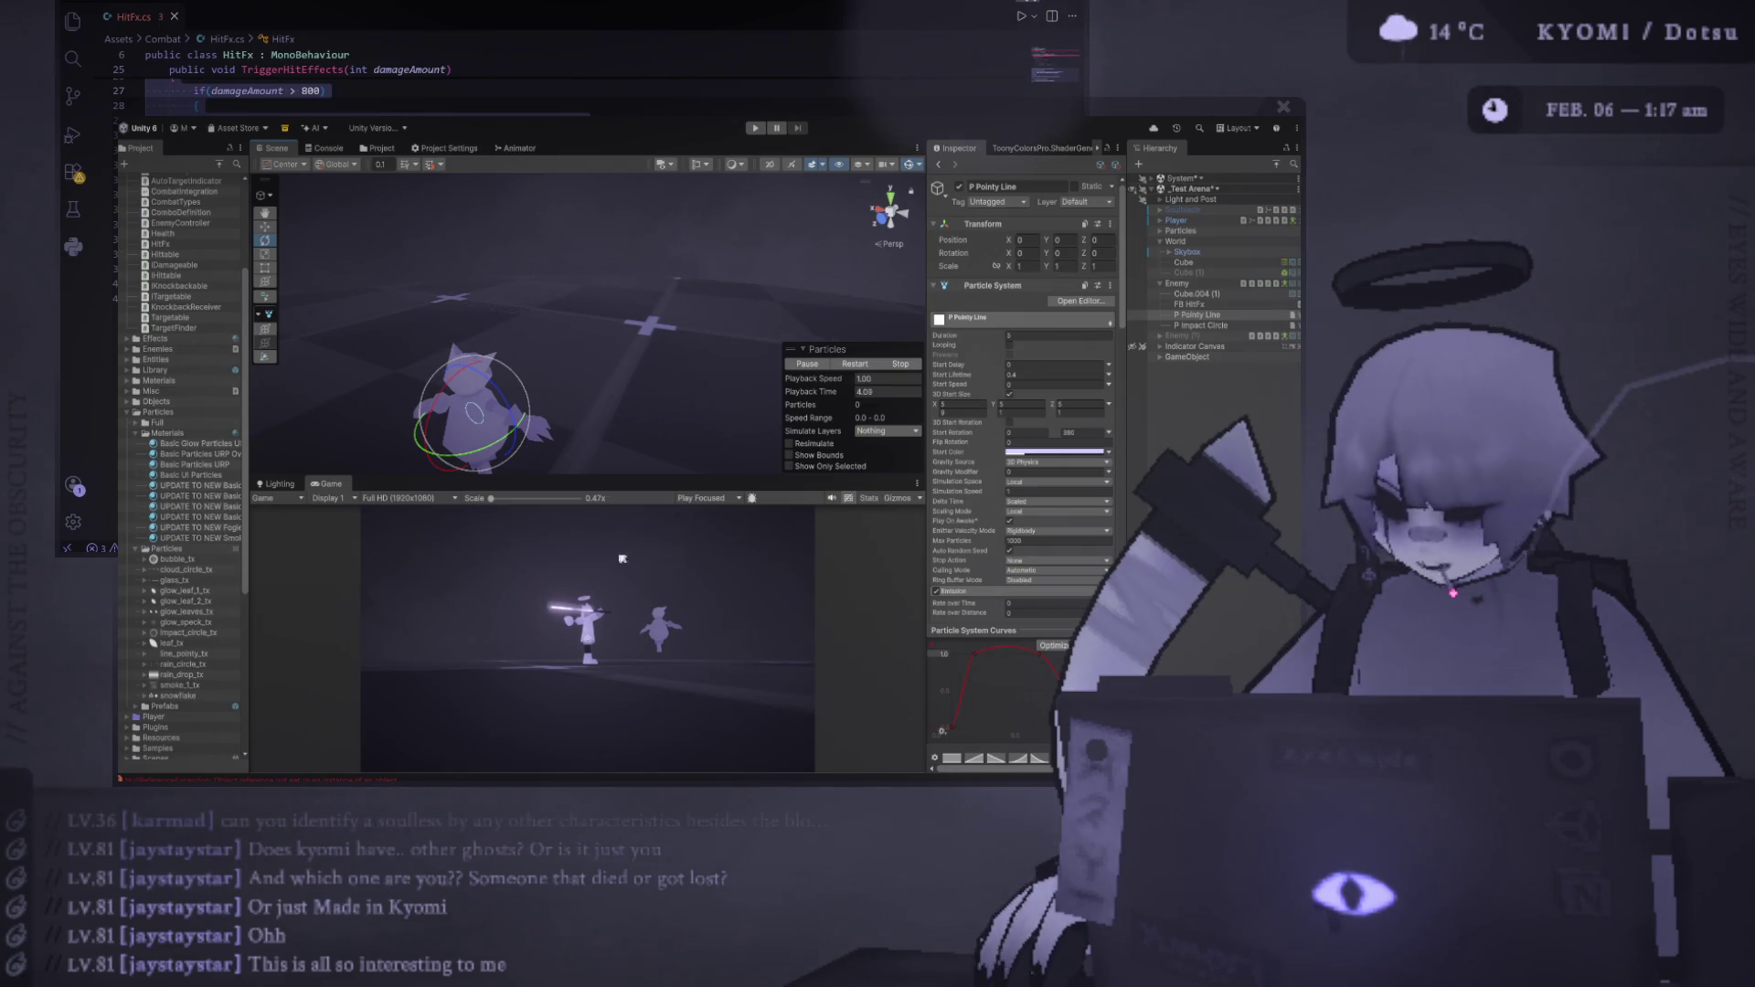
{"action": "left_click_drag", "start_coordinate": [620, 484], "coordinate": [620, 583]}
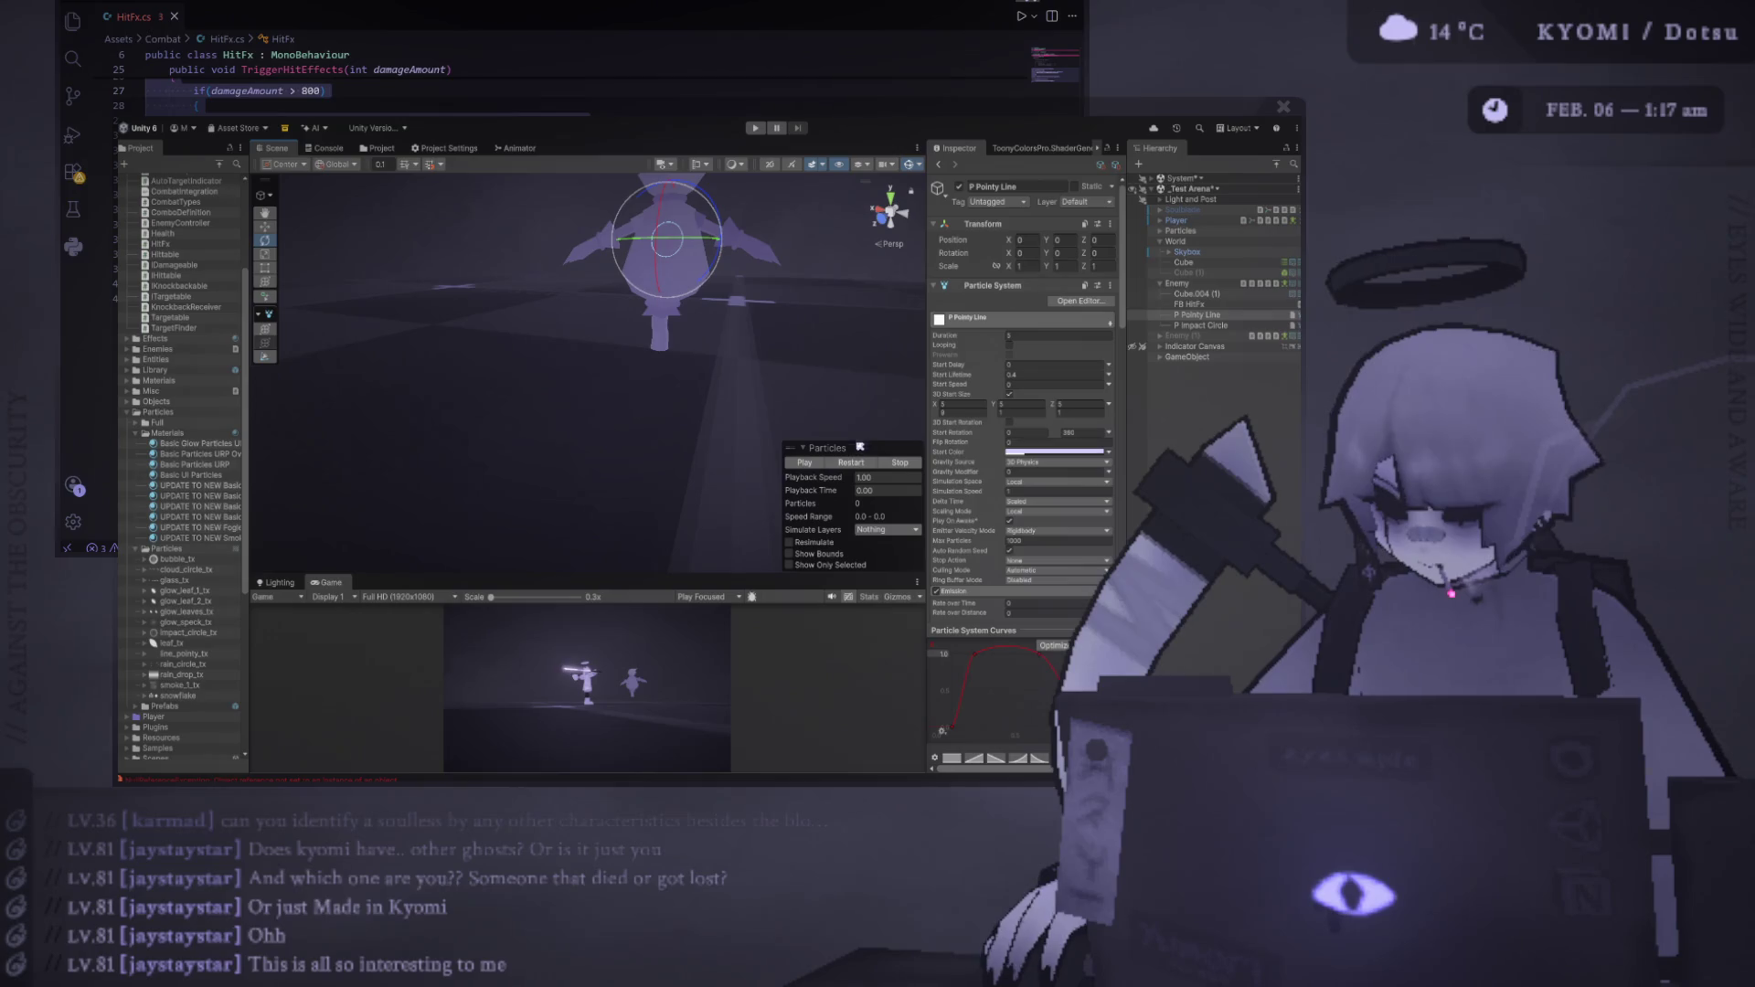
{"action": "left_click", "coordinate": [806, 463]}
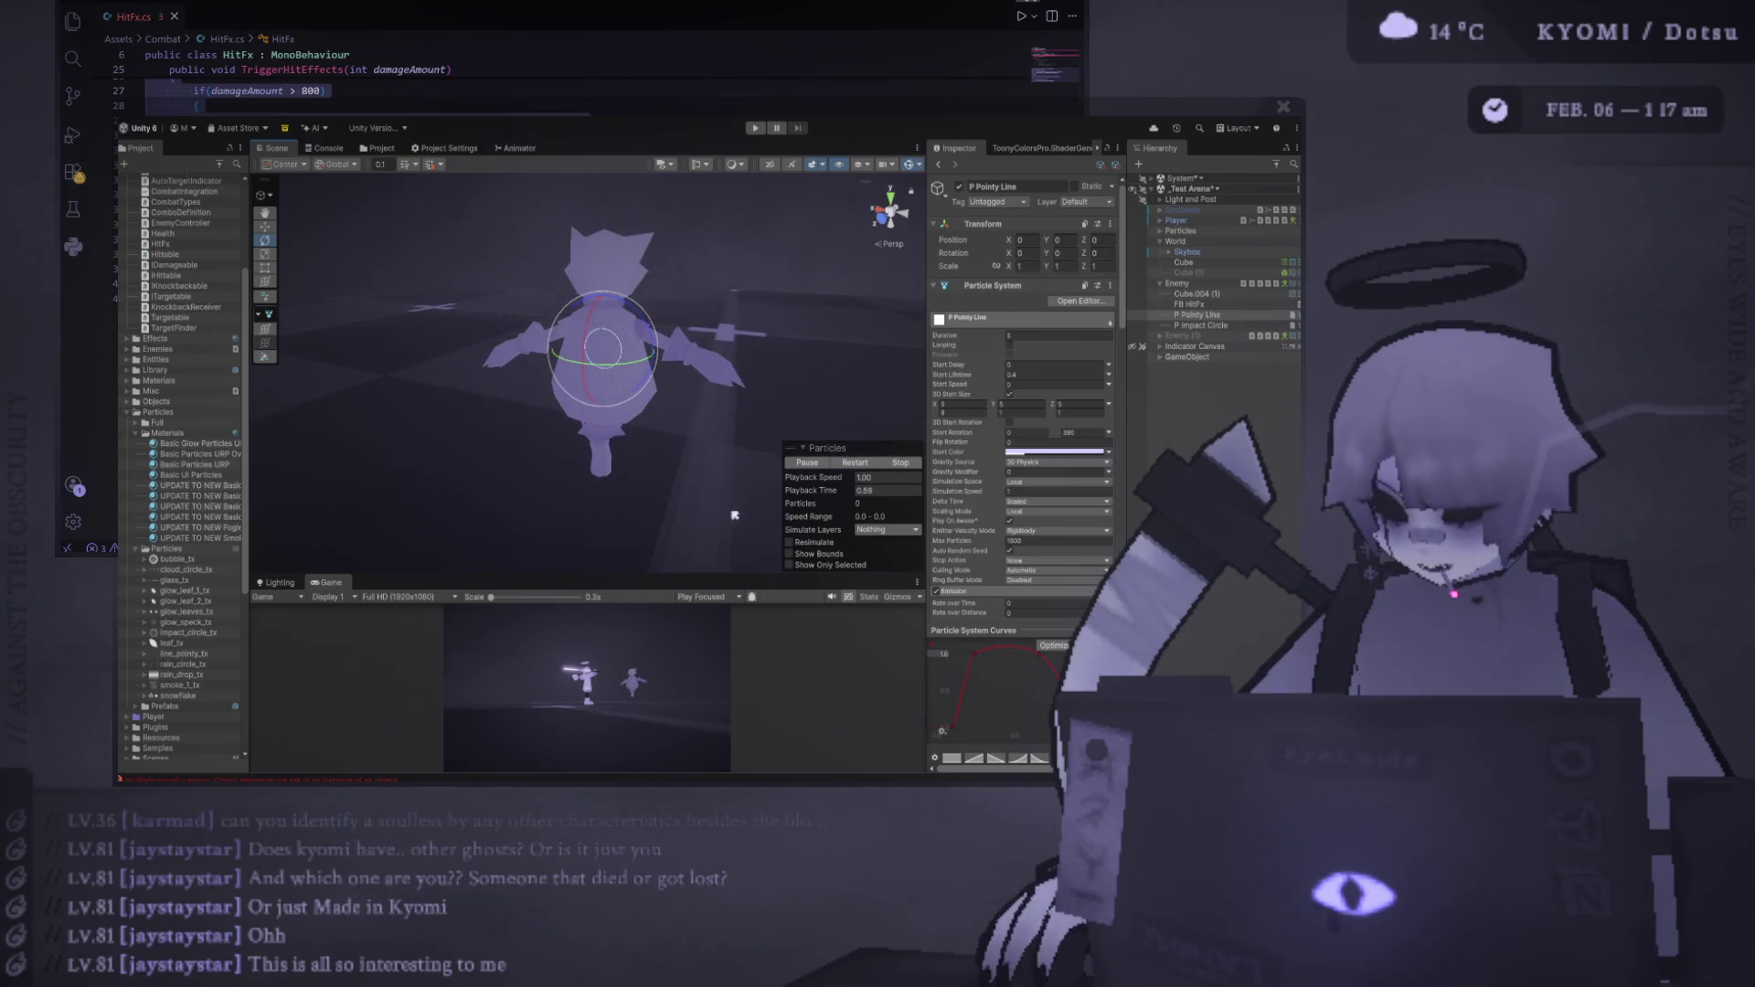
{"action": "left_click", "coordinate": [845, 463]}
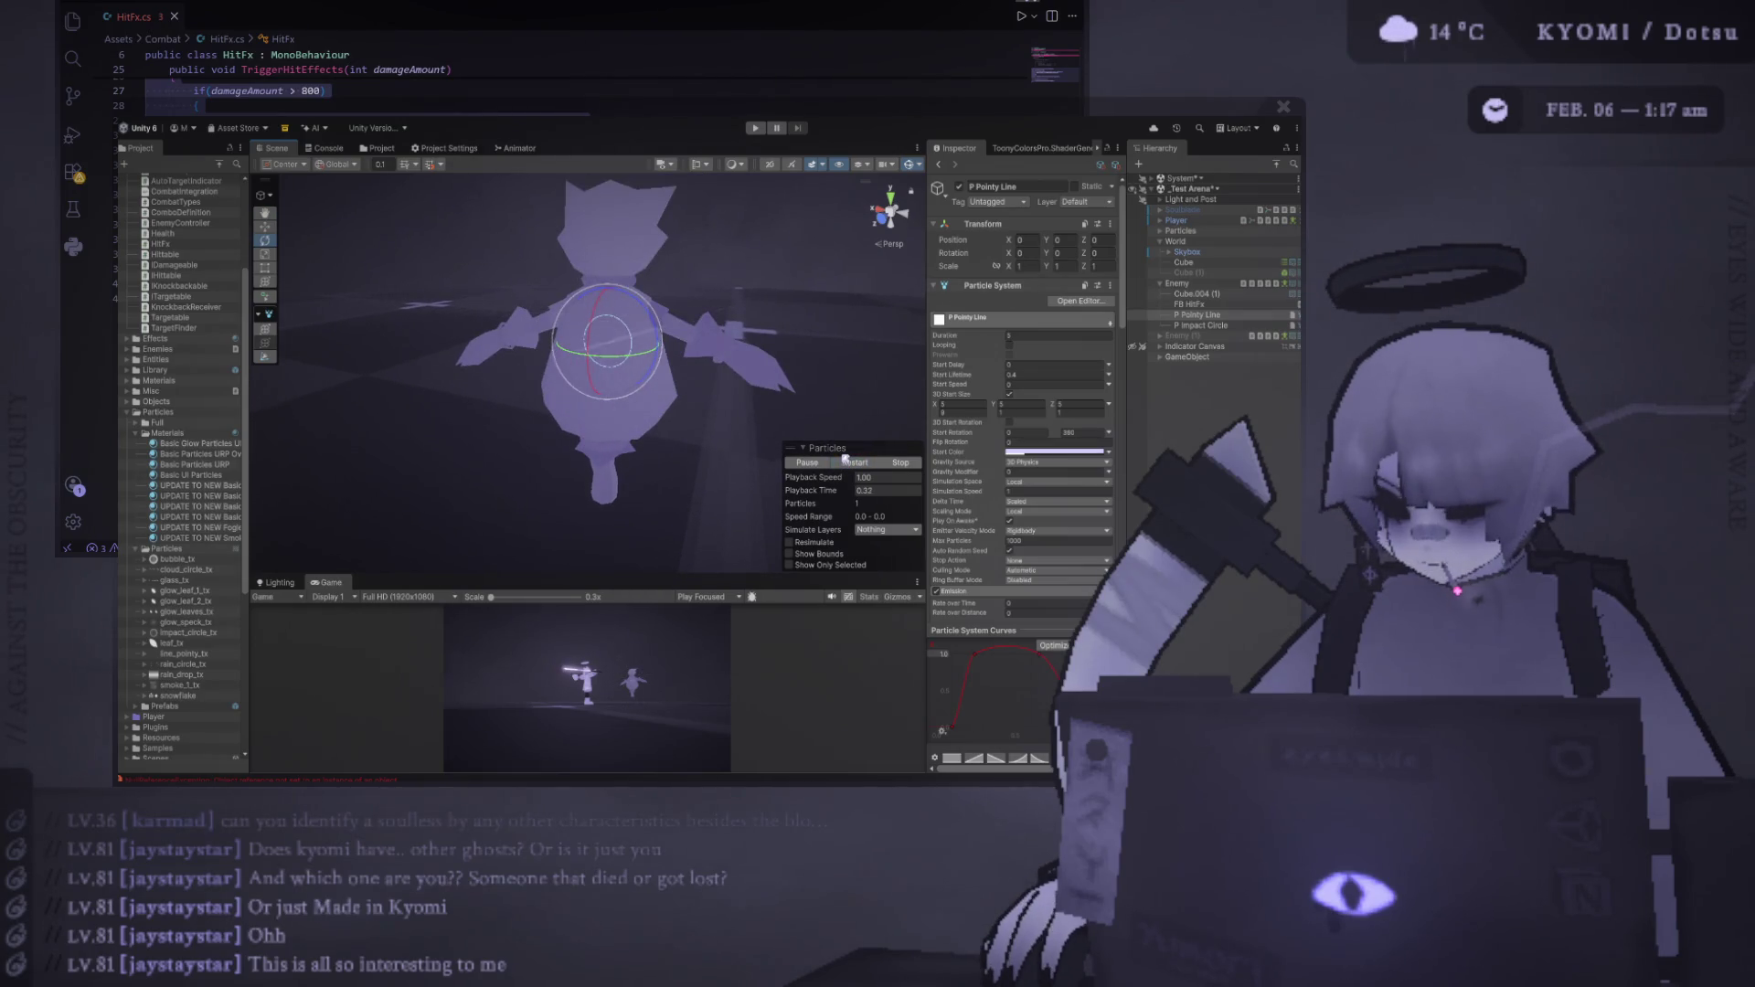
{"action": "left_click", "coordinate": [851, 463]}
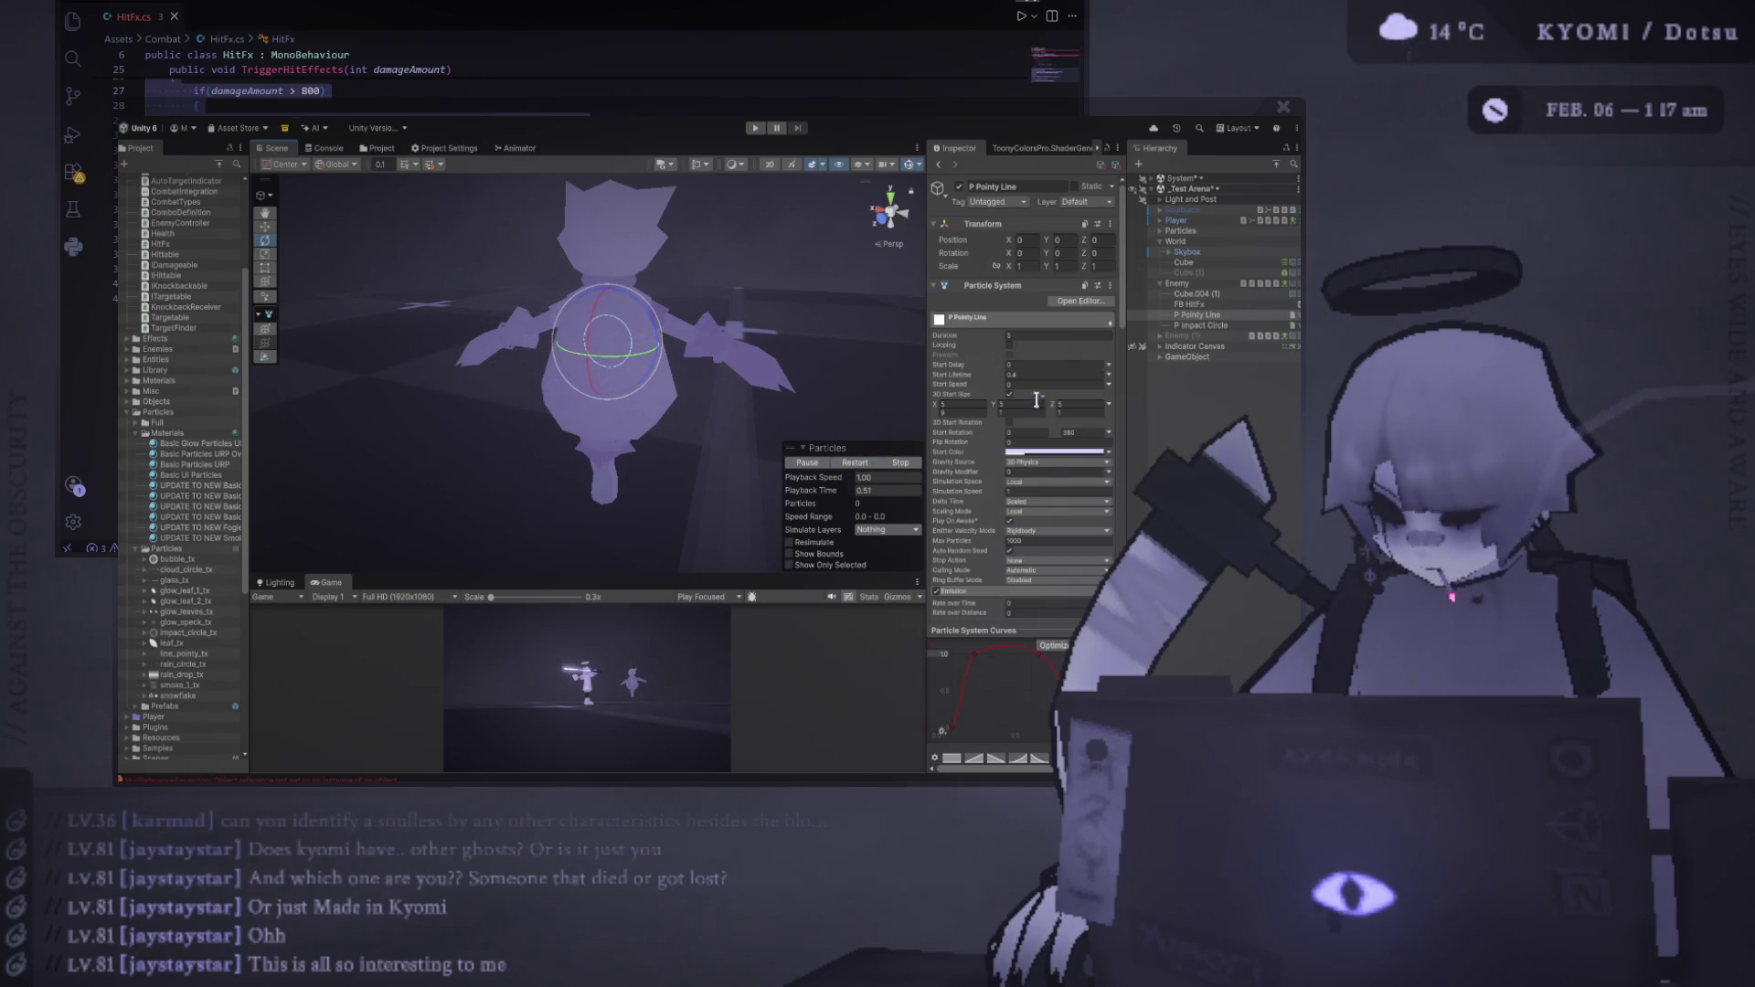
{"action": "scroll", "coordinate": [1036, 400], "scroll_direction": "down", "scroll_amount": 5}
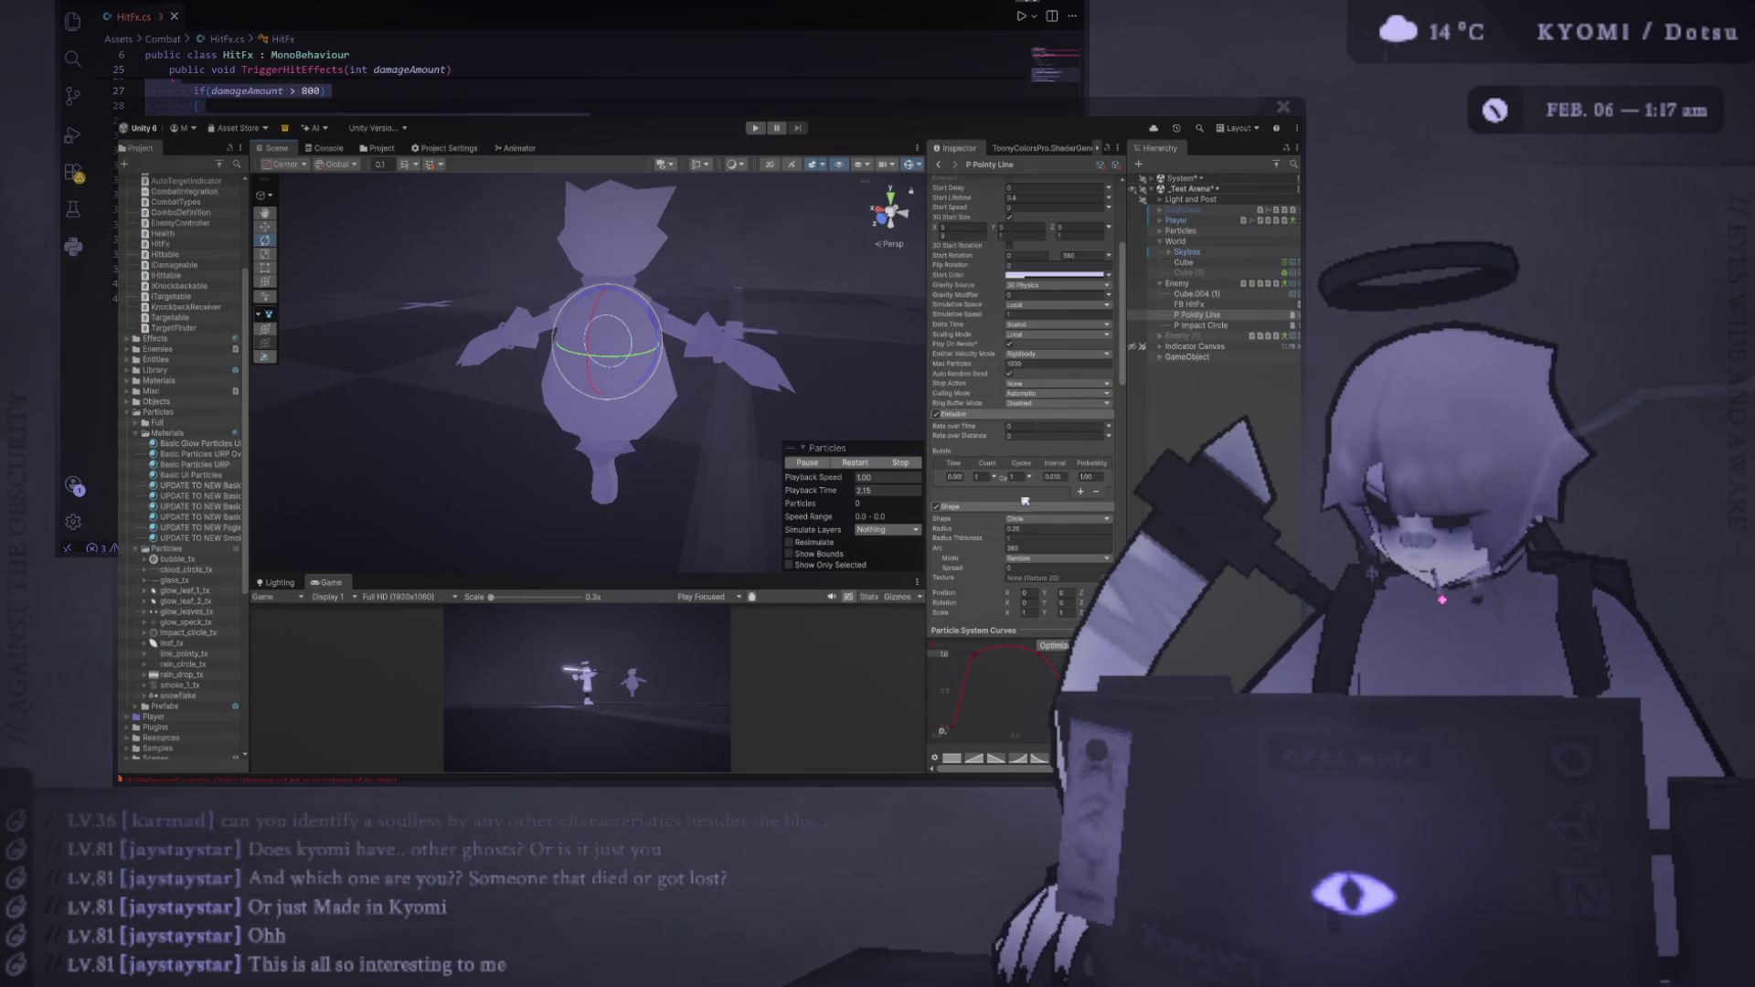
Widen the Inspector, select the burst count field and restart the Pointy Line preview
{"action": "left_click_drag", "start_coordinate": [928, 471], "coordinate": [794, 472]}
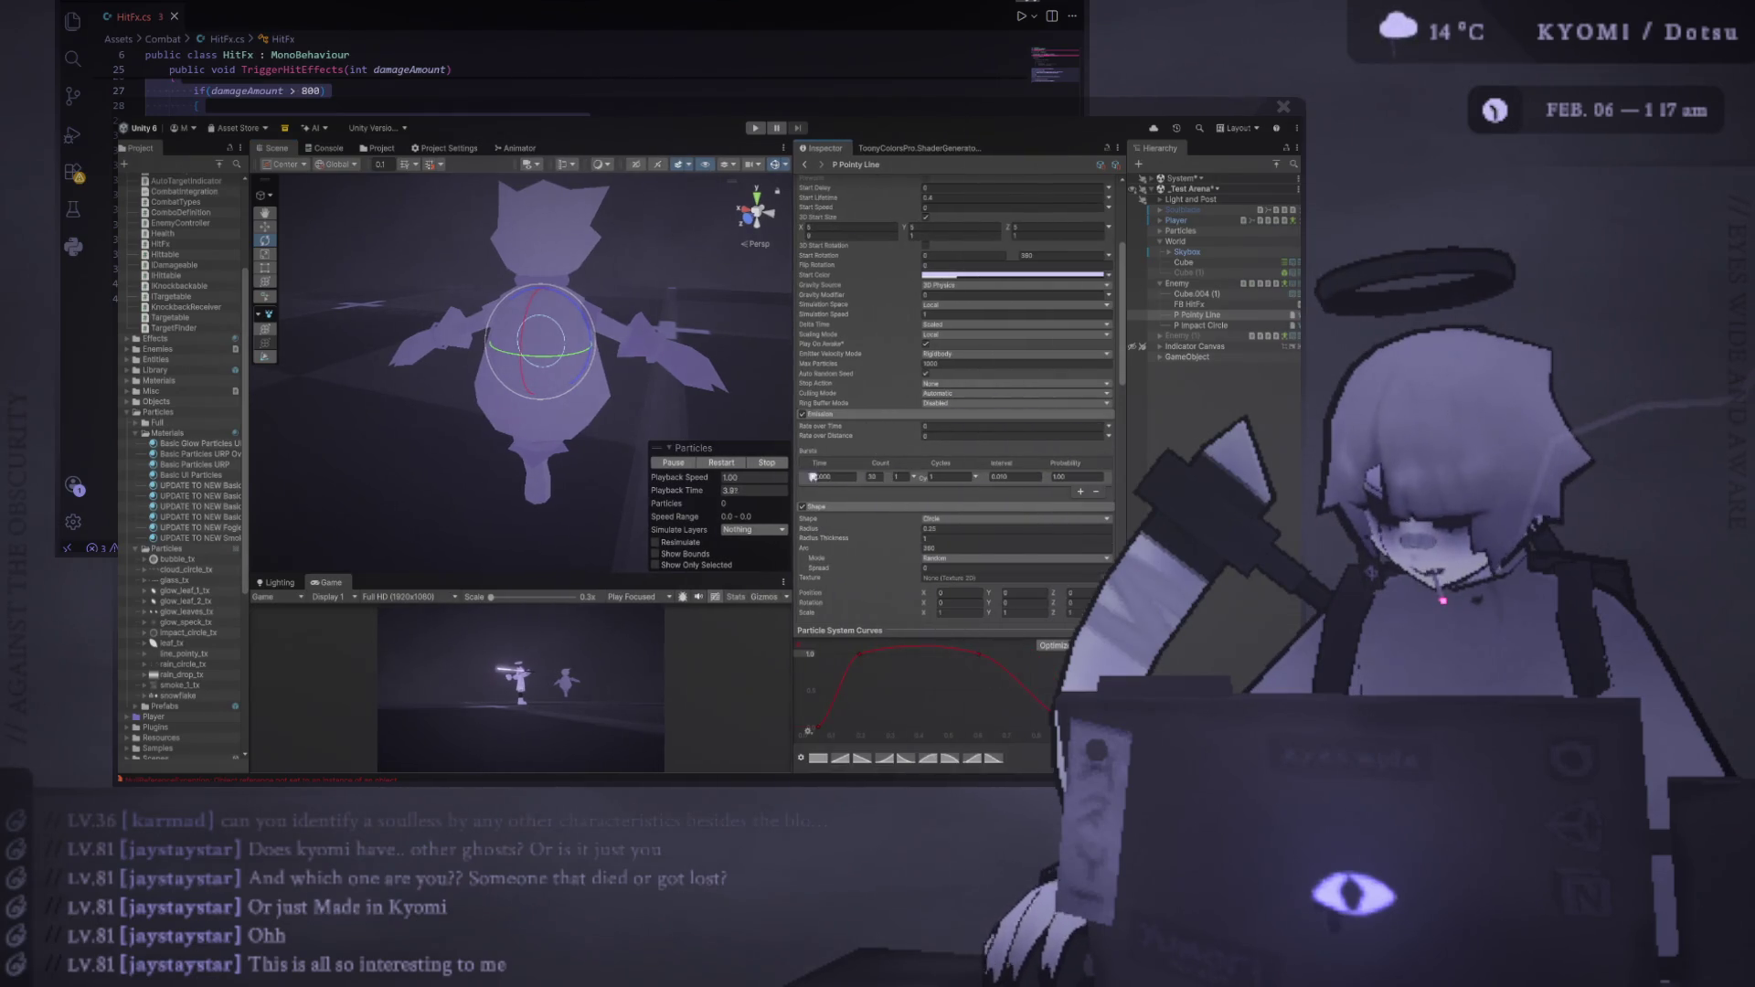
{"action": "left_click", "coordinate": [874, 476]}
{"action": "left_click", "coordinate": [712, 463]}
{"action": "left_click", "coordinate": [712, 464]}
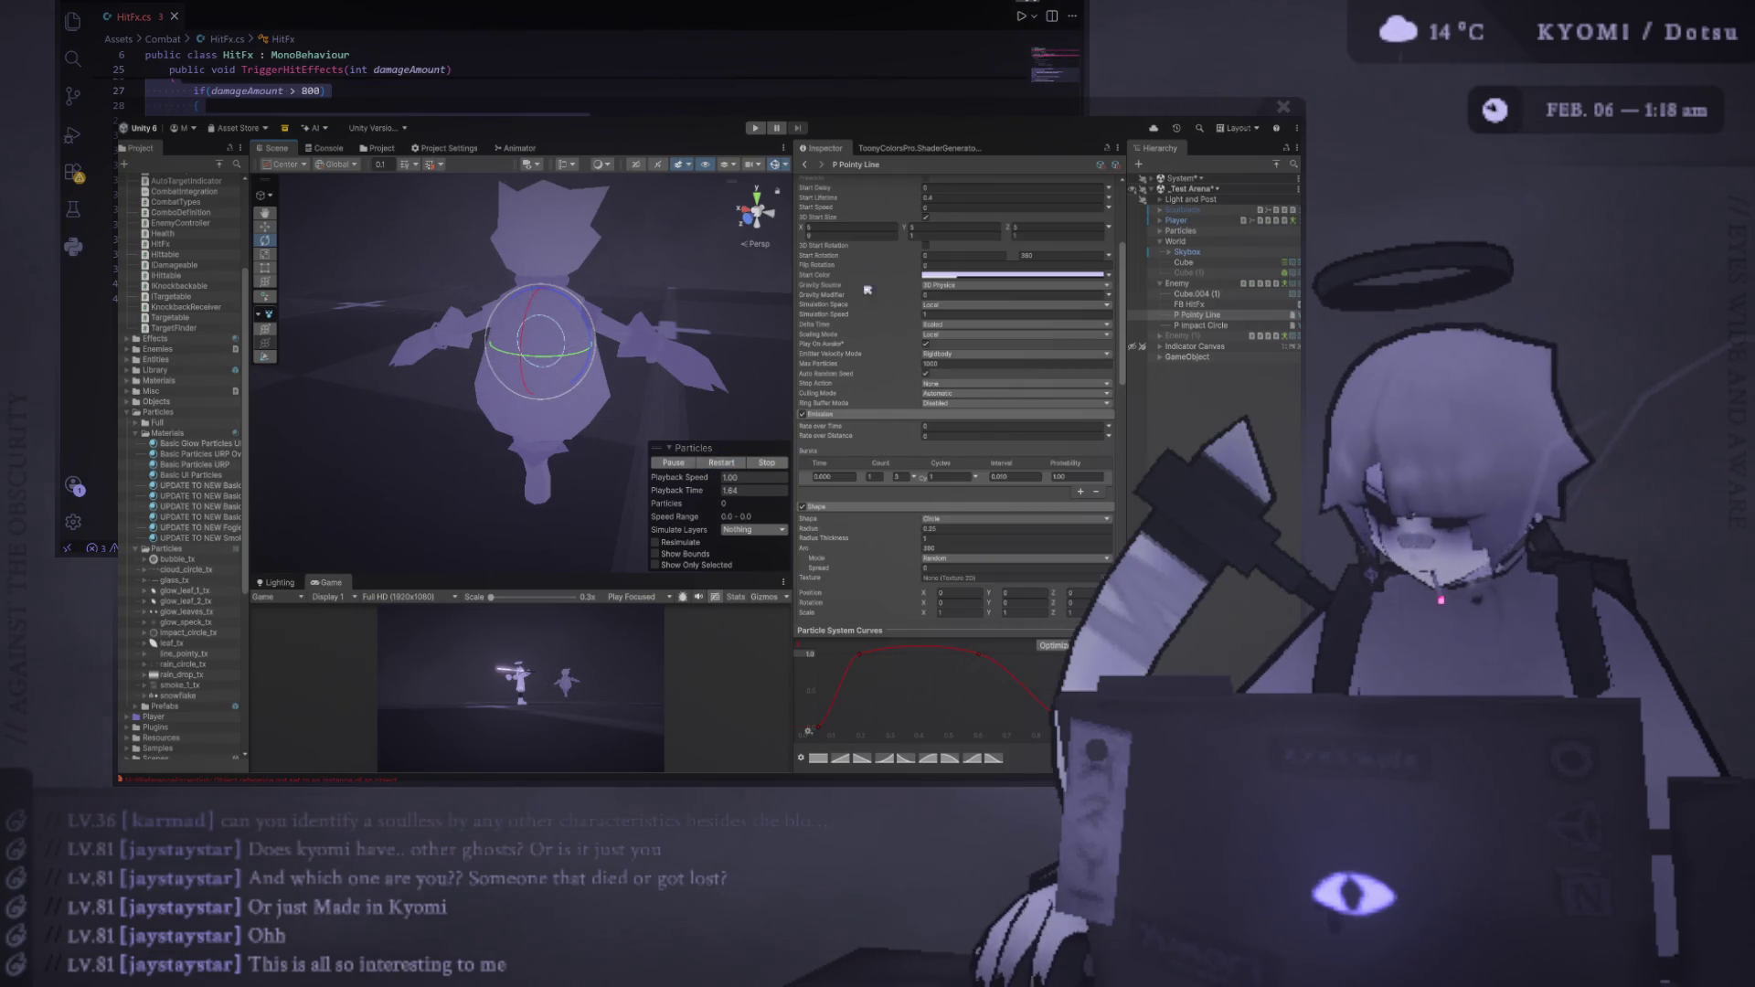
Try Shape Radius 0.7, then 0.0001, replaying the burst after each change
{"action": "left_click_drag", "start_coordinate": [828, 529], "coordinate": [869, 529]}
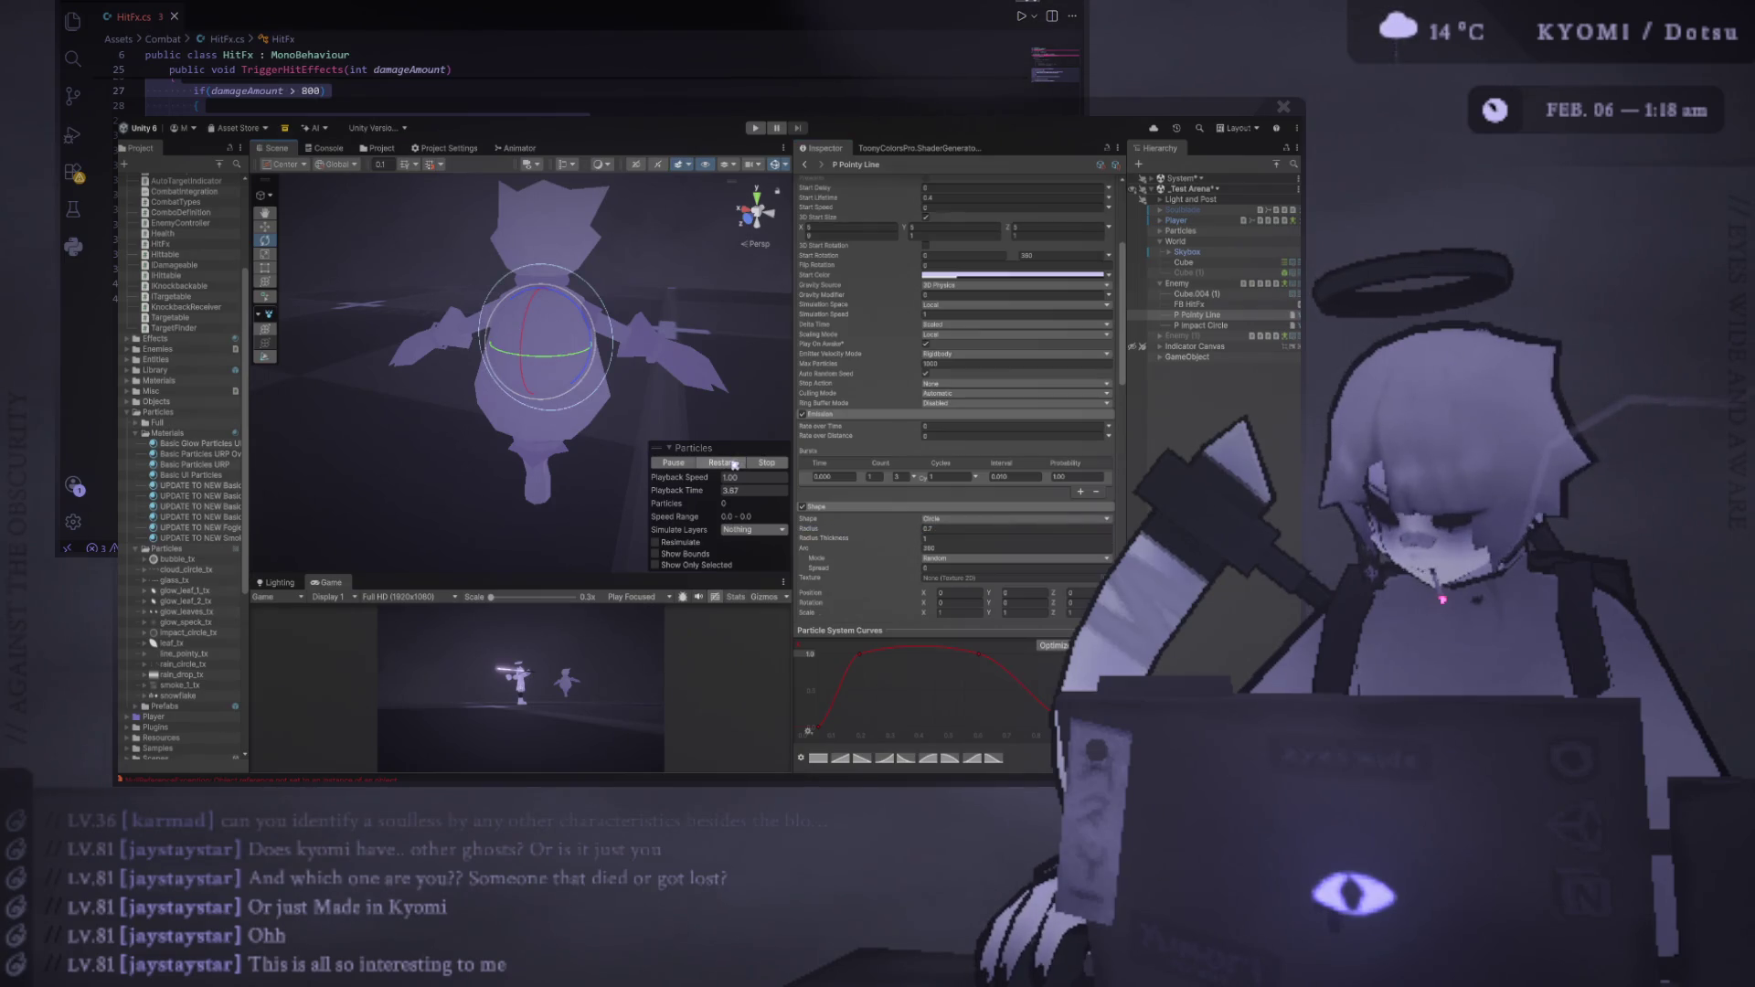
{"action": "left_click", "coordinate": [734, 466]}
{"action": "left_click_drag", "start_coordinate": [821, 529], "coordinate": [705, 536]}
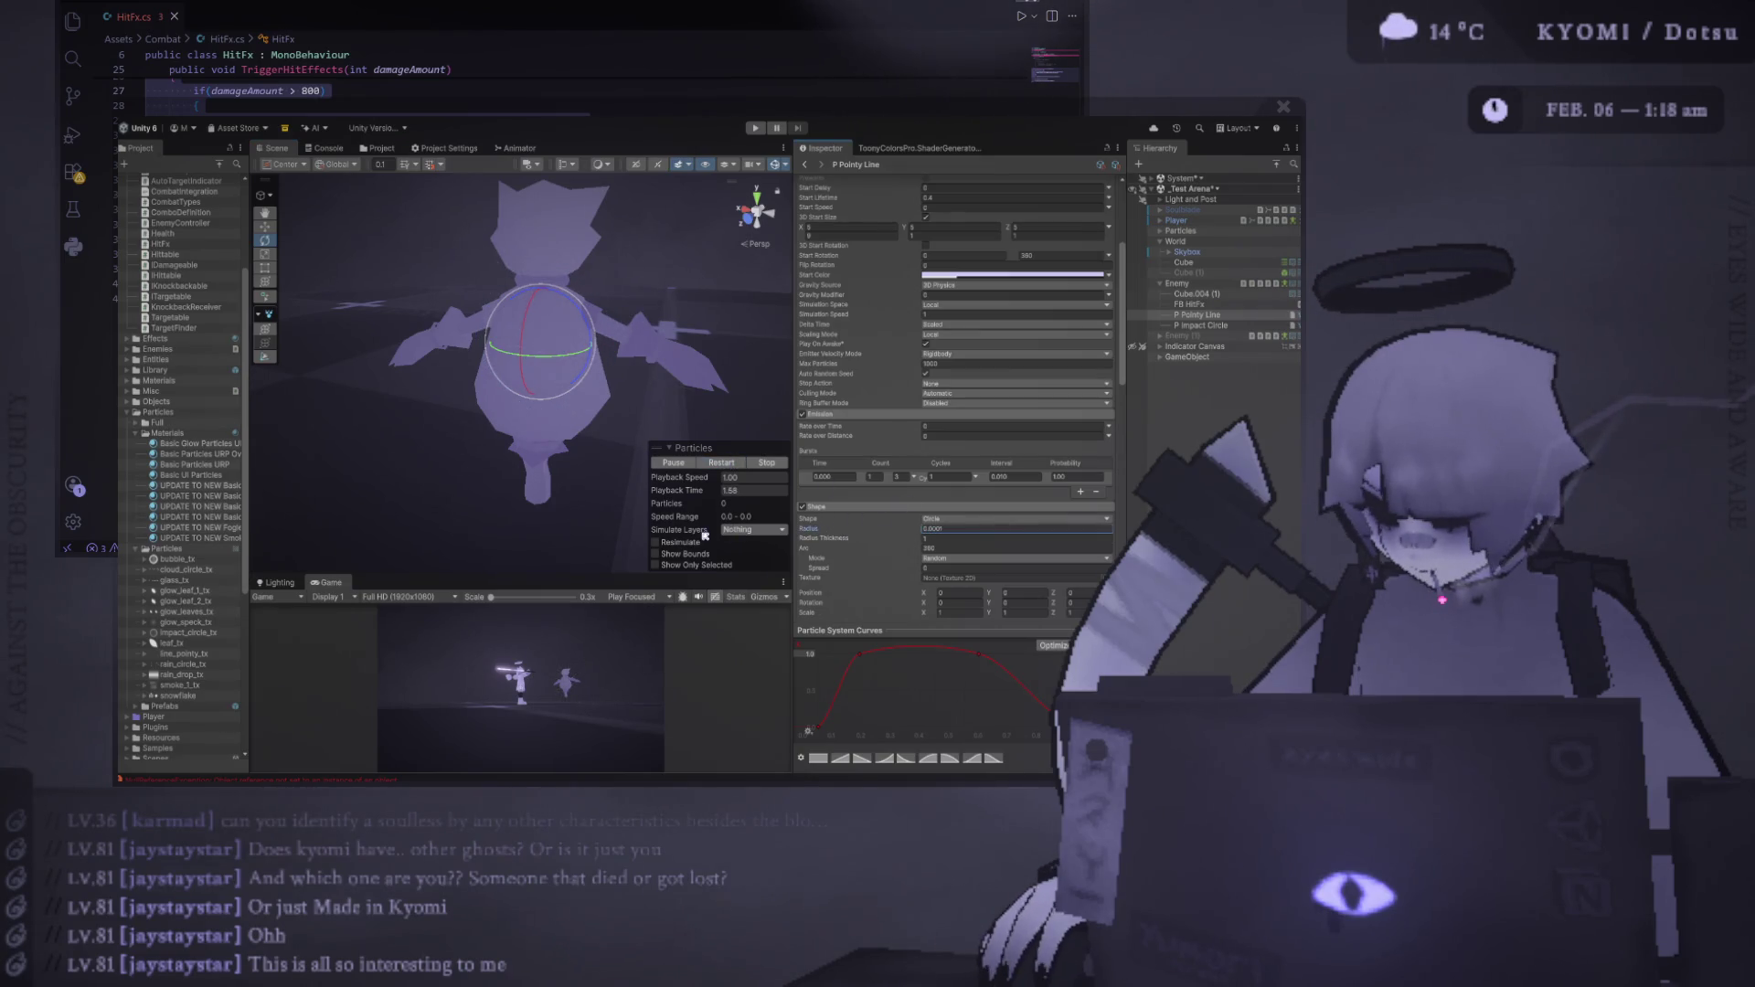
{"action": "left_click", "coordinate": [717, 464]}
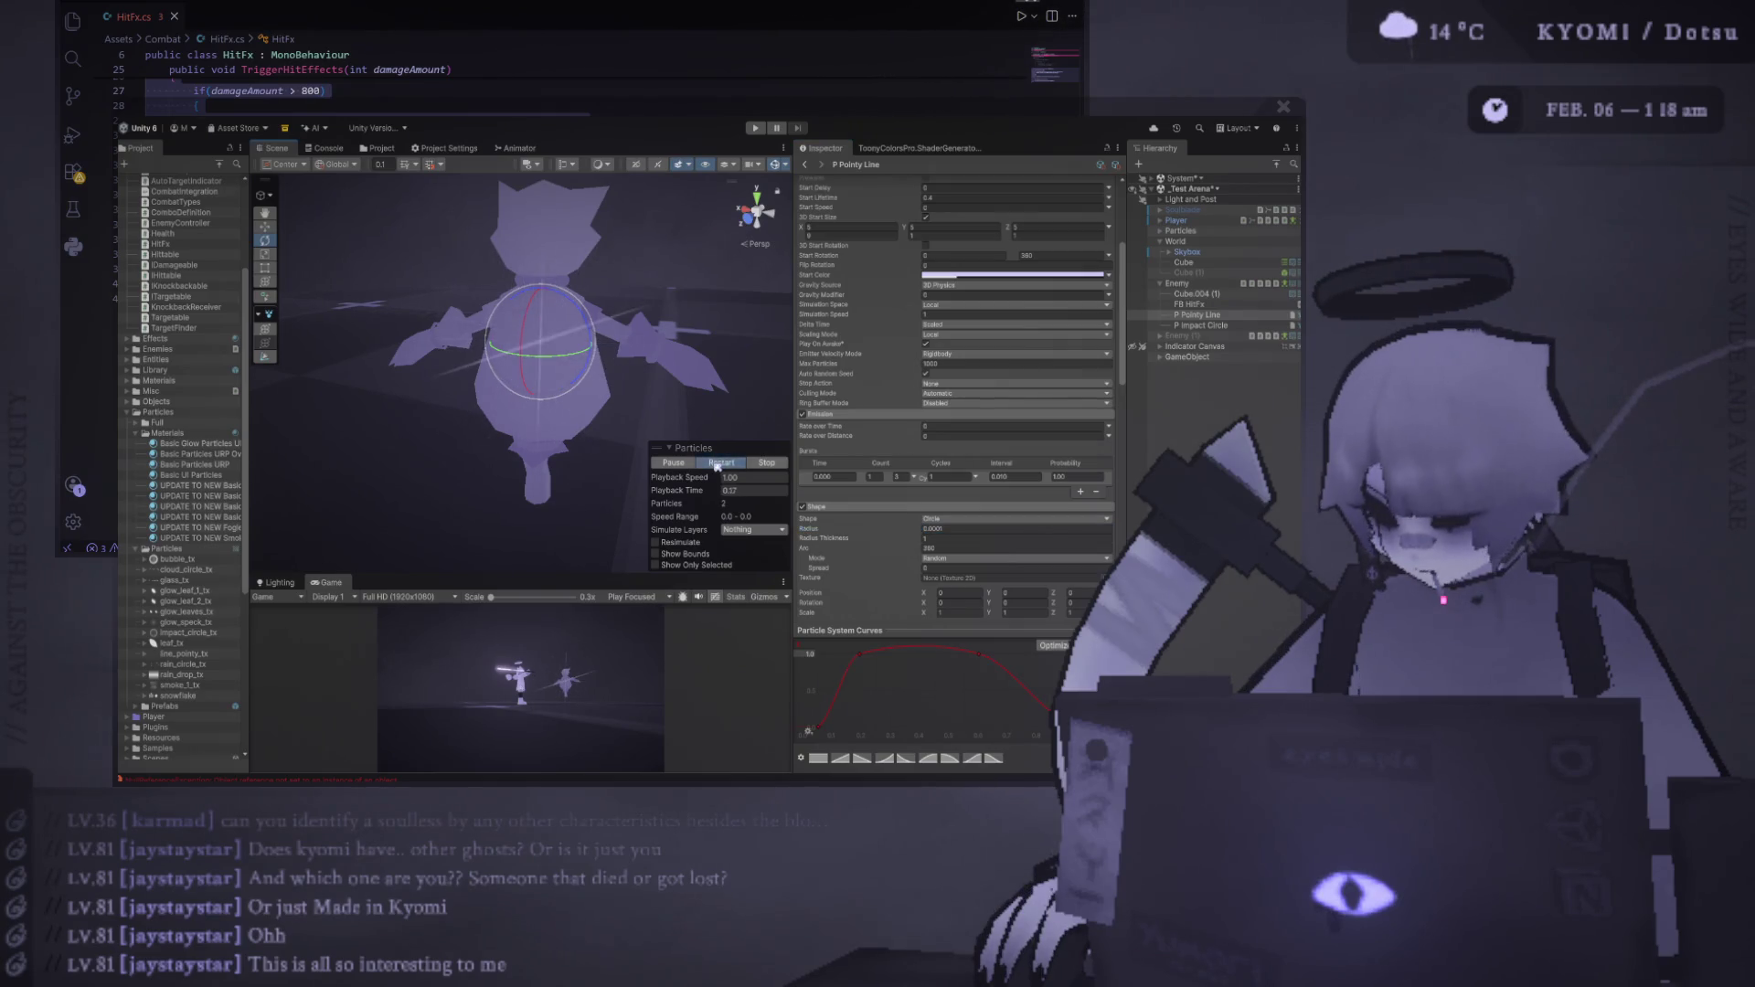
Replay the particle burst twice more, then start Play mode to playtest
{"action": "left_click", "coordinate": [717, 464]}
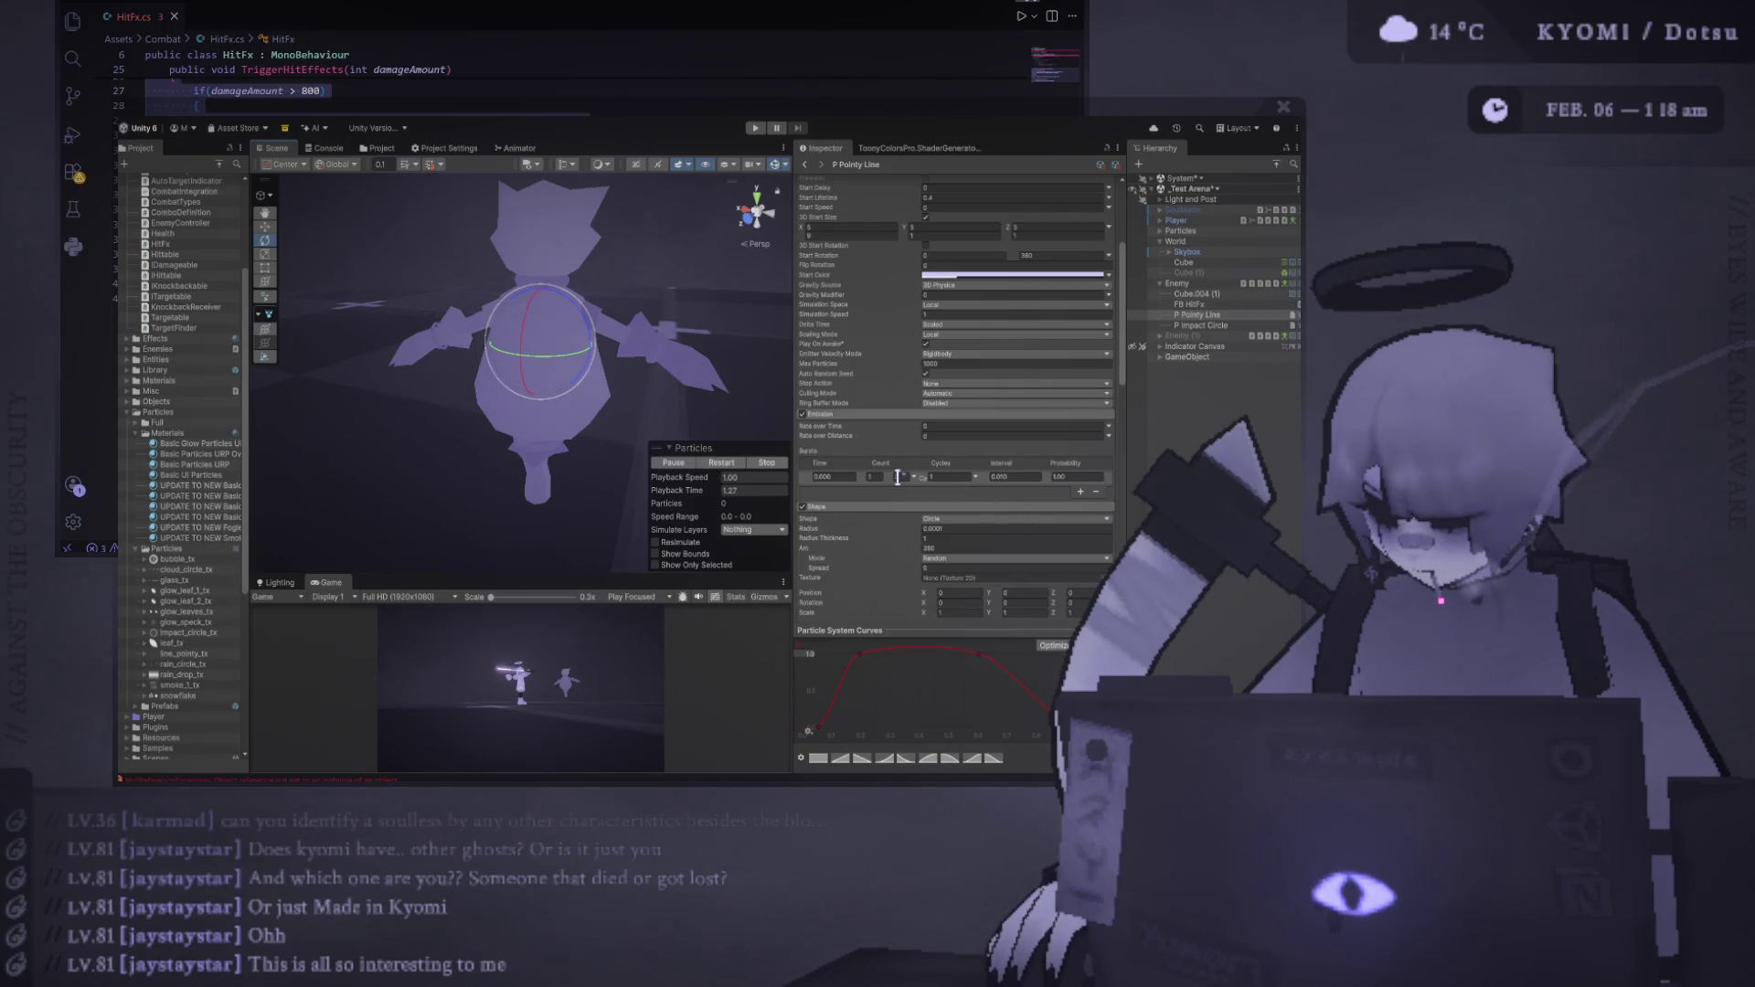
{"action": "left_click", "coordinate": [722, 464]}
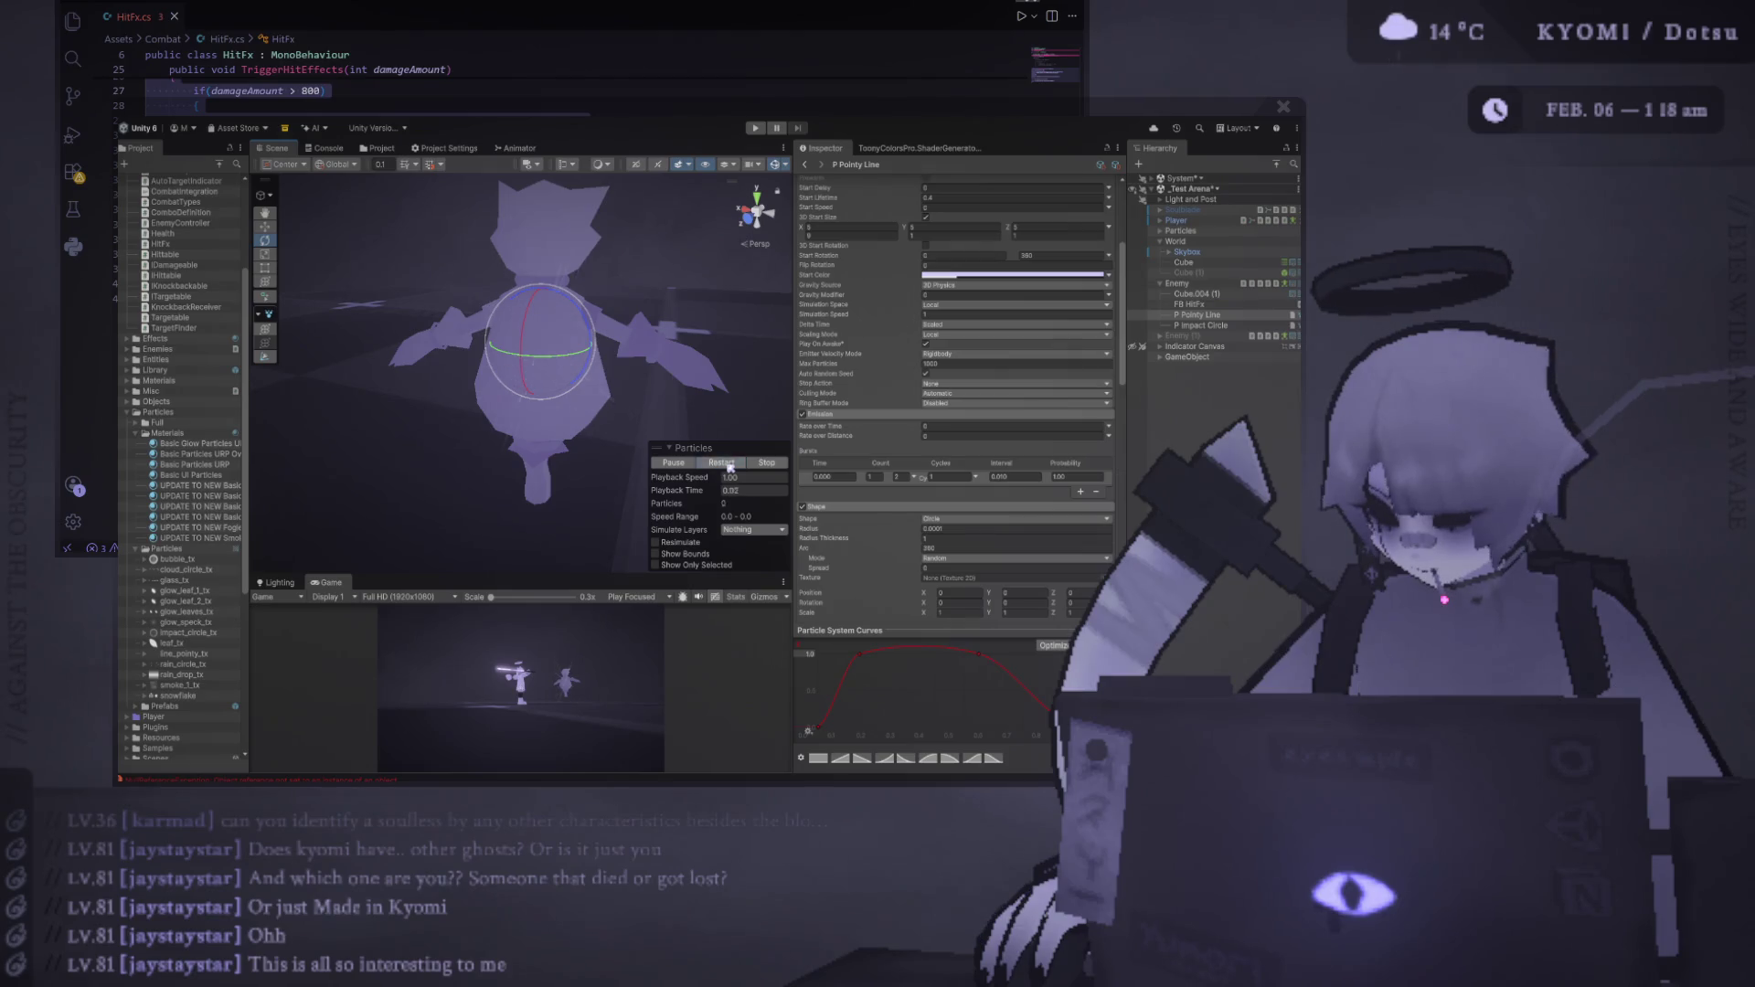
{"action": "left_click", "coordinate": [756, 128]}
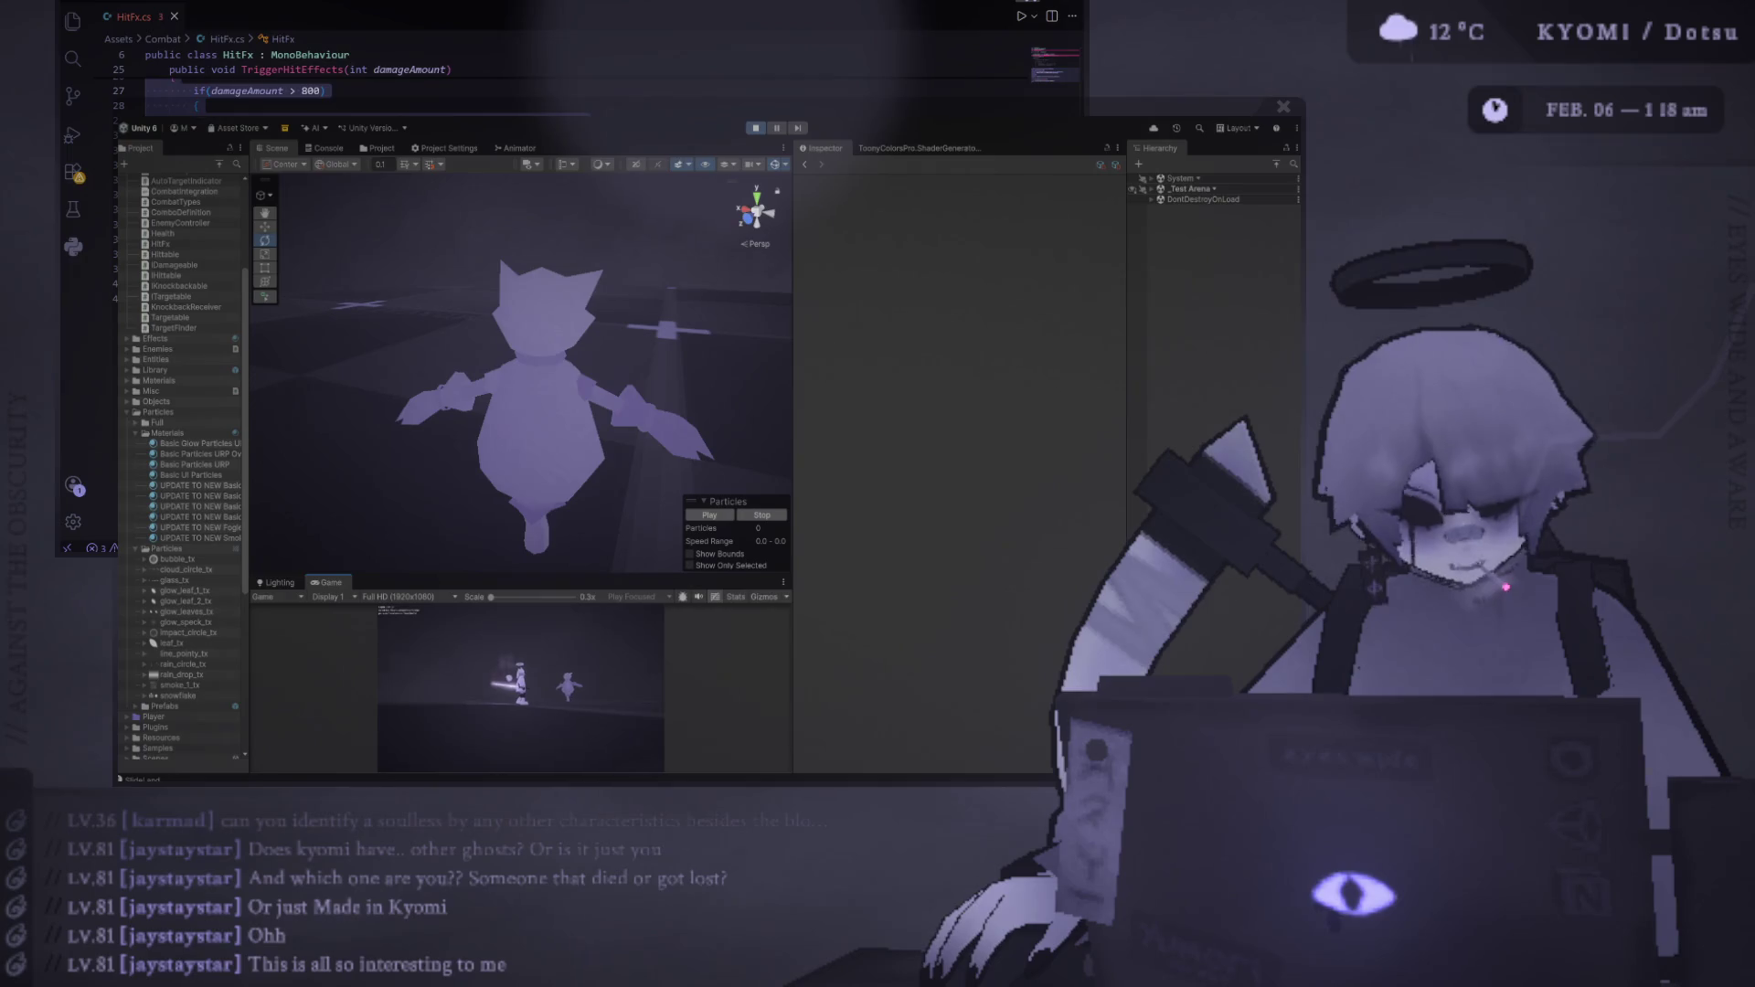
Enlarge the Game view to playtest hits on the enemy, then give the Scene view room again
{"action": "left_click_drag", "start_coordinate": [793, 366], "coordinate": [966, 366]}
{"action": "left_click_drag", "start_coordinate": [711, 574], "coordinate": [711, 302]}
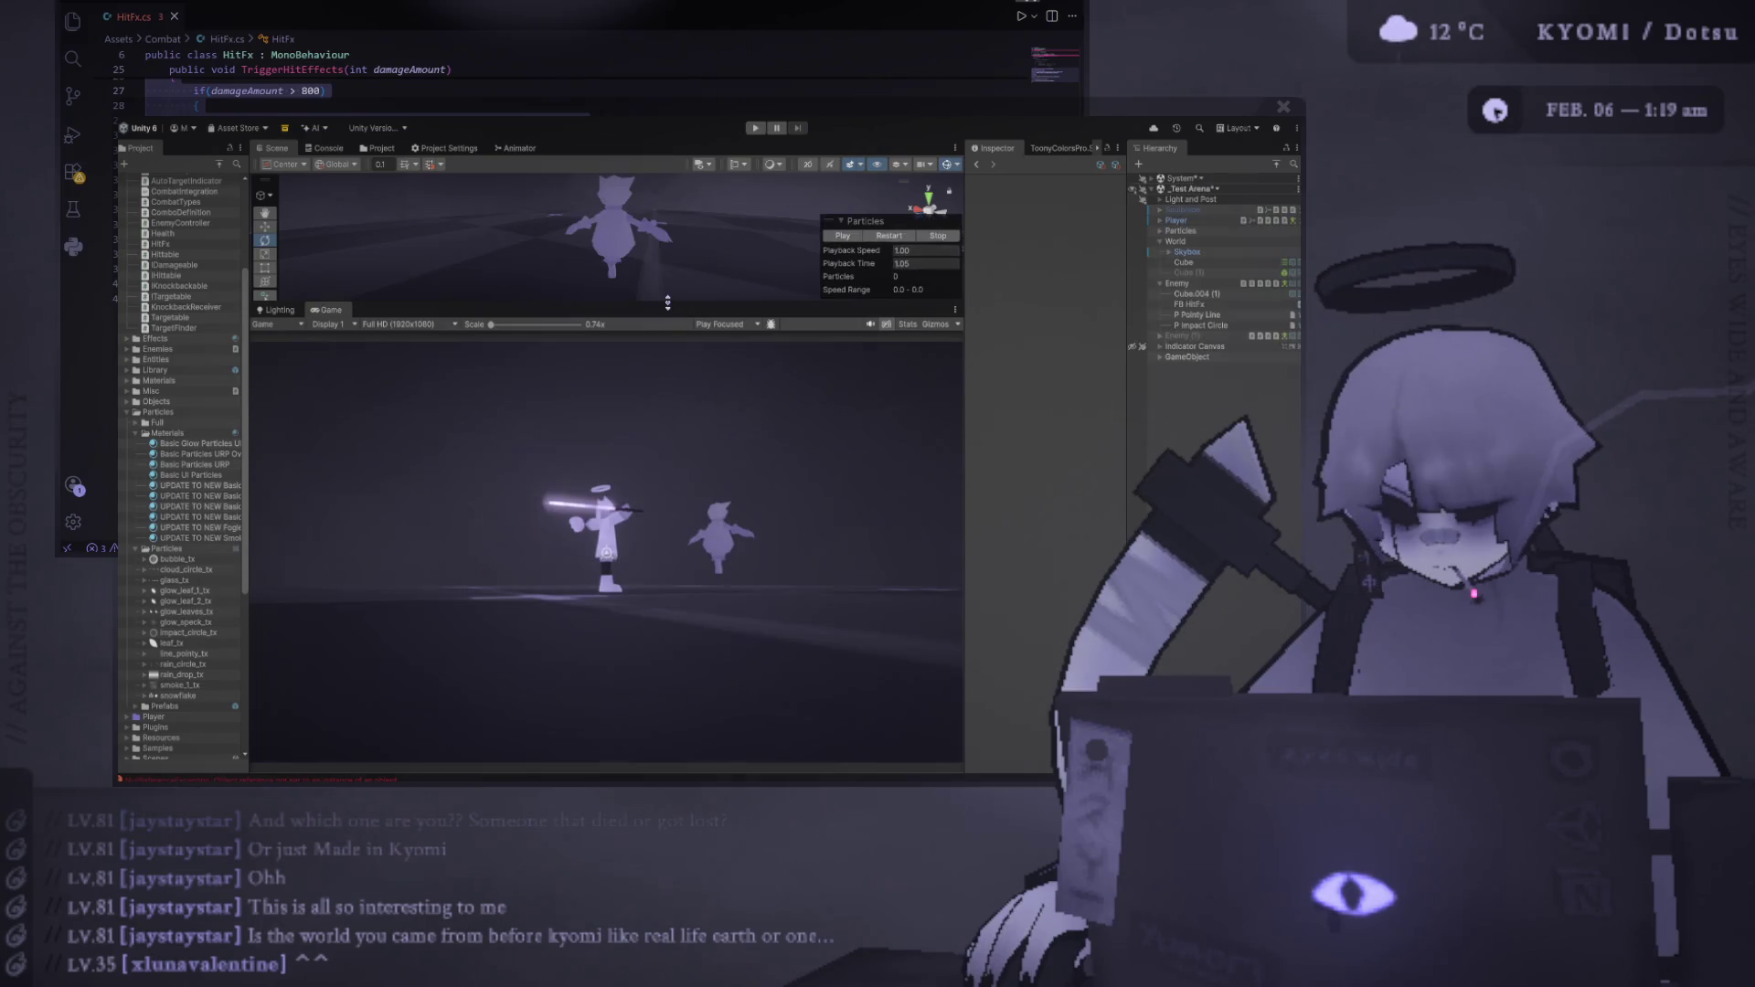
{"action": "left_click_drag", "start_coordinate": [674, 310], "coordinate": [673, 437]}
{"action": "scroll", "coordinate": [1024, 548], "scroll_direction": "down", "scroll_amount": 2}
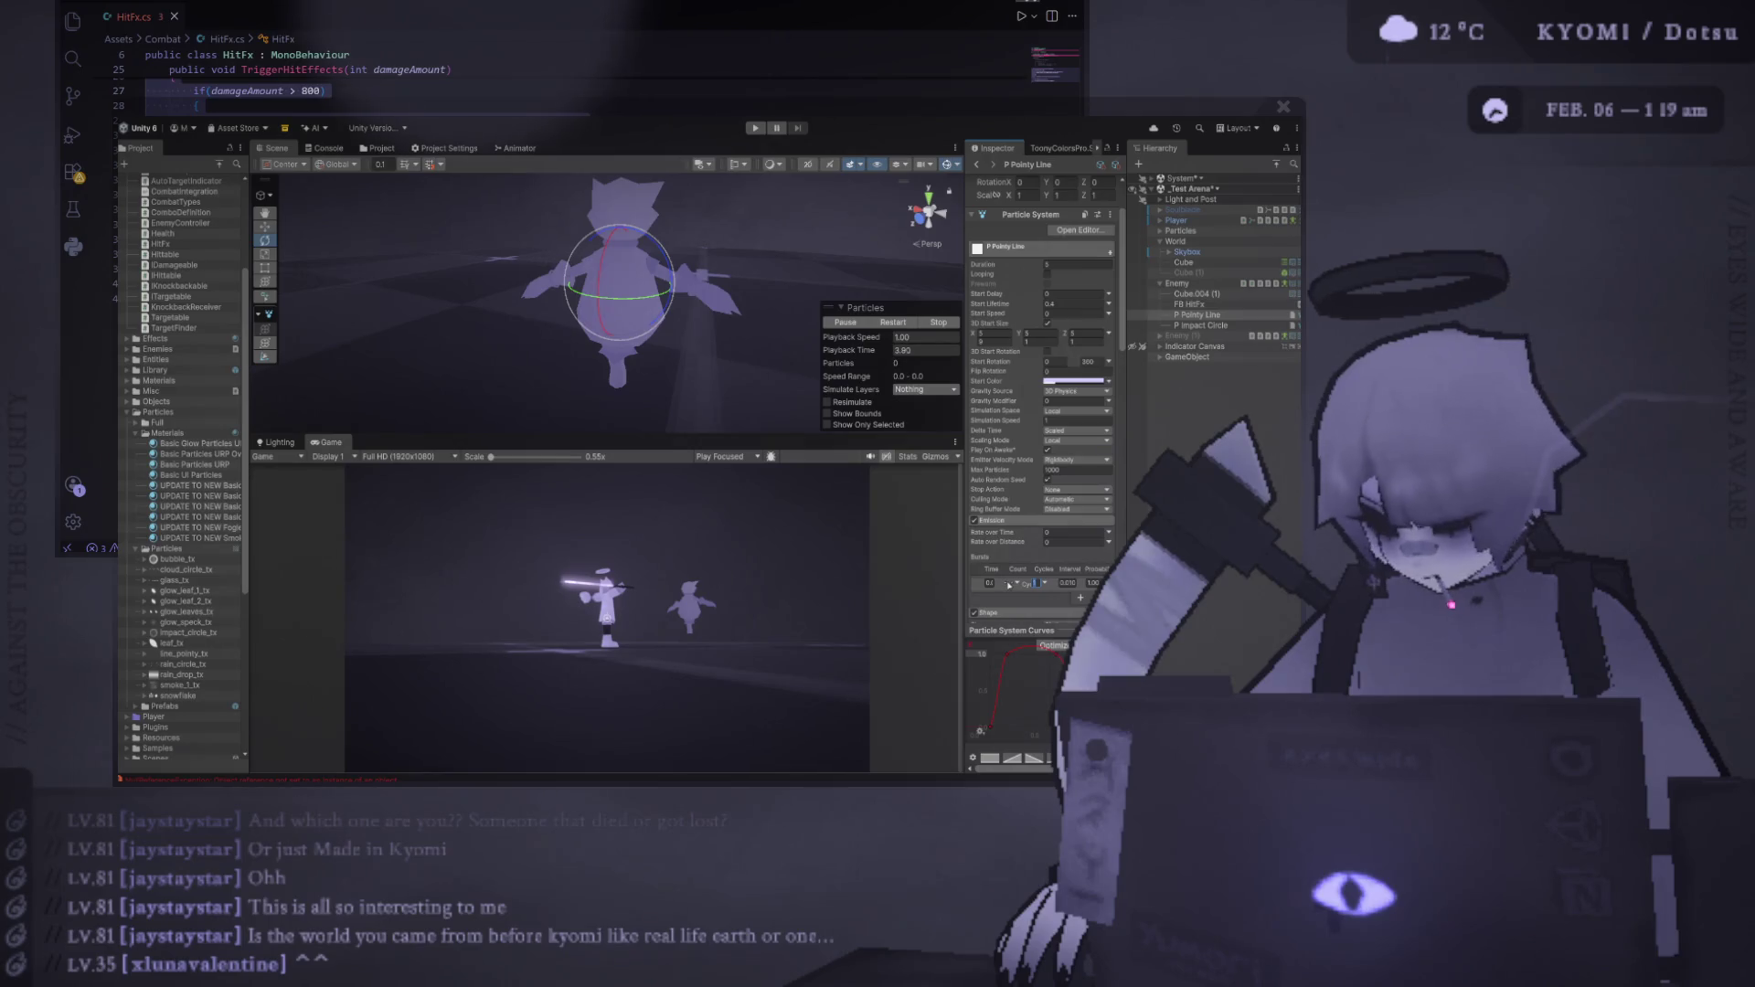
Widen the Inspector, set Bursts Count to 0 and replay the Pointy Line preview
{"action": "left_click_drag", "start_coordinate": [966, 548], "coordinate": [817, 567]}
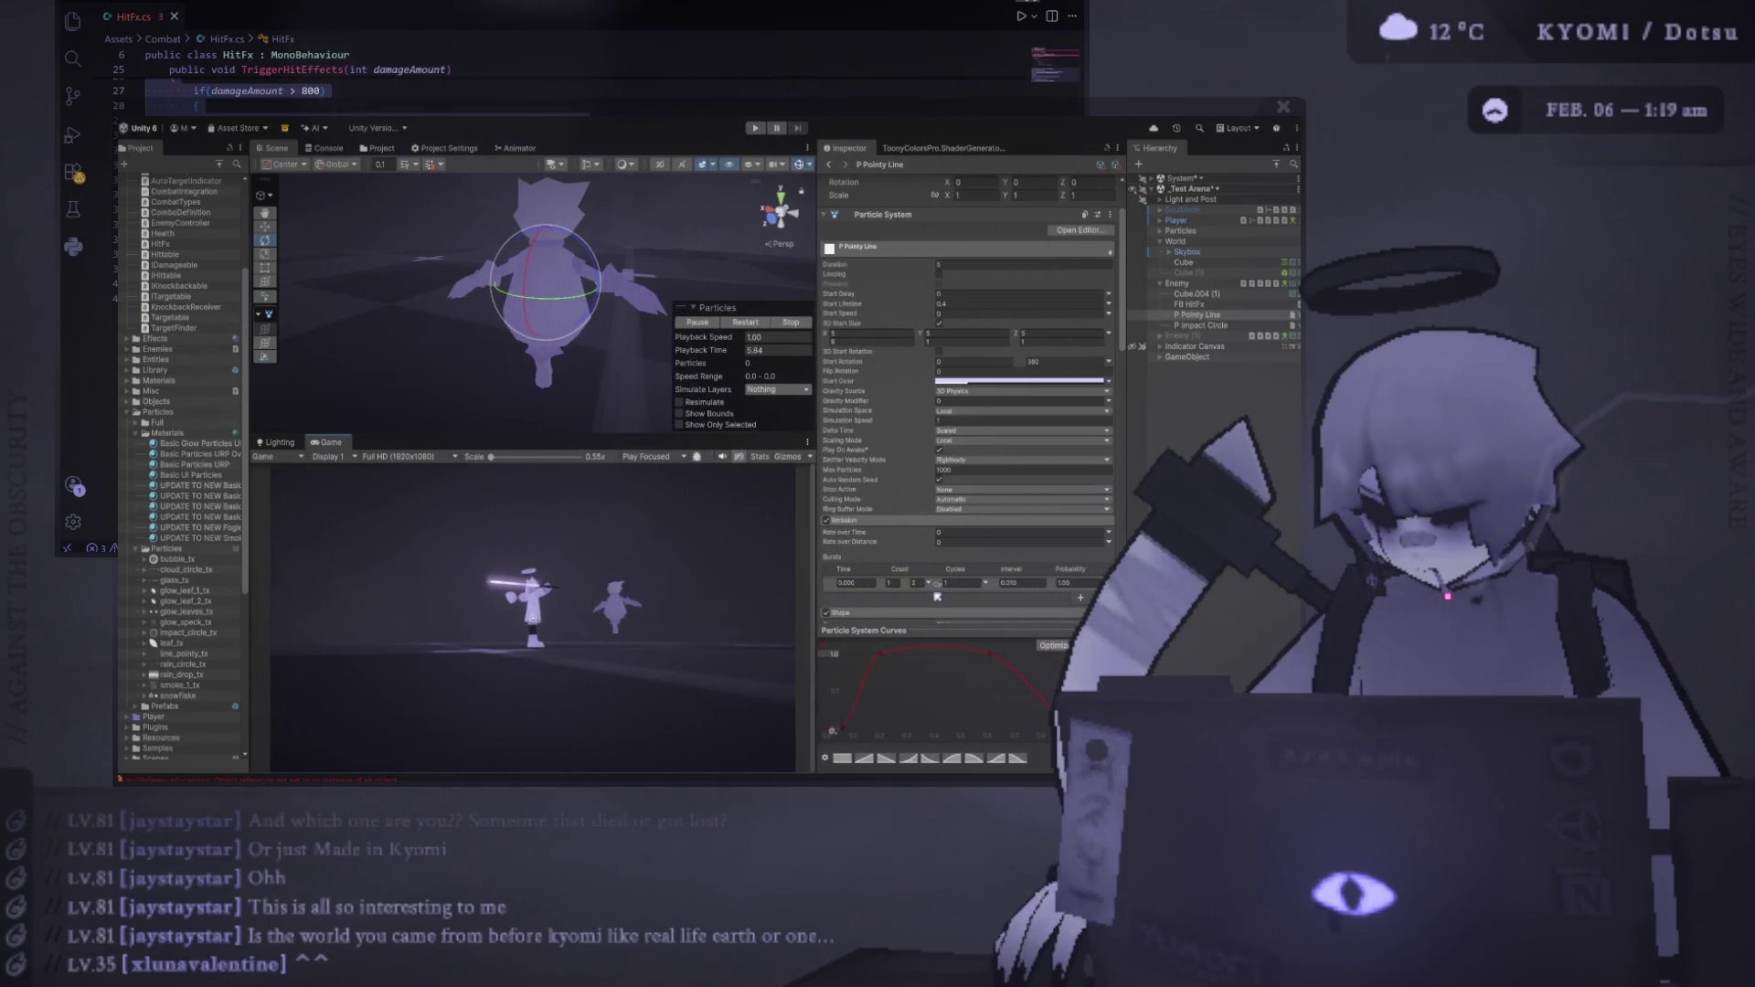
{"action": "type", "text": "0"}
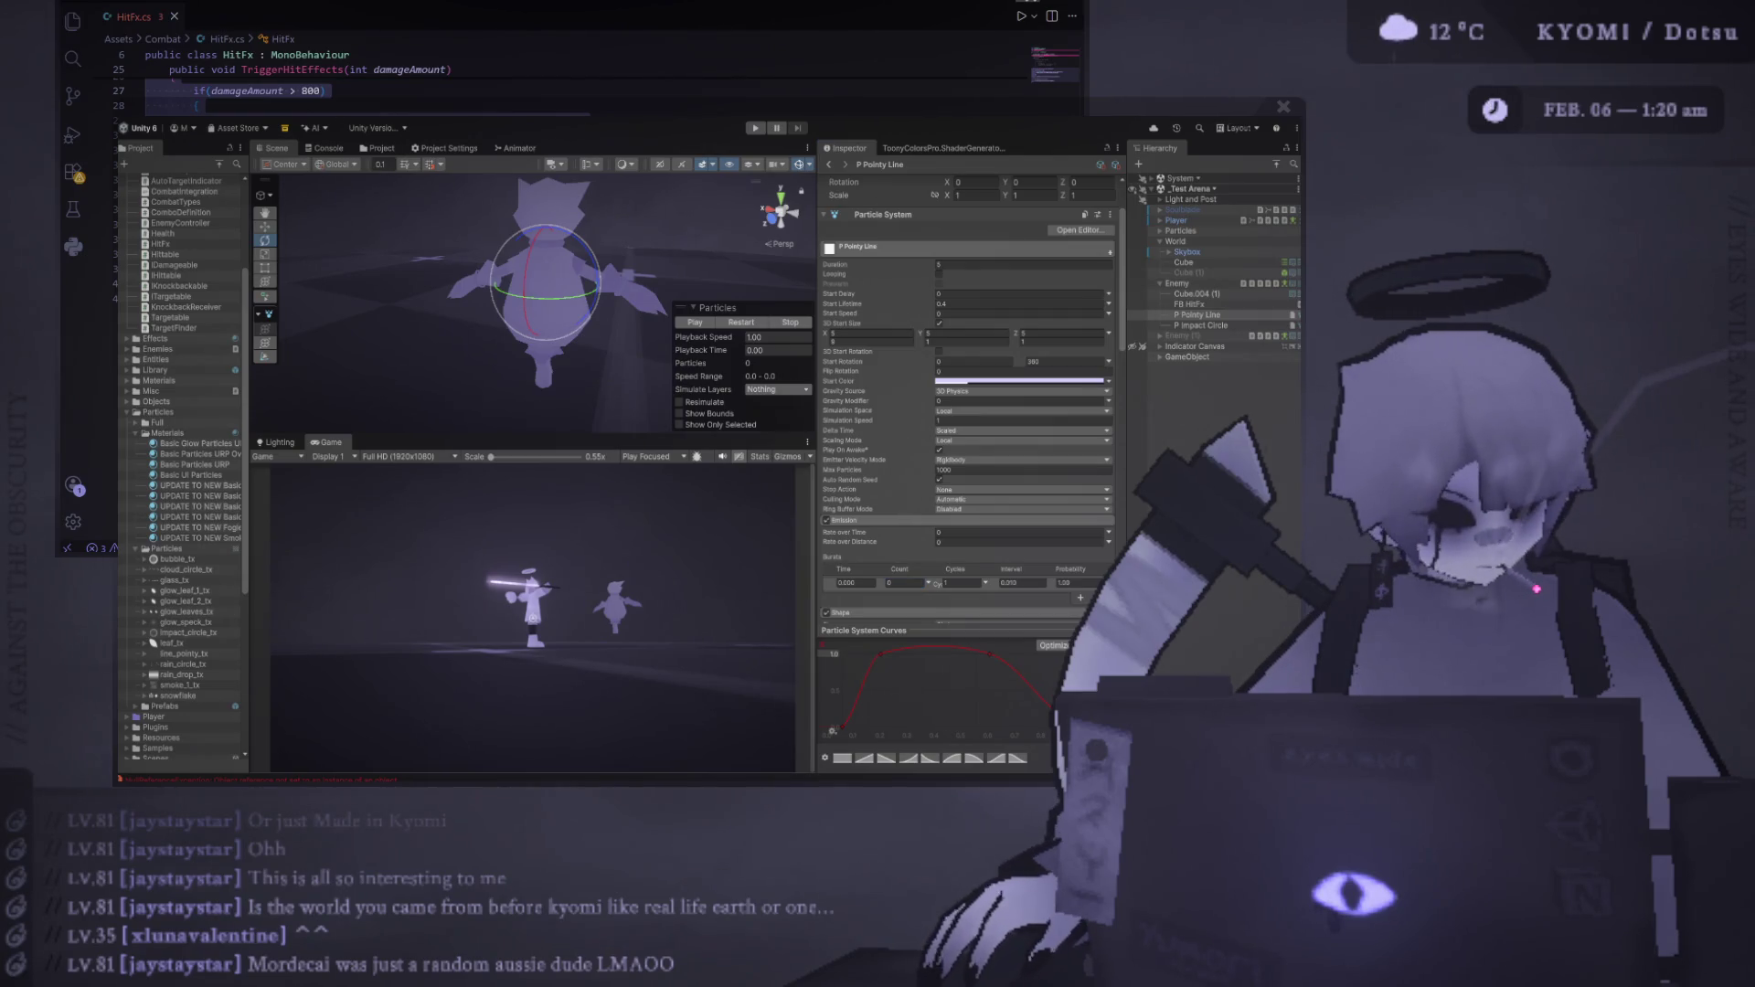
{"action": "left_click", "coordinate": [731, 323]}
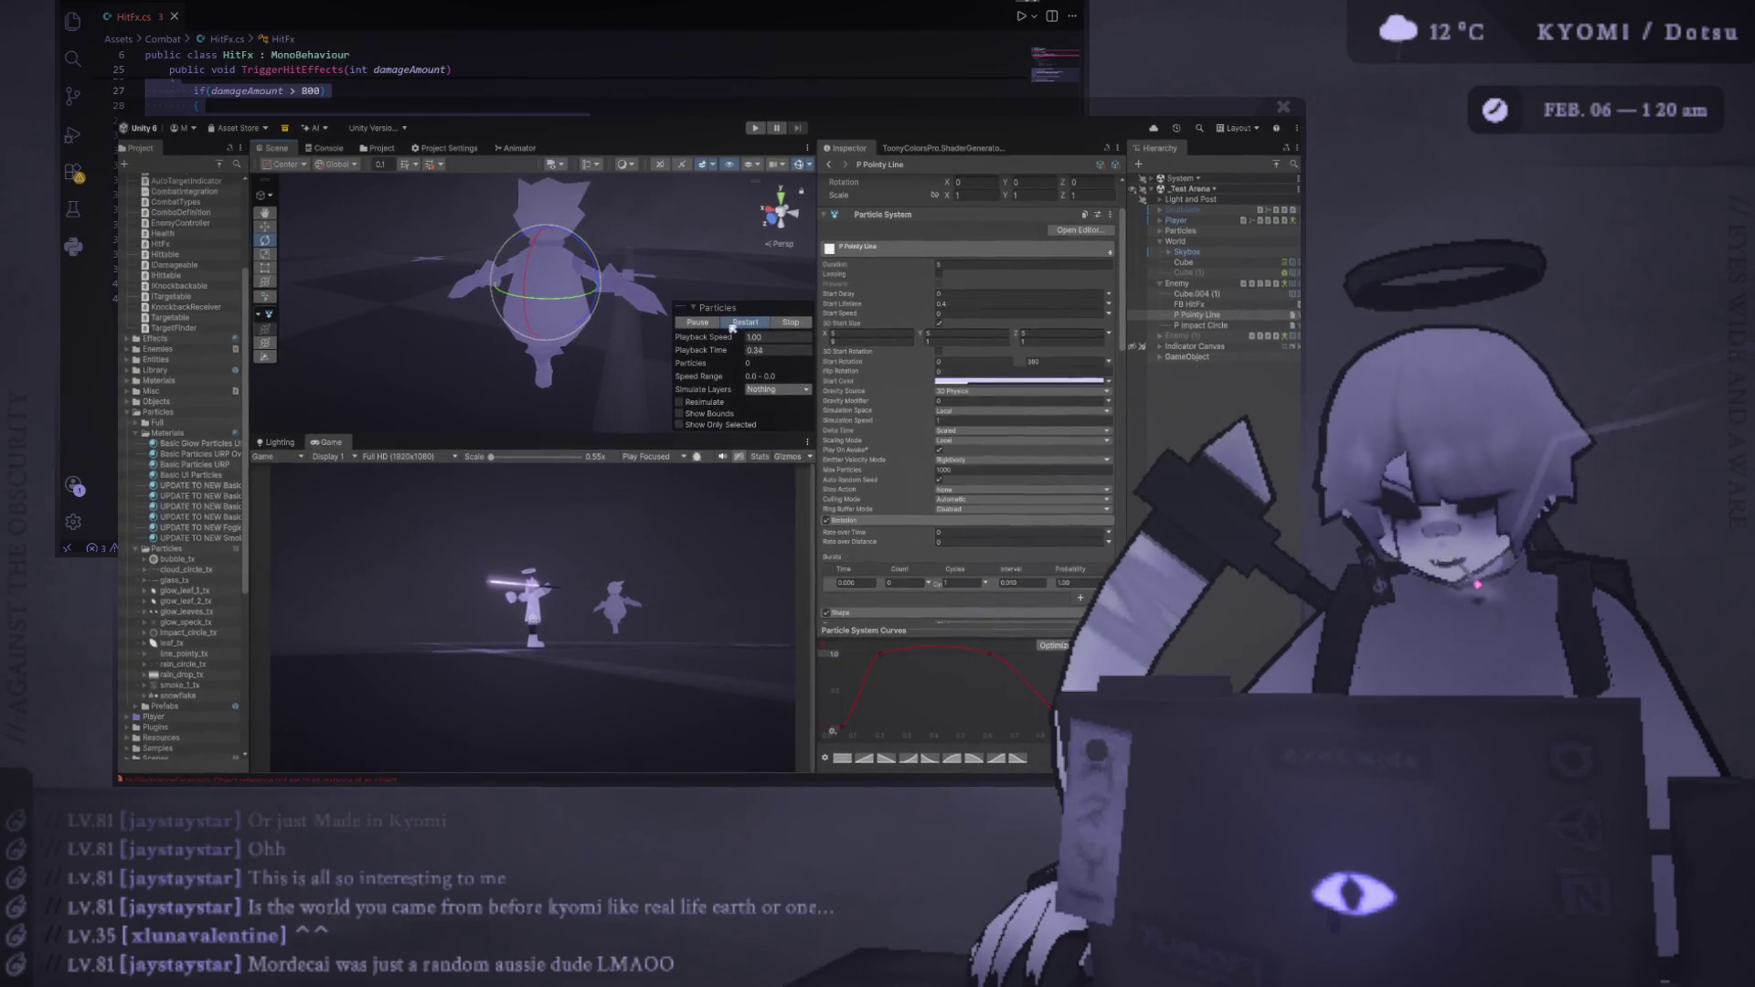
Set the P Pointy Line Bursts Count back to 1 and replay the burst
{"action": "key", "text": "Down"}
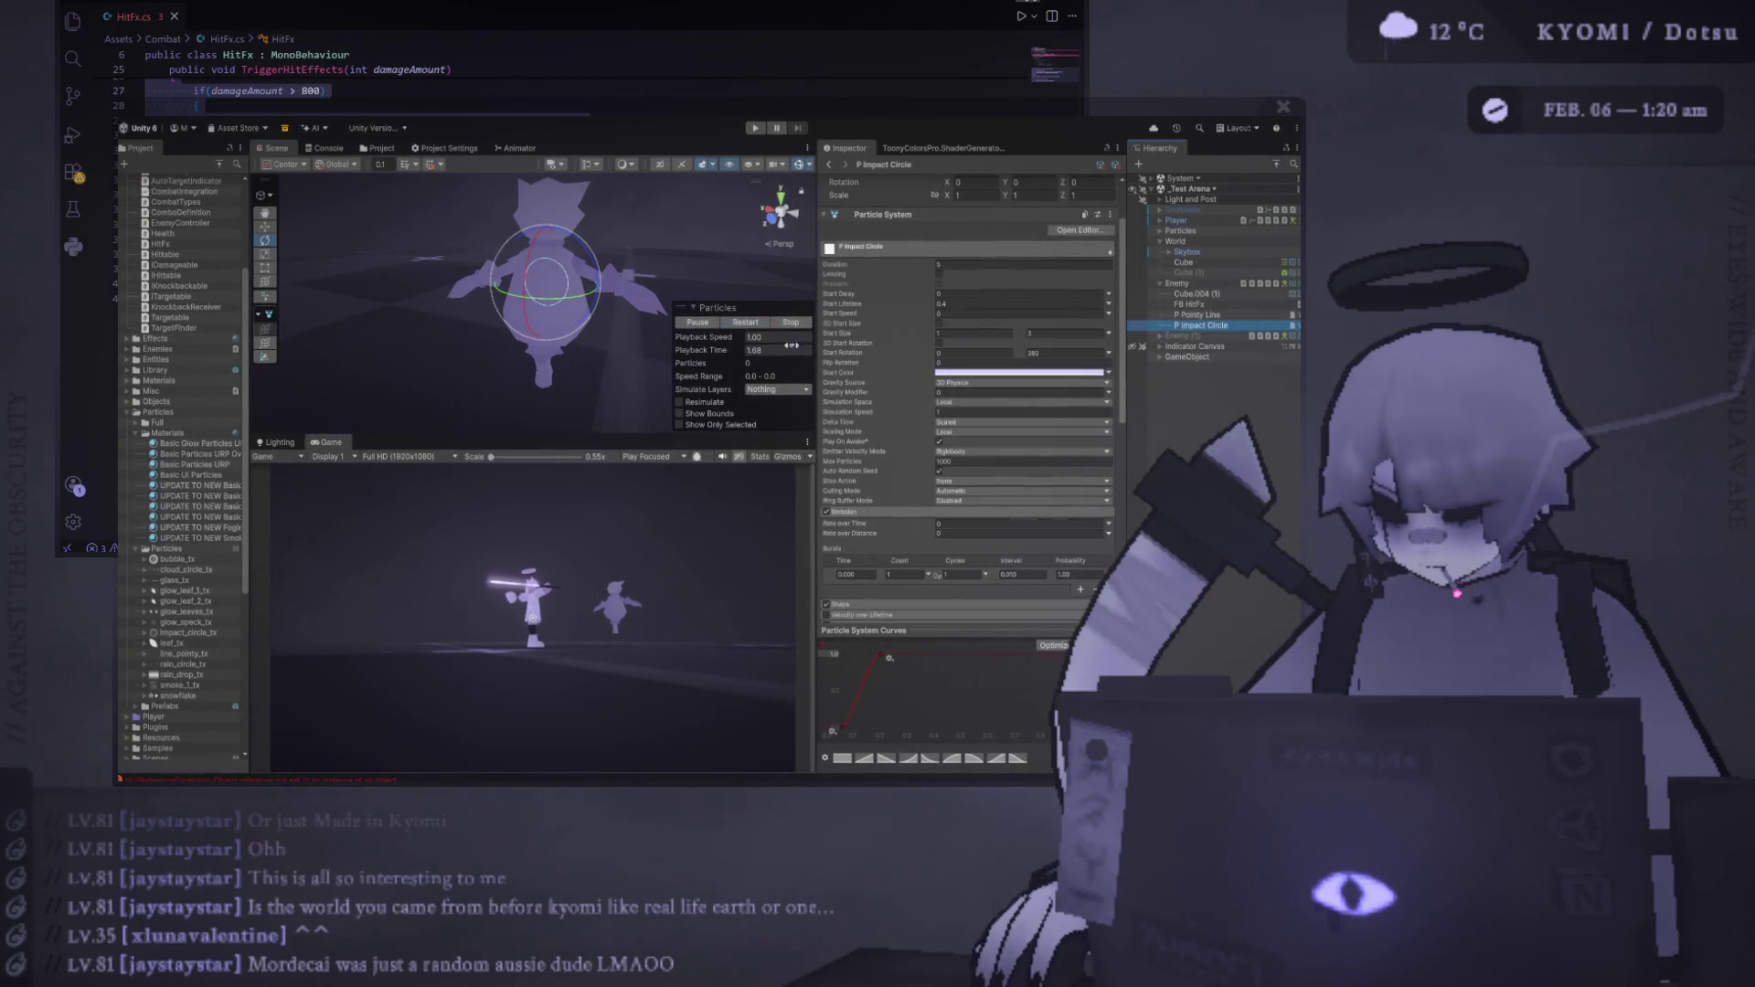
{"action": "key", "text": "Up"}
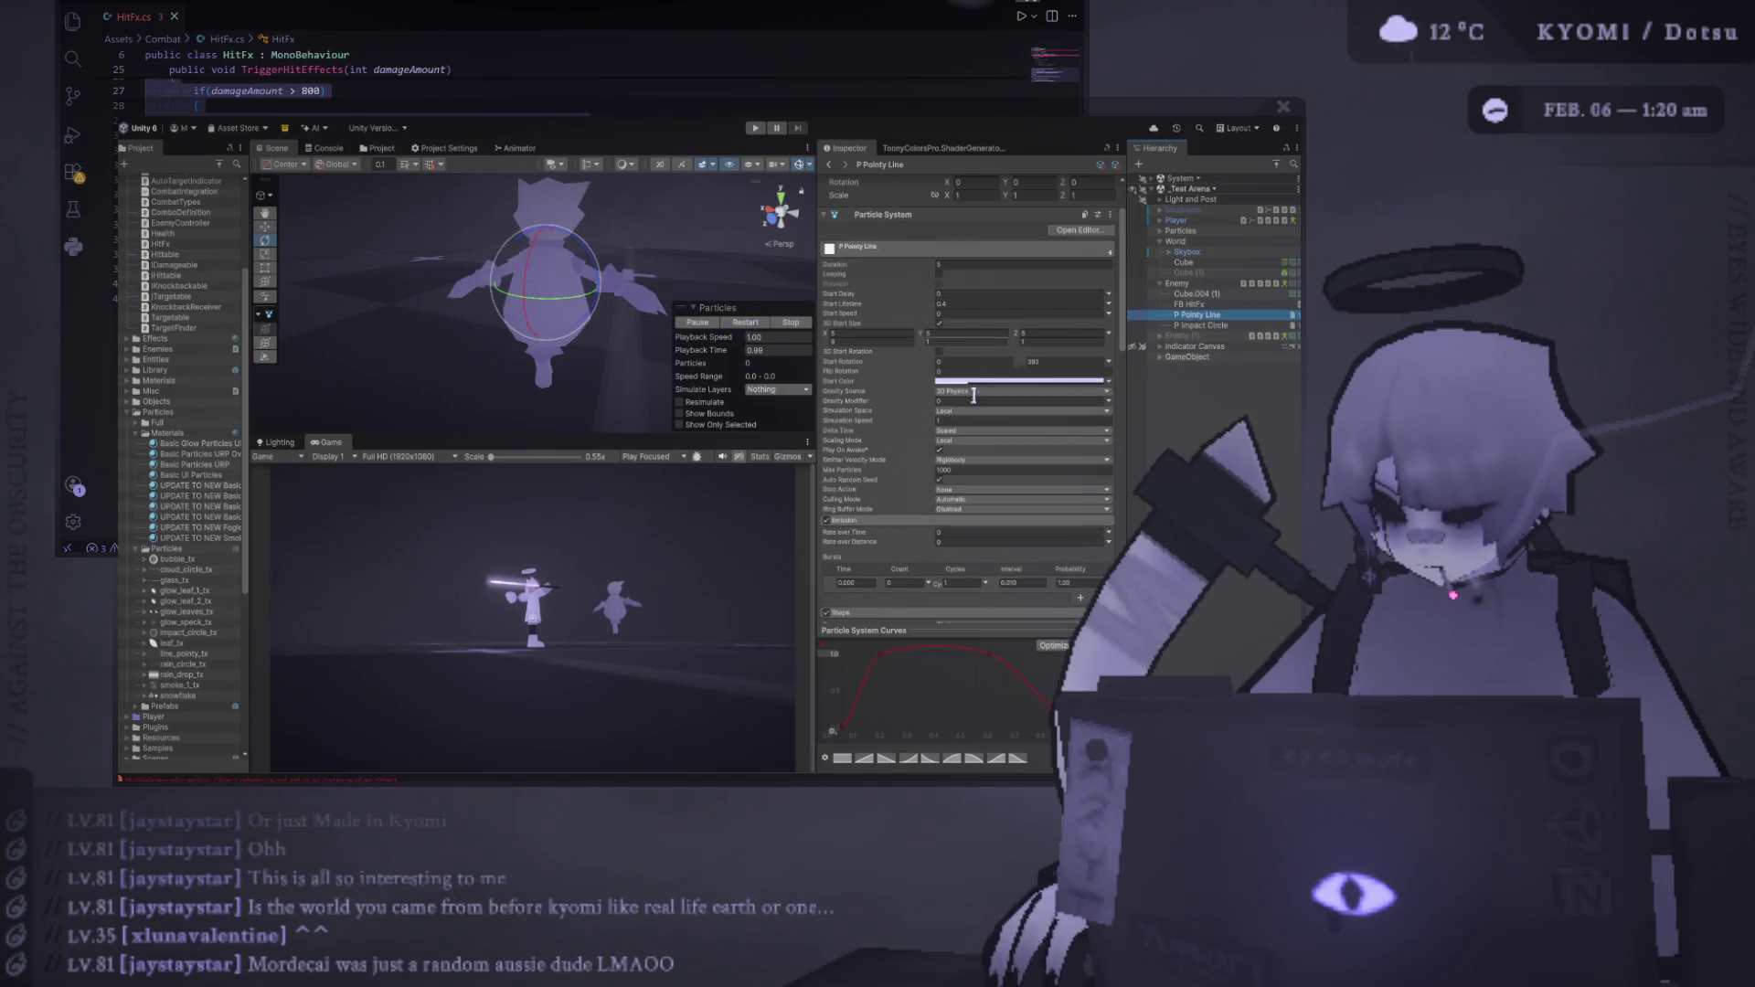
{"action": "type", "text": "1"}
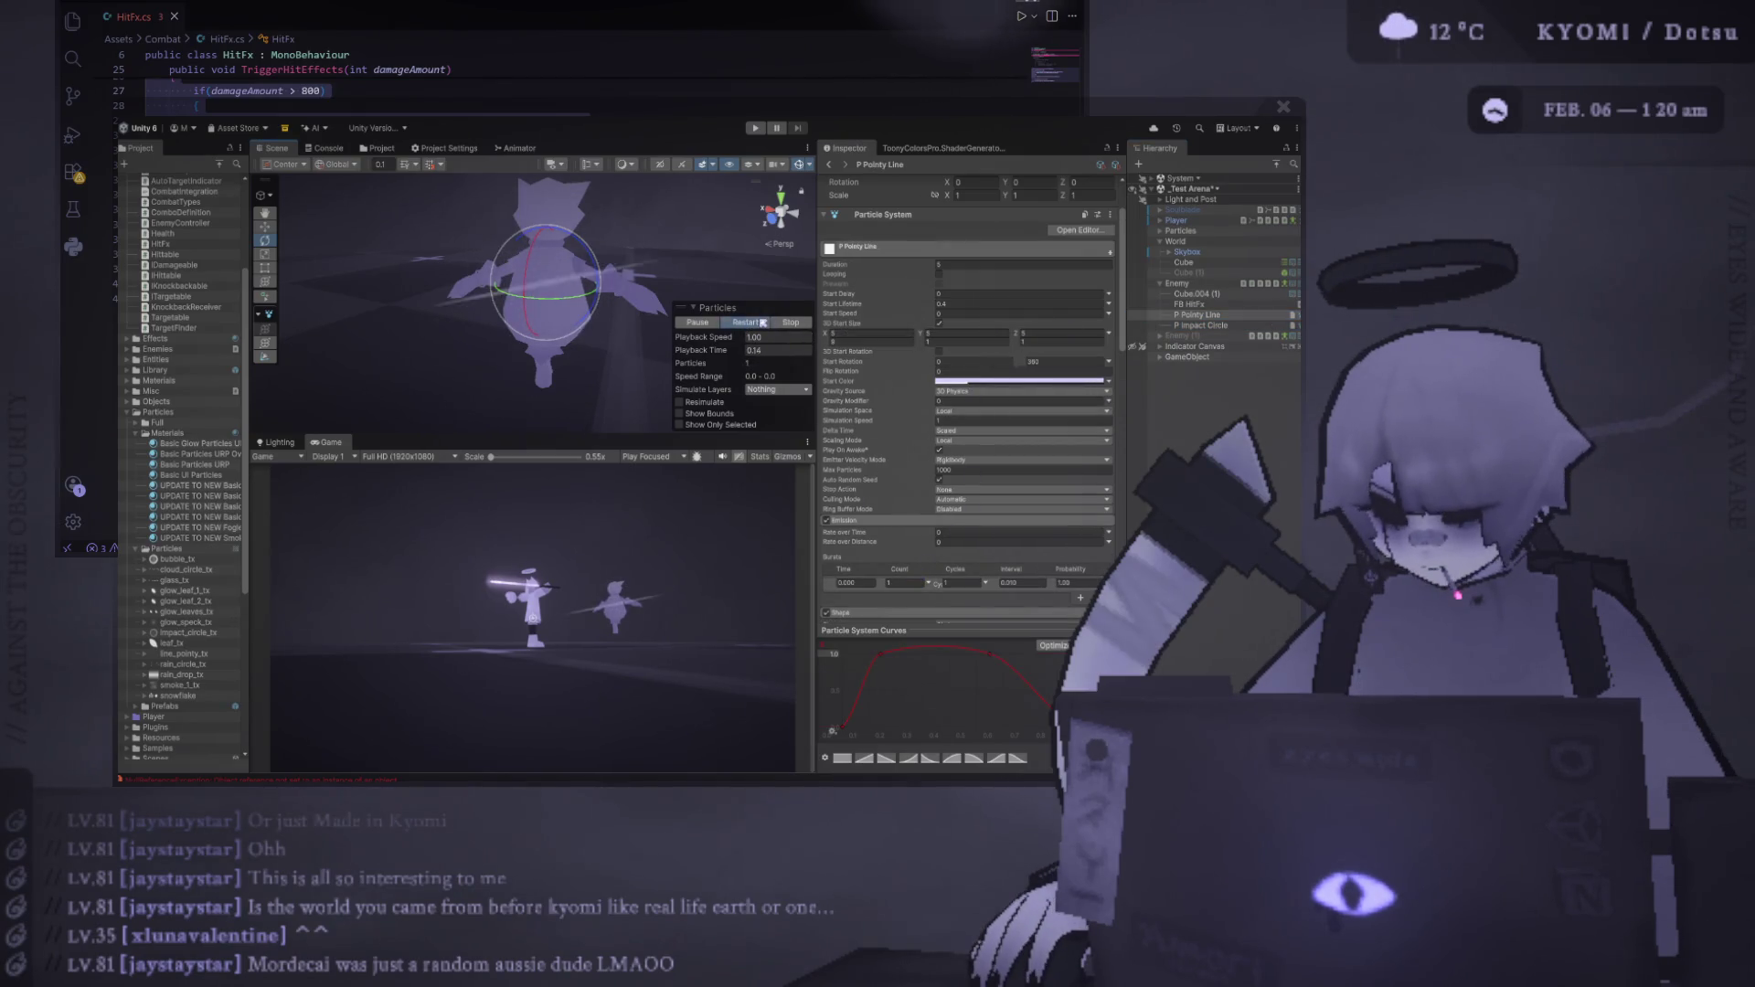
{"action": "left_click", "coordinate": [763, 323]}
{"action": "left_click", "coordinate": [763, 323]}
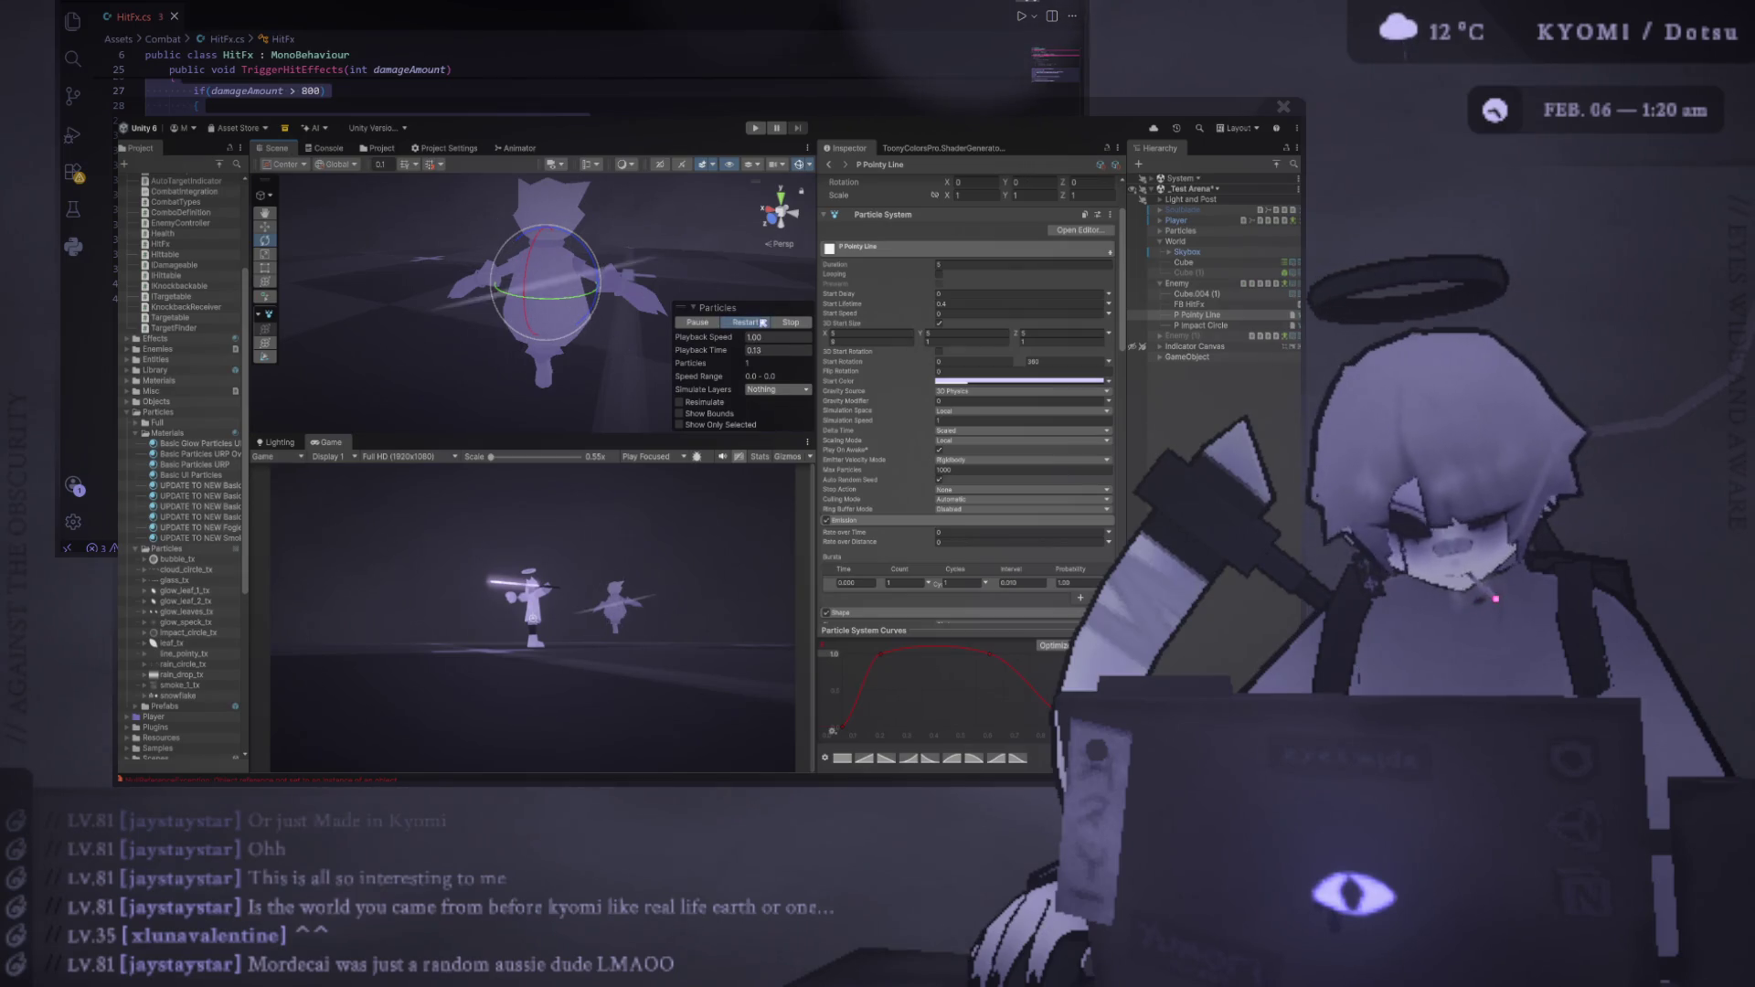
{"action": "left_click", "coordinate": [763, 323]}
{"action": "left_click", "coordinate": [763, 322]}
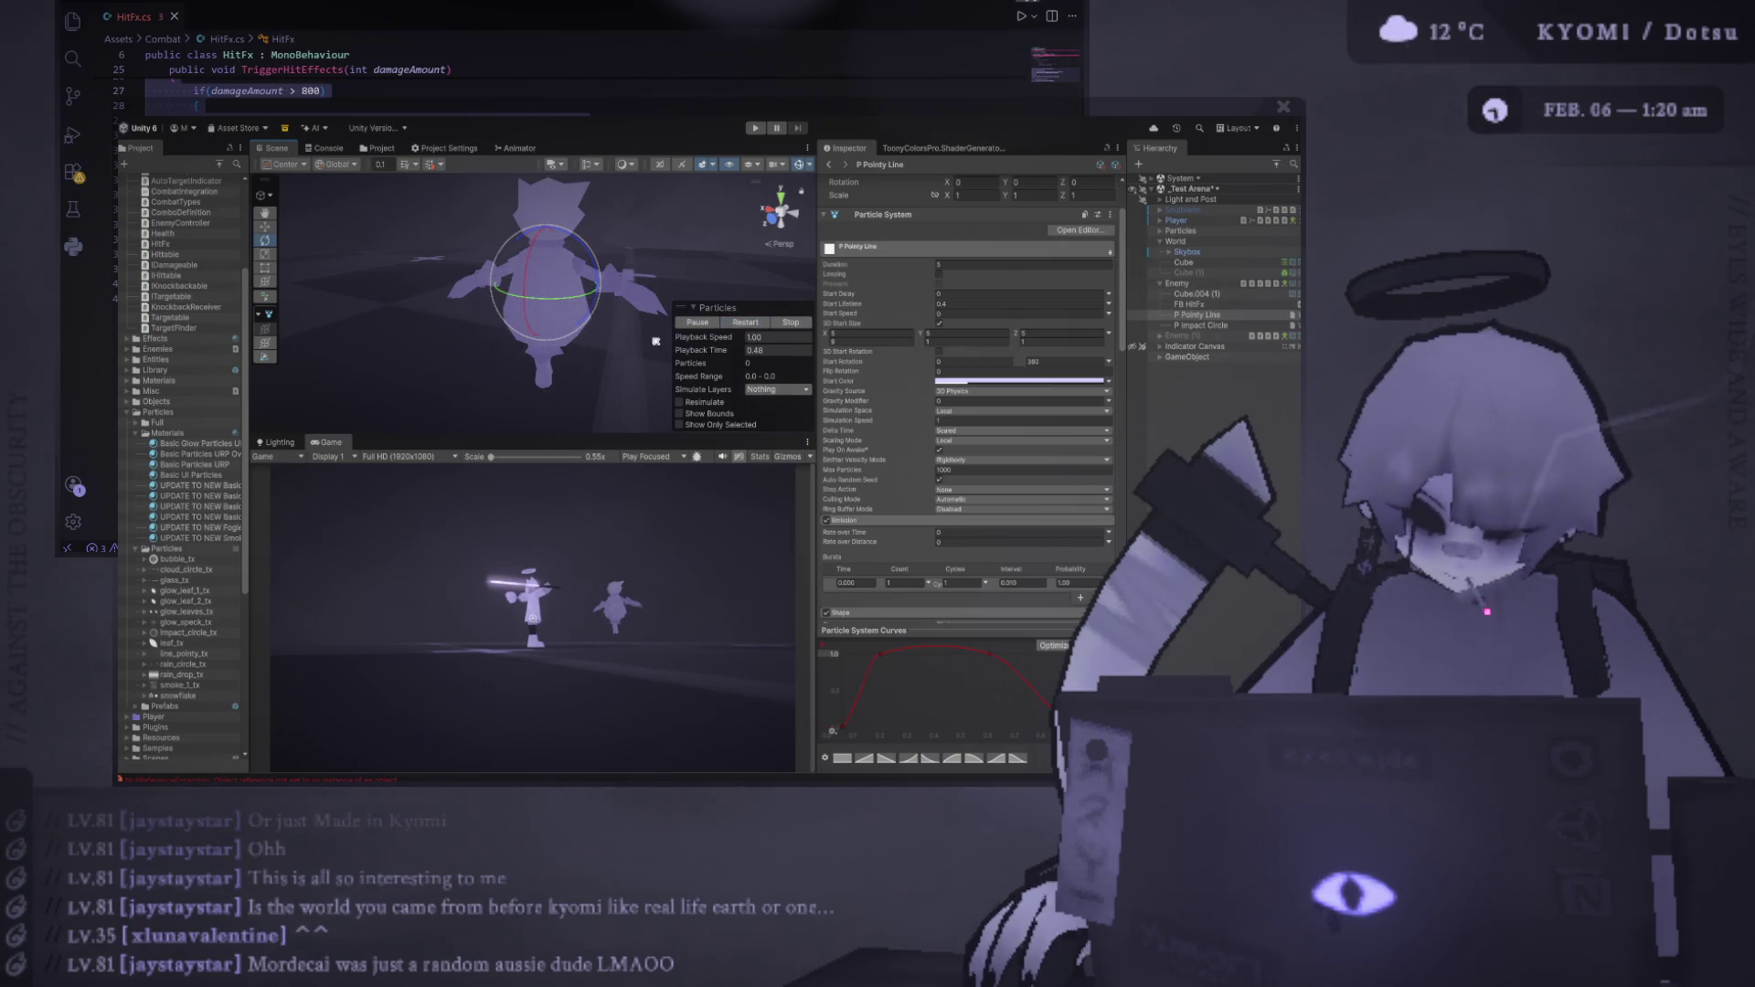
Duplicate P Impact Circle to create P Impact Circle (1)
{"action": "left_click", "coordinate": [1232, 325]}
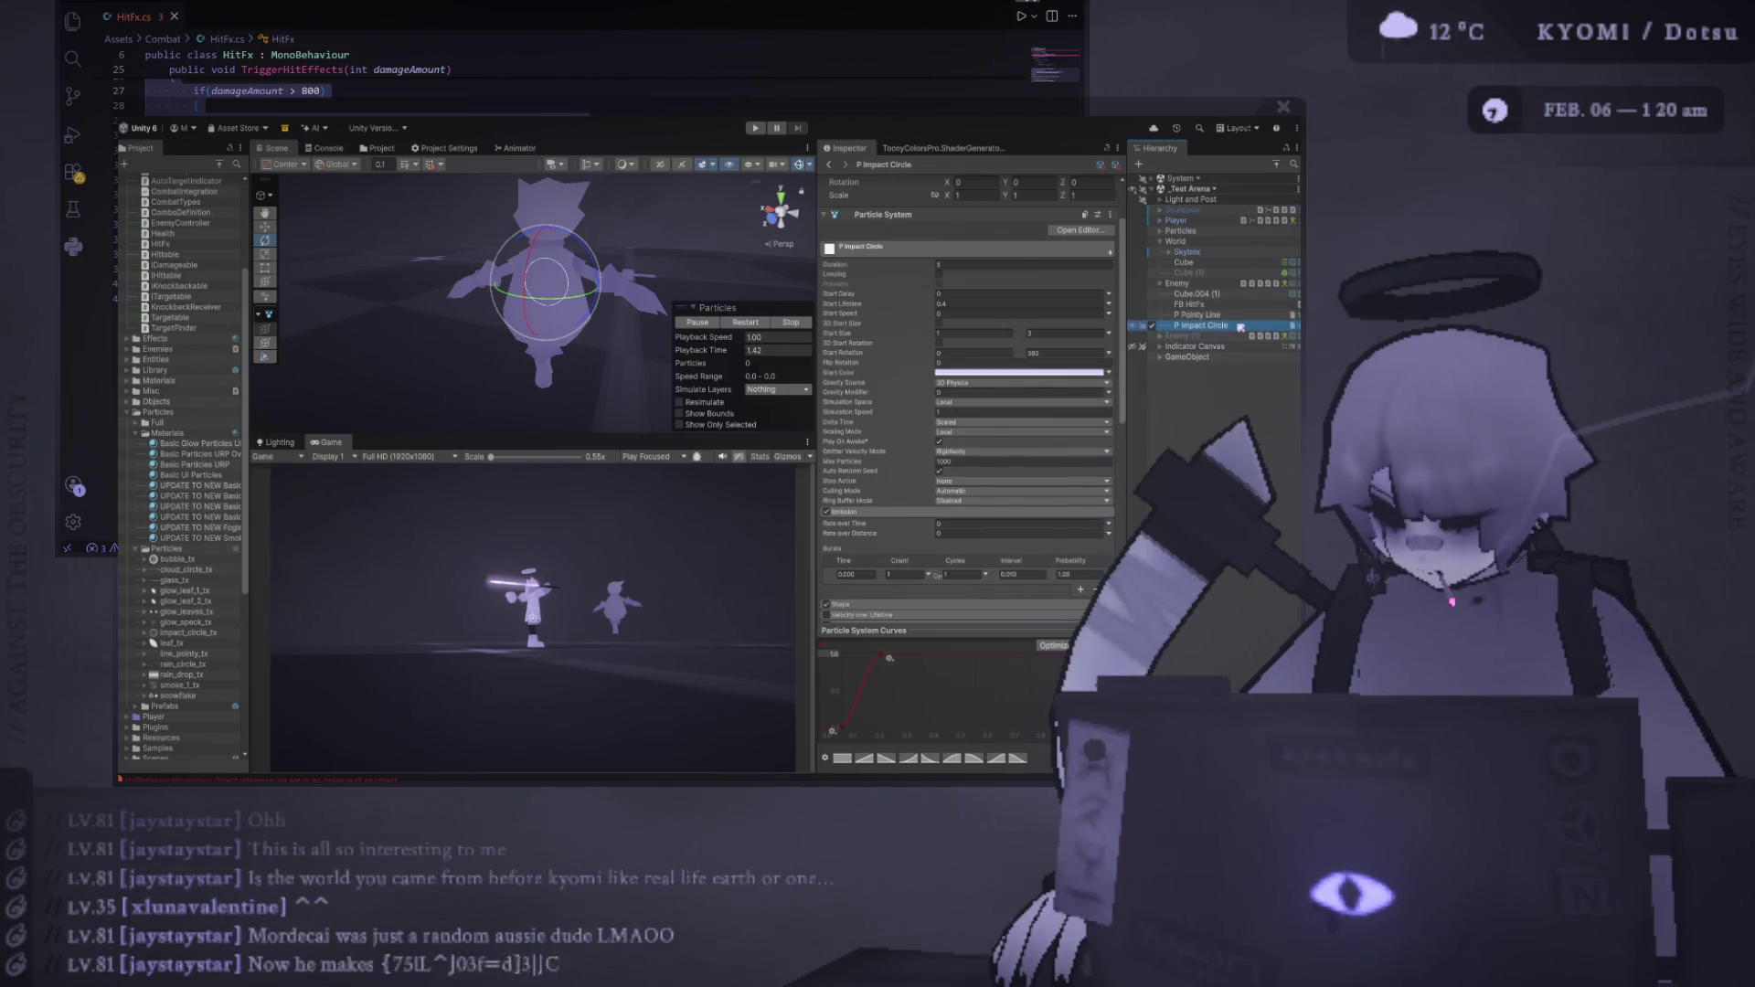
{"action": "key", "text": "ctrl+d"}
{"action": "left_click_drag", "start_coordinate": [816, 366], "coordinate": [750, 366]}
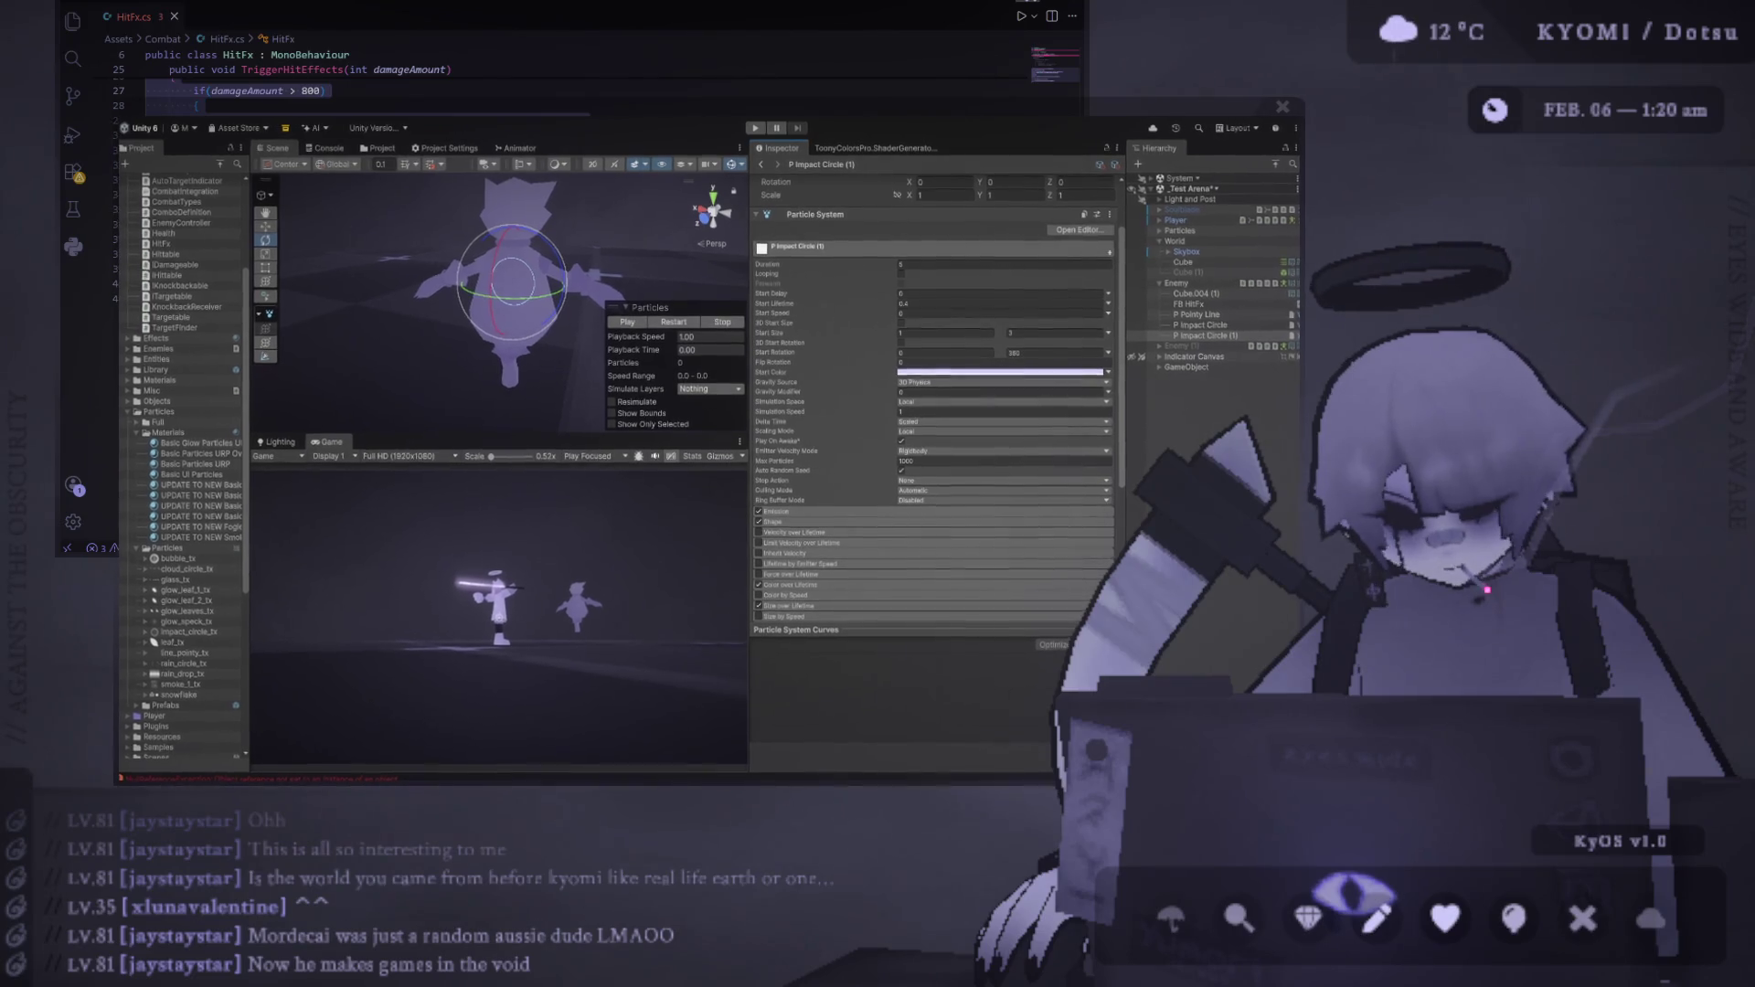
{"action": "left_click_drag", "start_coordinate": [248, 370], "coordinate": [239, 370]}
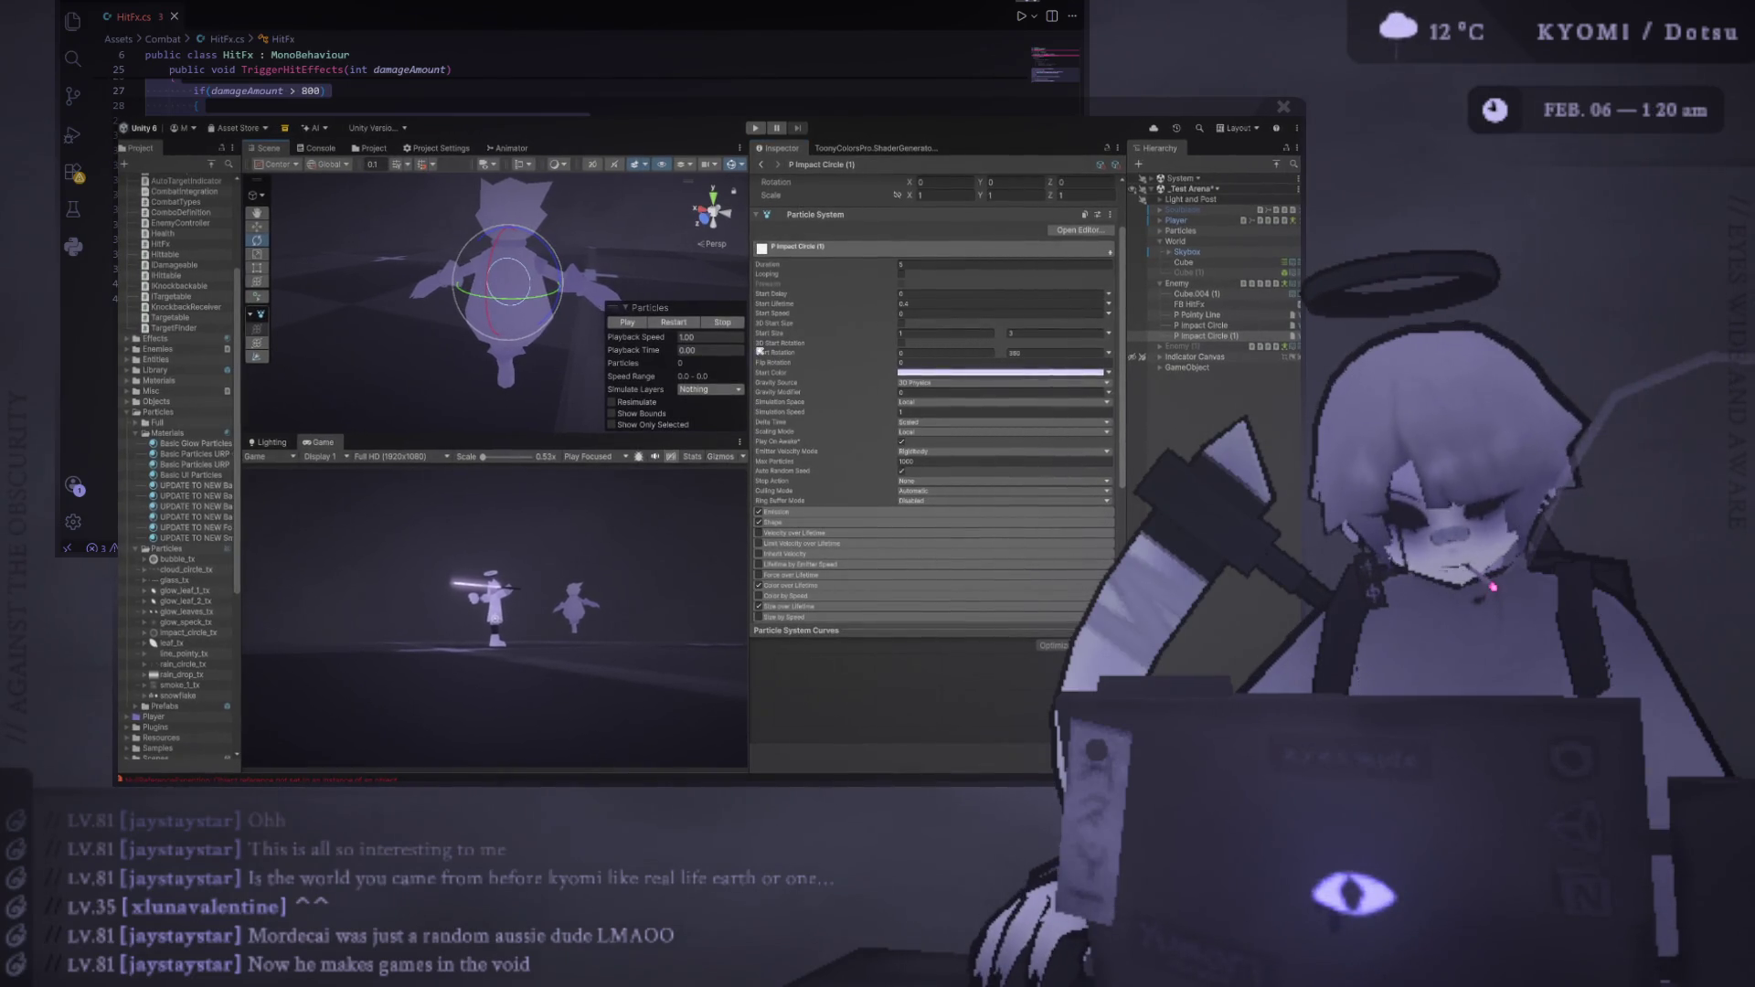
{"action": "left_click_drag", "start_coordinate": [748, 342], "coordinate": [832, 348]}
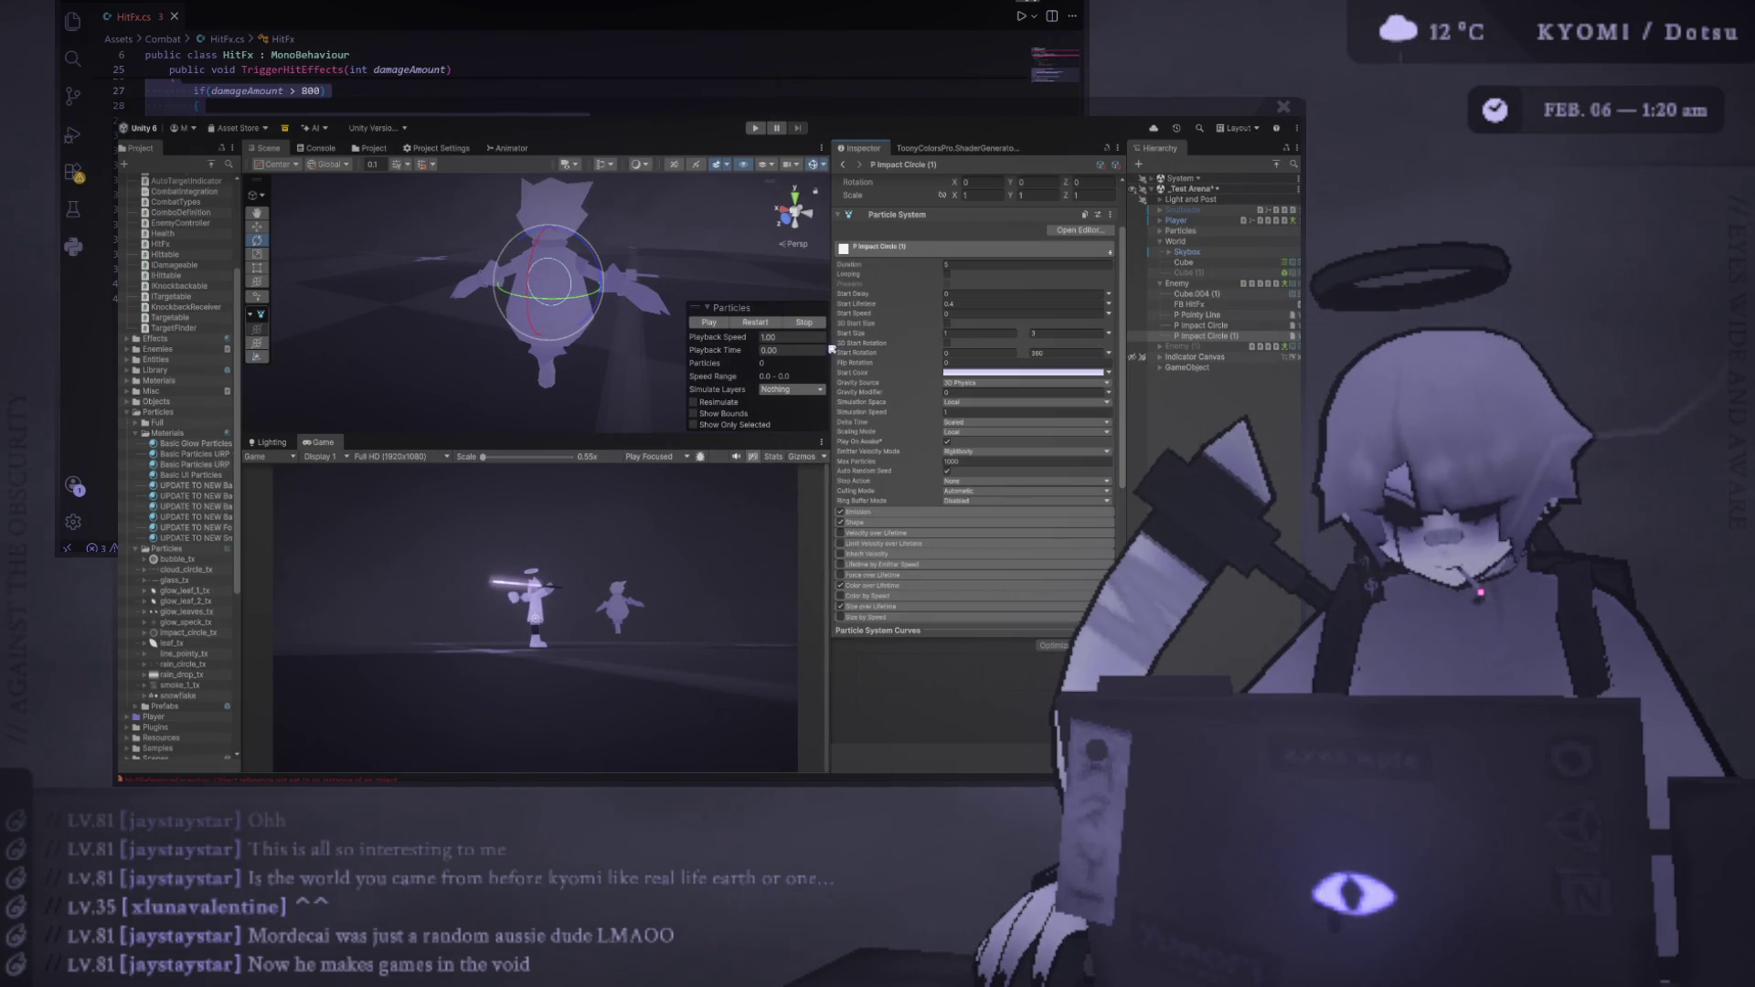
{"action": "left_click", "coordinate": [715, 311]}
{"action": "left_click", "coordinate": [784, 424]}
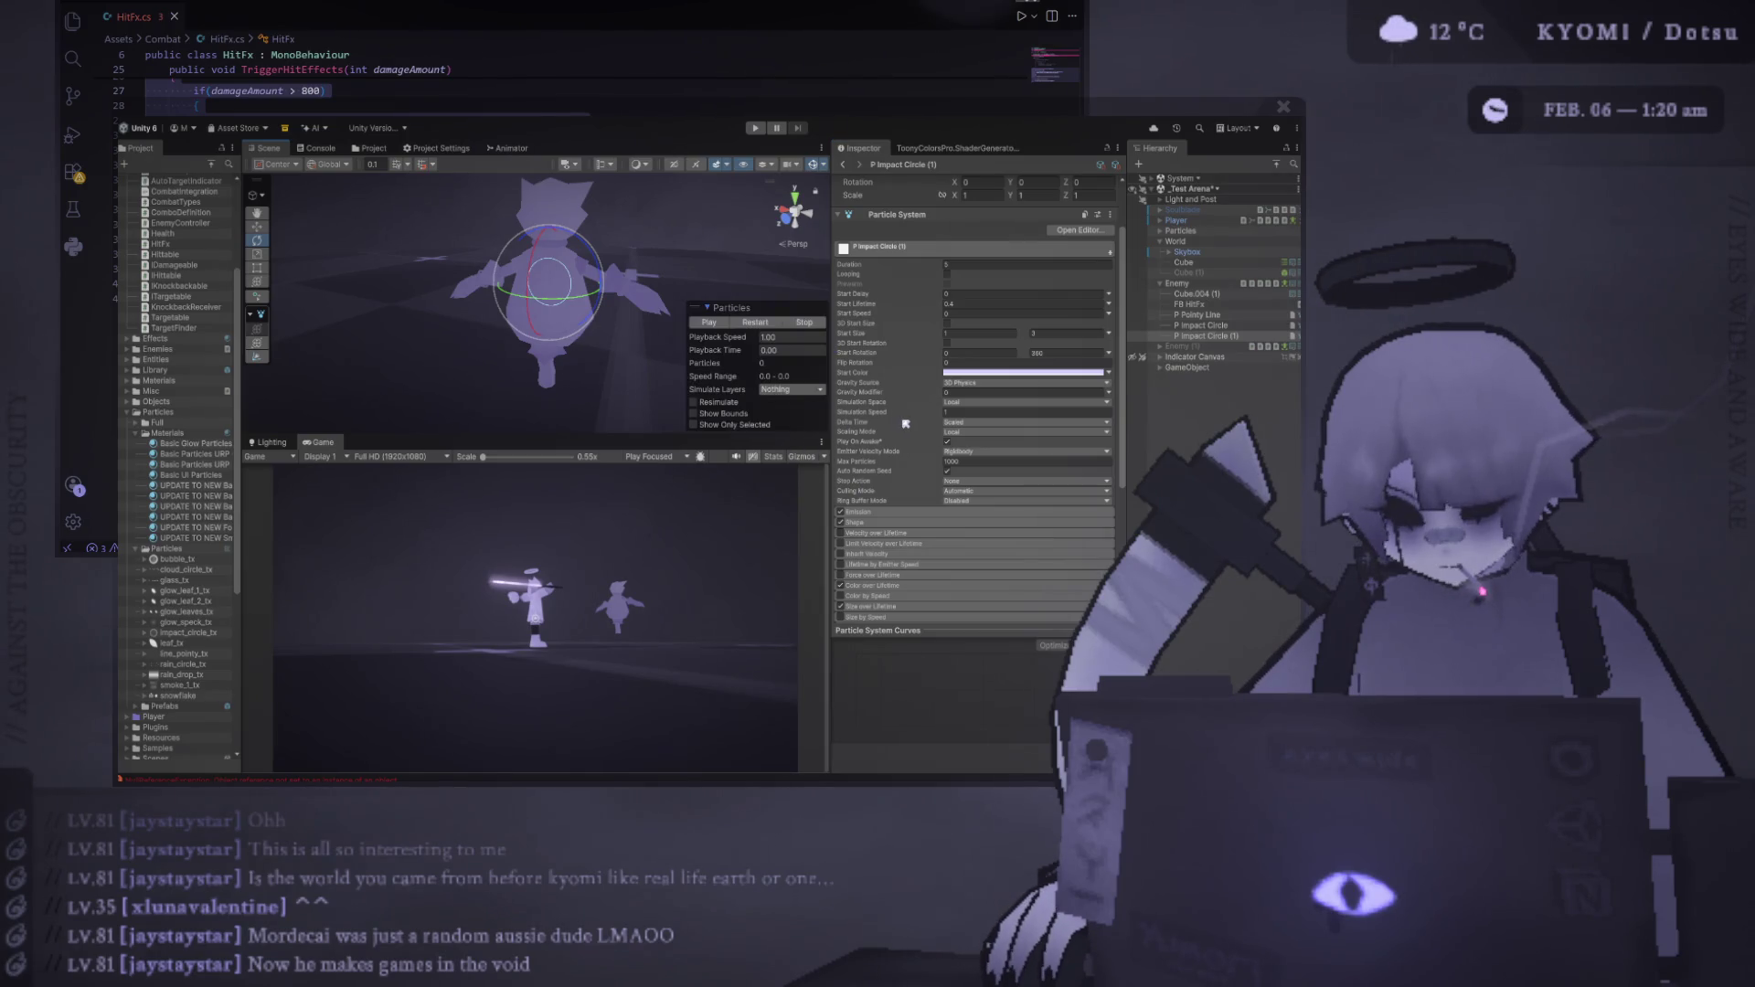
{"action": "scroll", "coordinate": [905, 423], "scroll_direction": "down", "scroll_amount": 2}
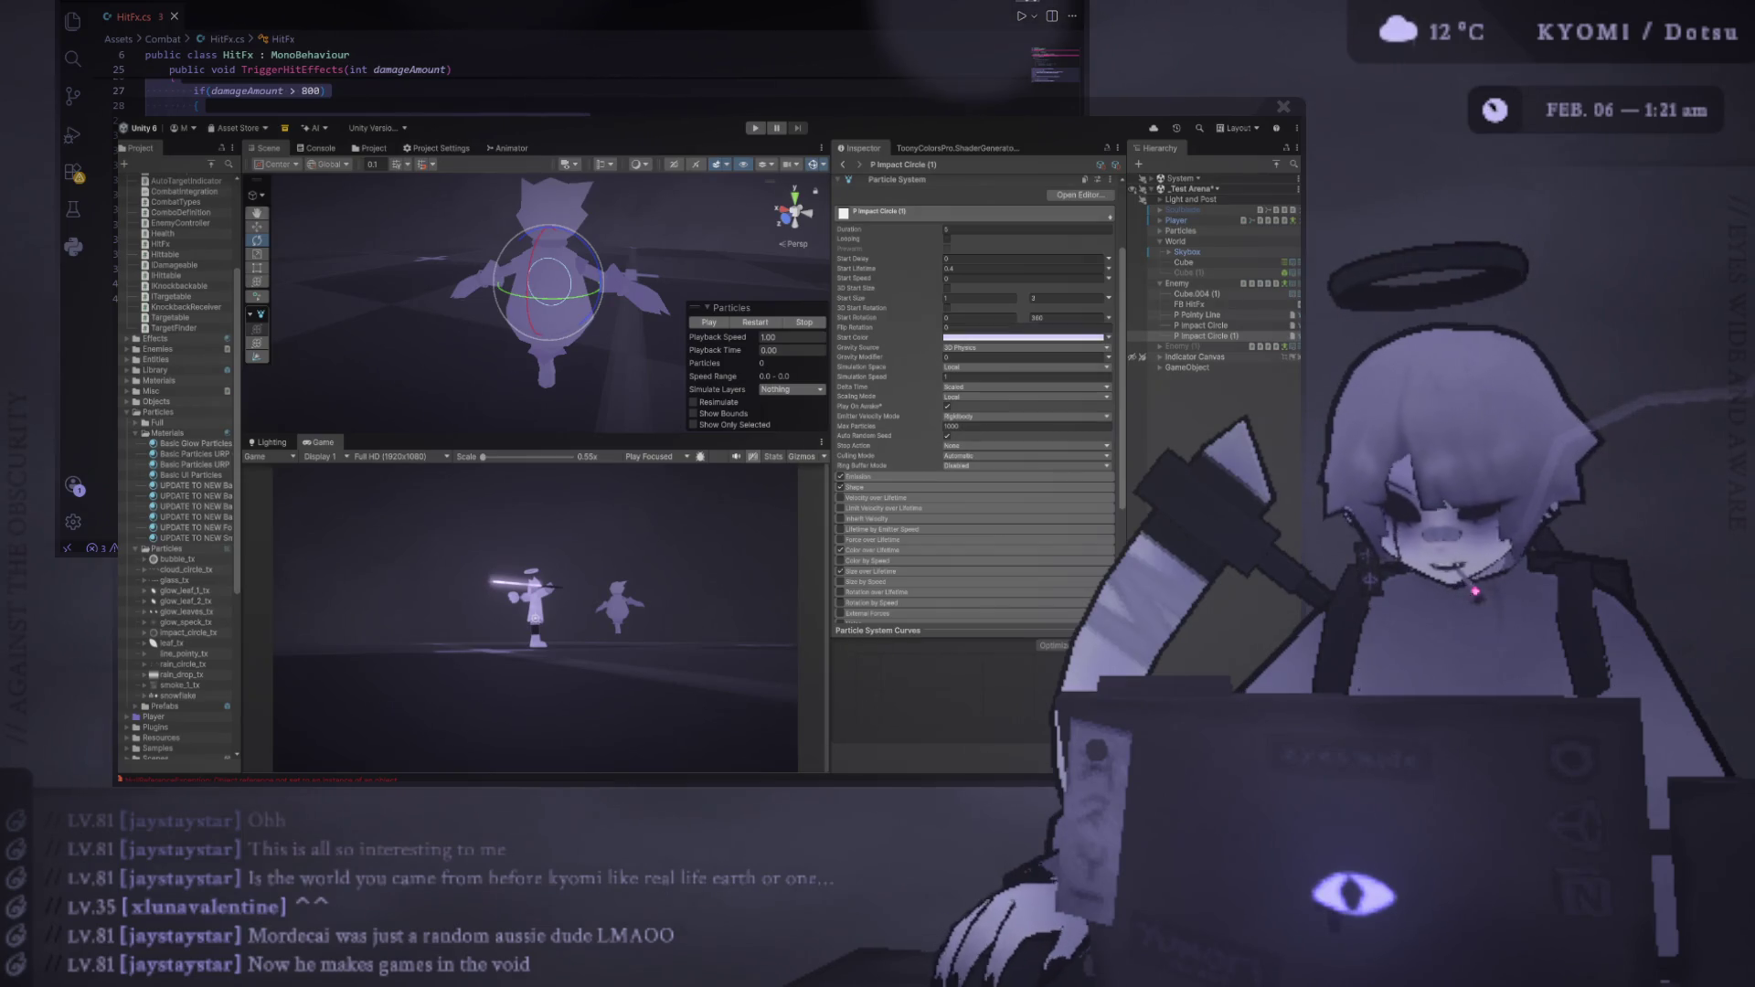
{"action": "left_click_drag", "start_coordinate": [242, 227], "coordinate": [258, 227]}
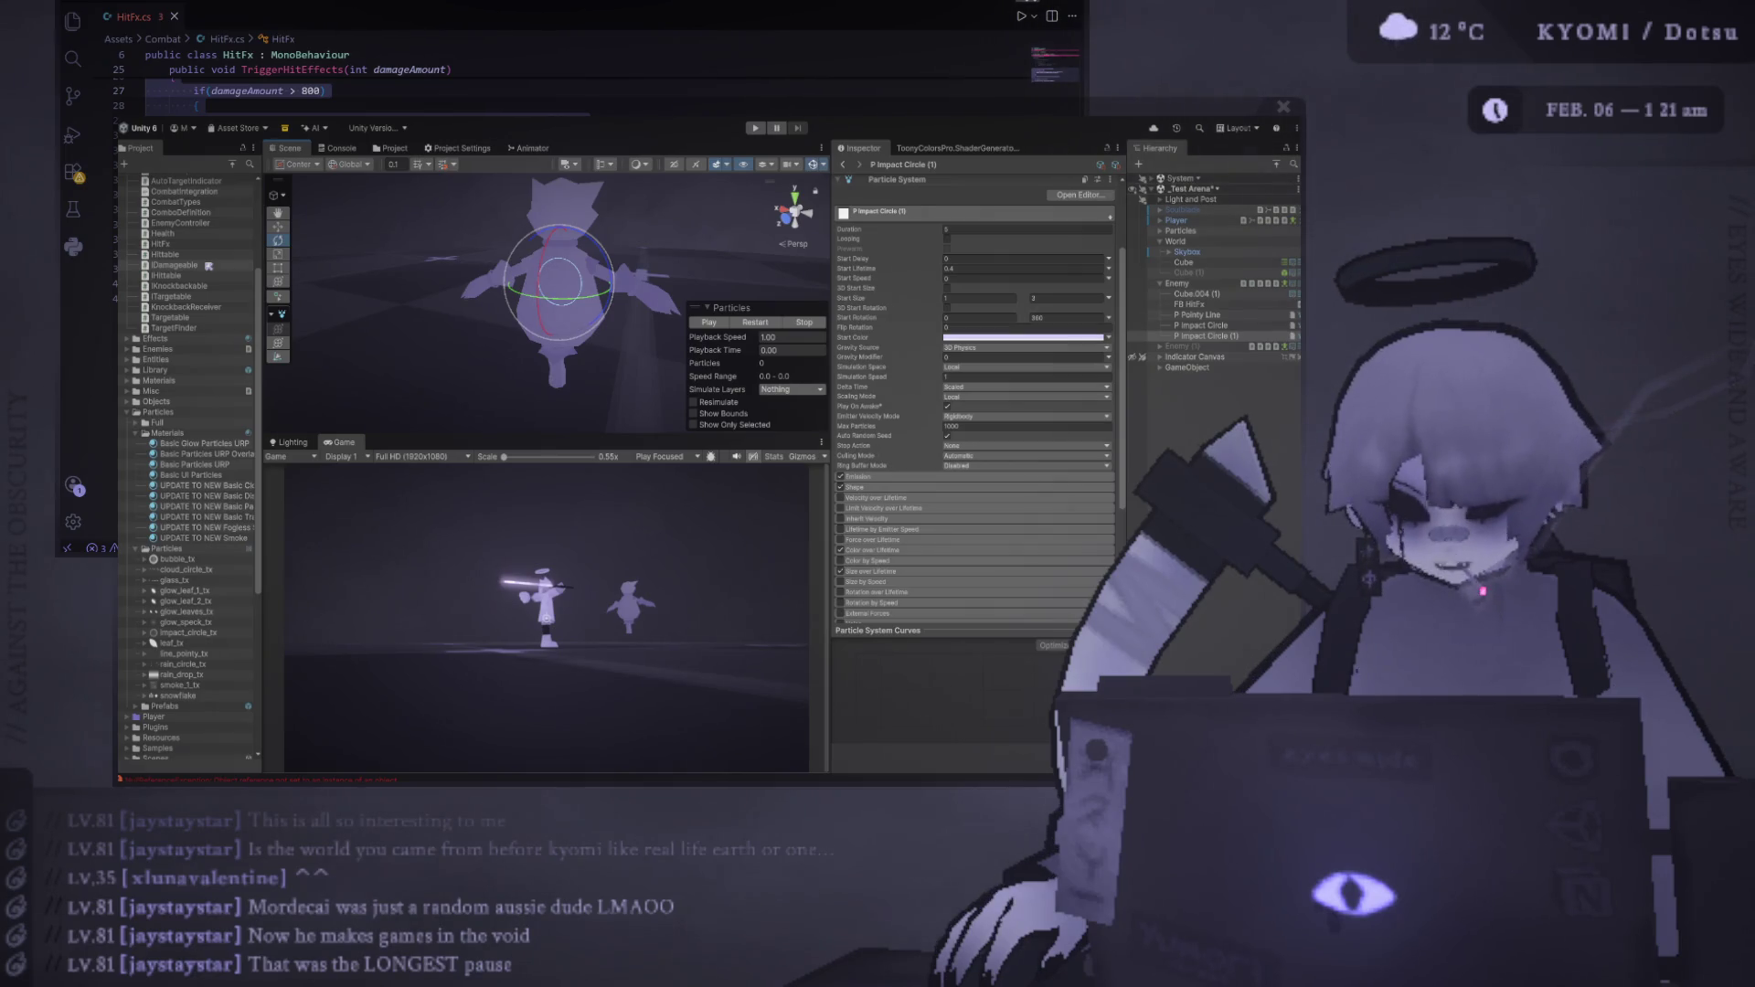
{"action": "left_click_drag", "start_coordinate": [830, 437], "coordinate": [782, 437]}
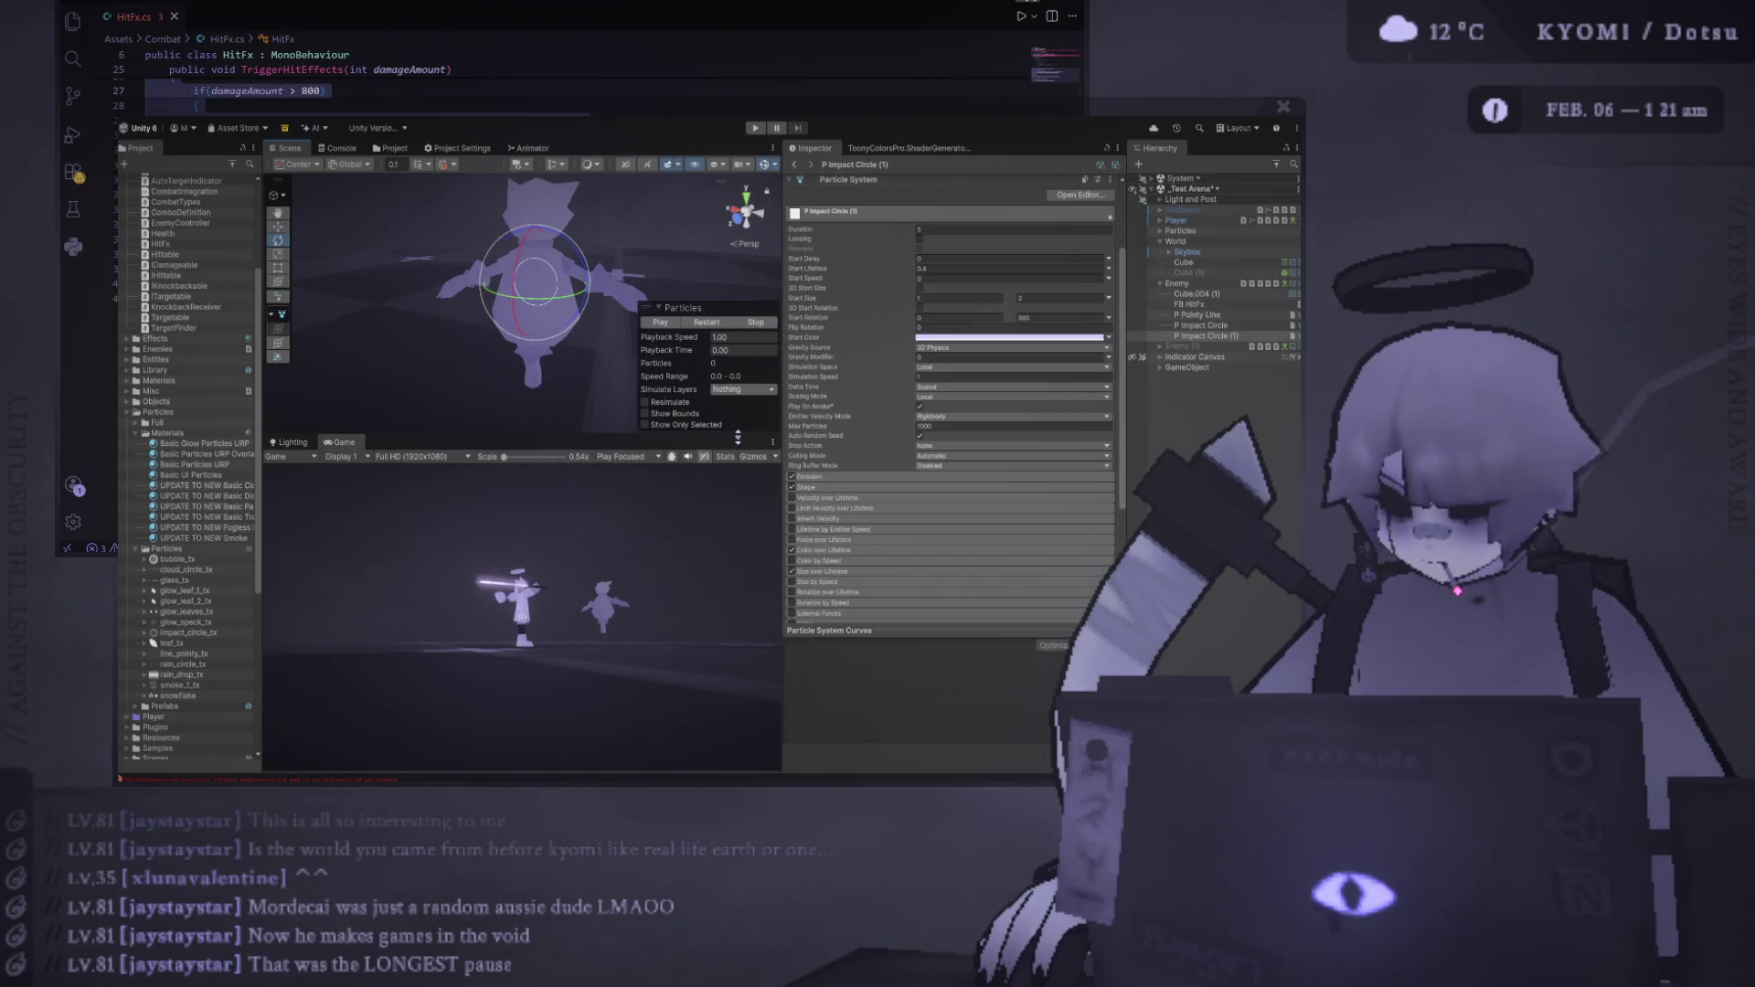
{"action": "left_click_drag", "start_coordinate": [783, 337], "coordinate": [901, 353]}
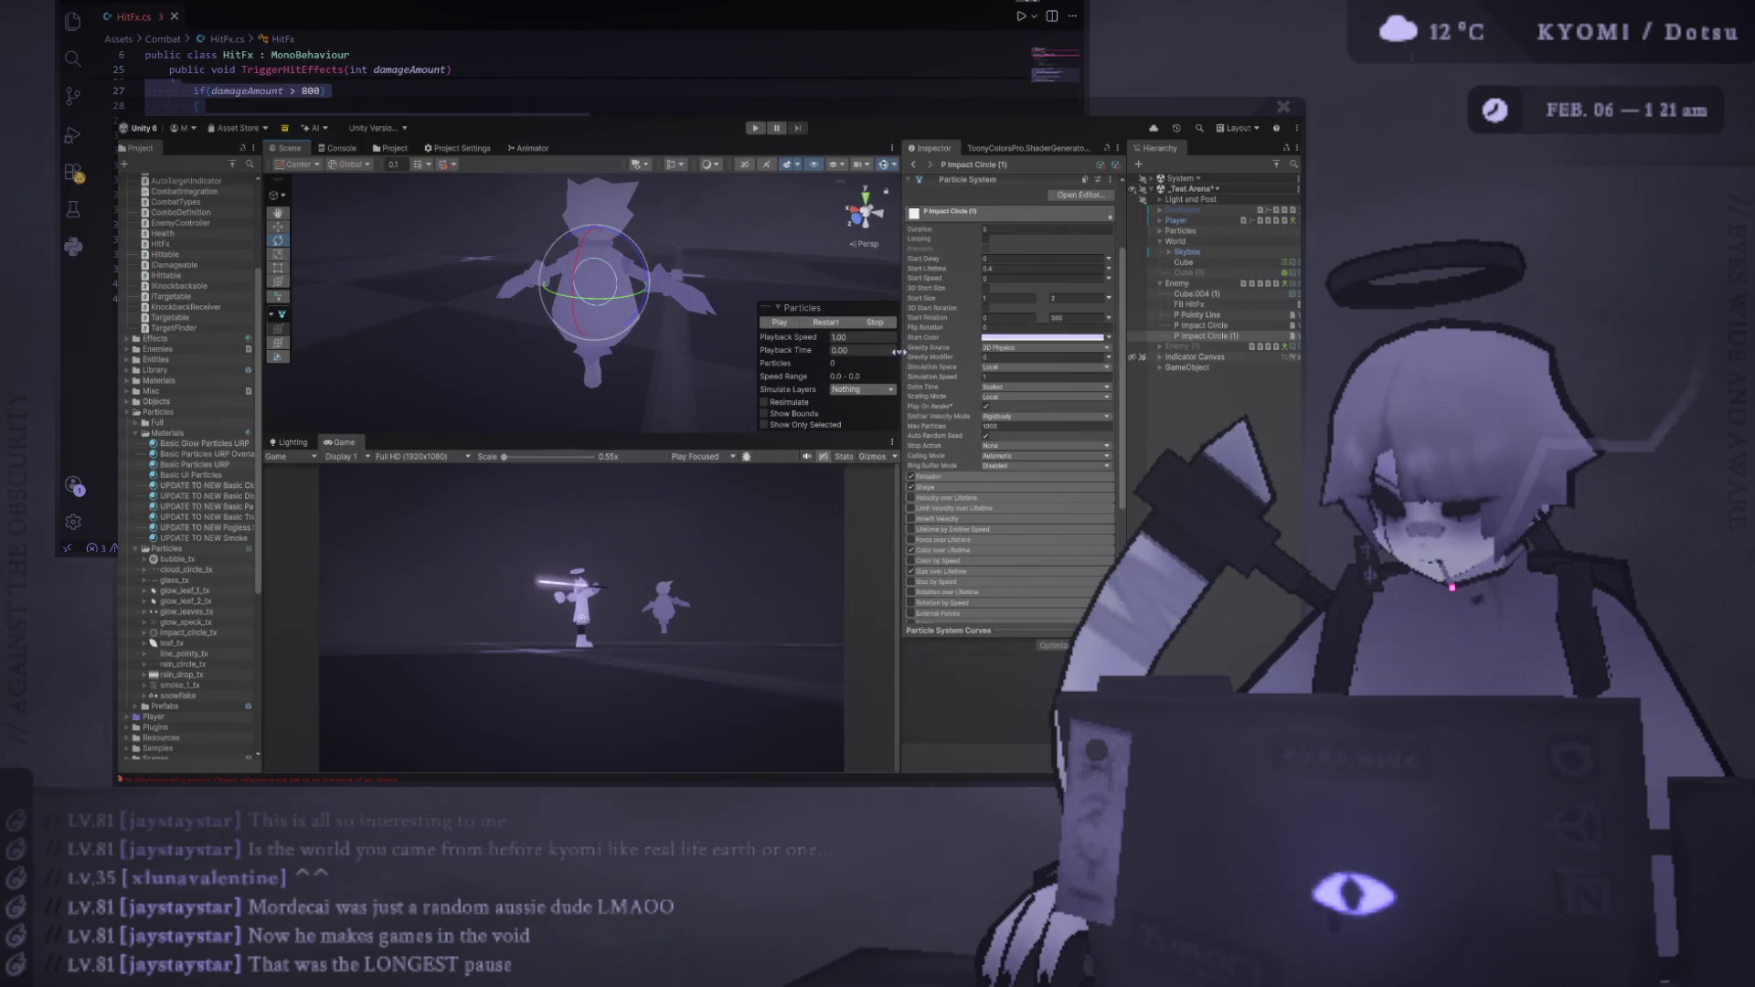
Resize the editor panels to widen the Project list and give the Scene view more height
{"action": "mouse_move", "coordinate": [663, 437]}
{"action": "left_mouse_down"}
{"action": "mouse_move", "coordinate": [663, 512]}
{"action": "mouse_move", "coordinate": [655, 410]}
{"action": "left_mouse_up"}
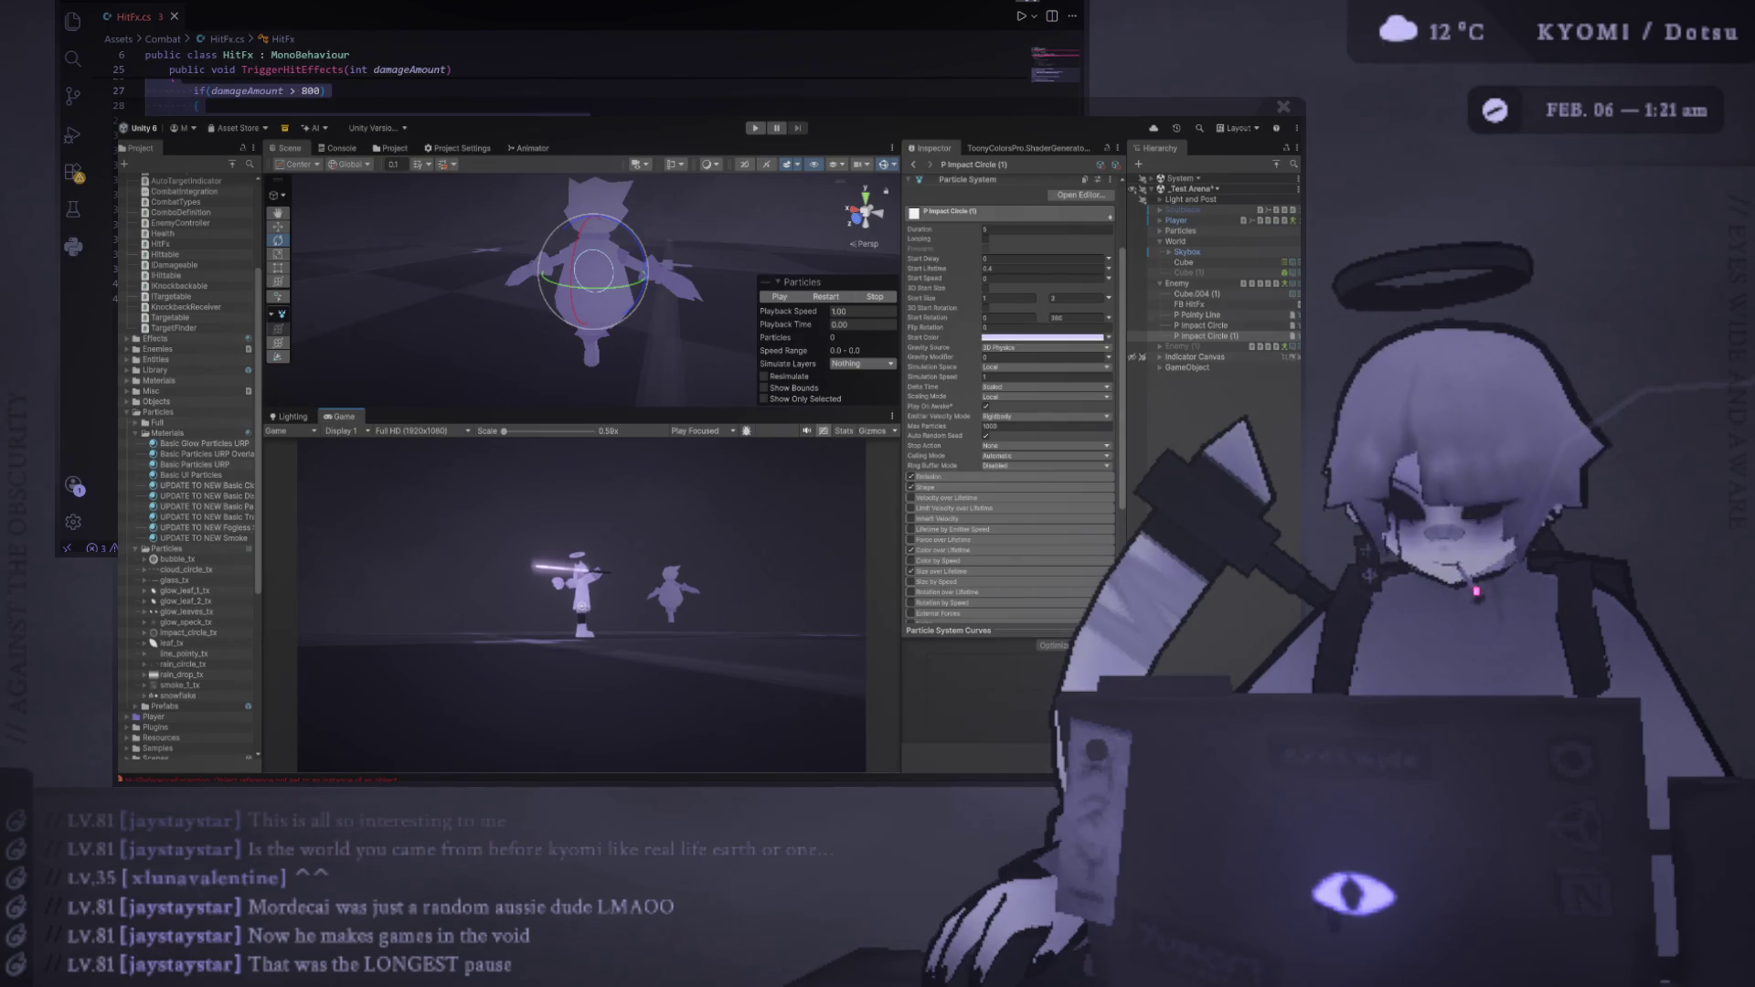
{"action": "left_click_drag", "start_coordinate": [263, 408], "coordinate": [276, 409]}
{"action": "left_click_drag", "start_coordinate": [405, 408], "coordinate": [405, 475]}
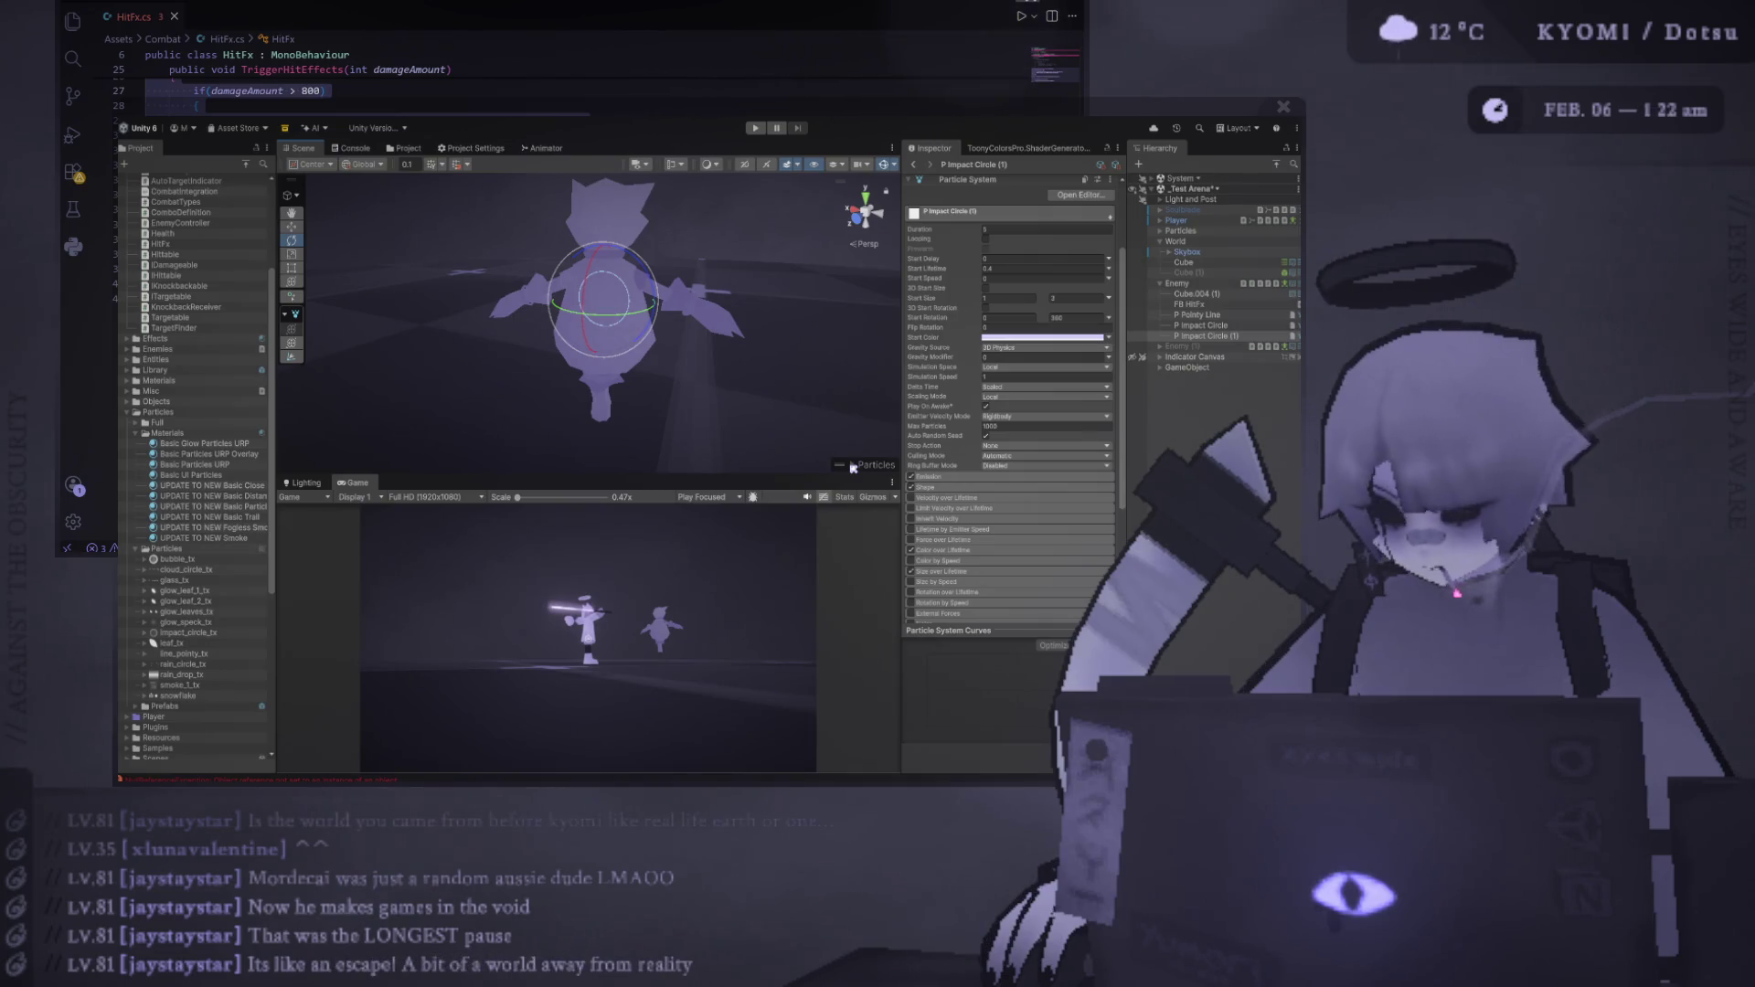
{"action": "left_click_drag", "start_coordinate": [864, 474], "coordinate": [858, 488]}
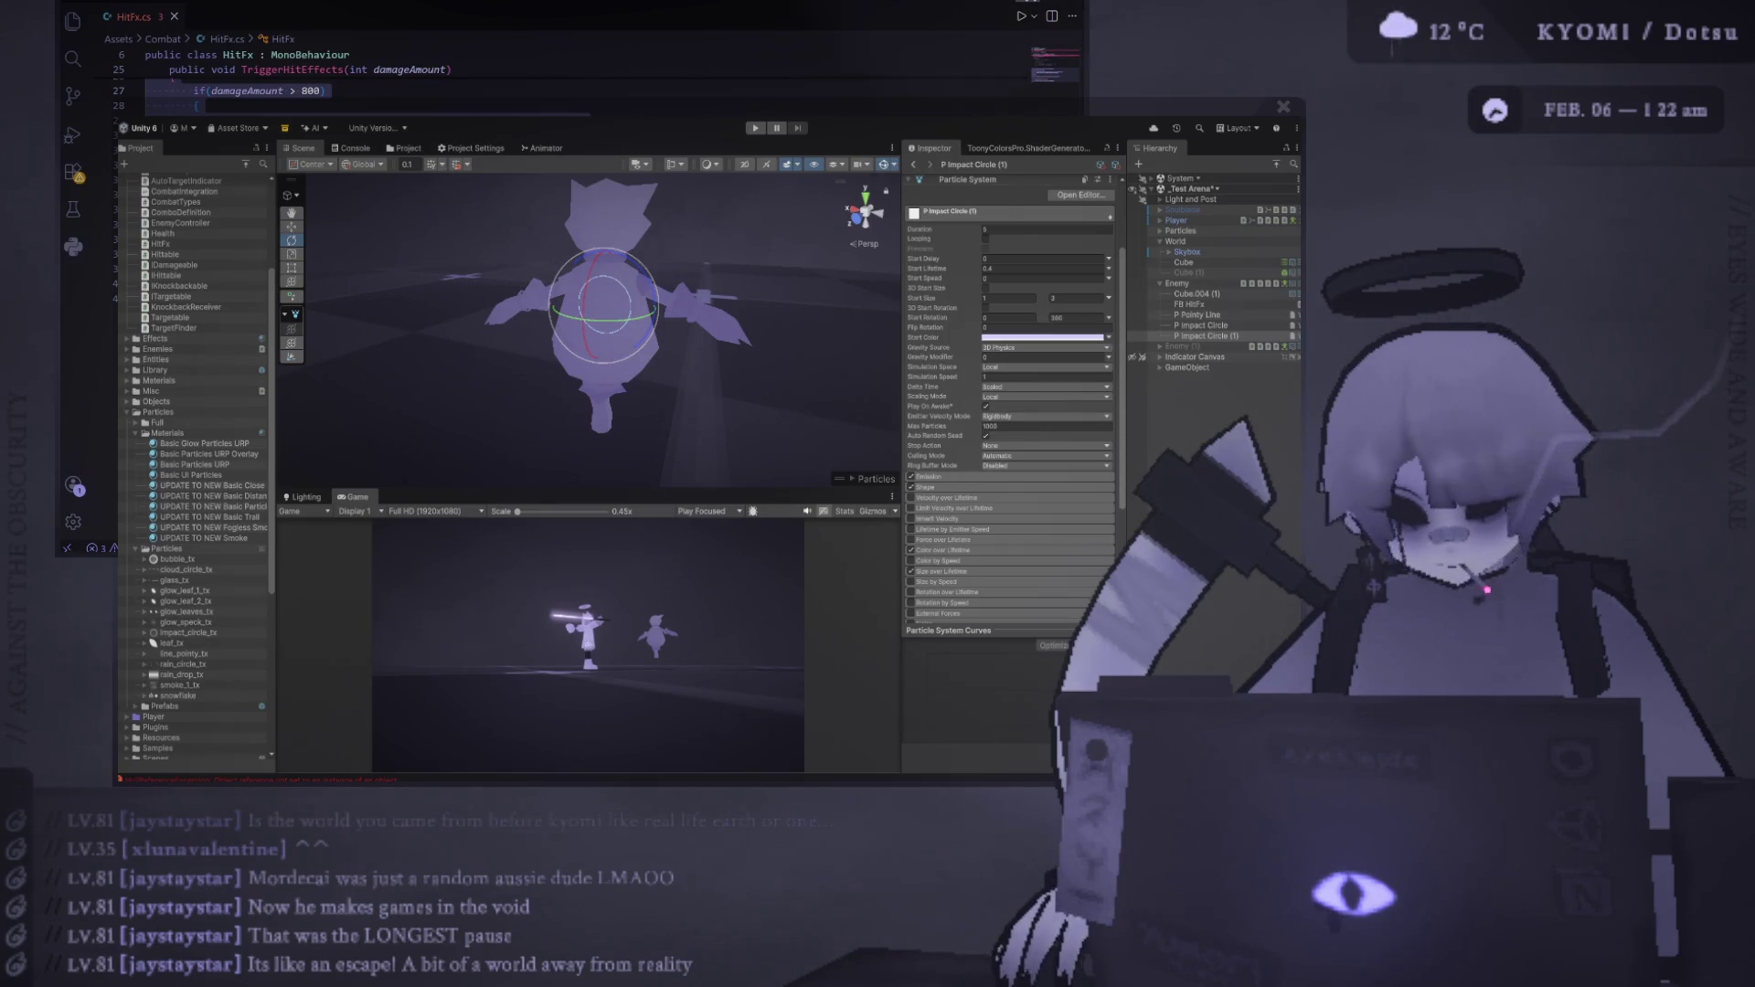
Select P Impact Circle (1), replay its effect, and look over the Texture Sheet Animation settings
{"action": "left_click", "coordinate": [1198, 337]}
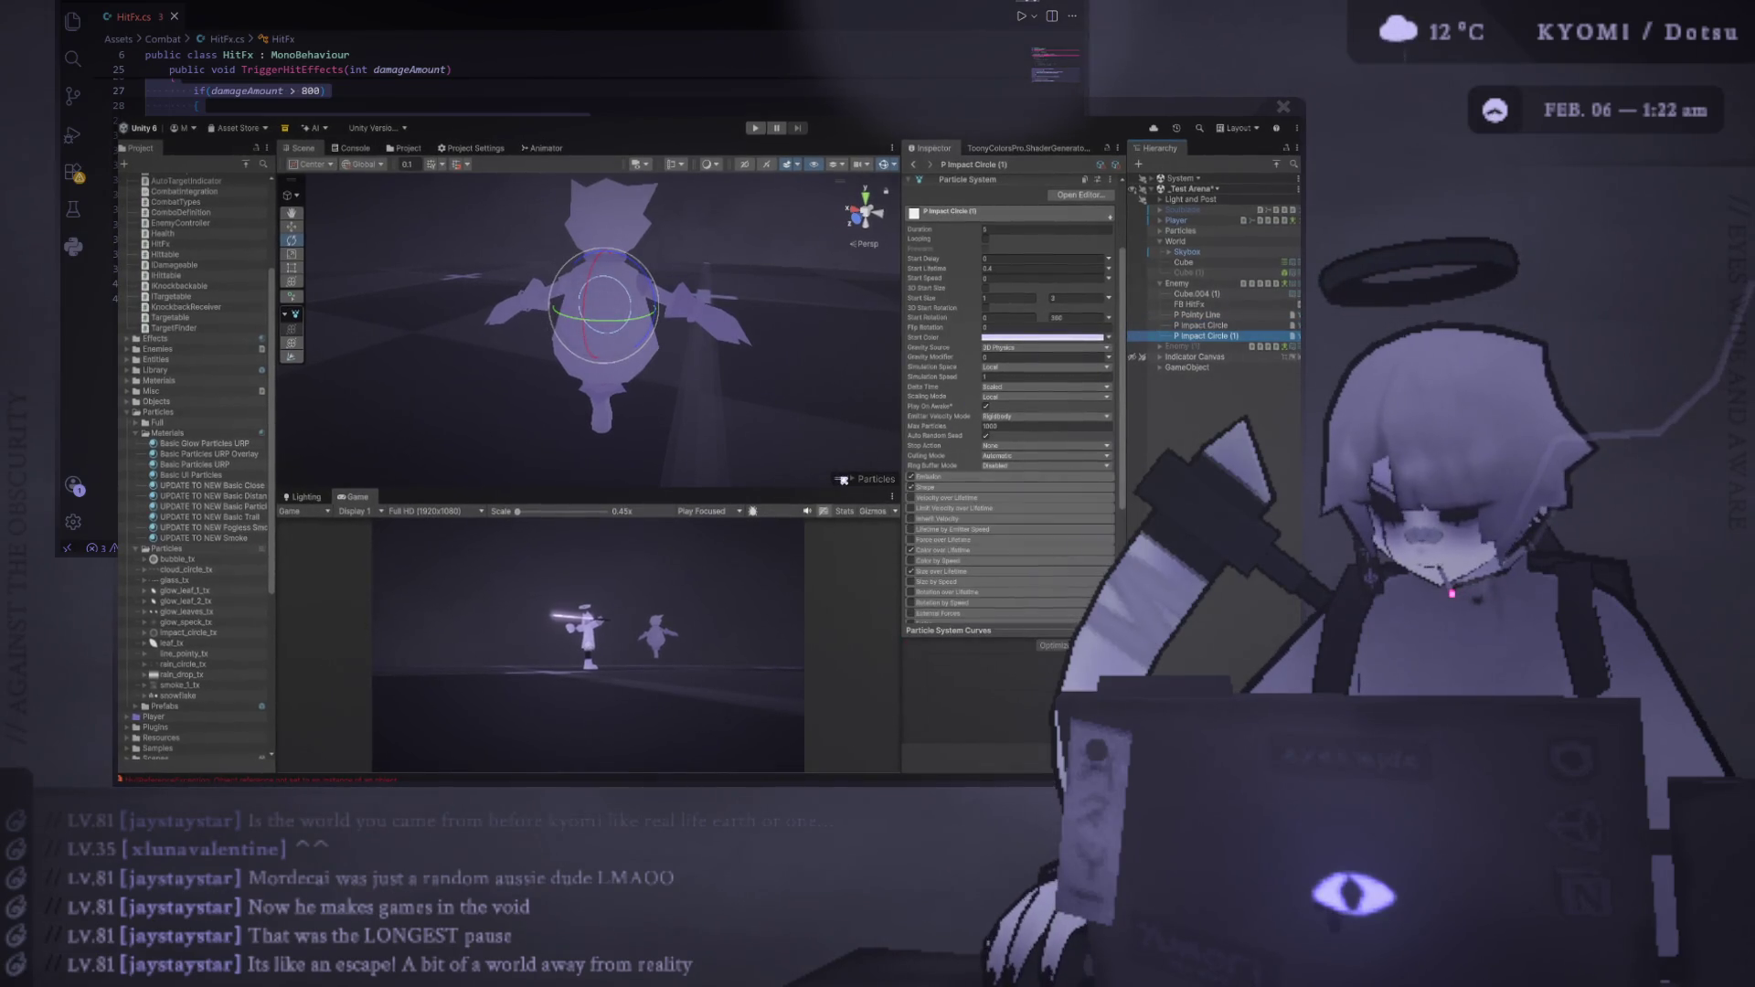
{"action": "left_click", "coordinate": [850, 478]}
{"action": "left_click", "coordinate": [836, 374]}
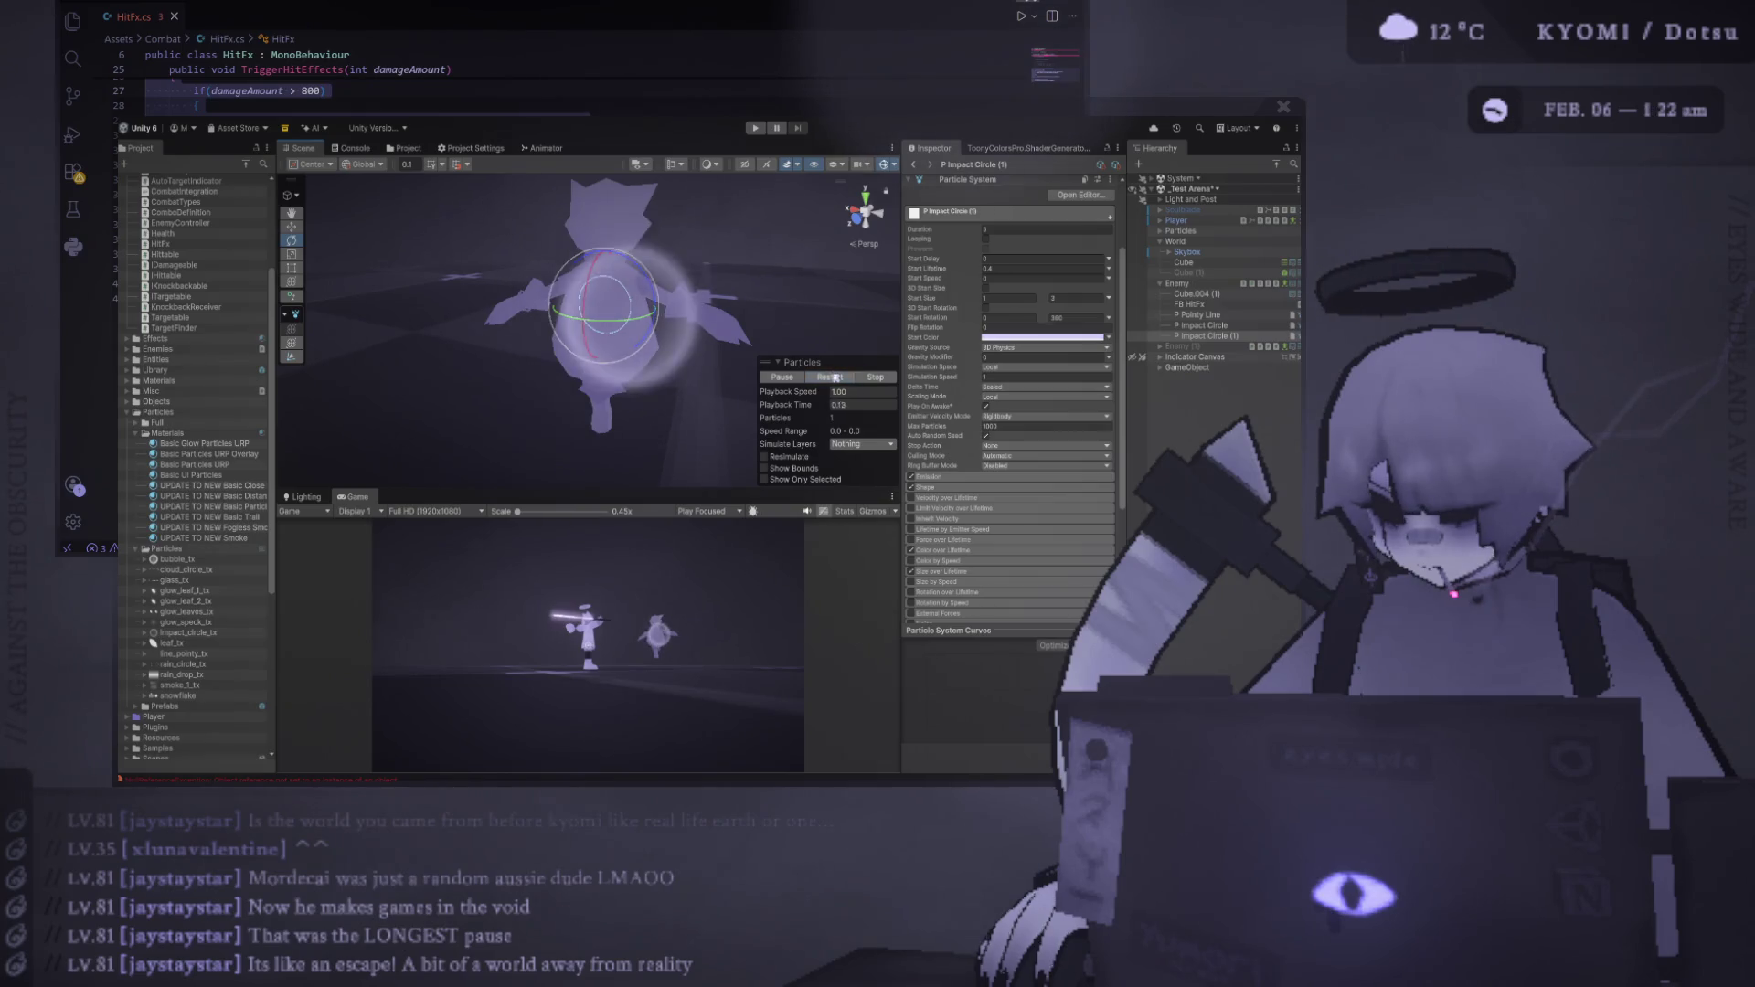
{"action": "scroll", "coordinate": [933, 348], "scroll_direction": "down", "scroll_amount": 3}
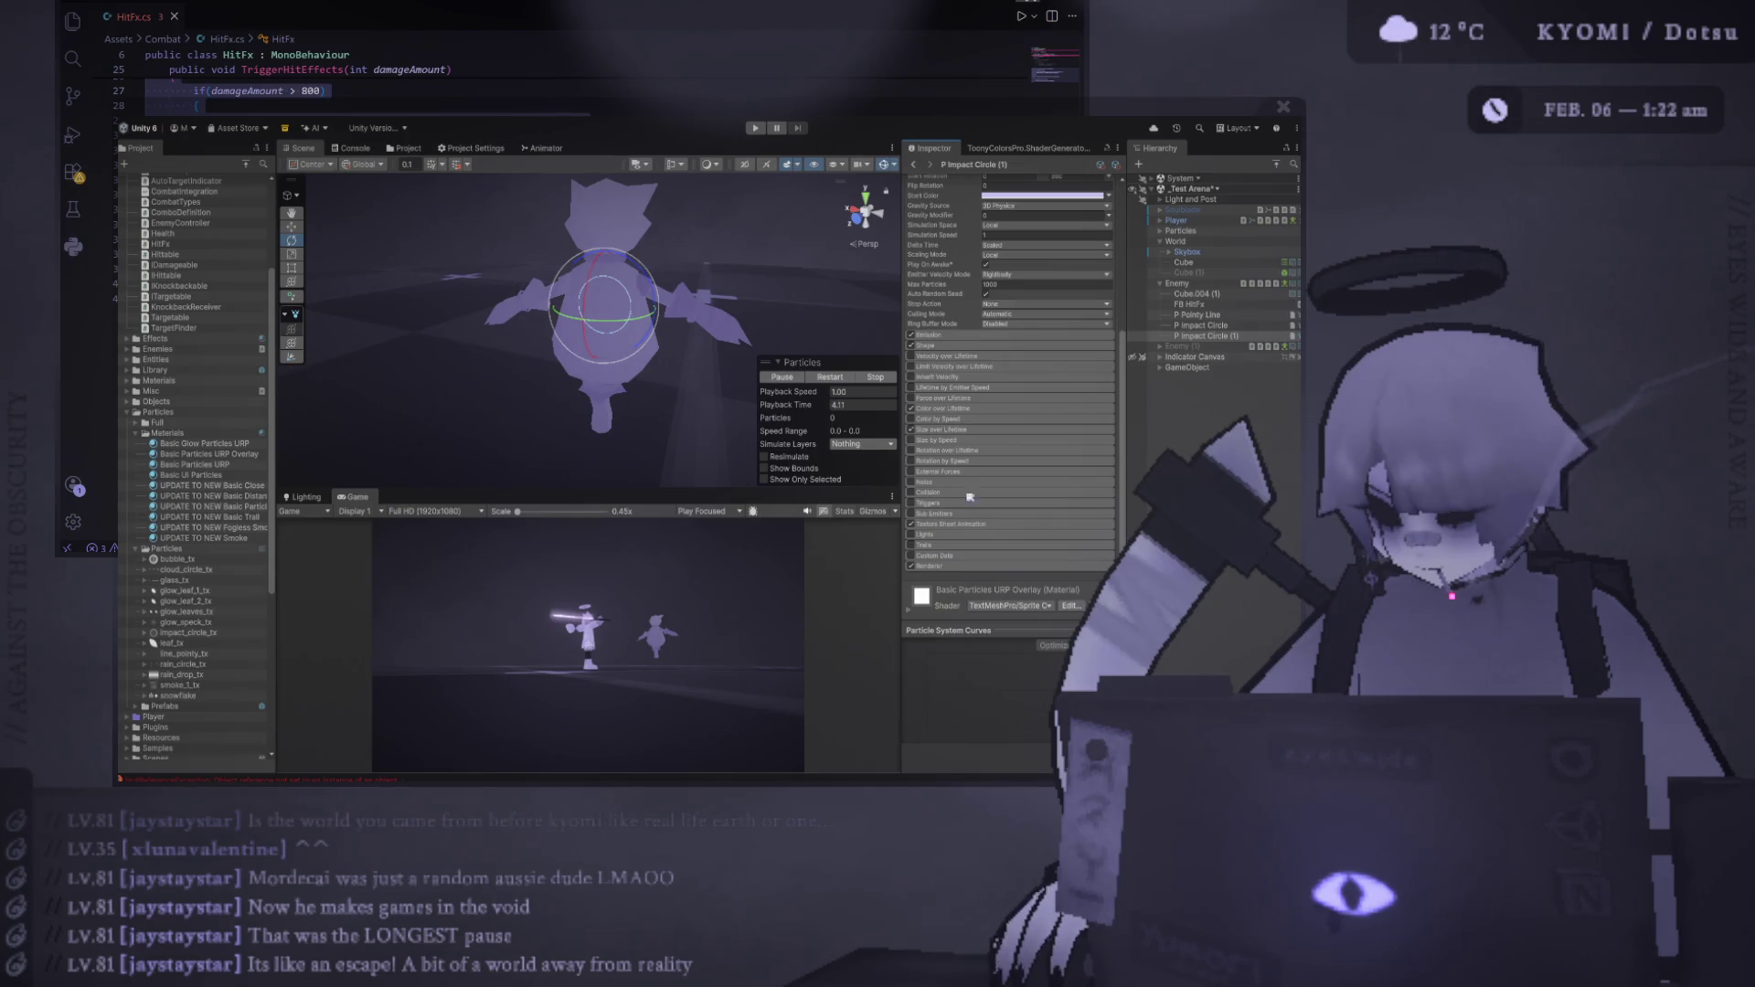
{"action": "left_click", "coordinate": [986, 525]}
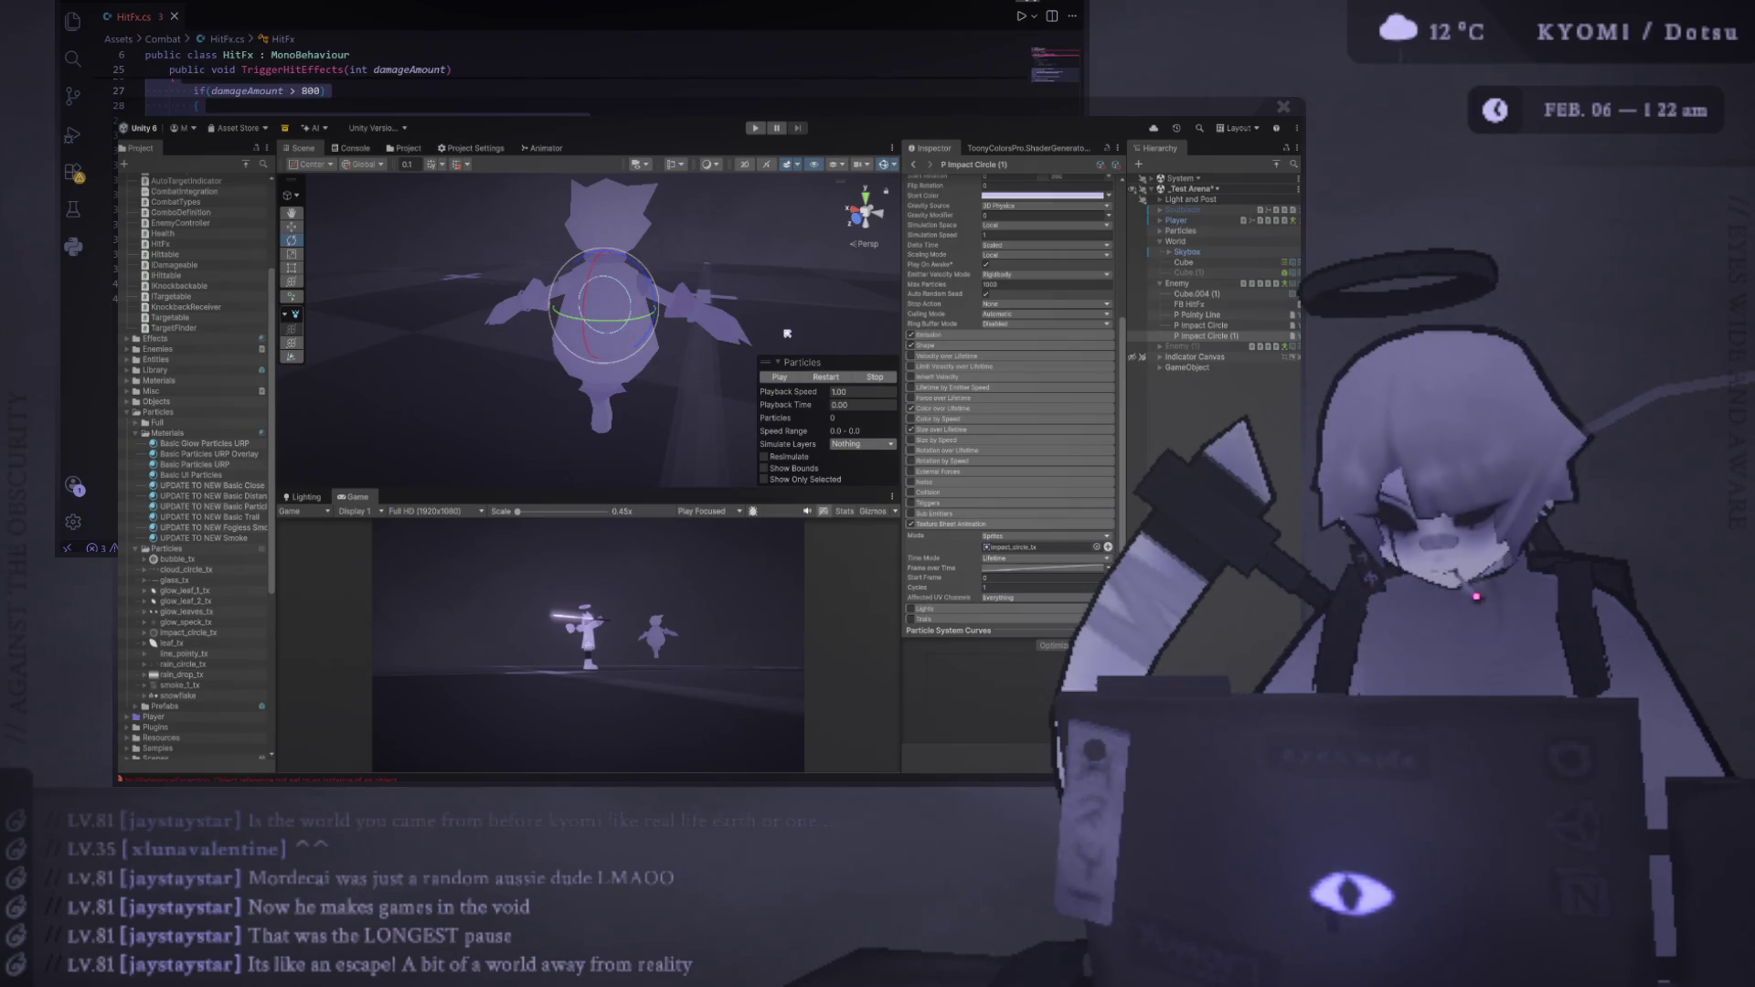
{"action": "left_click", "coordinate": [780, 377]}
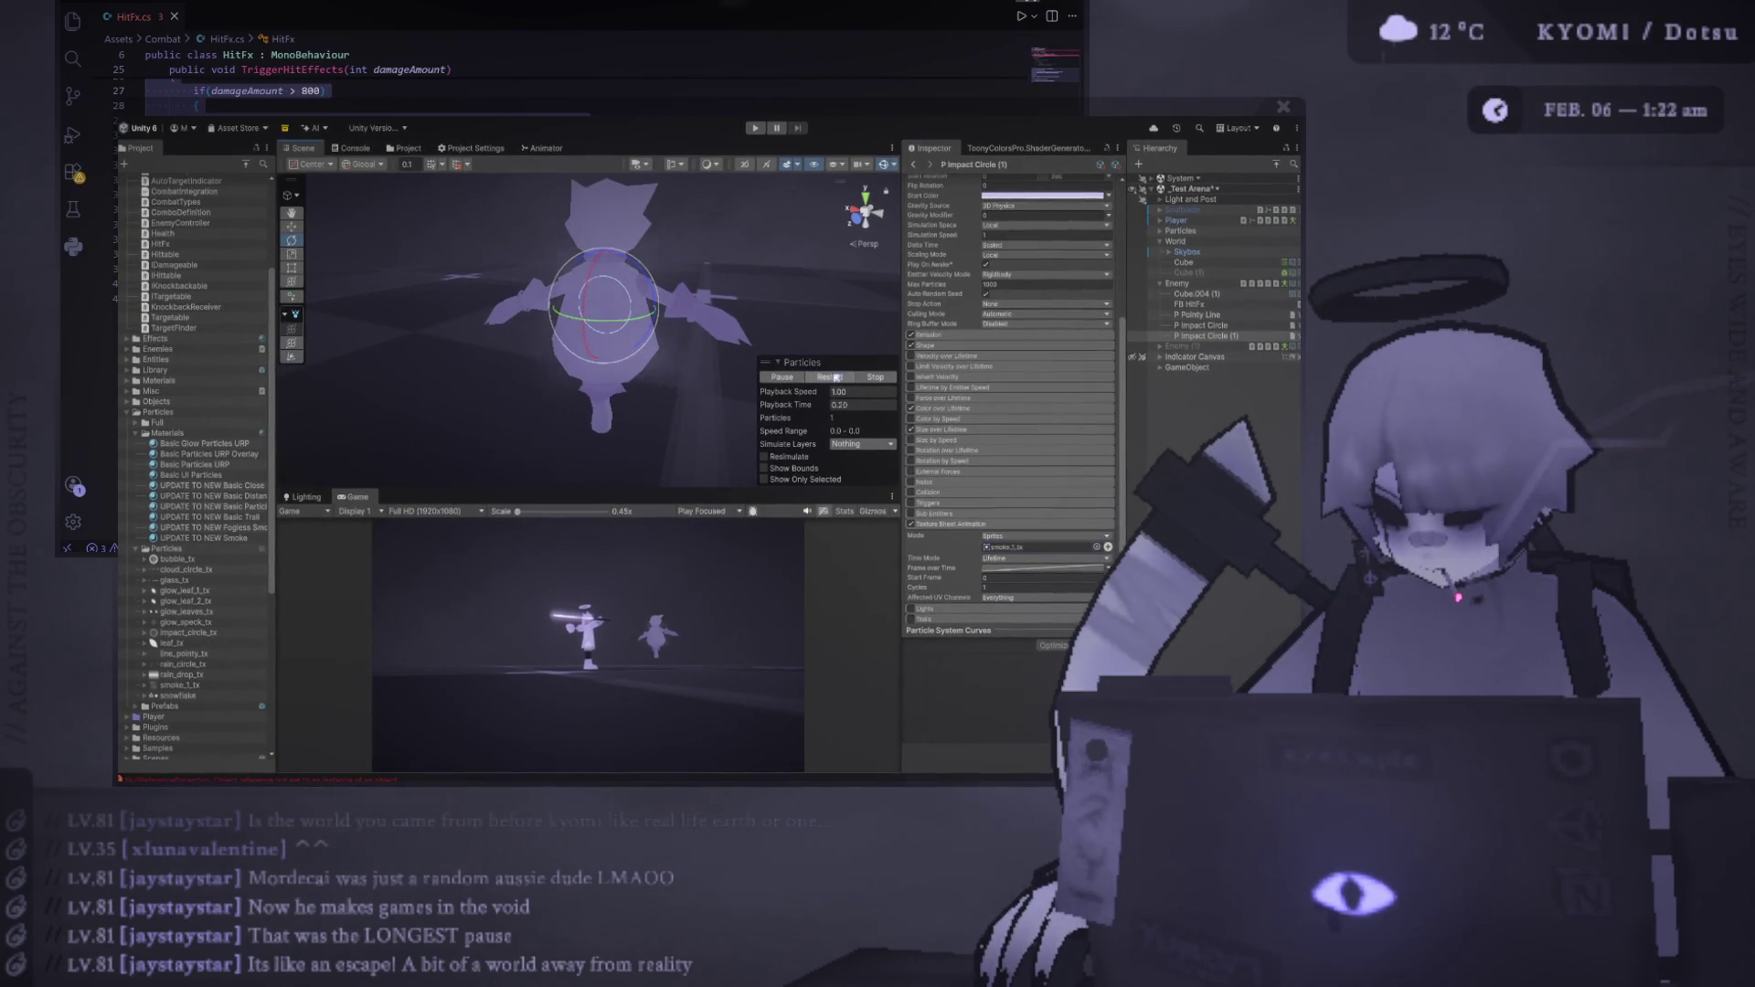
{"action": "scroll", "coordinate": [1073, 351], "scroll_direction": "up", "scroll_amount": 1}
{"action": "scroll", "coordinate": [1073, 351], "scroll_direction": "up", "scroll_amount": 1}
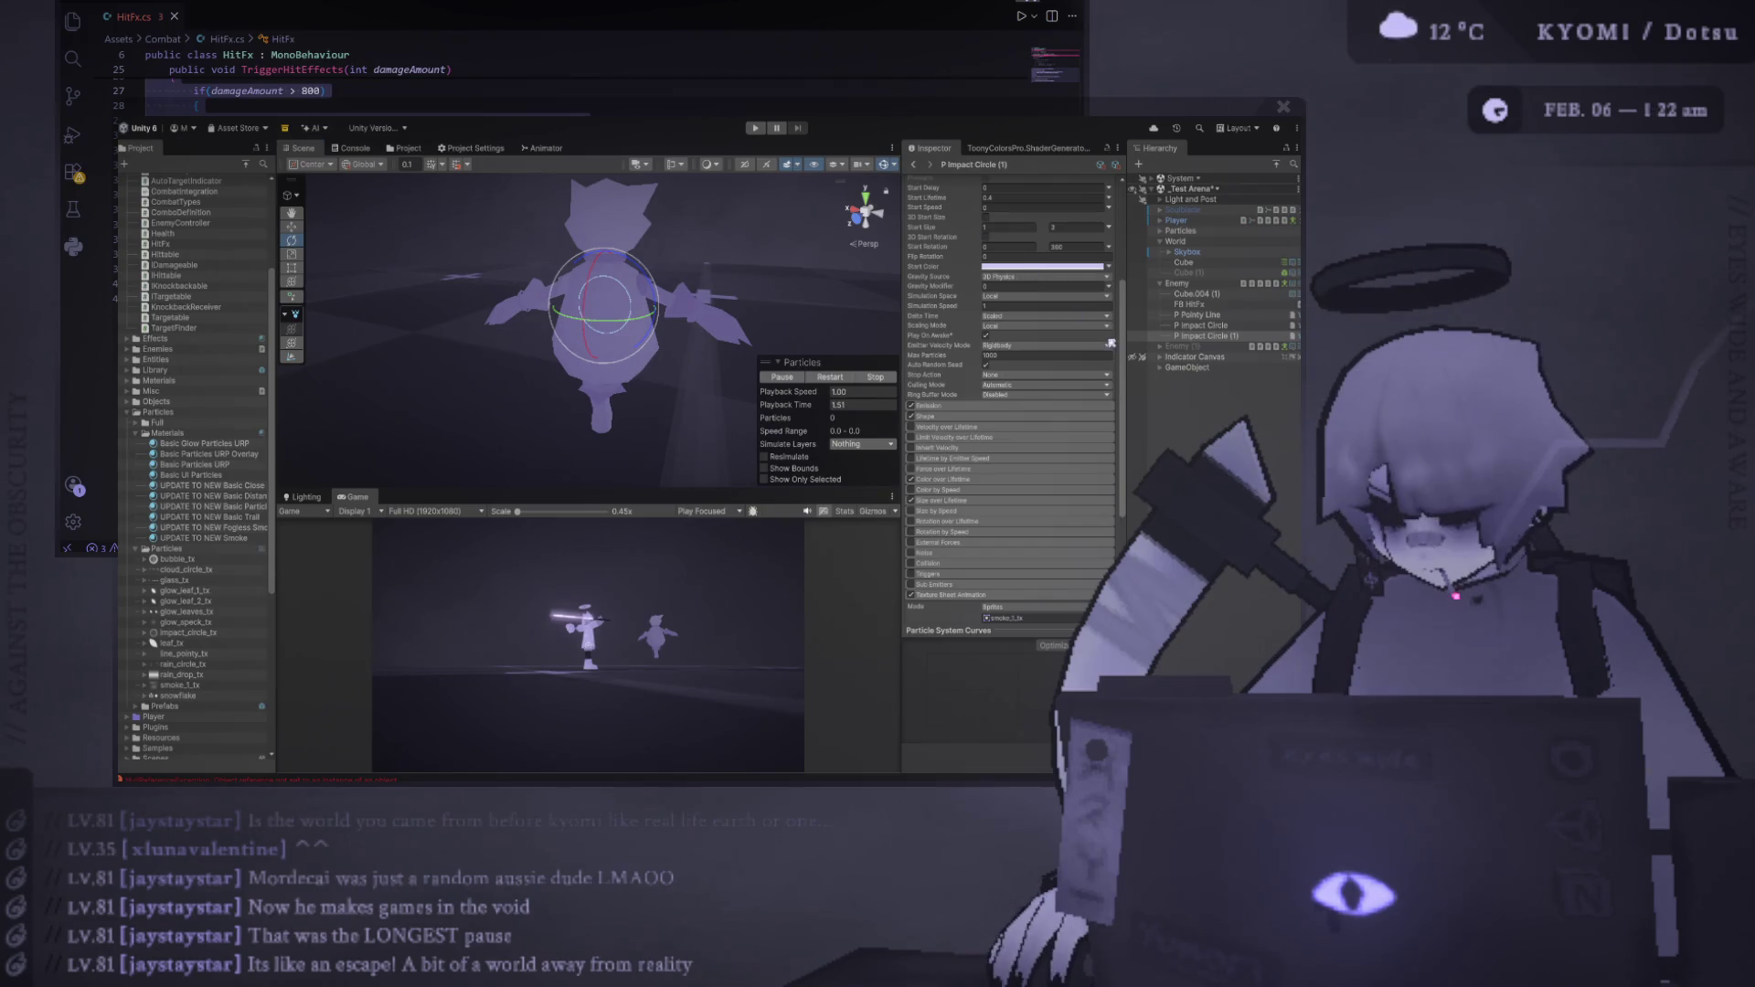
{"action": "left_click", "coordinate": [843, 381]}
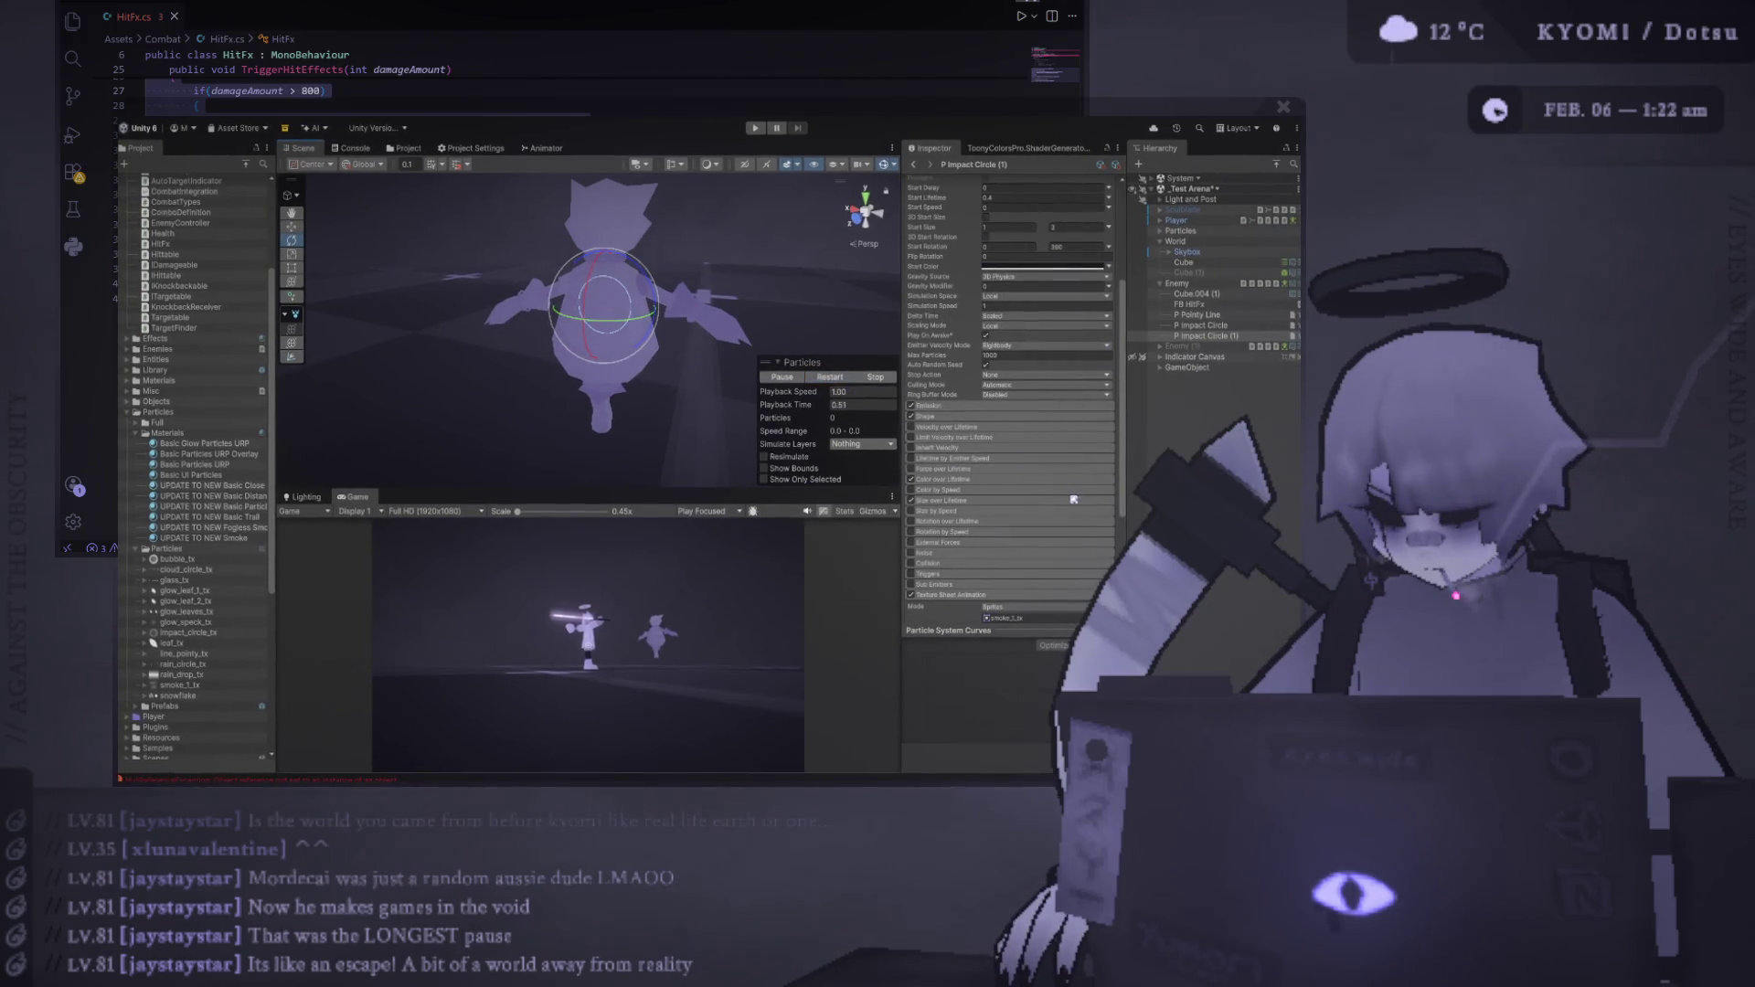
{"action": "scroll", "coordinate": [1074, 500], "scroll_direction": "down", "scroll_amount": 3}
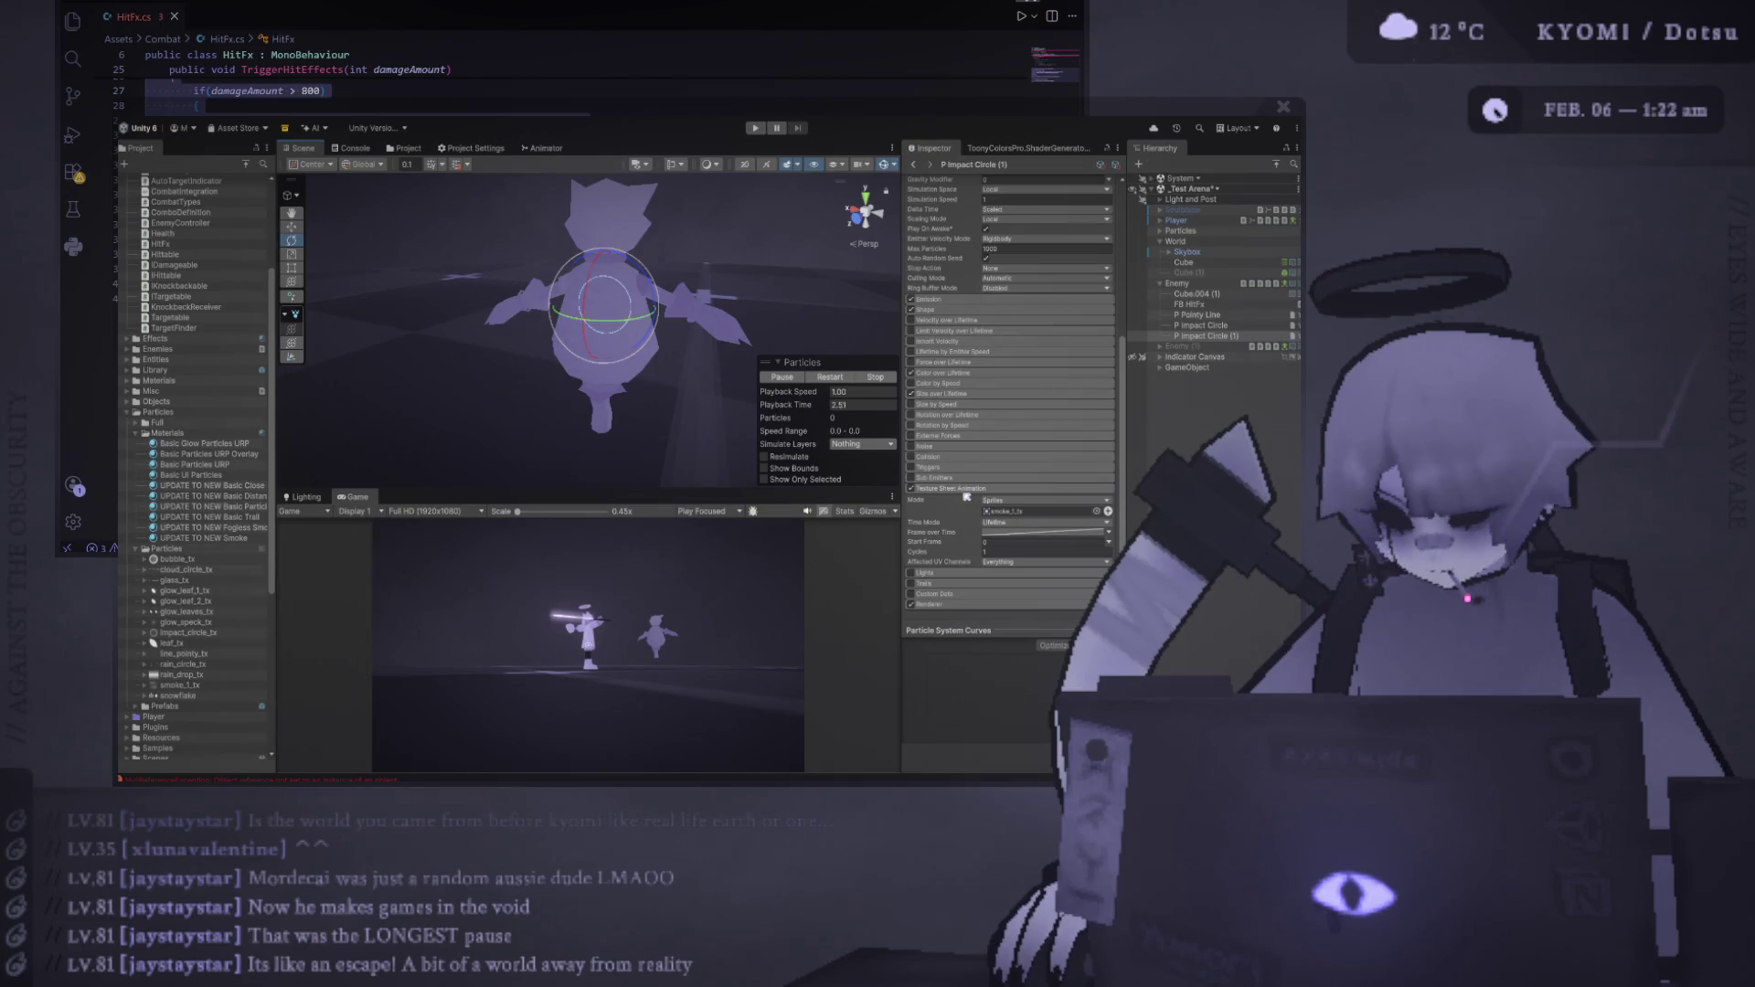
{"action": "scroll", "coordinate": [966, 497], "scroll_direction": "up", "scroll_amount": 2}
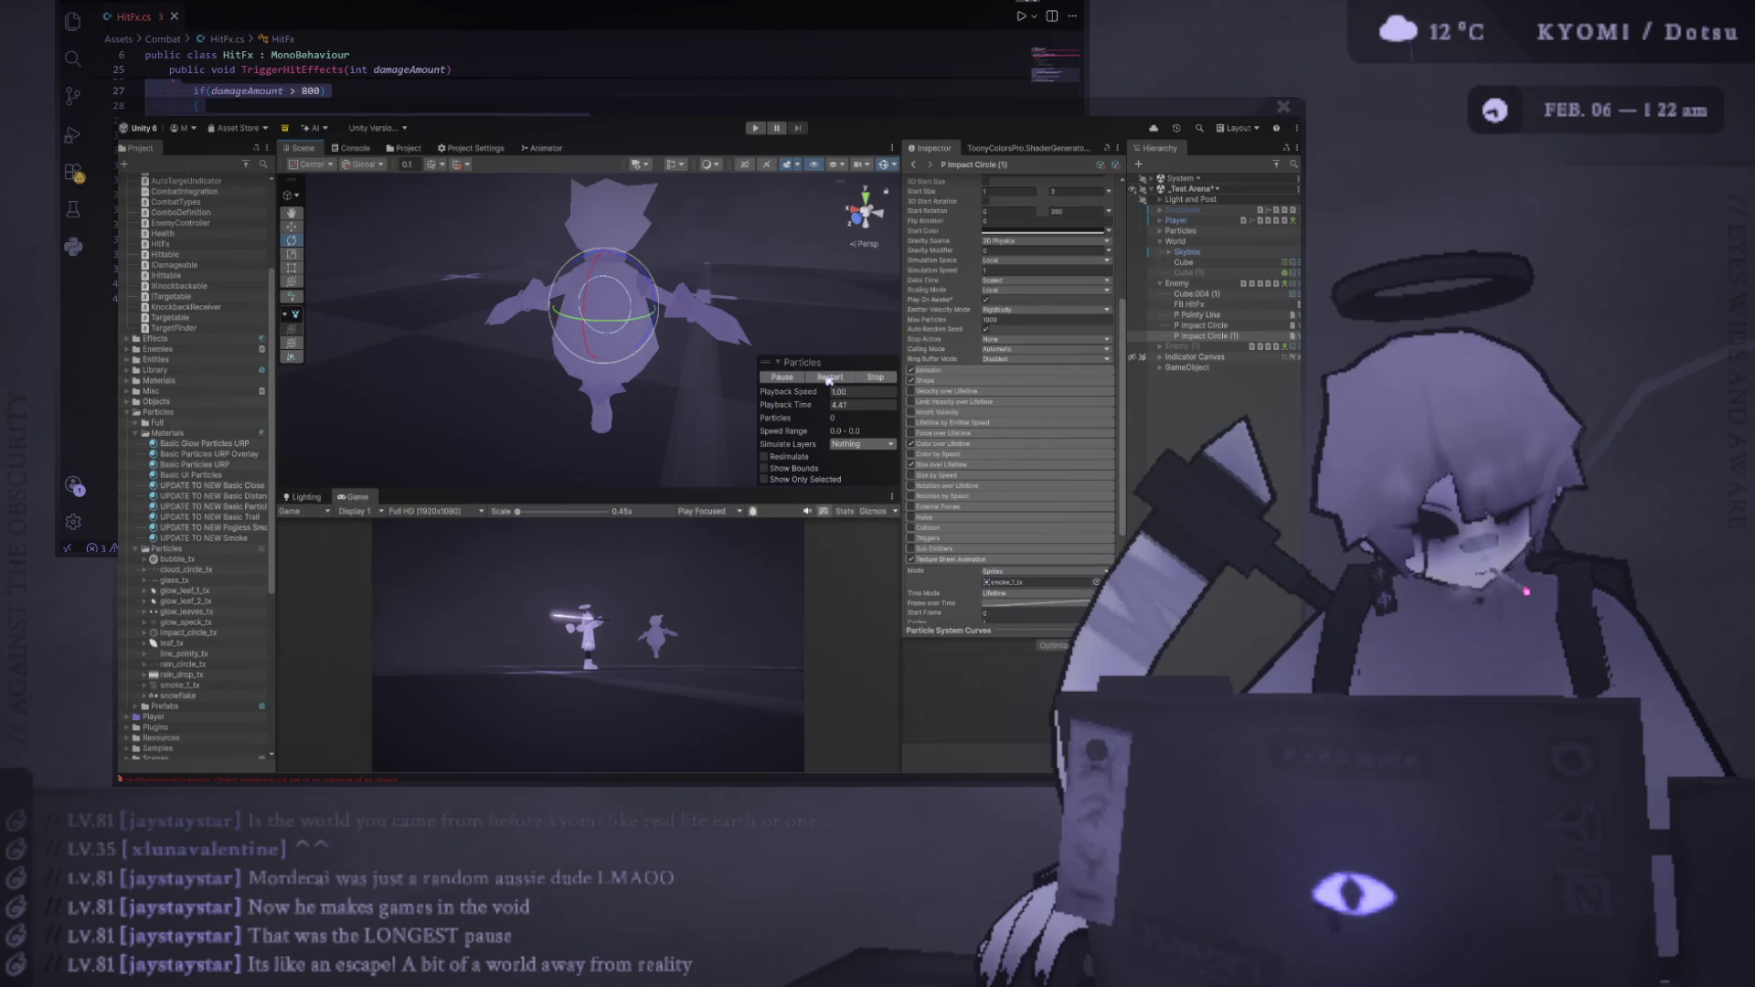
{"action": "scroll", "coordinate": [923, 376], "scroll_direction": "down", "scroll_amount": 2}
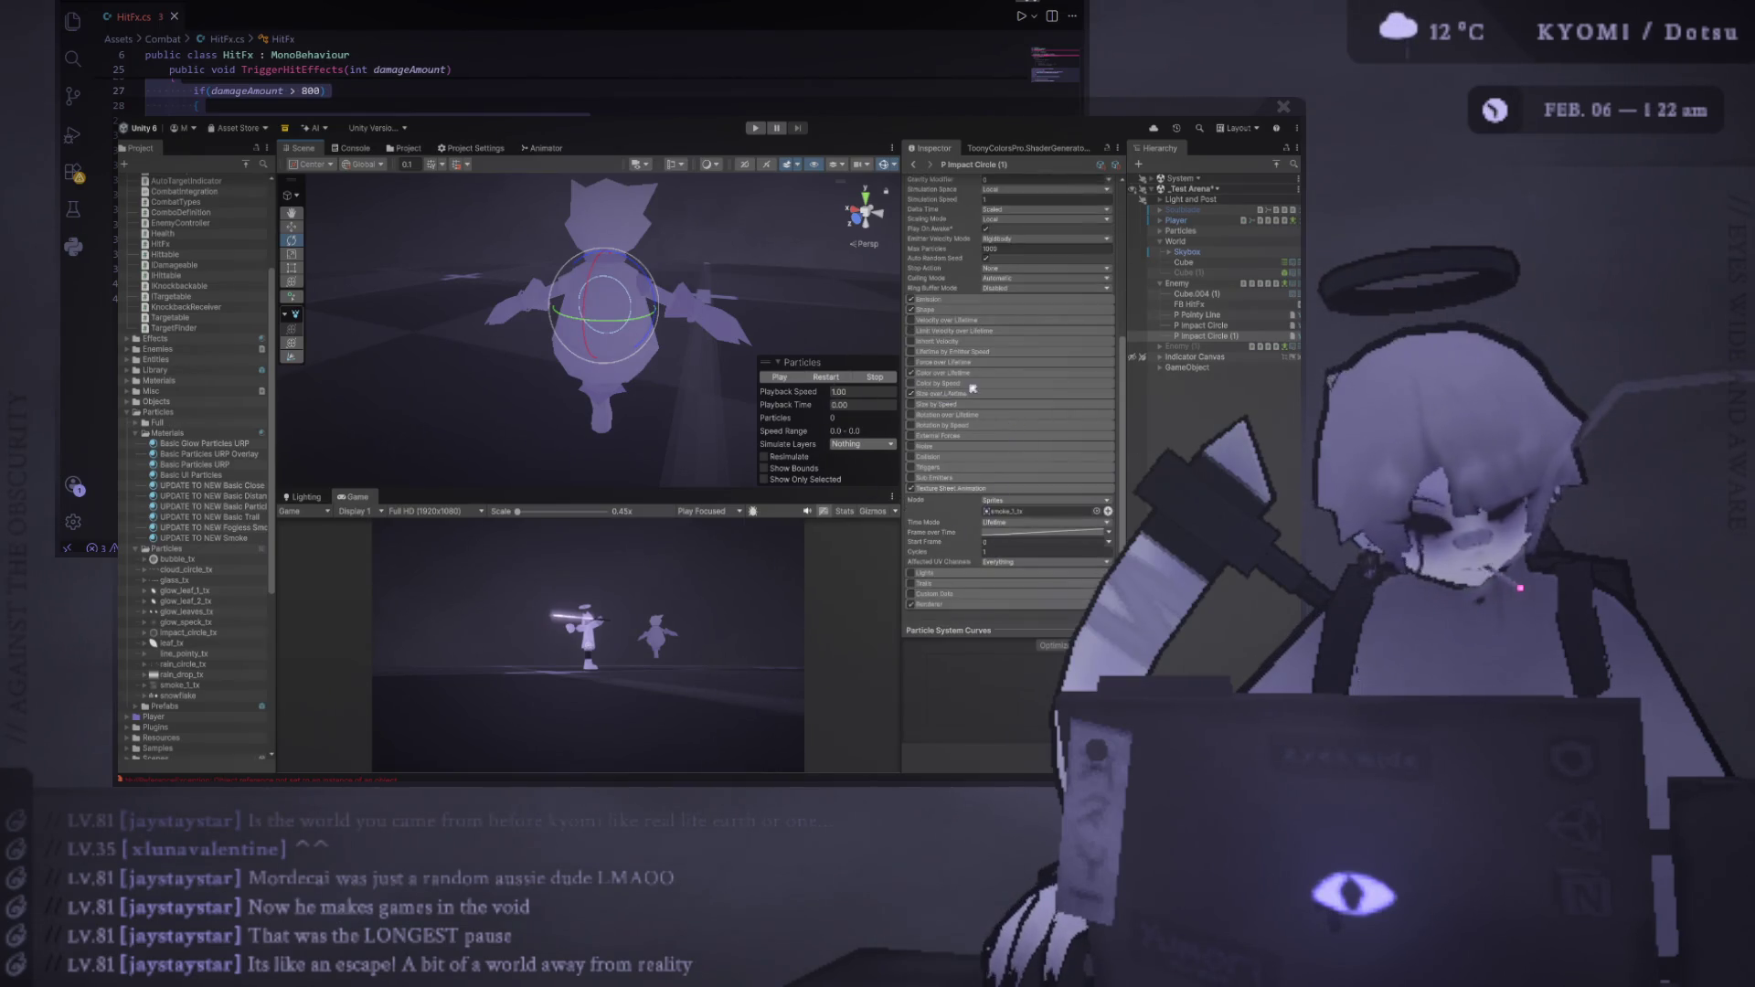
{"action": "scroll", "coordinate": [971, 385], "scroll_direction": "up", "scroll_amount": 2}
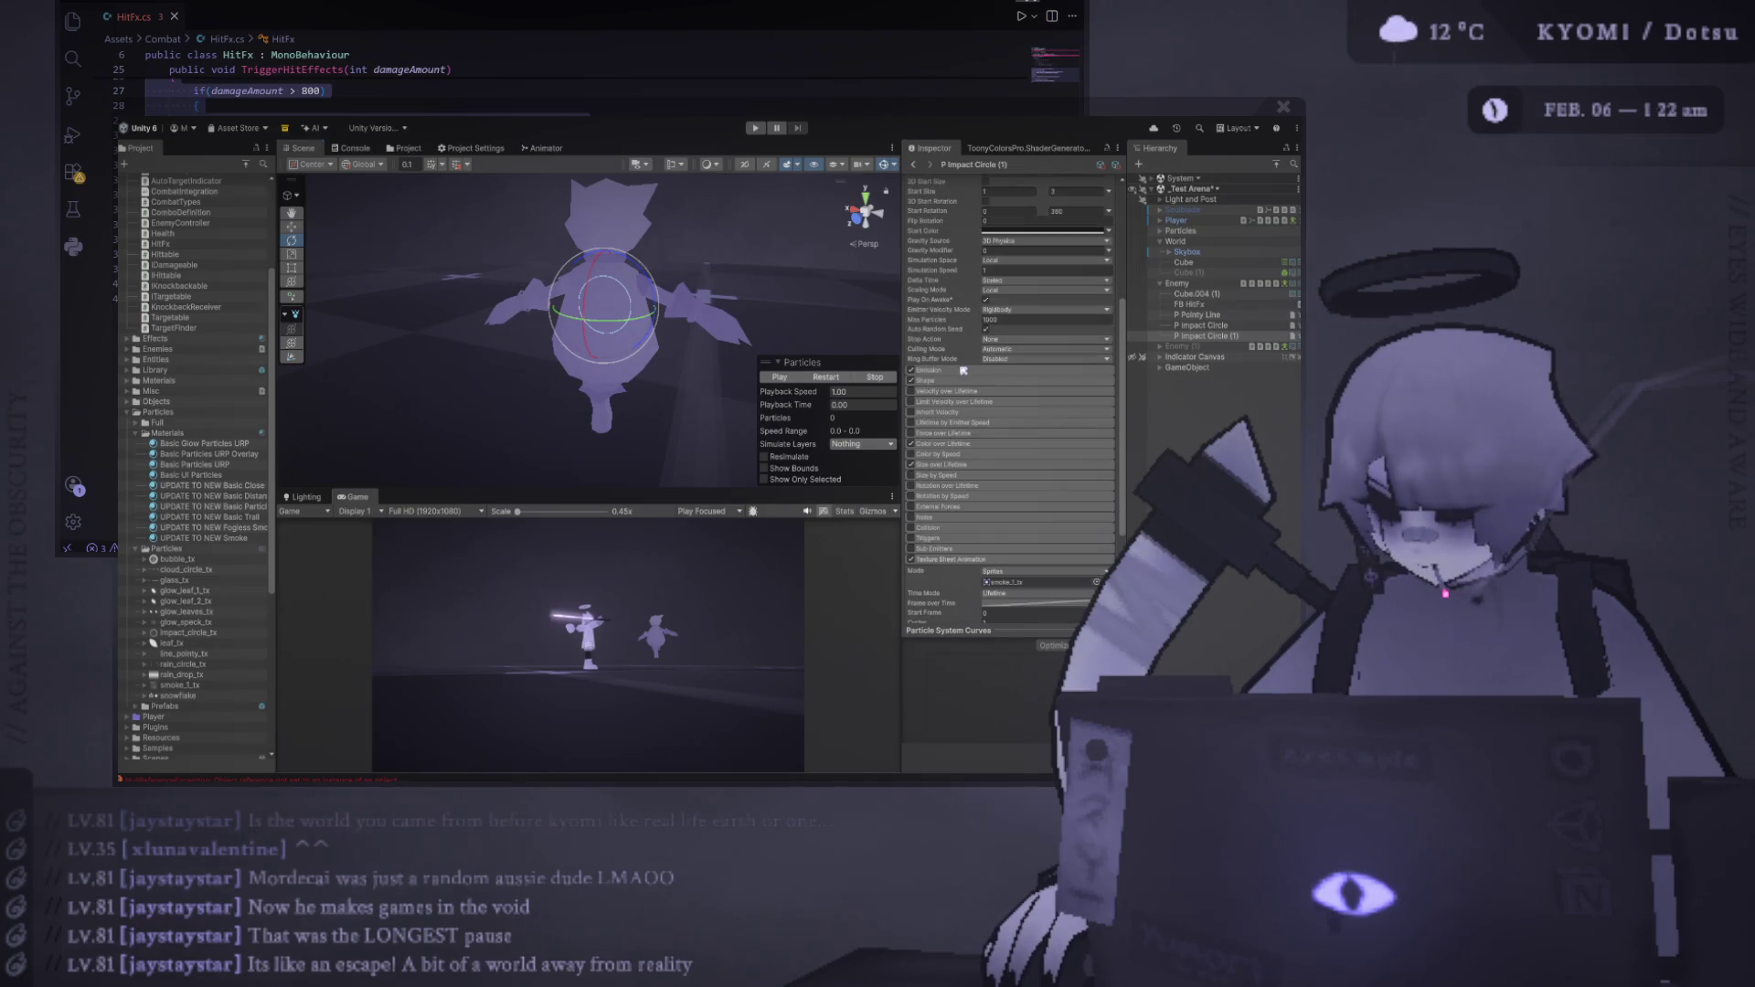
Set the Emission burst count to 12 and replay the burst
{"action": "left_click", "coordinate": [964, 371]}
{"action": "left_click", "coordinate": [841, 380]}
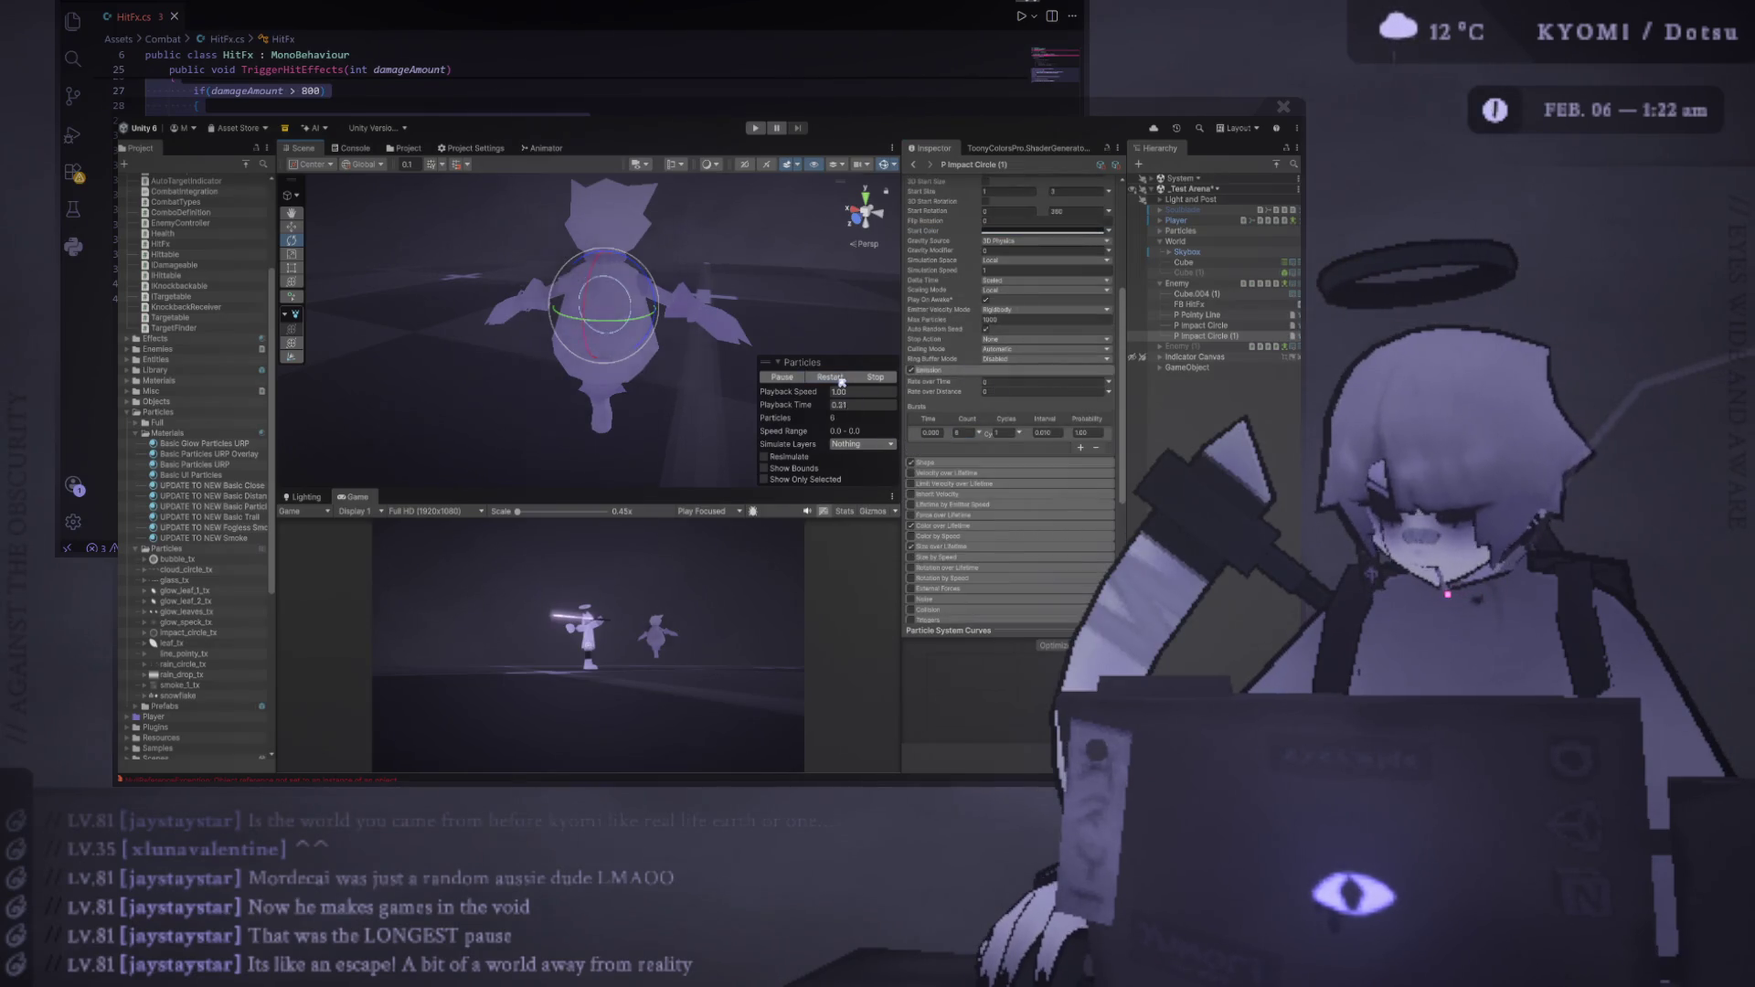
{"action": "left_click", "coordinate": [967, 432]}
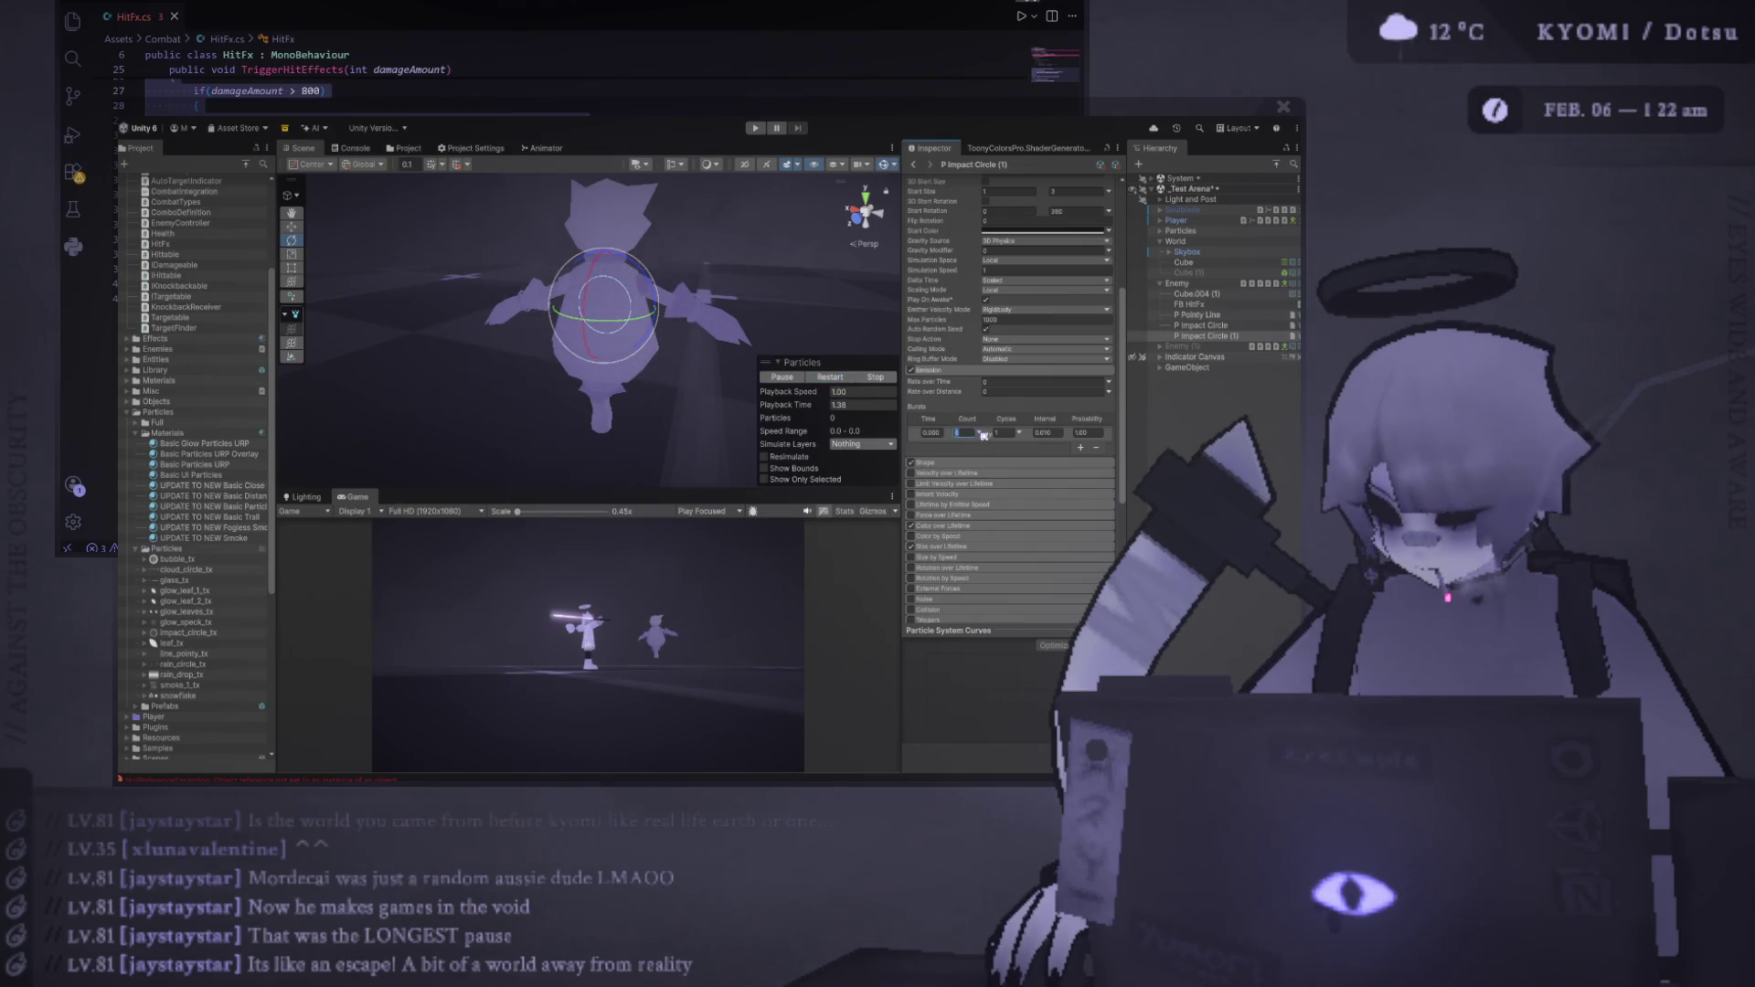
{"action": "left_click_drag", "start_coordinate": [901, 427], "coordinate": [783, 421]}
{"action": "type", "text": "12"}
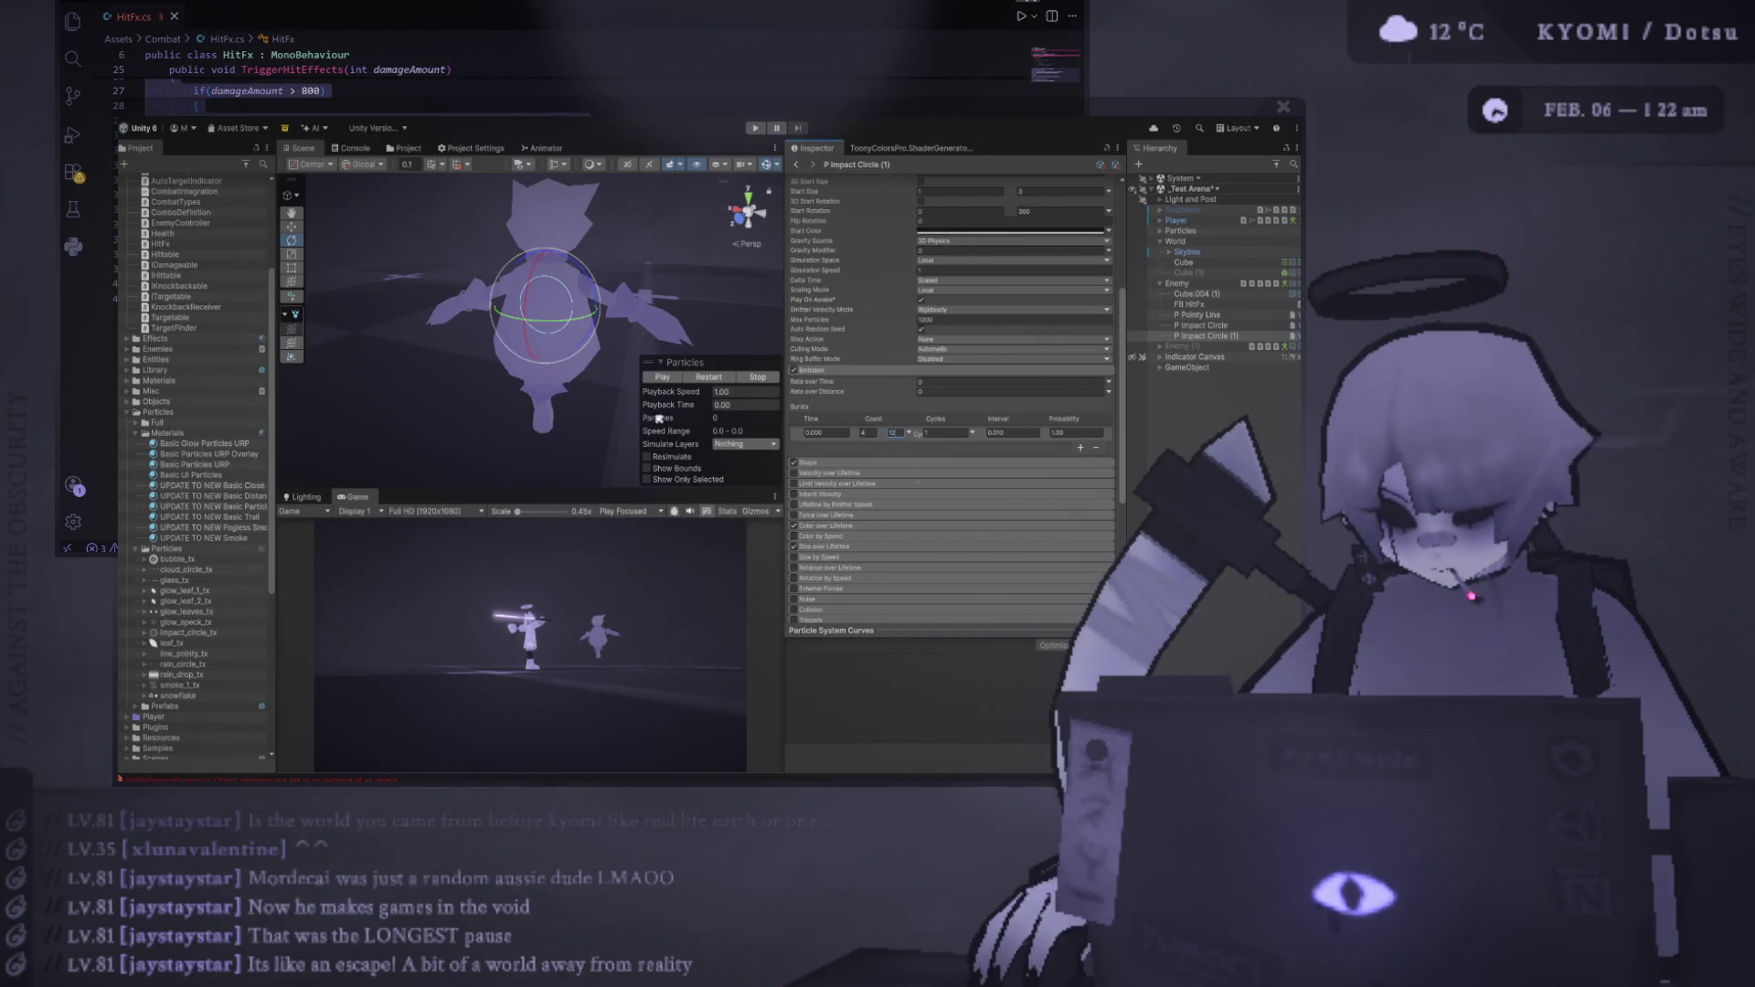
{"action": "left_click", "coordinate": [711, 376]}
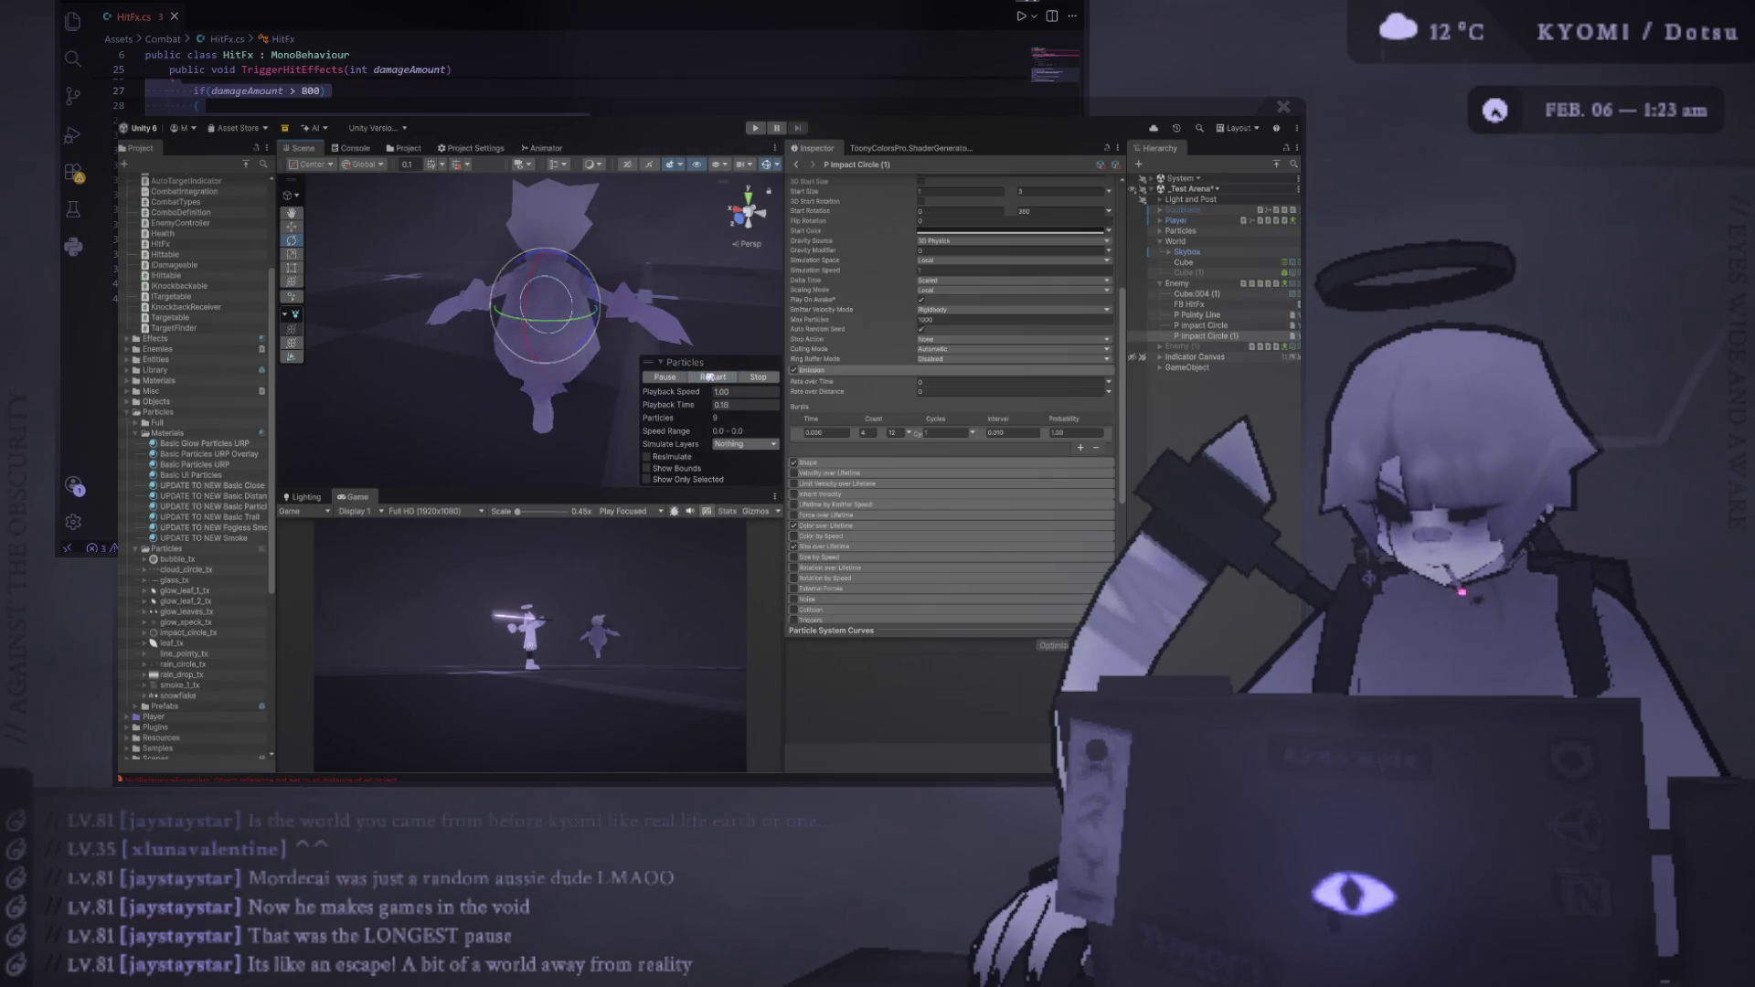
Raise Start Size to 6 and replay the impact burst several times
{"action": "scroll", "coordinate": [1035, 301], "scroll_direction": "up", "scroll_amount": 3}
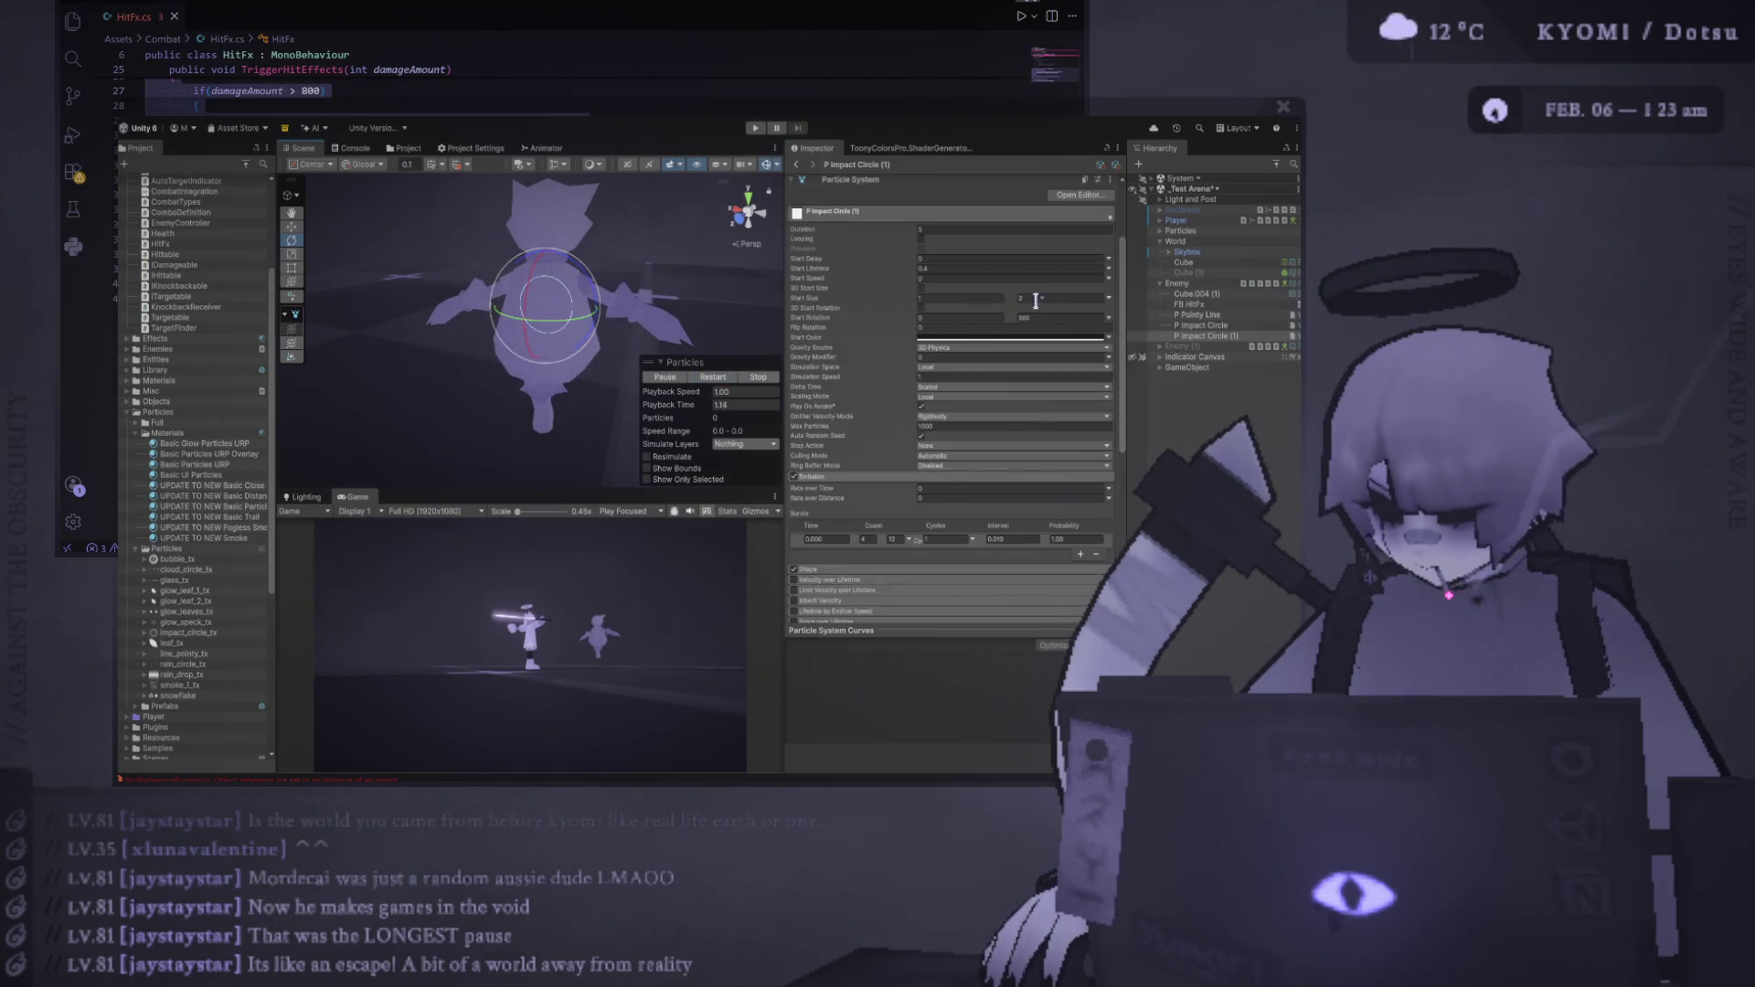
{"action": "left_click", "coordinate": [1036, 301]}
{"action": "type", "text": "6"}
{"action": "left_click", "coordinate": [718, 381]}
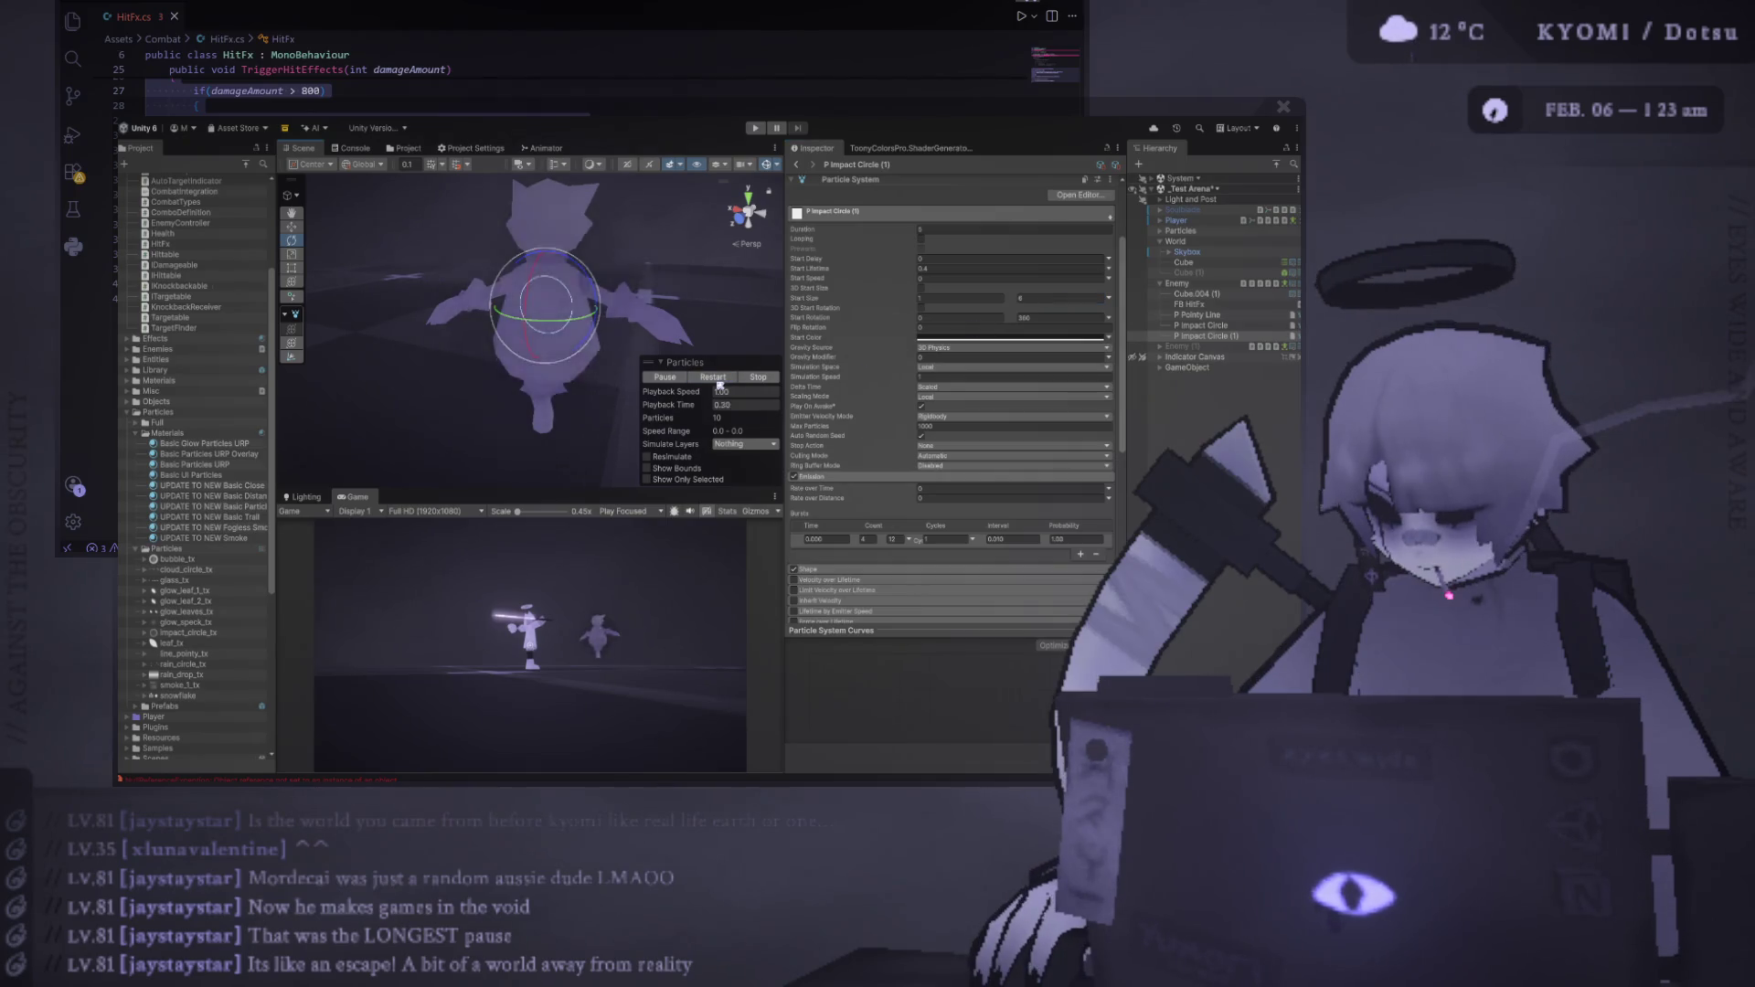
{"action": "left_click", "coordinate": [719, 381]}
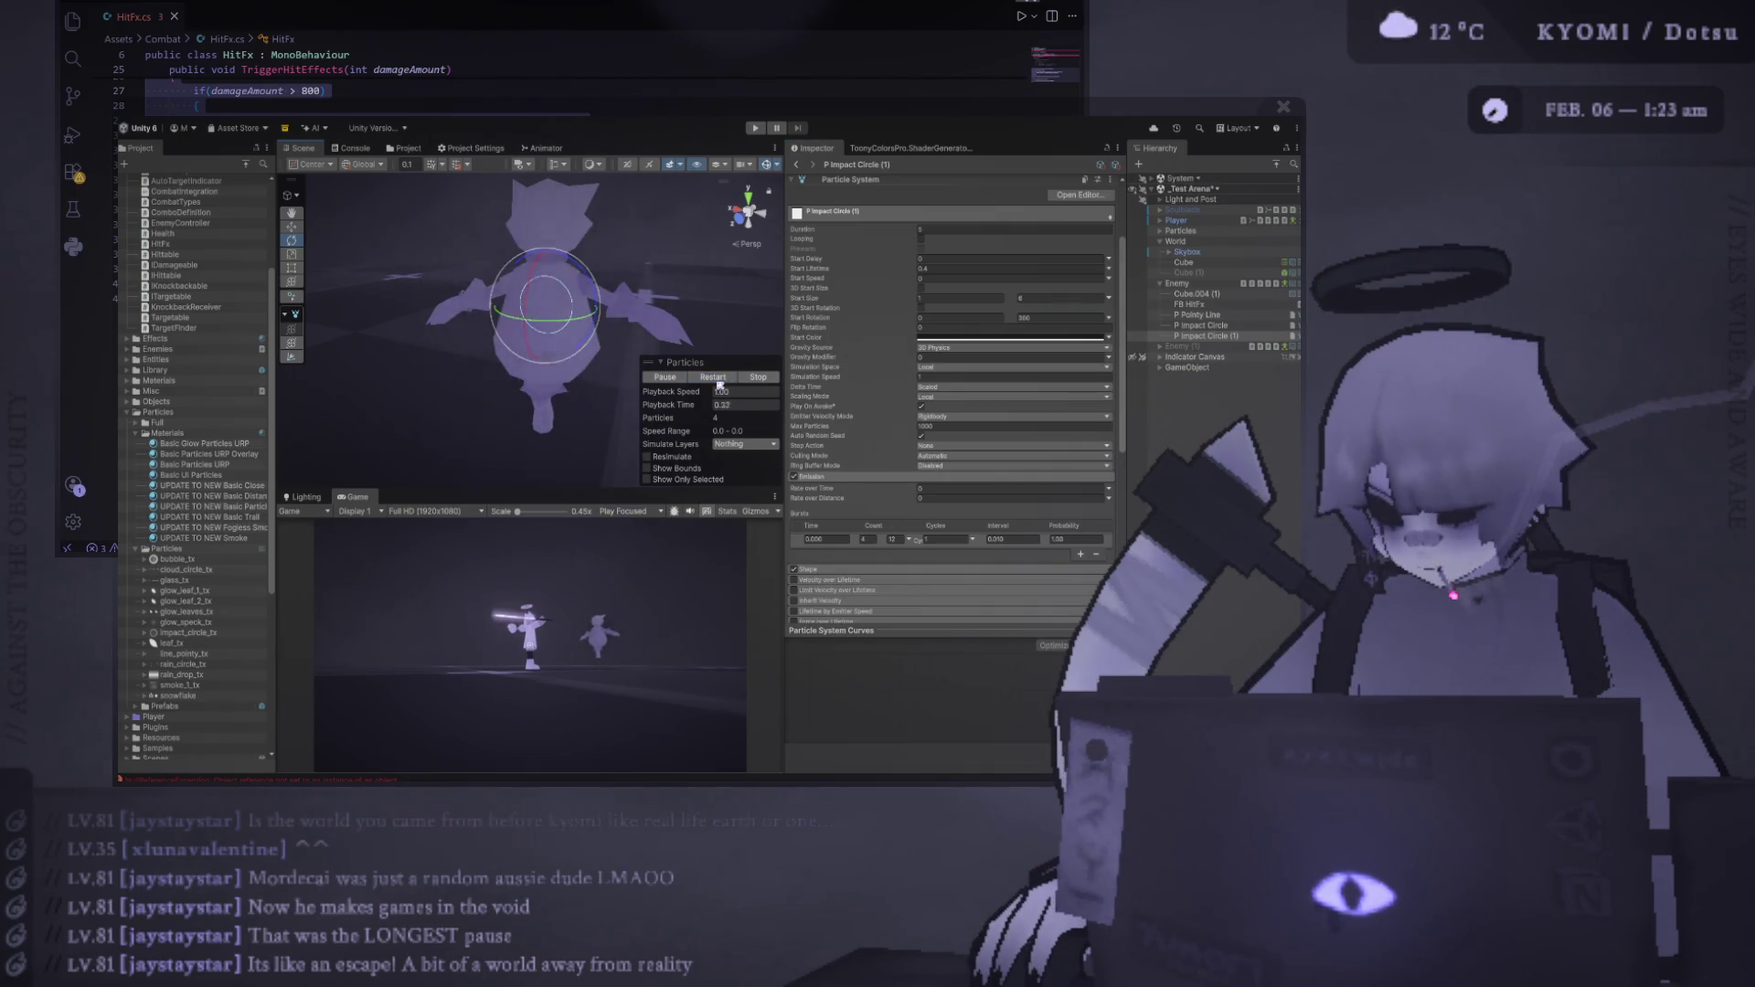
{"action": "left_click", "coordinate": [719, 380]}
{"action": "left_click", "coordinate": [720, 381]}
{"action": "left_click", "coordinate": [719, 380]}
{"action": "left_click", "coordinate": [720, 380]}
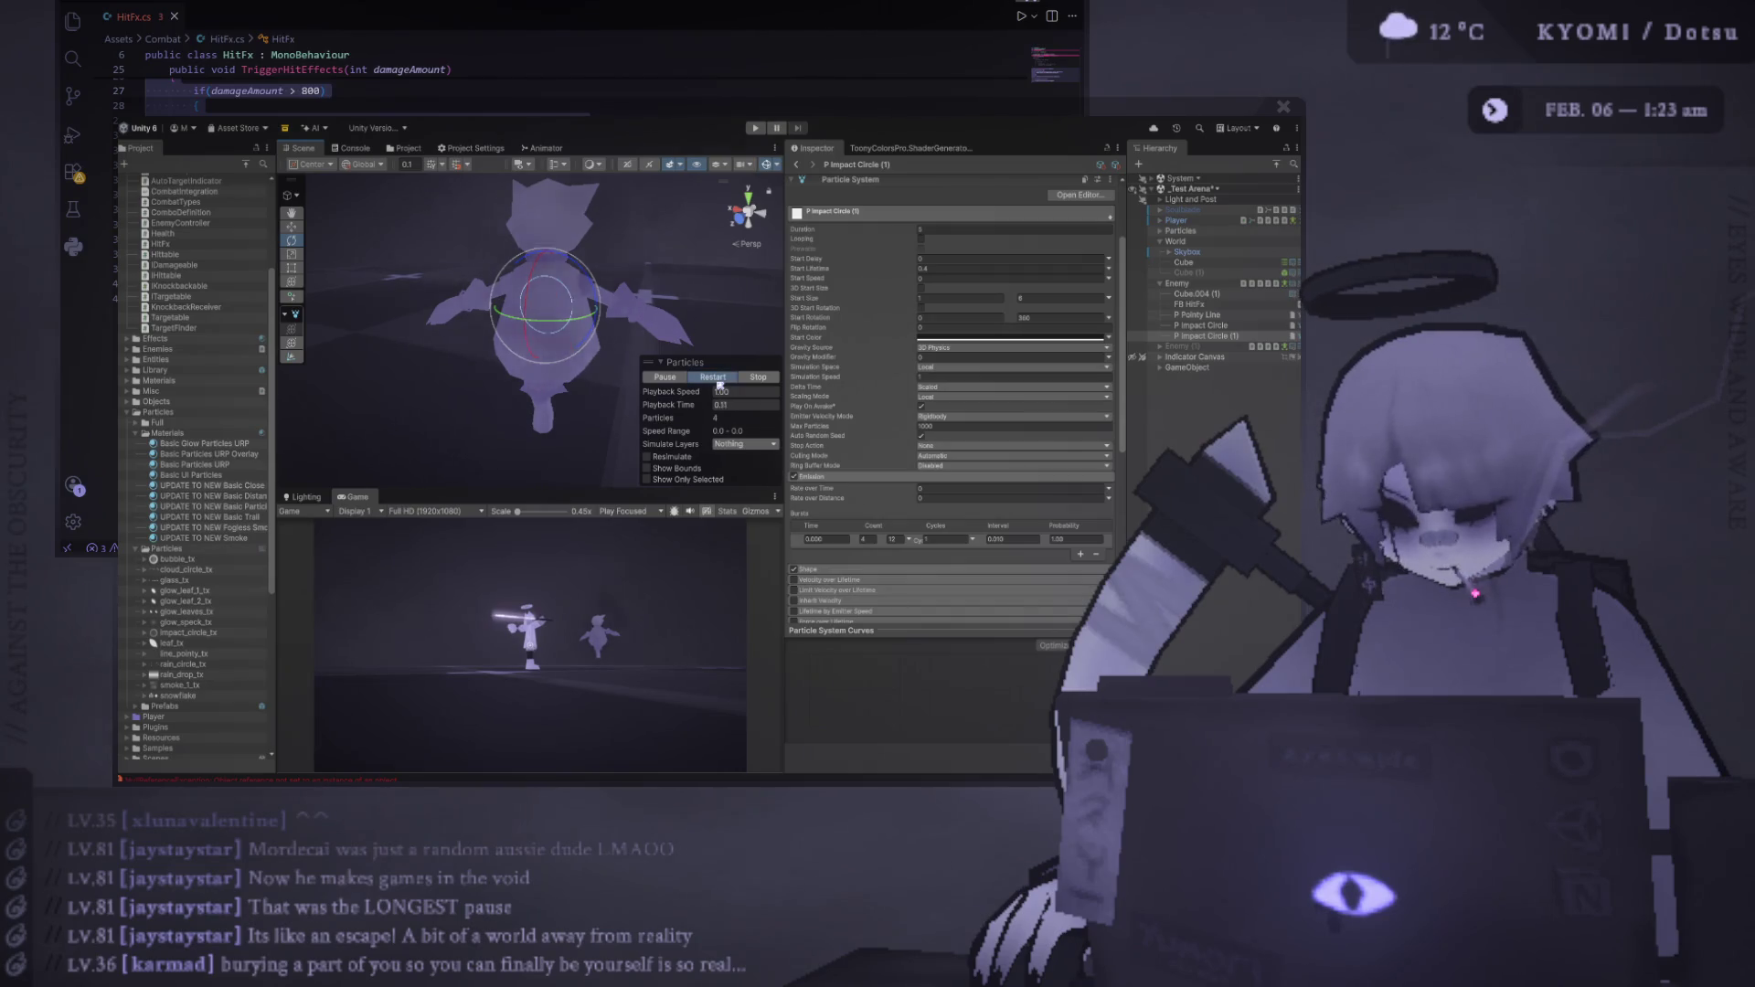
{"action": "left_click", "coordinate": [719, 381]}
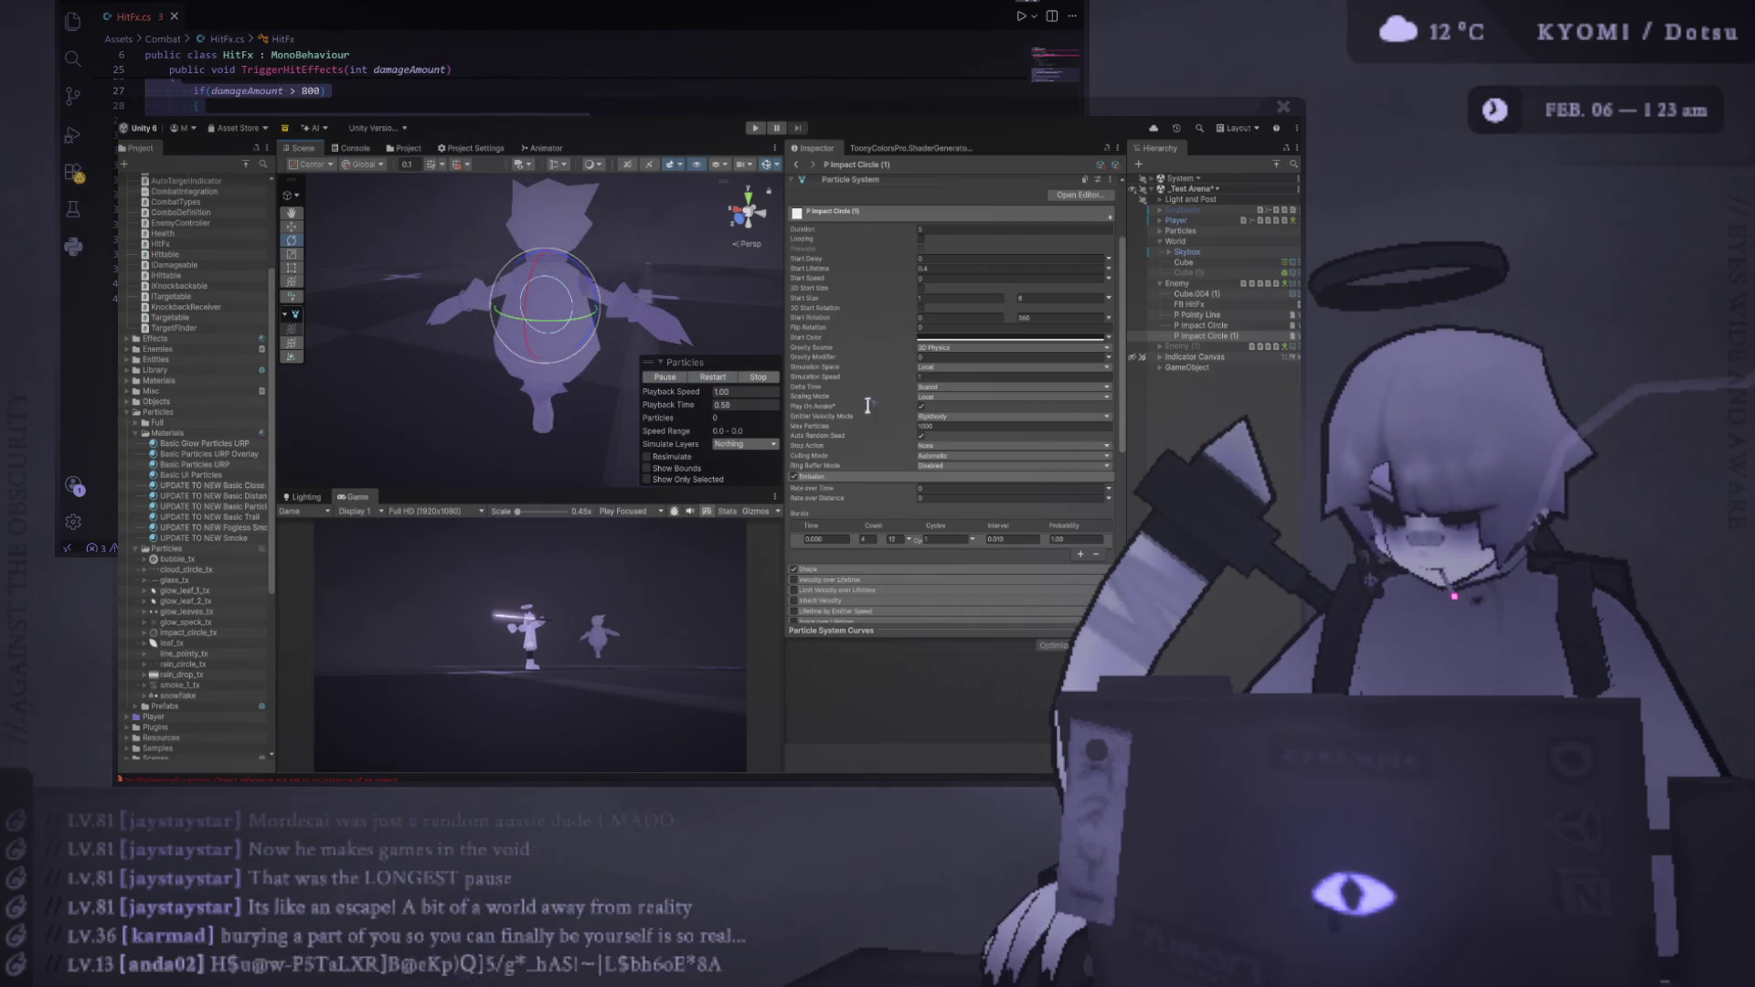
Expand Color over Lifetime to view its gradient, then replay the impact circle burst repeatedly
{"action": "scroll", "coordinate": [823, 427], "scroll_direction": "down", "scroll_amount": 5}
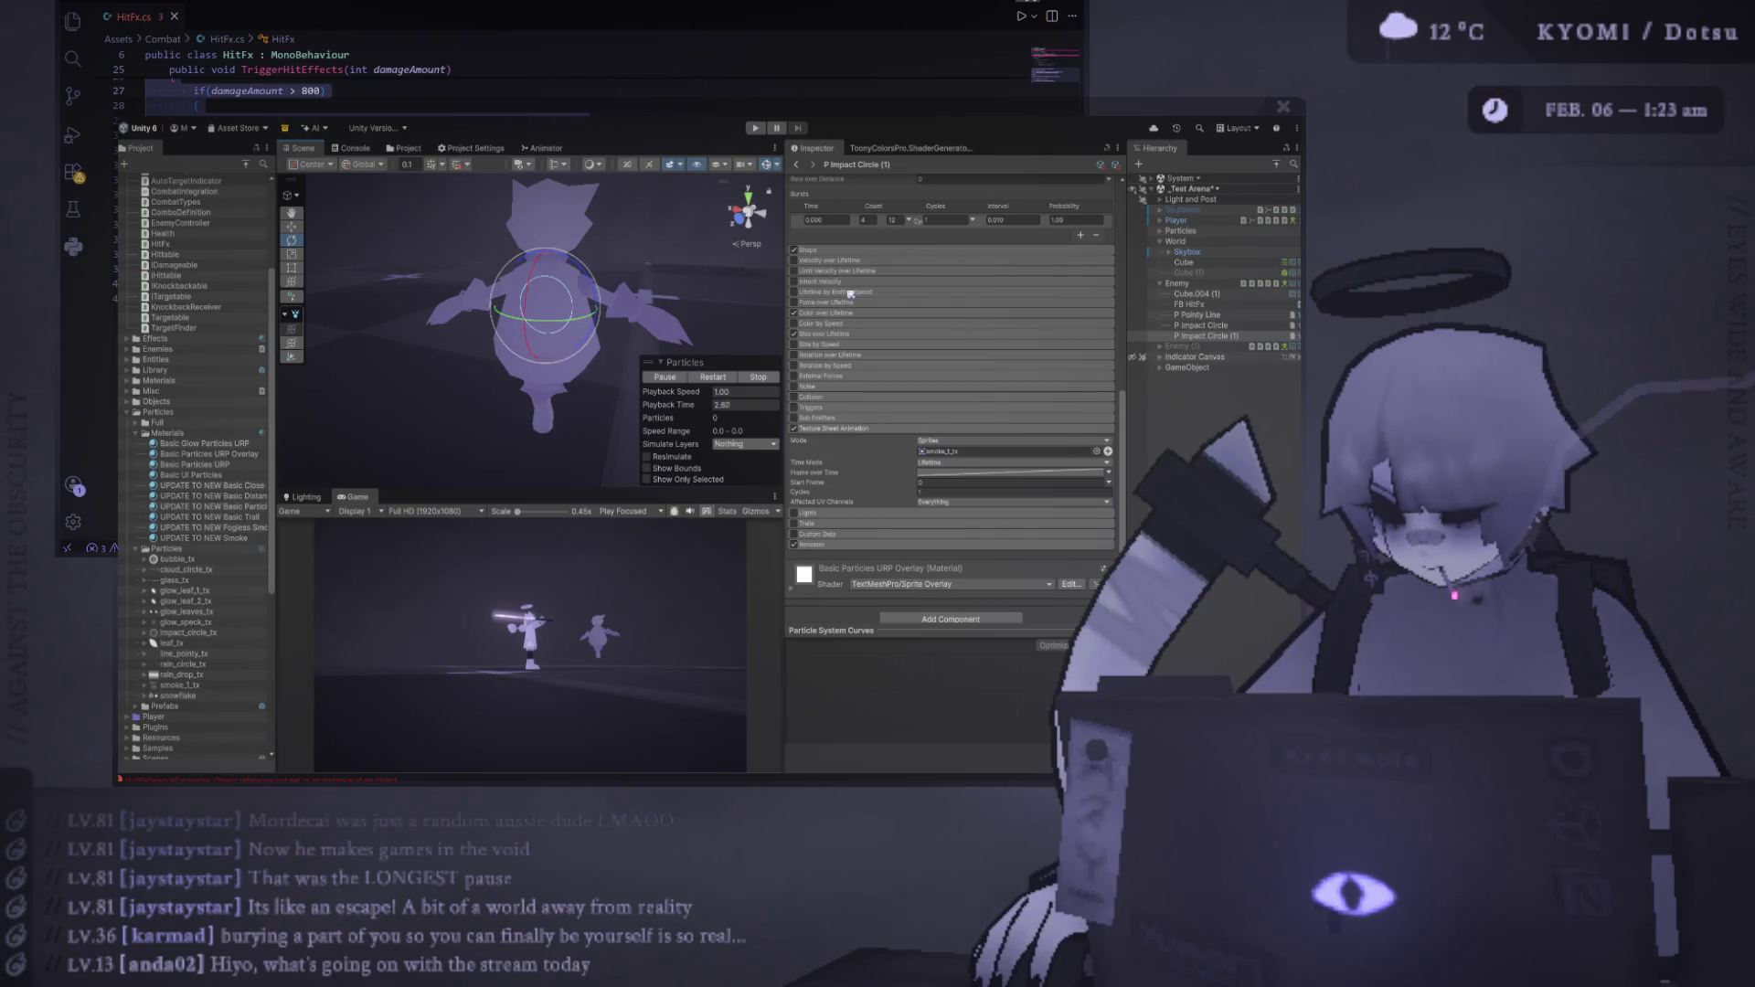
{"action": "left_click", "coordinate": [837, 313]}
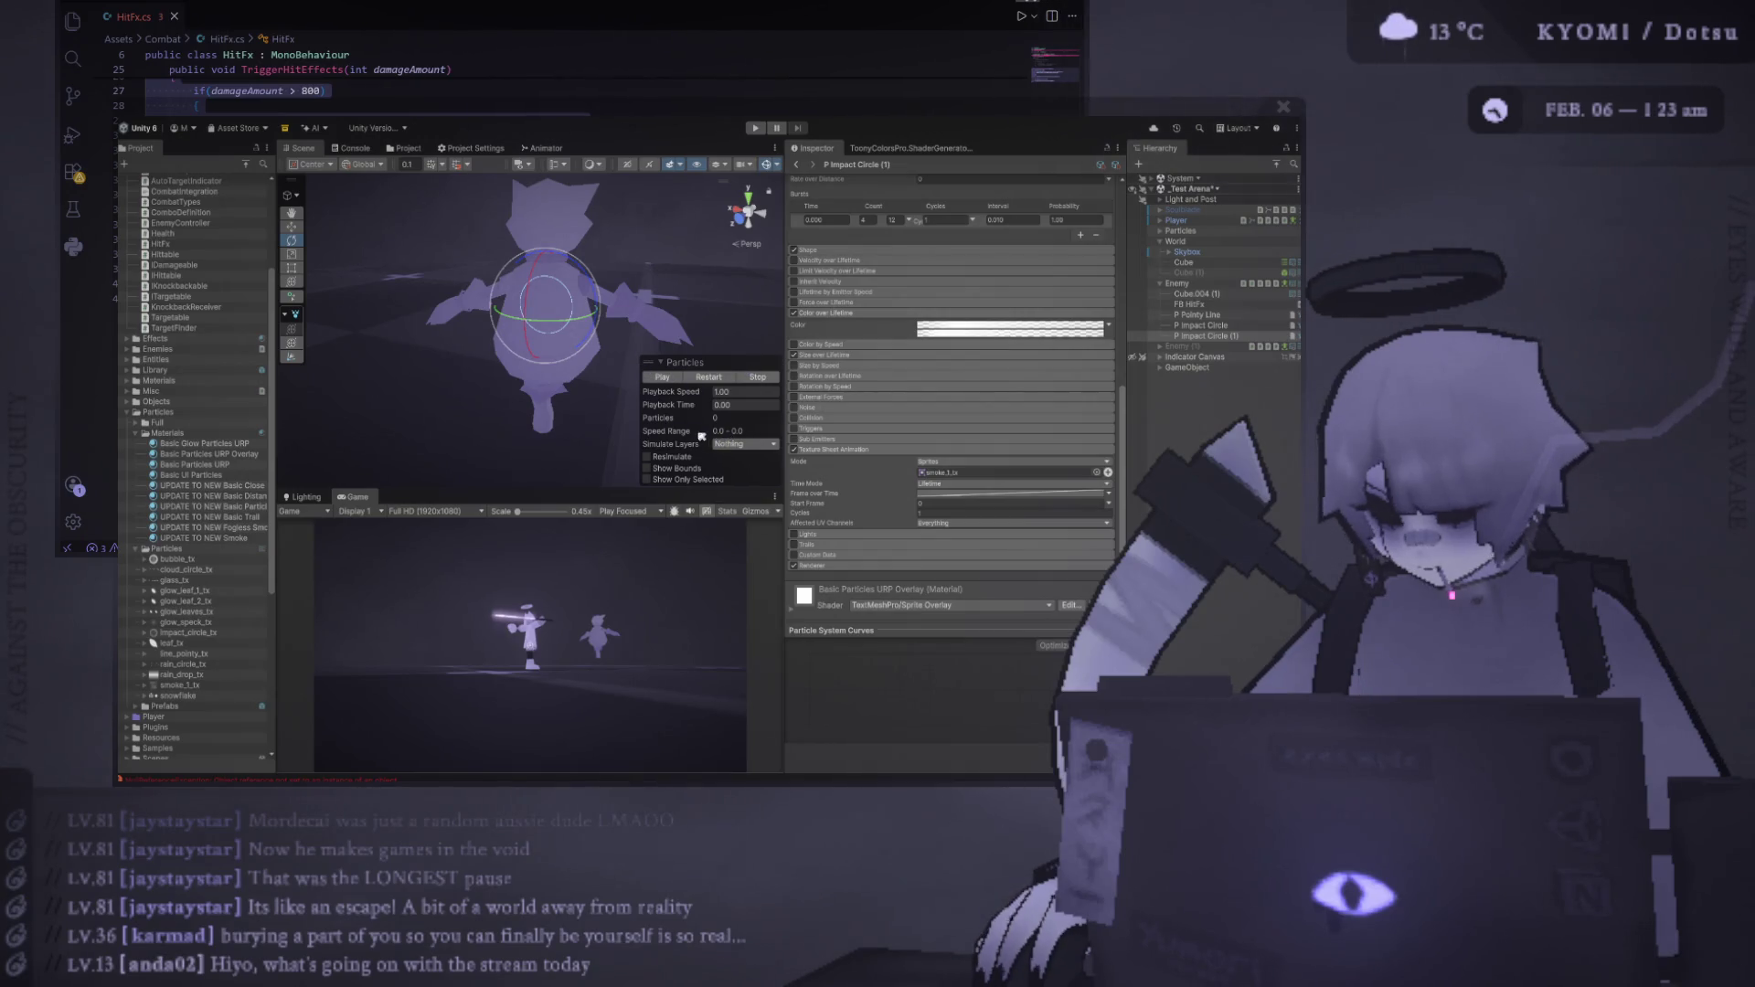
{"action": "left_click", "coordinate": [662, 377]}
{"action": "left_click", "coordinate": [713, 377]}
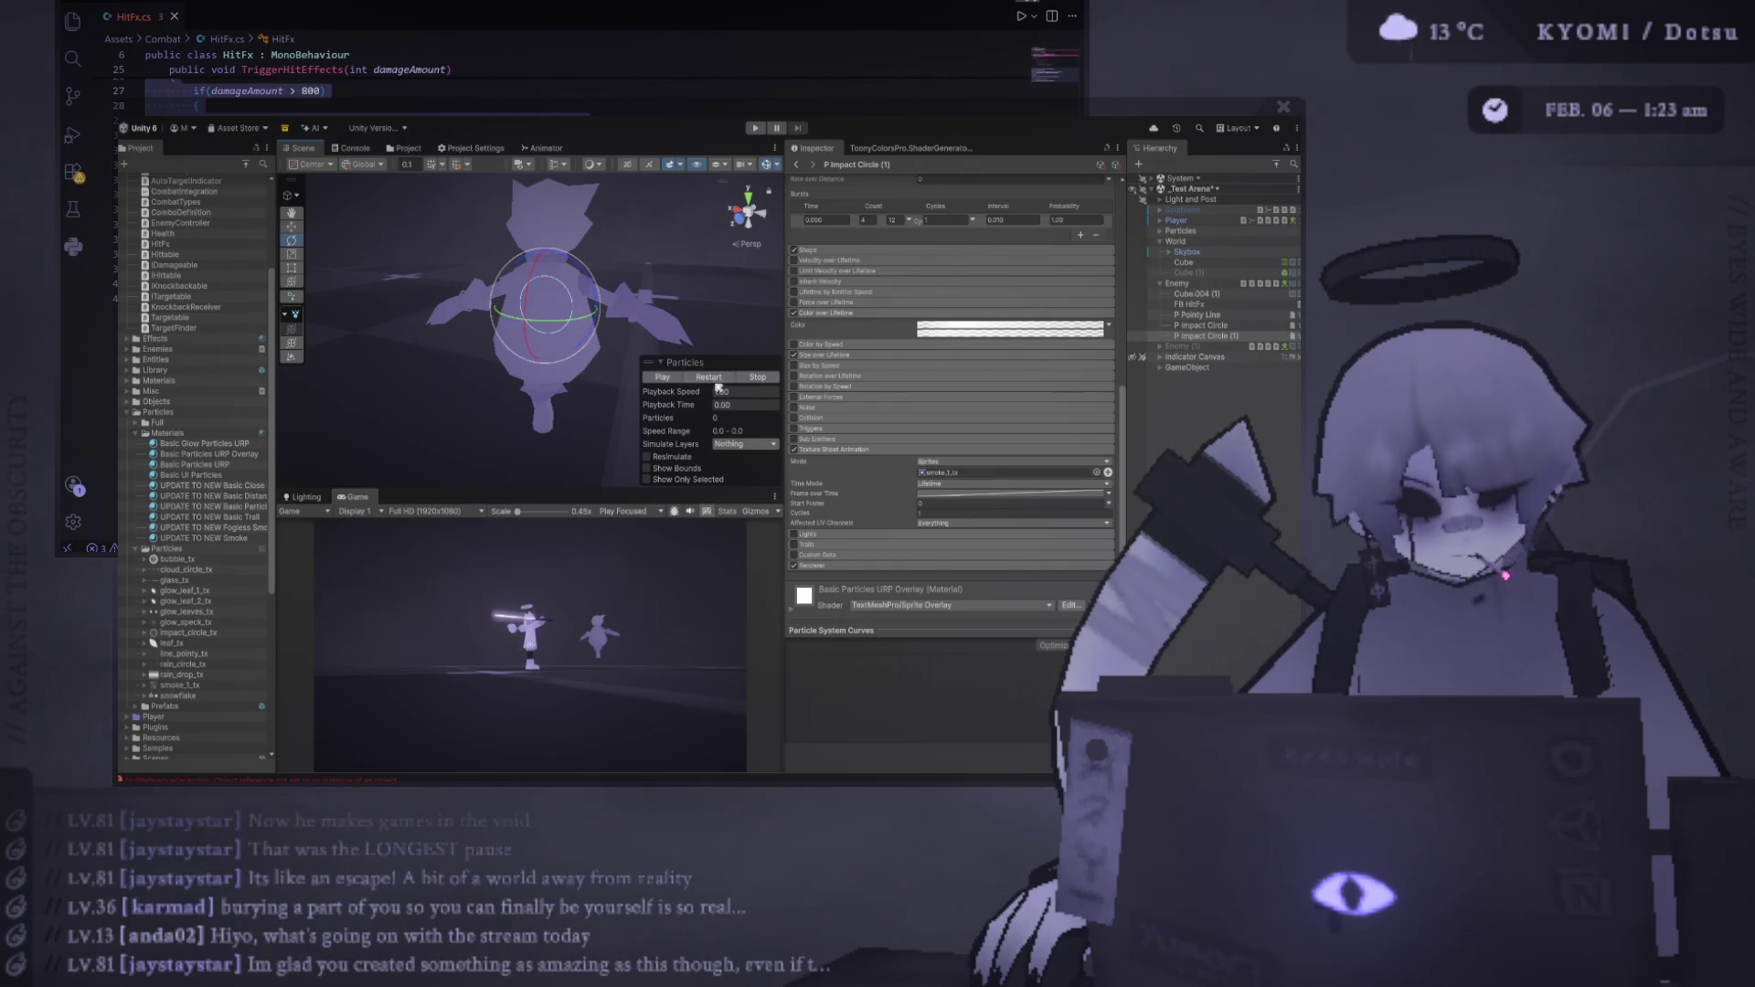
{"action": "left_click", "coordinate": [715, 375]}
{"action": "left_click", "coordinate": [715, 376]}
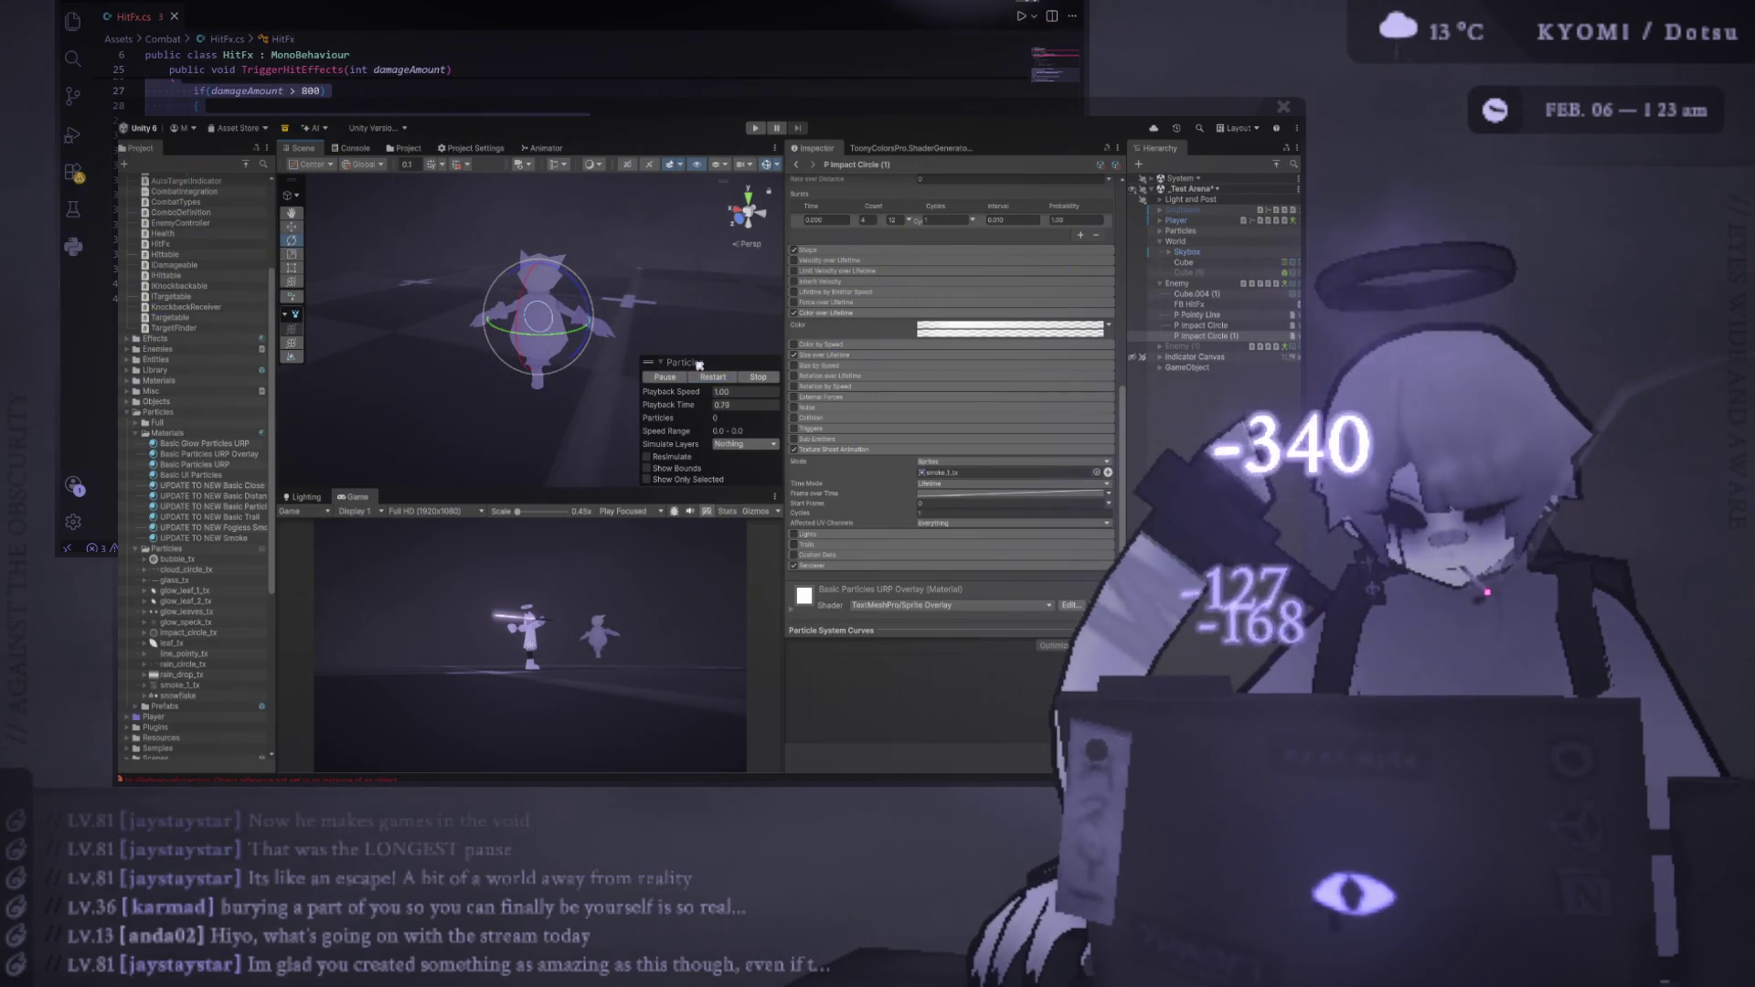
{"action": "left_click", "coordinate": [704, 377]}
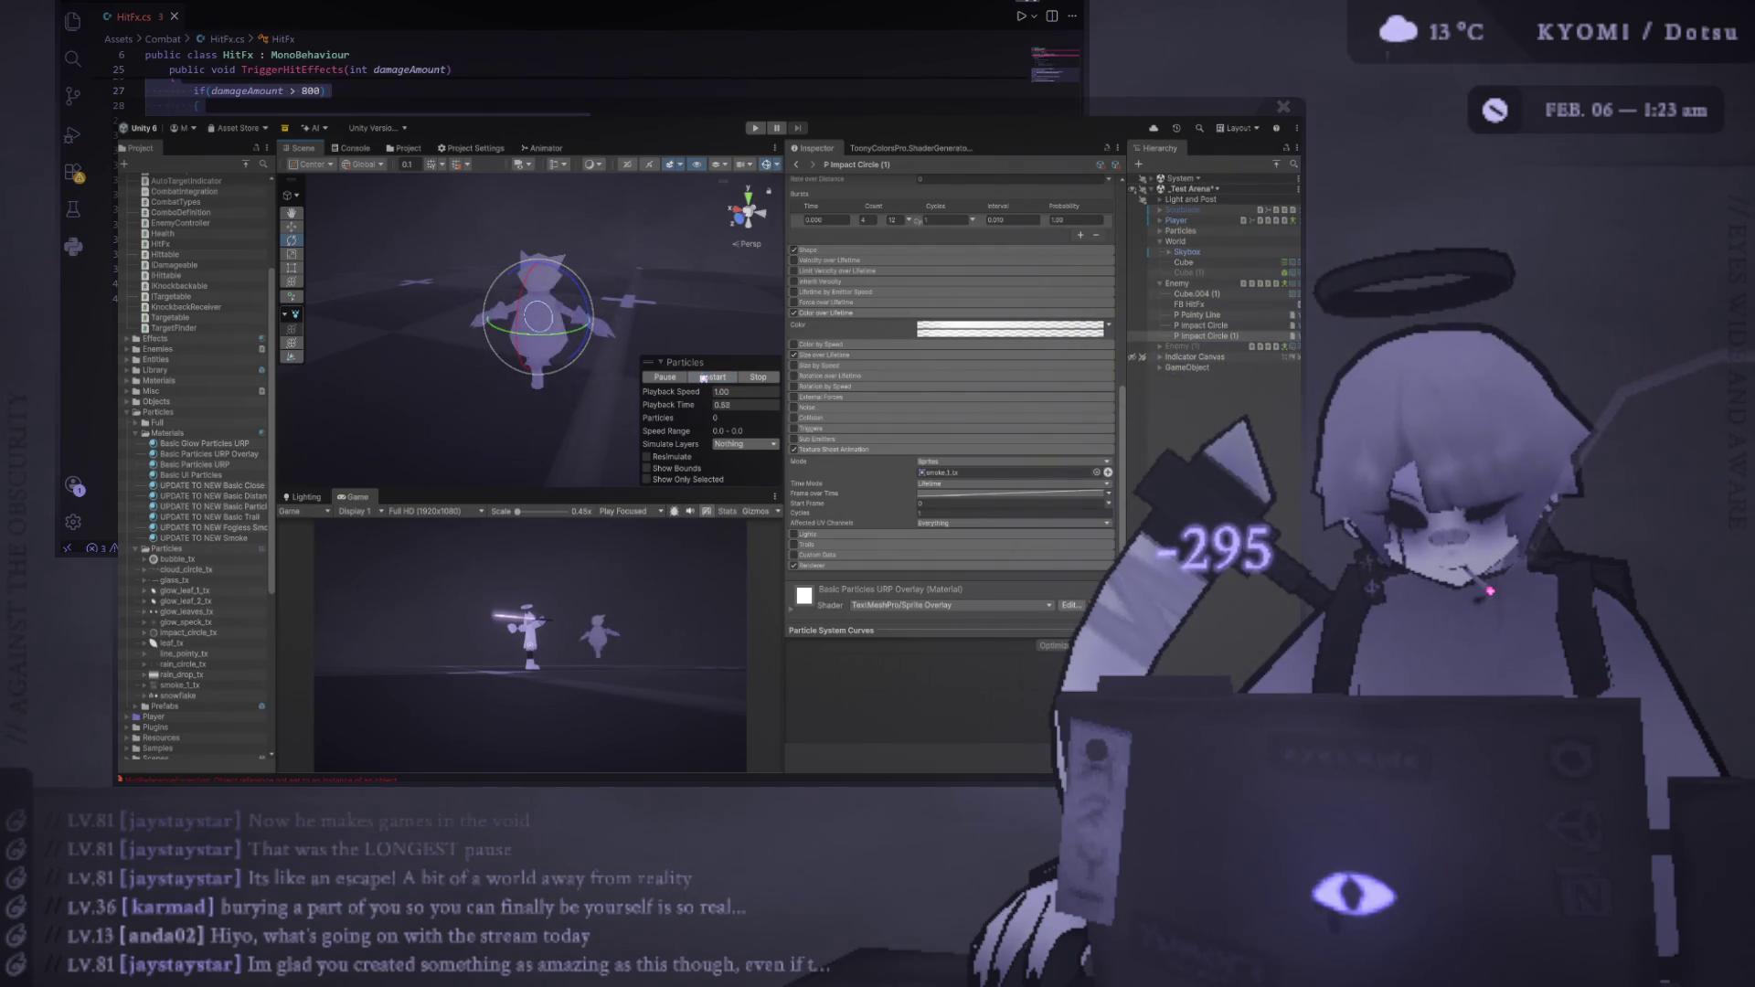
{"action": "left_click", "coordinate": [705, 376]}
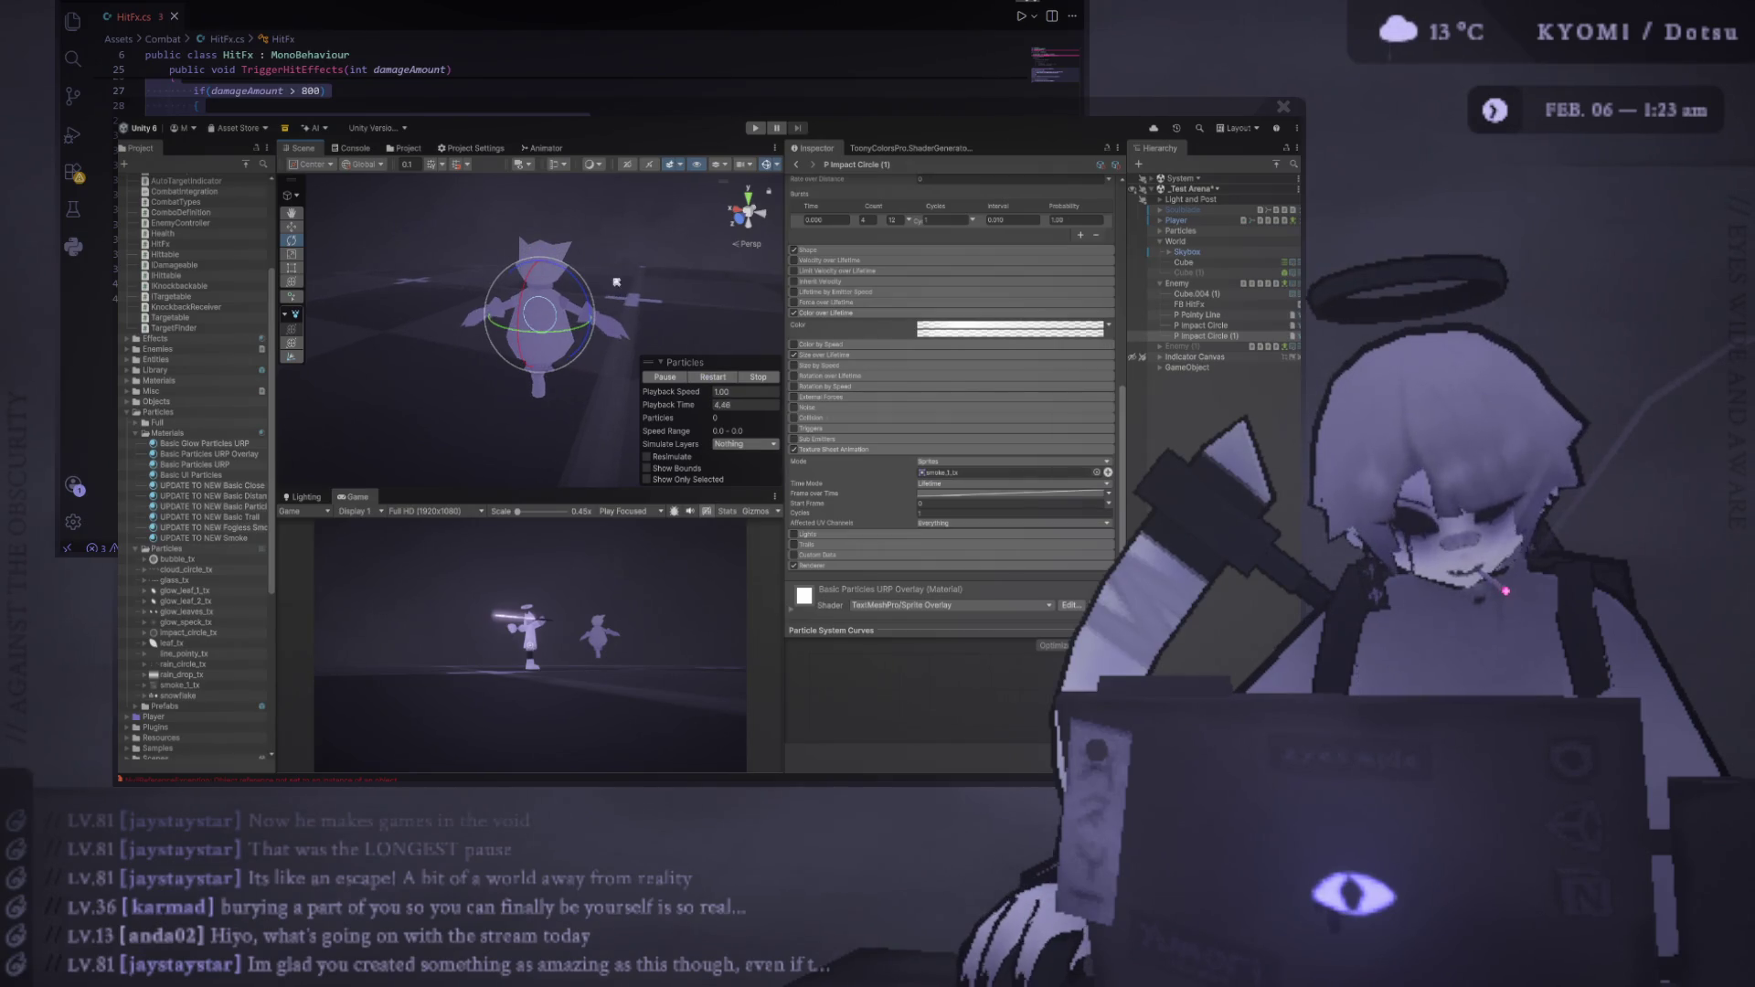
{"action": "left_click", "coordinate": [719, 378]}
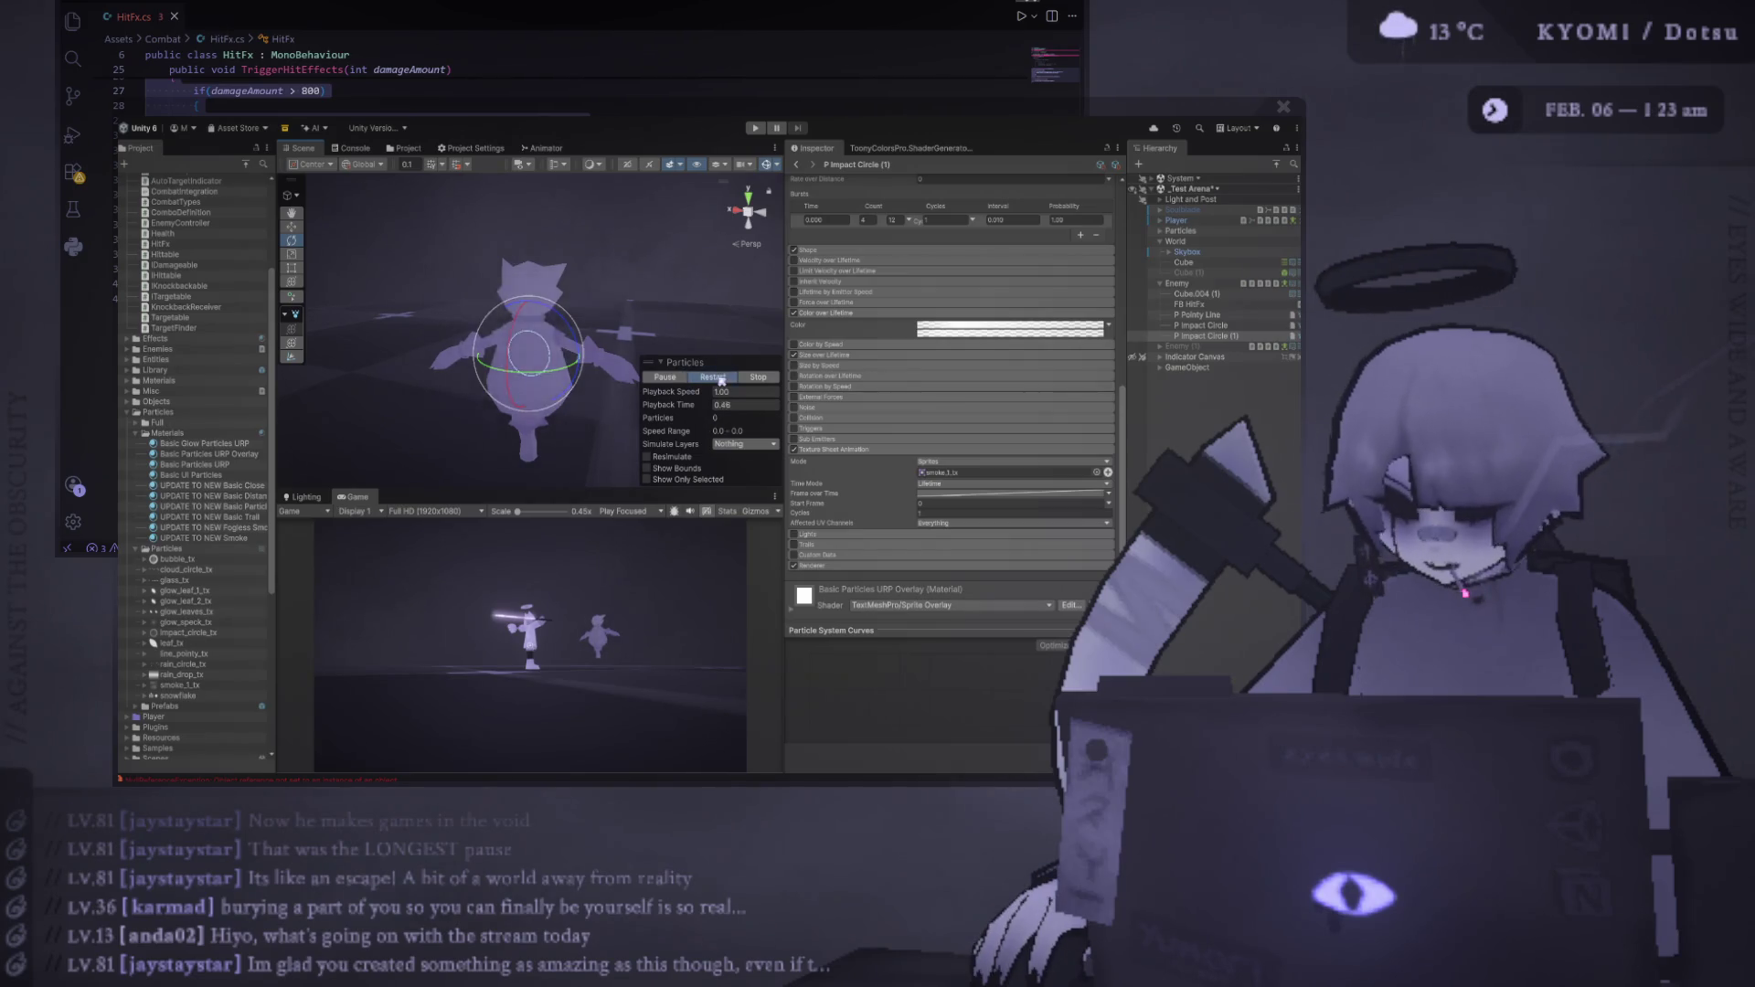
{"action": "left_click", "coordinate": [721, 377]}
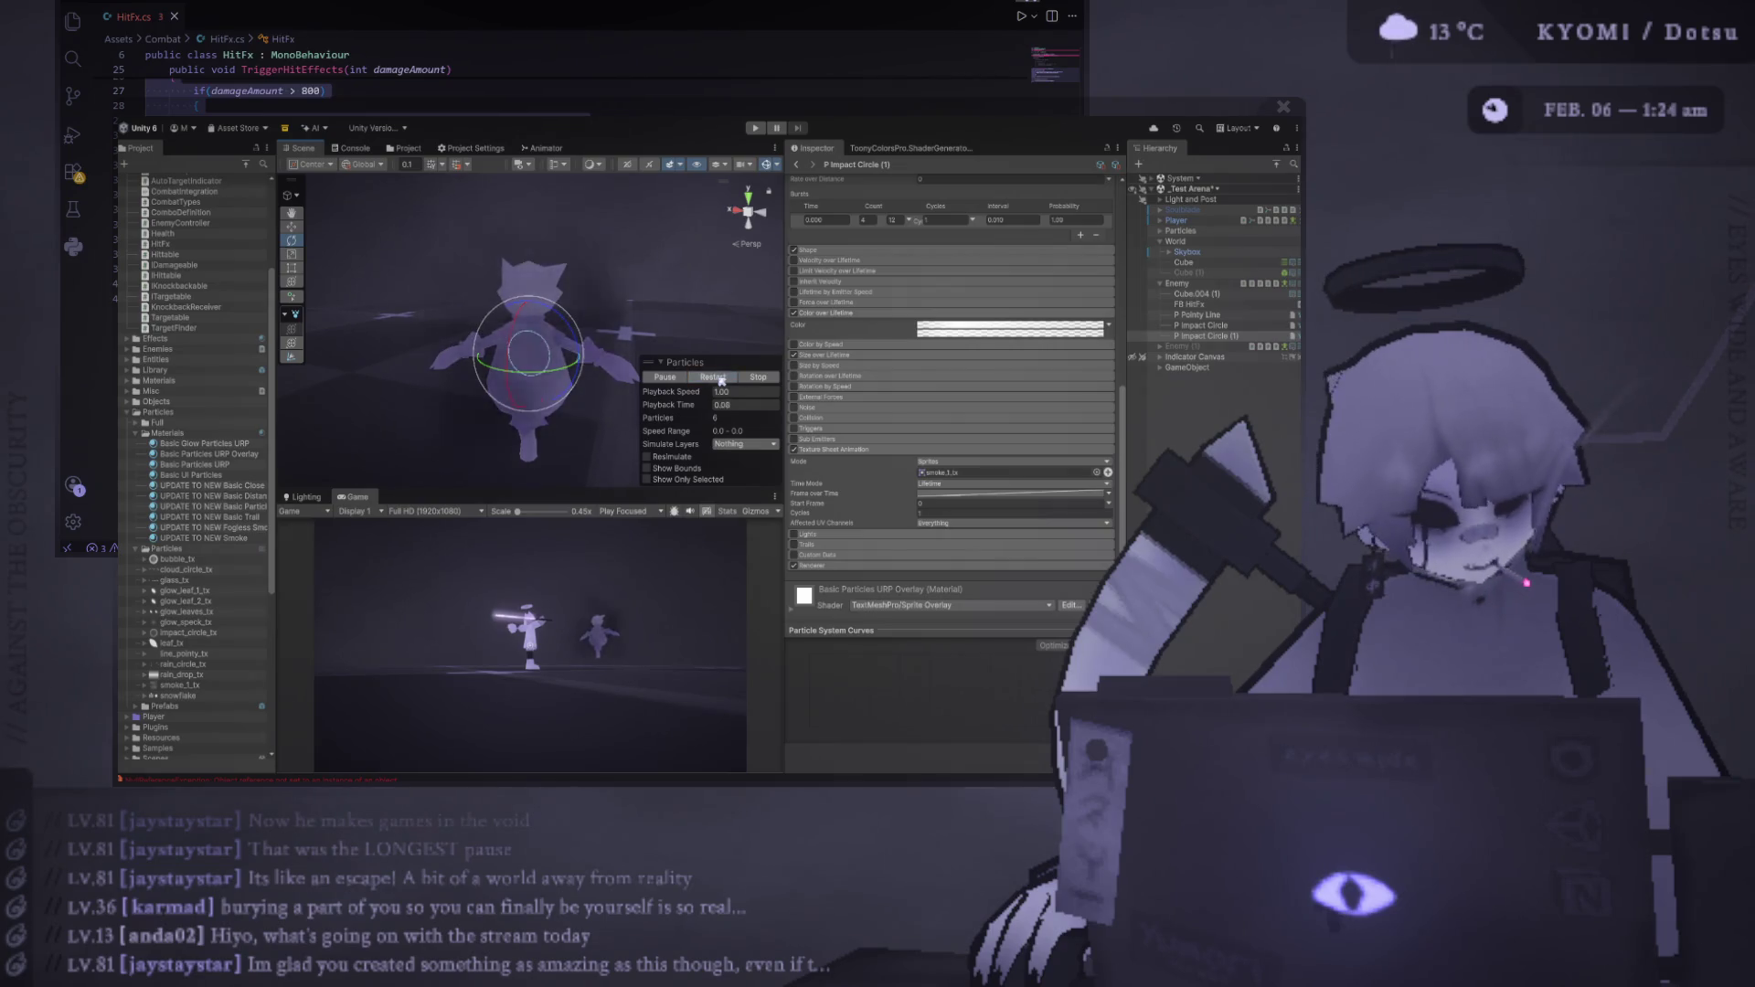
{"action": "left_click", "coordinate": [722, 377]}
{"action": "left_click", "coordinate": [721, 378]}
{"action": "scroll", "coordinate": [850, 356], "scroll_direction": "up", "scroll_amount": 5}
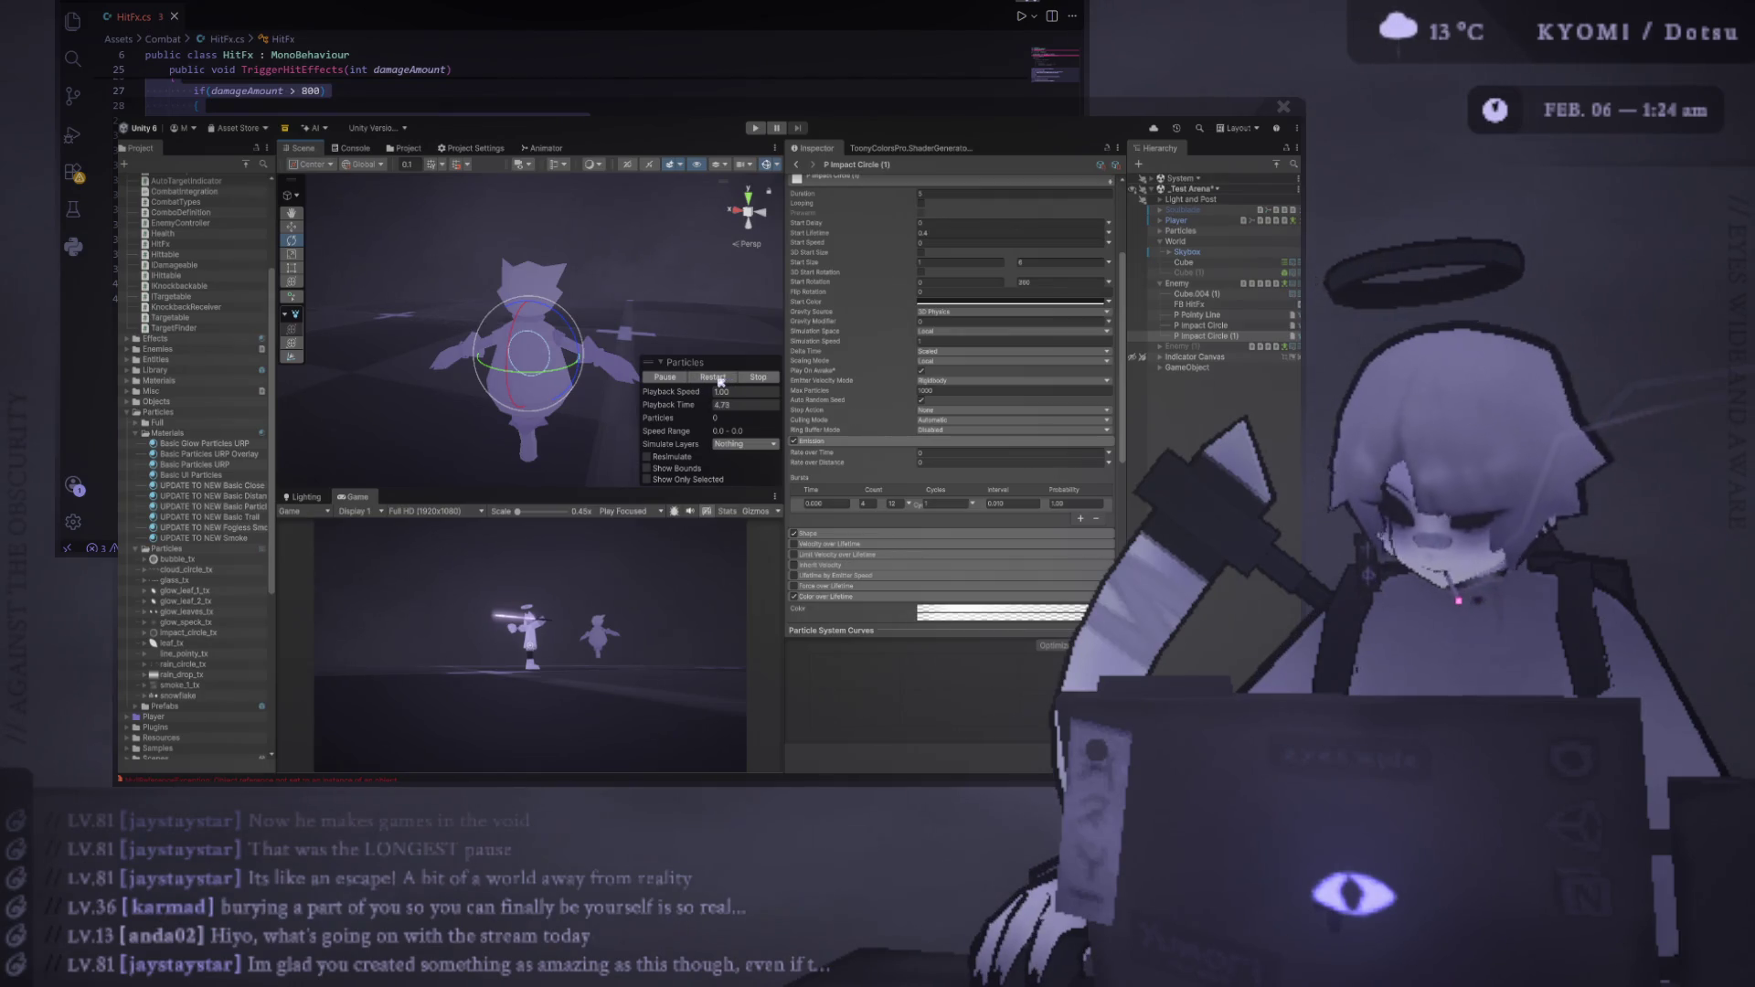
Make Start Lifetime random between 0.4 and 1
{"action": "left_click", "coordinate": [722, 377]}
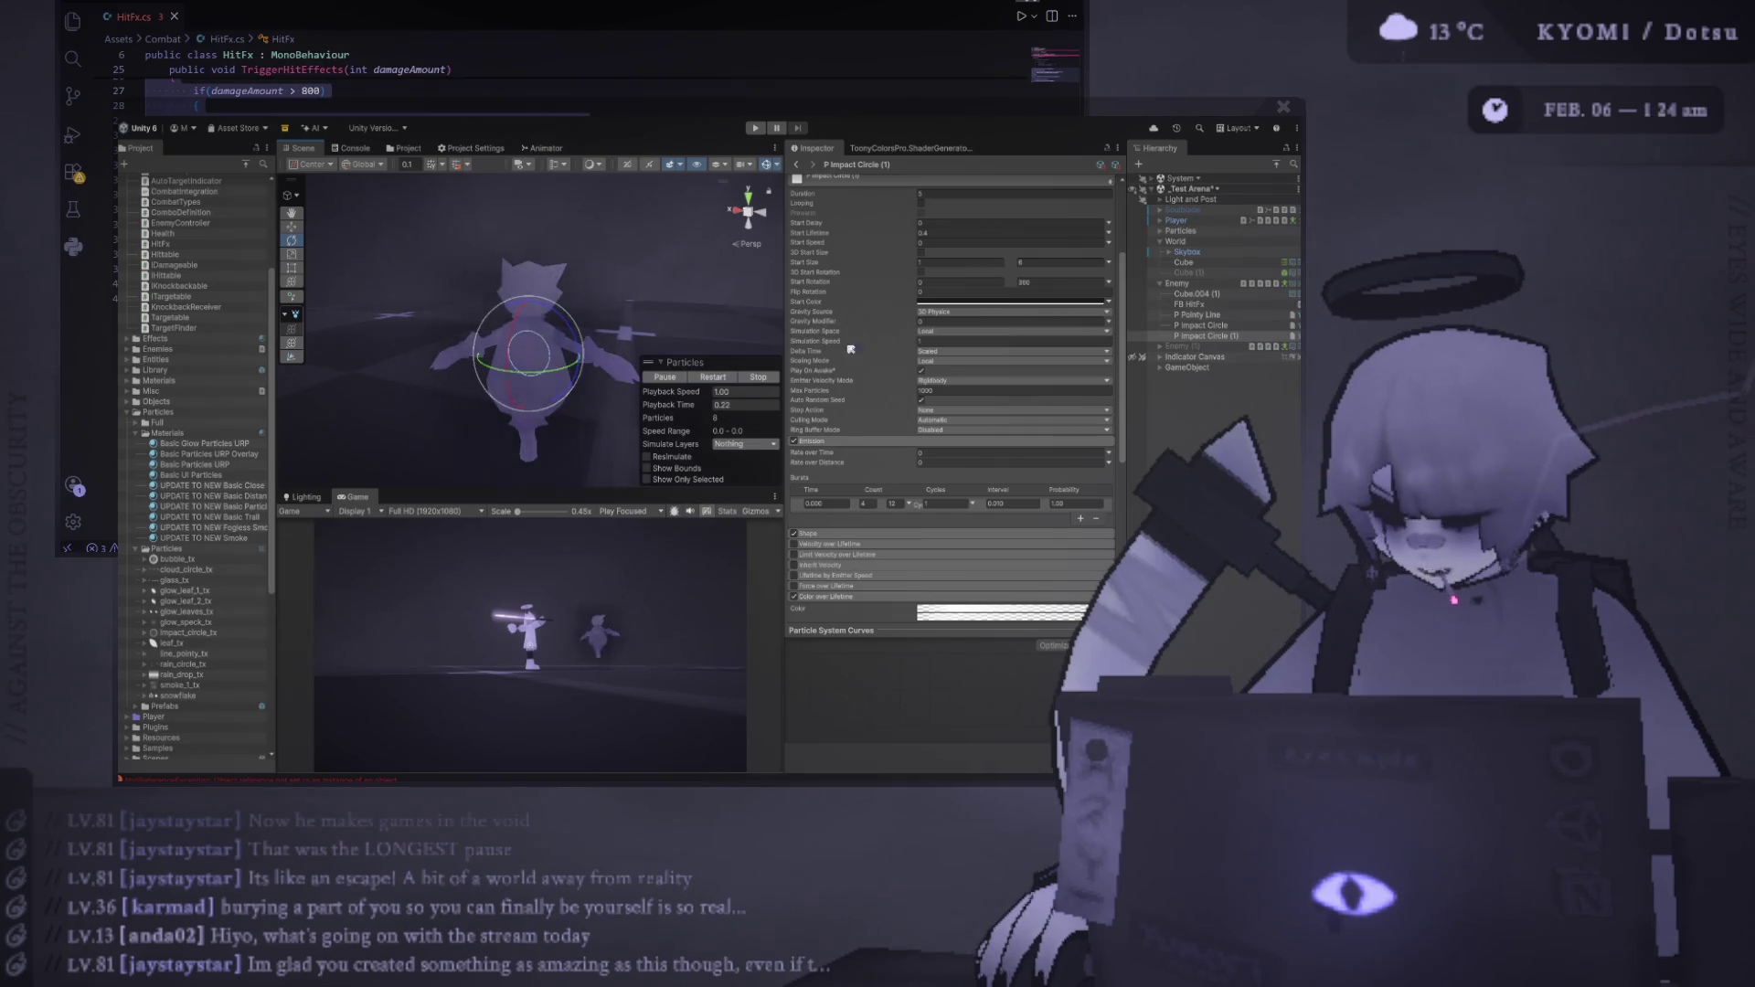
{"action": "left_click", "coordinate": [1109, 233]}
{"action": "left_click", "coordinate": [1038, 251]}
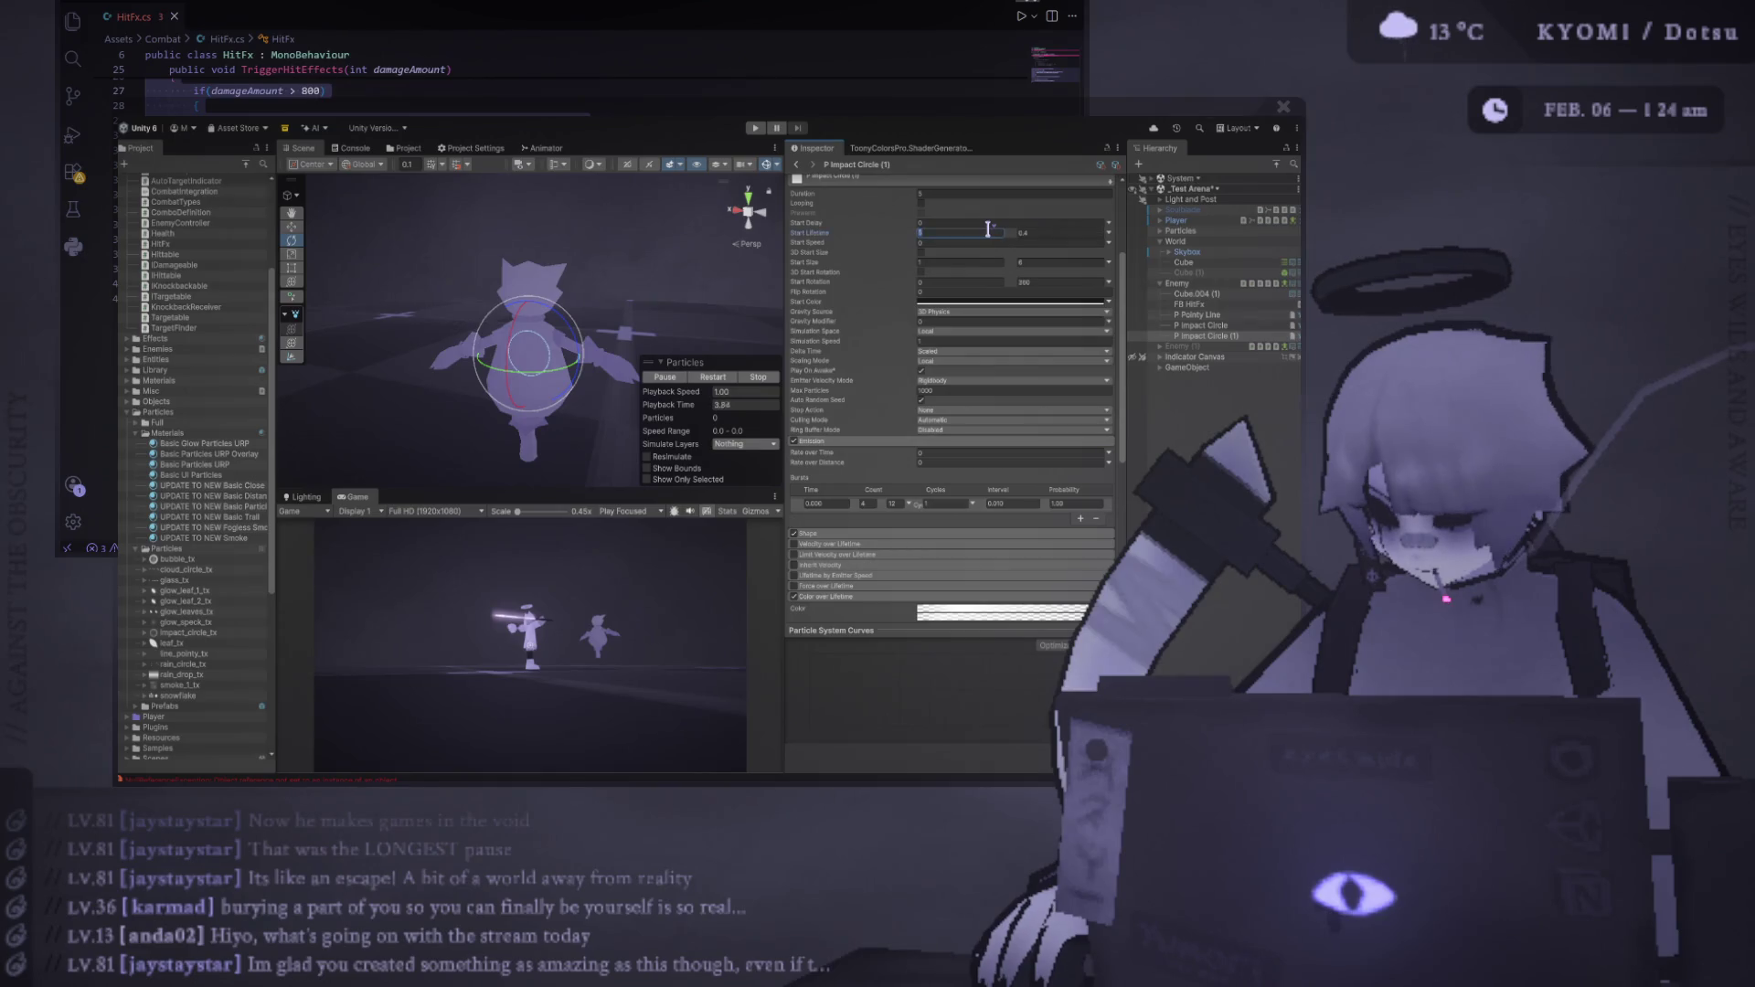
{"action": "type", "text": "0.4"}
{"action": "key", "text": "Tab"}
{"action": "type", "text": "2"}
{"action": "left_click", "coordinate": [729, 377]}
{"action": "key", "text": "BackSpace"}
{"action": "type", "text": "1"}
{"action": "key", "text": "Return"}
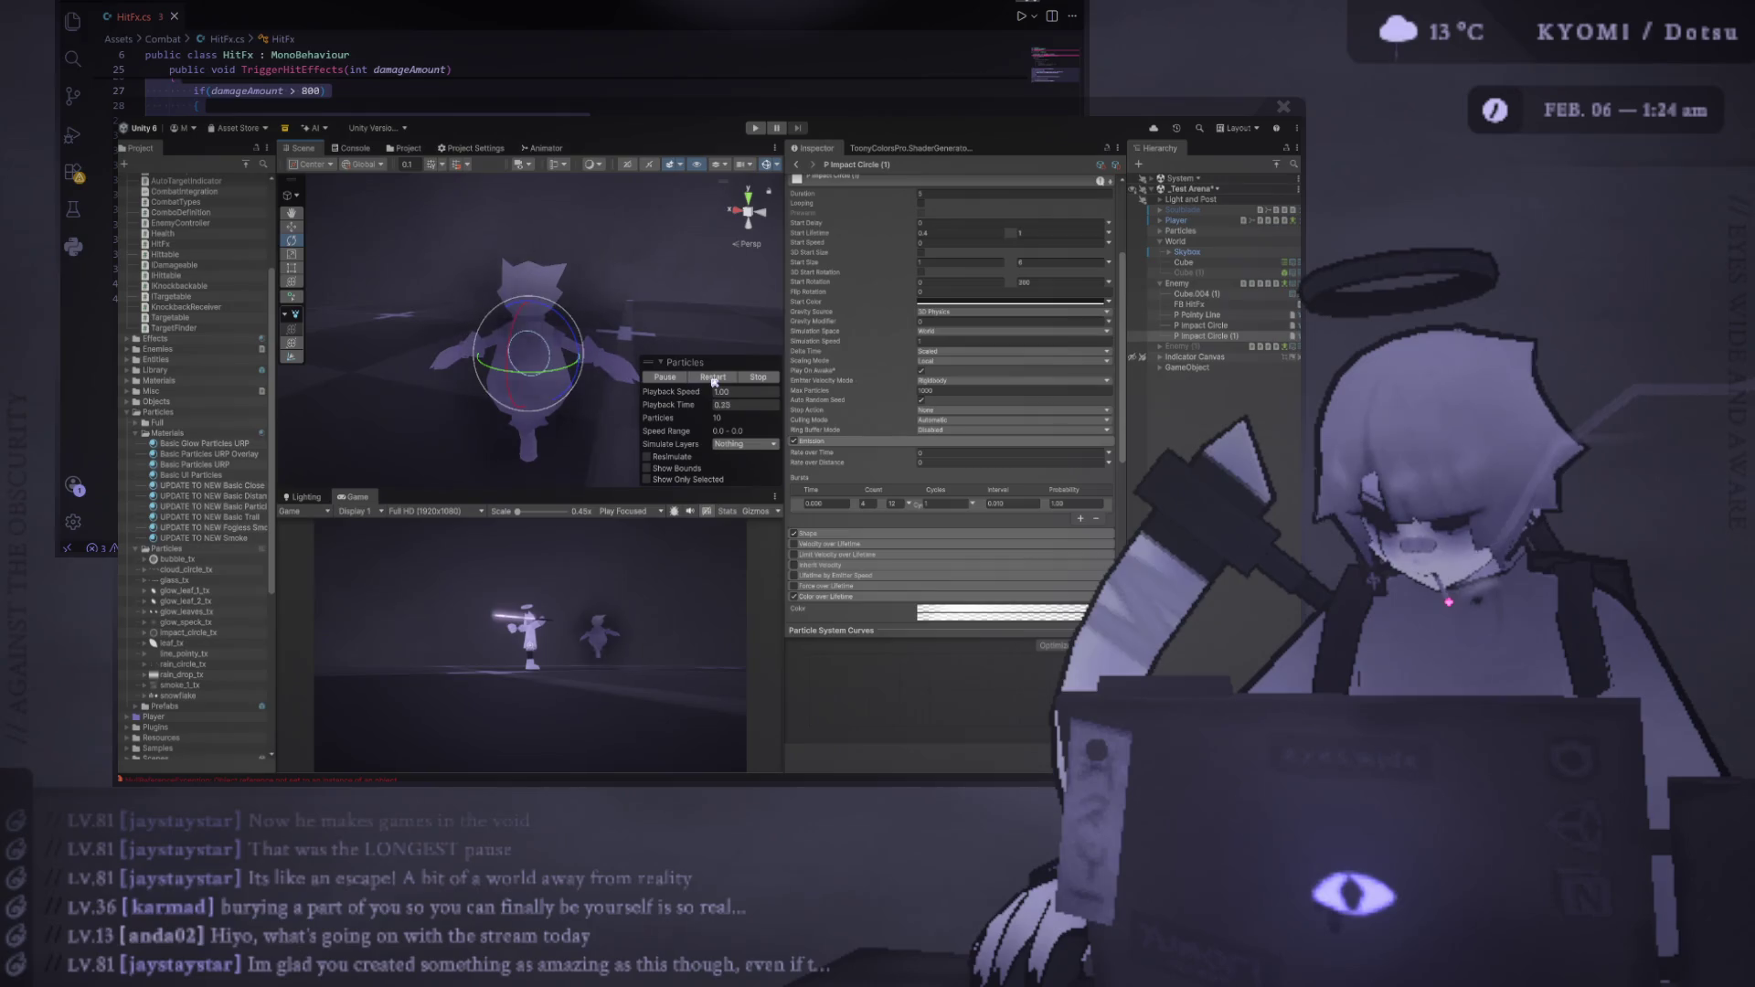
Set the Emission burst count to 10 and replay the burst
{"action": "scroll", "coordinate": [793, 381], "scroll_direction": "down", "scroll_amount": 3}
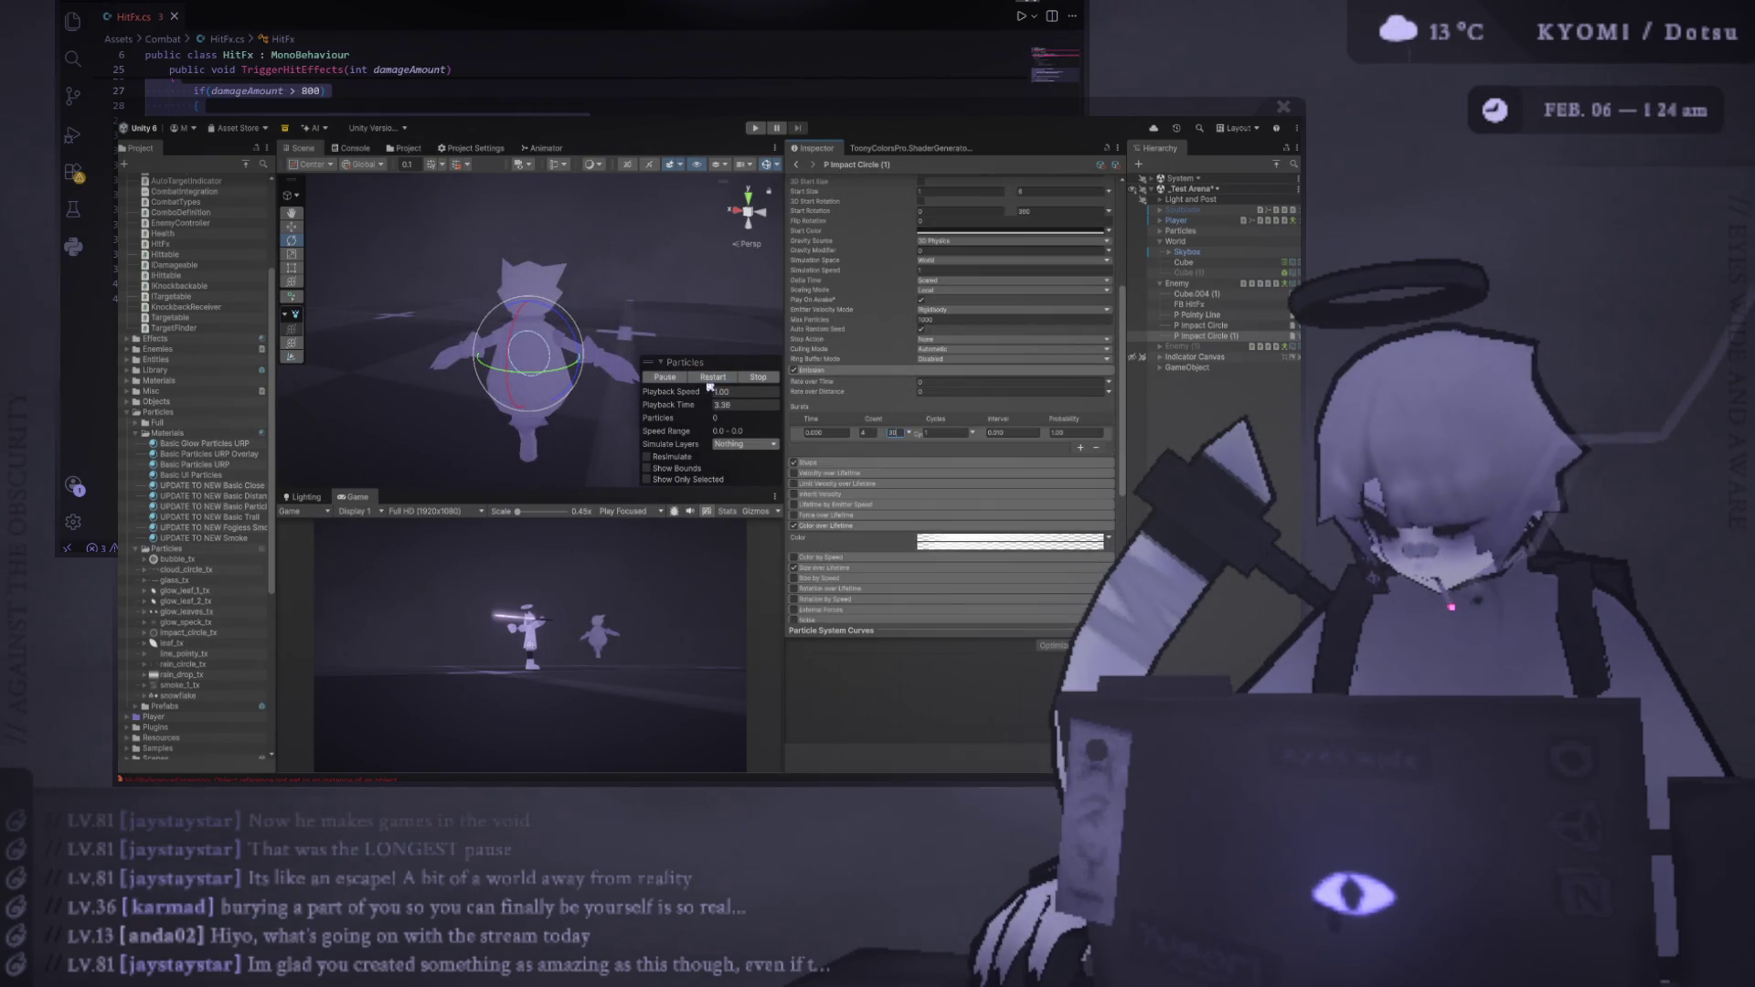
{"action": "type", "text": "10"}
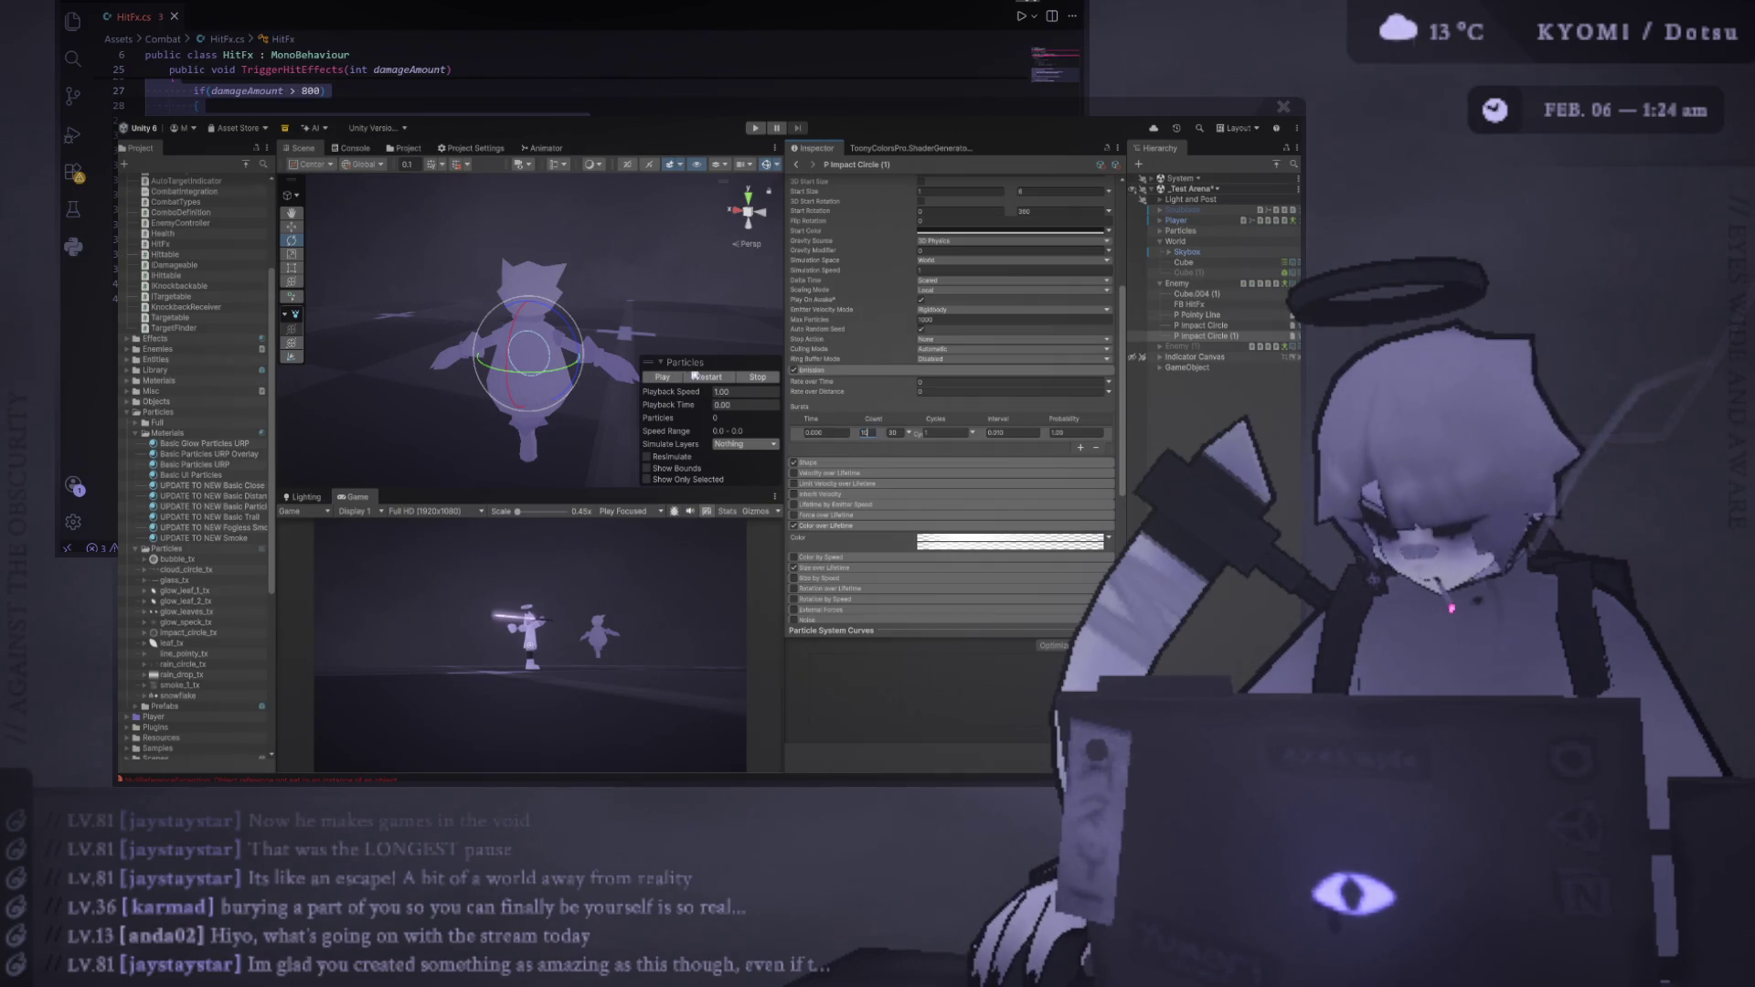
{"action": "left_click", "coordinate": [712, 378]}
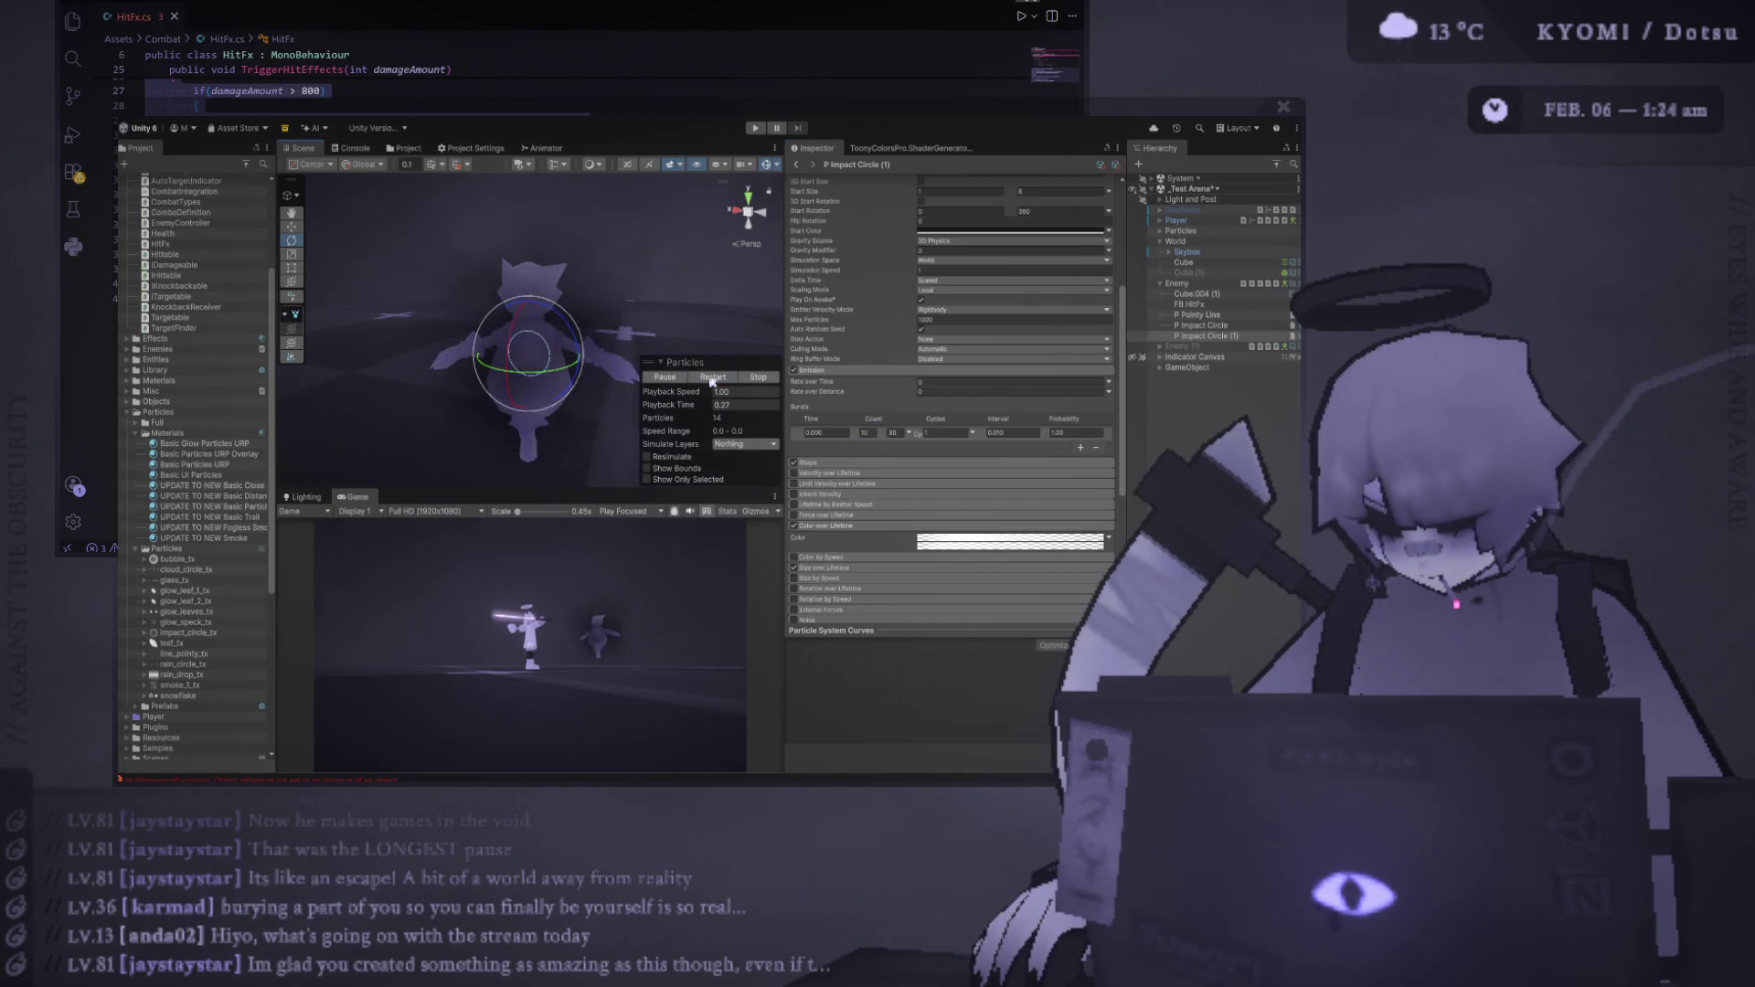
{"action": "scroll", "coordinate": [1102, 304], "scroll_direction": "up", "scroll_amount": 6}
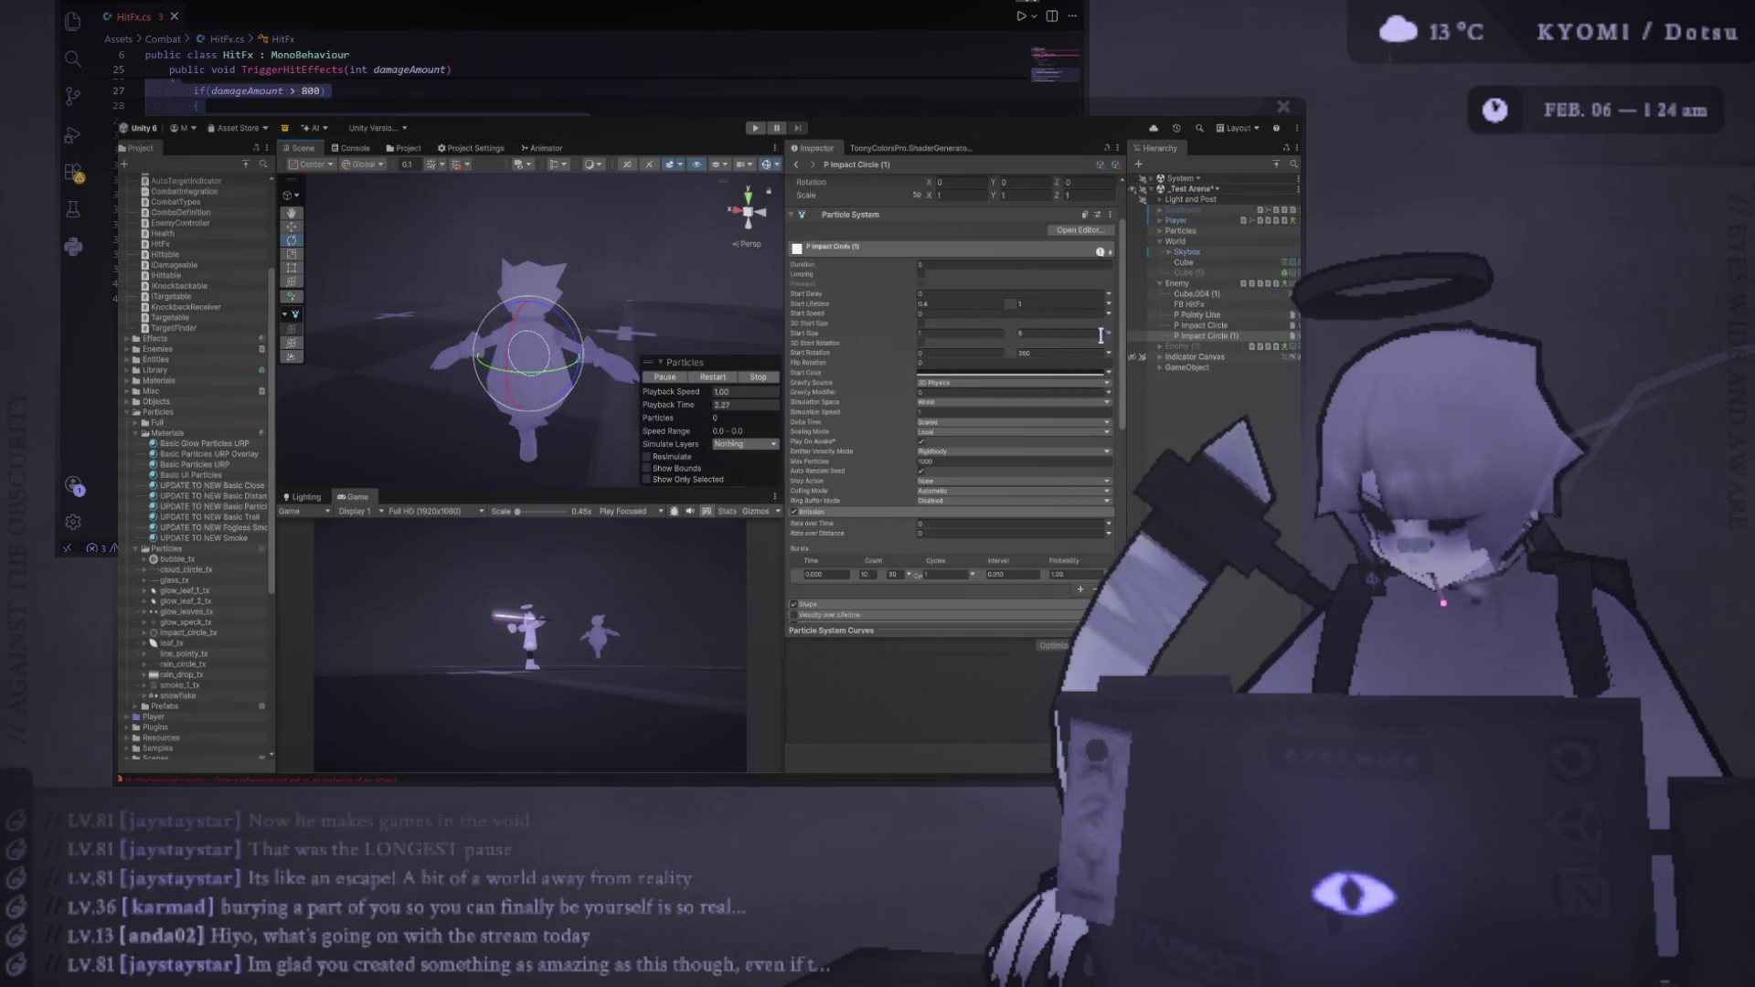
{"action": "left_click", "coordinate": [712, 377]}
{"action": "left_click", "coordinate": [712, 377]}
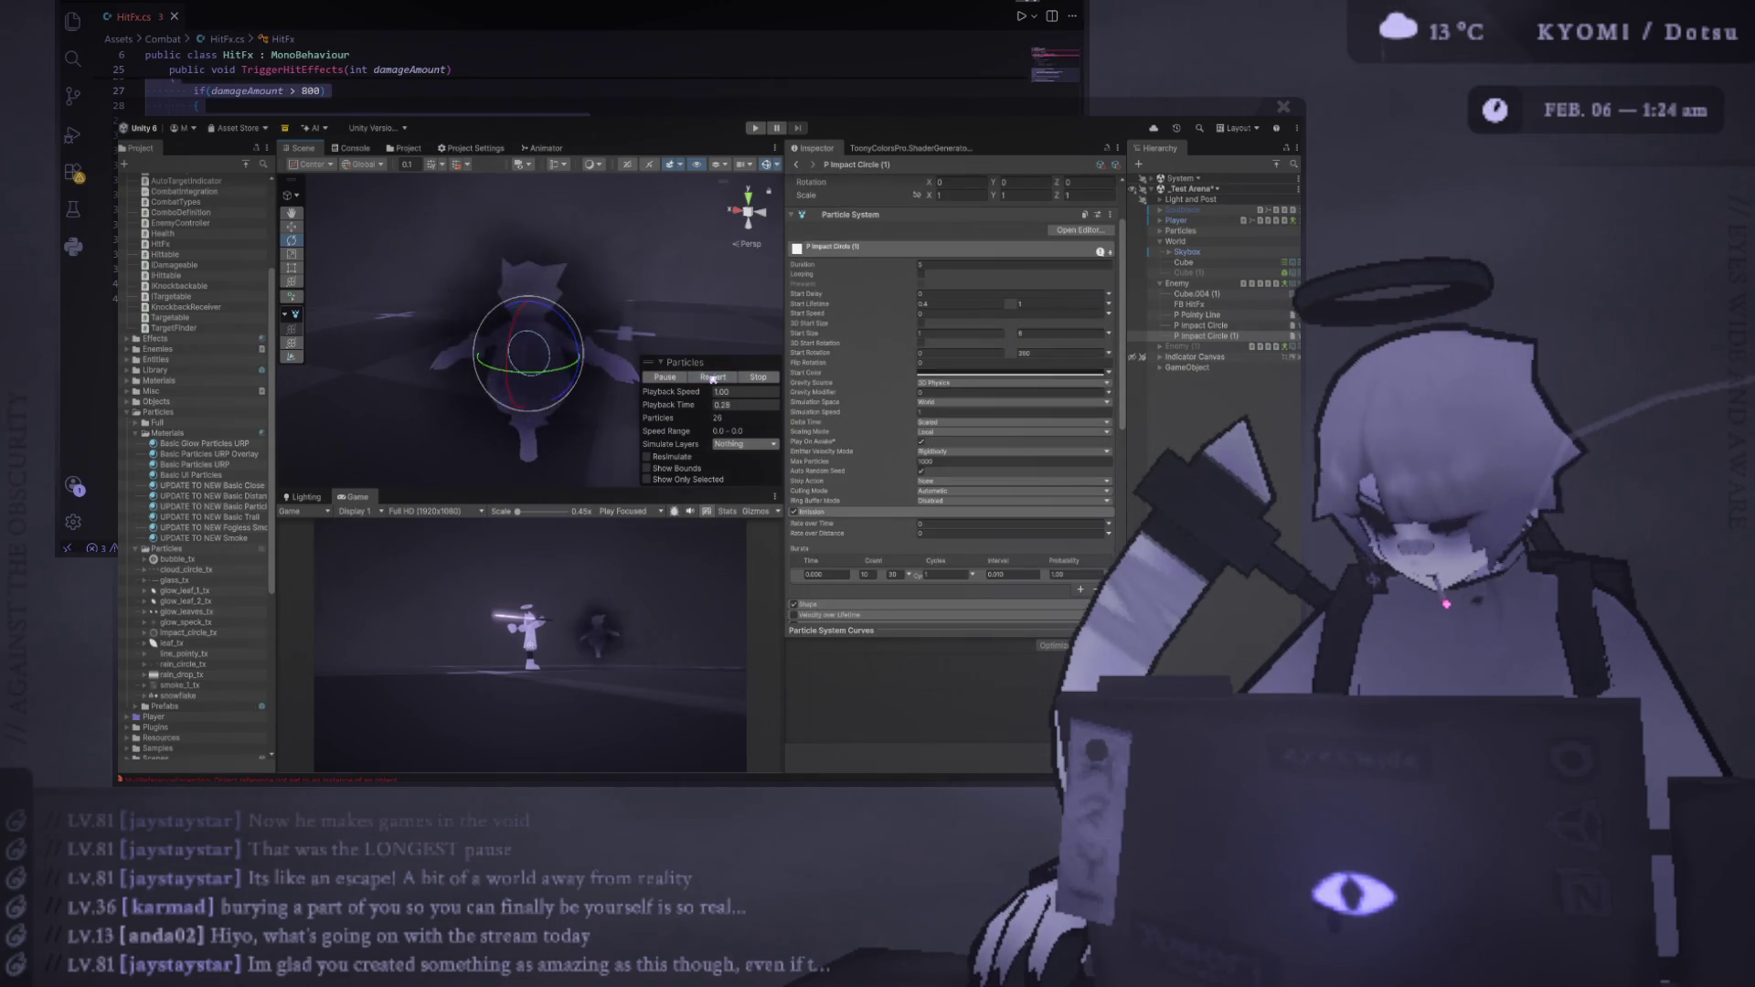
{"action": "left_click", "coordinate": [712, 377]}
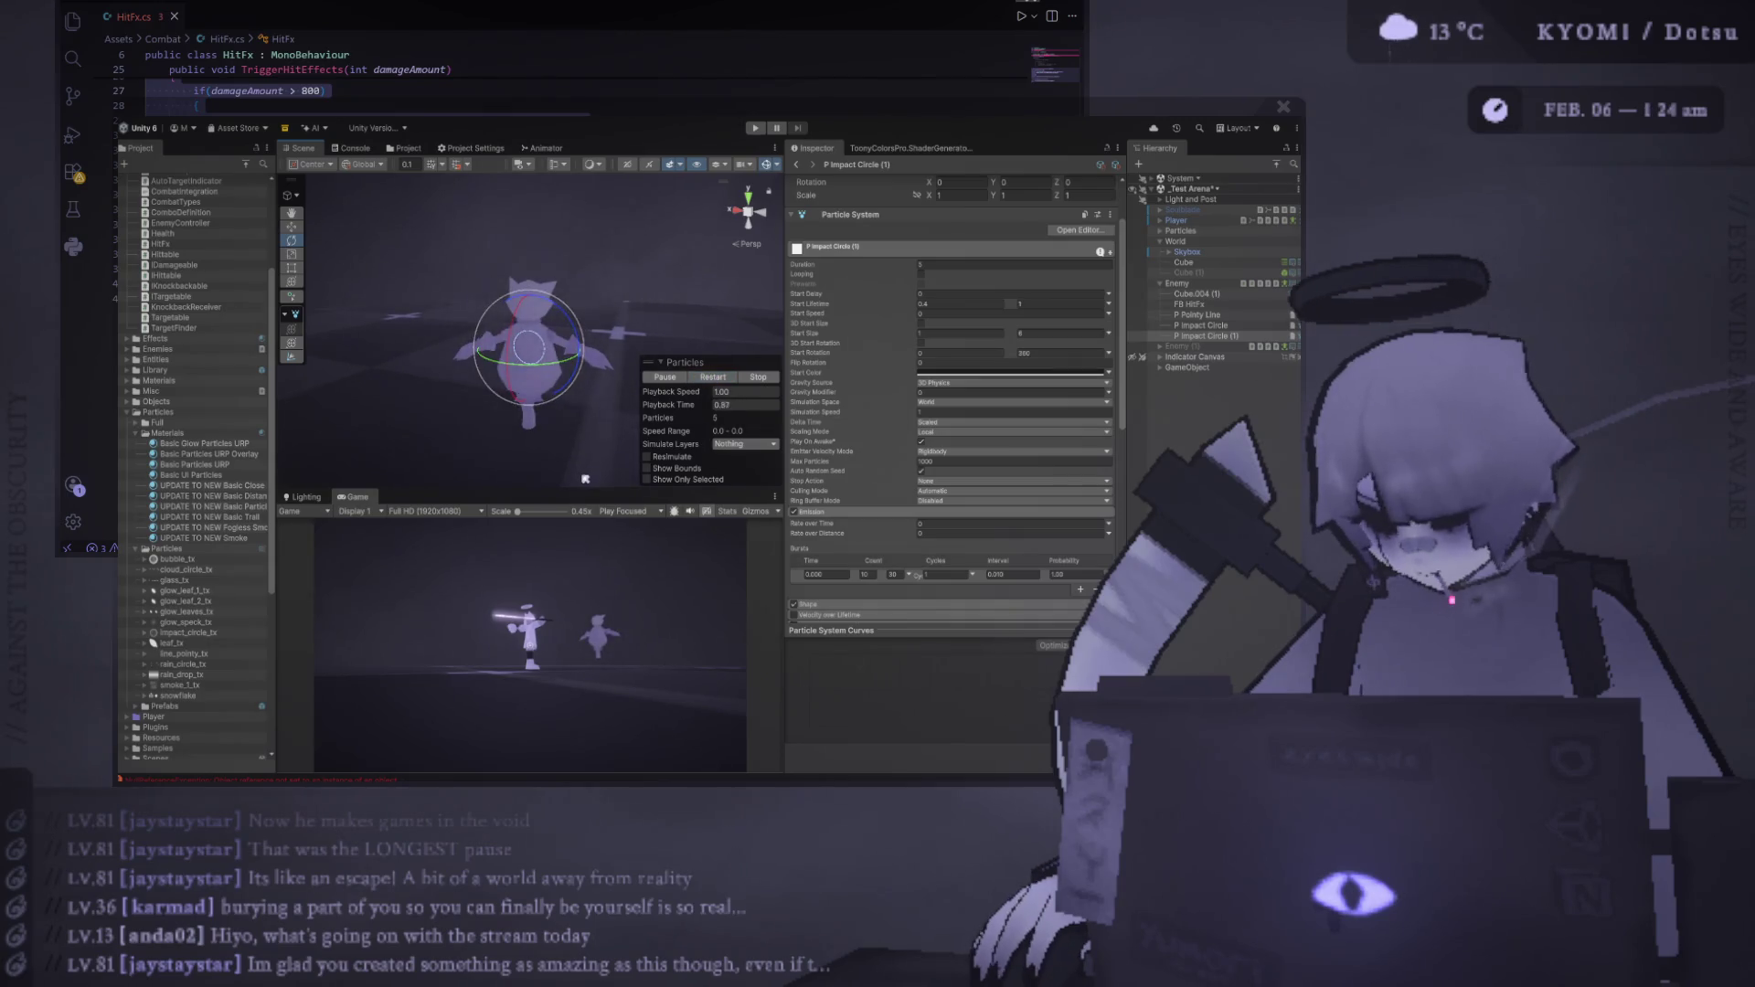
{"action": "left_click_drag", "start_coordinate": [582, 487], "coordinate": [583, 312]}
{"action": "left_click", "coordinate": [718, 237]}
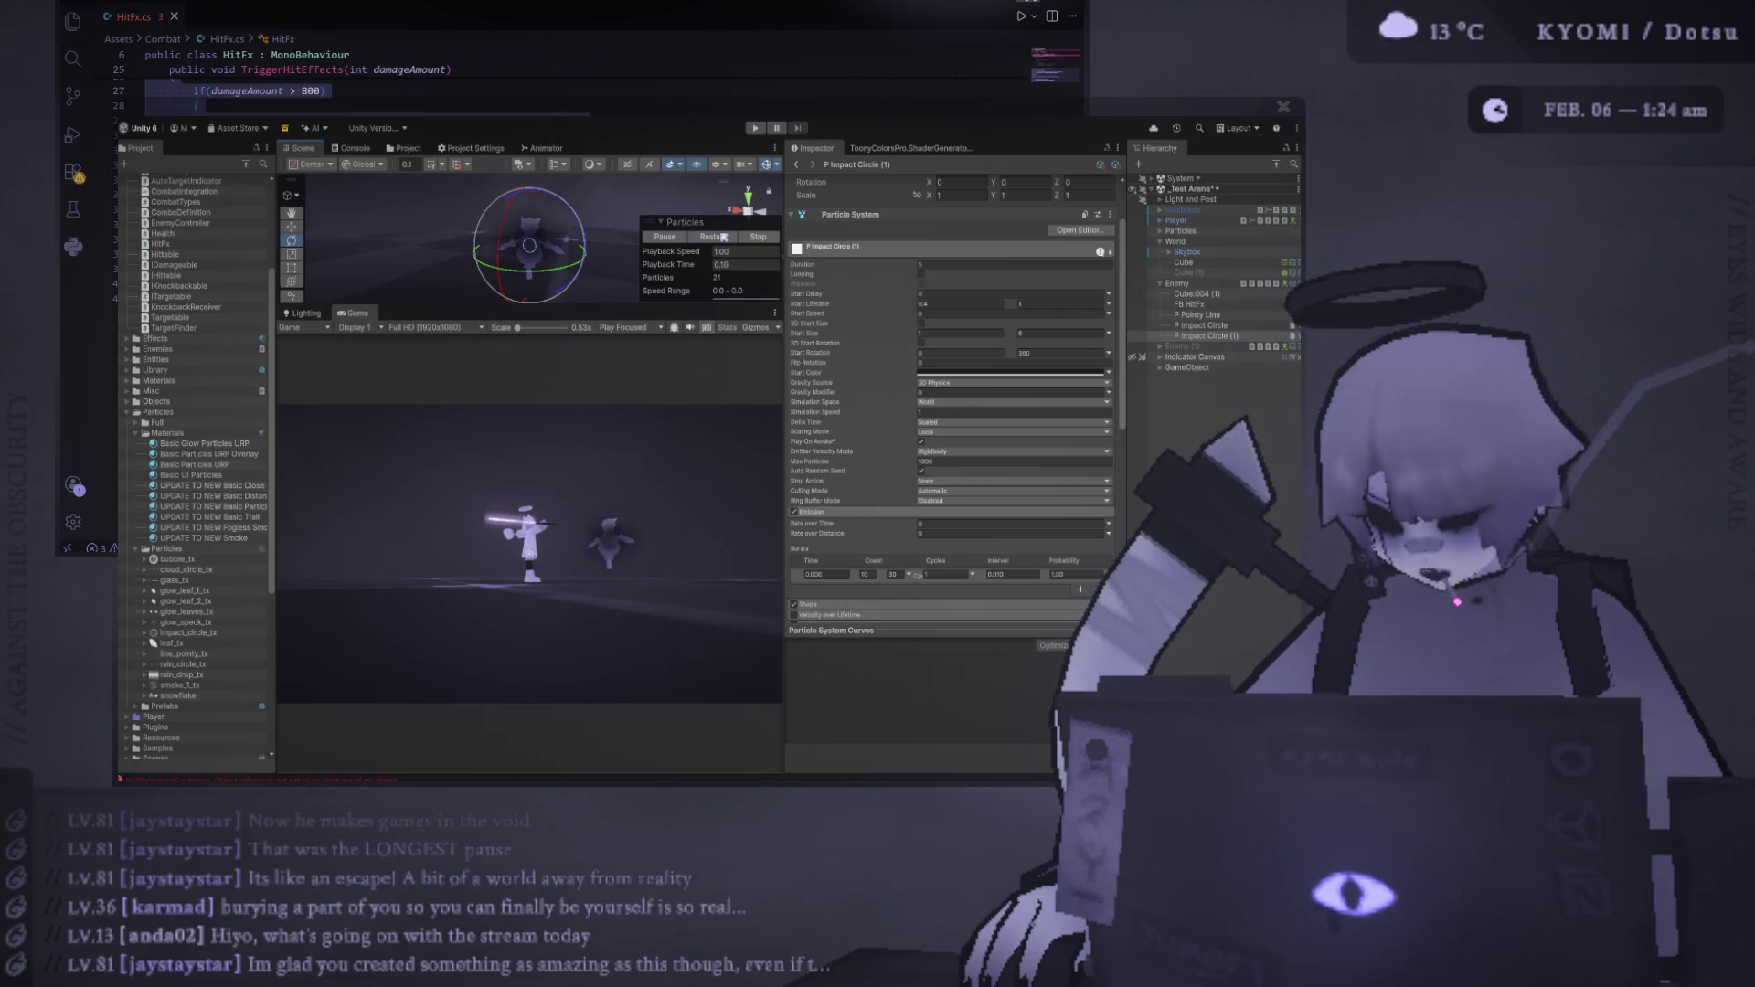
{"action": "left_click", "coordinate": [723, 237]}
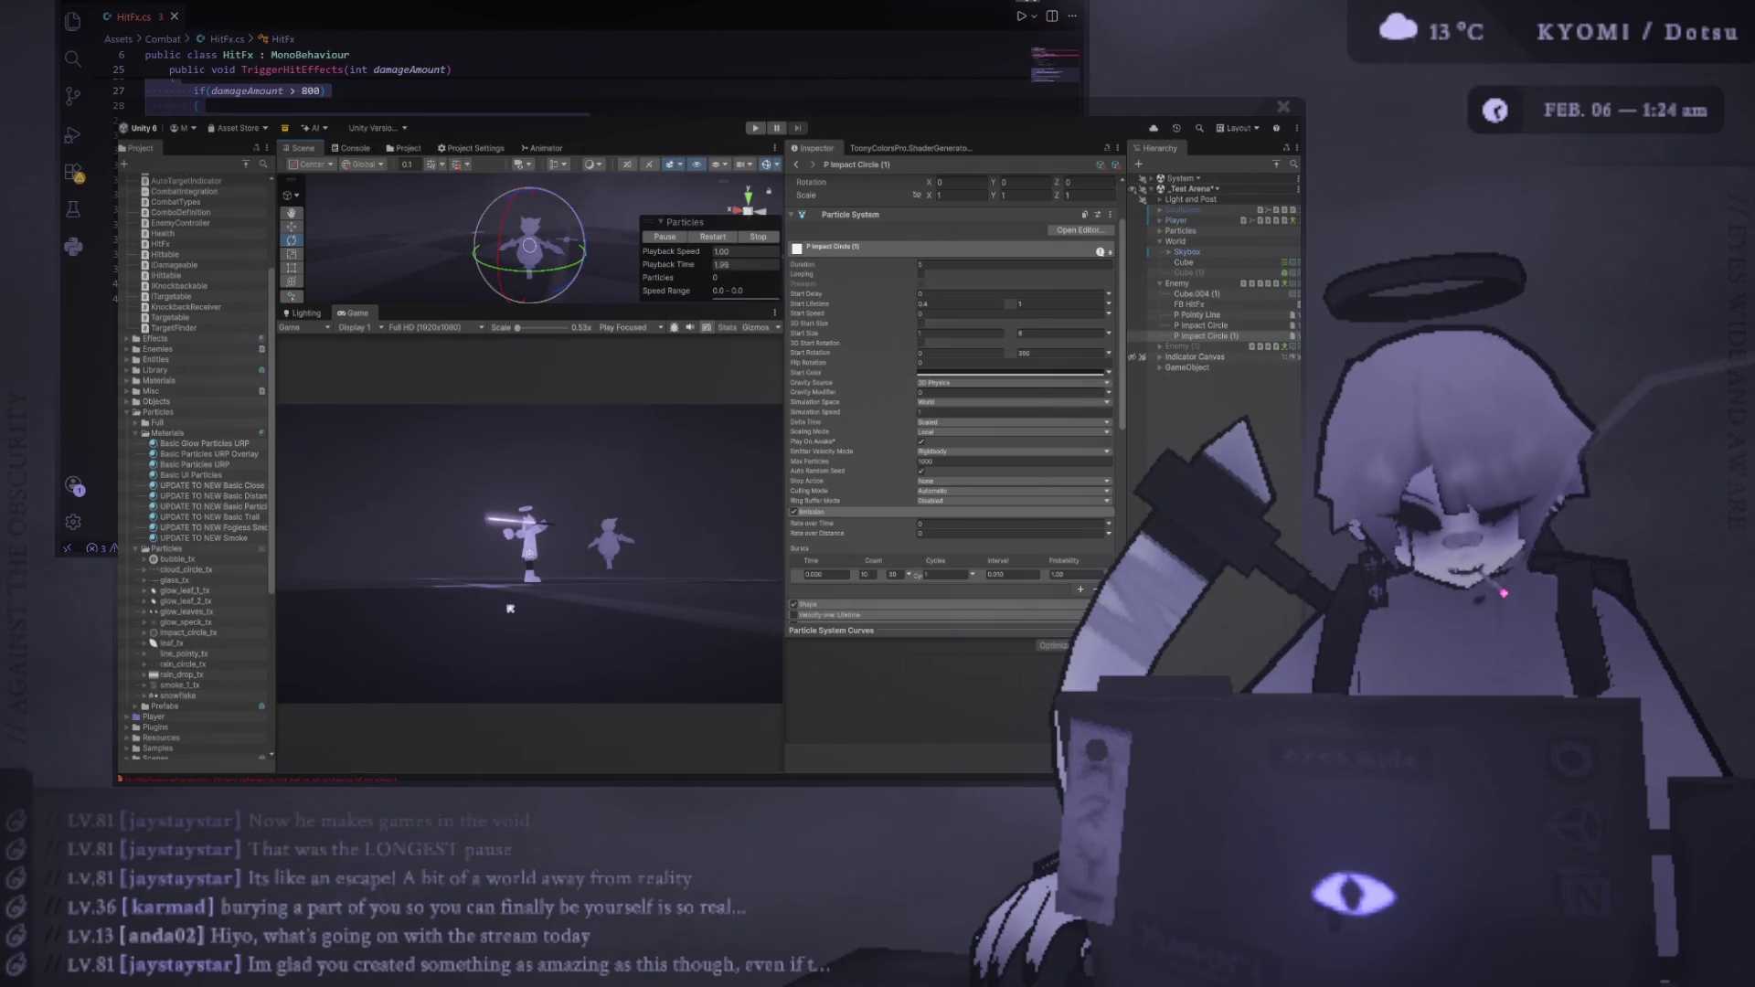
{"action": "left_click", "coordinate": [715, 238]}
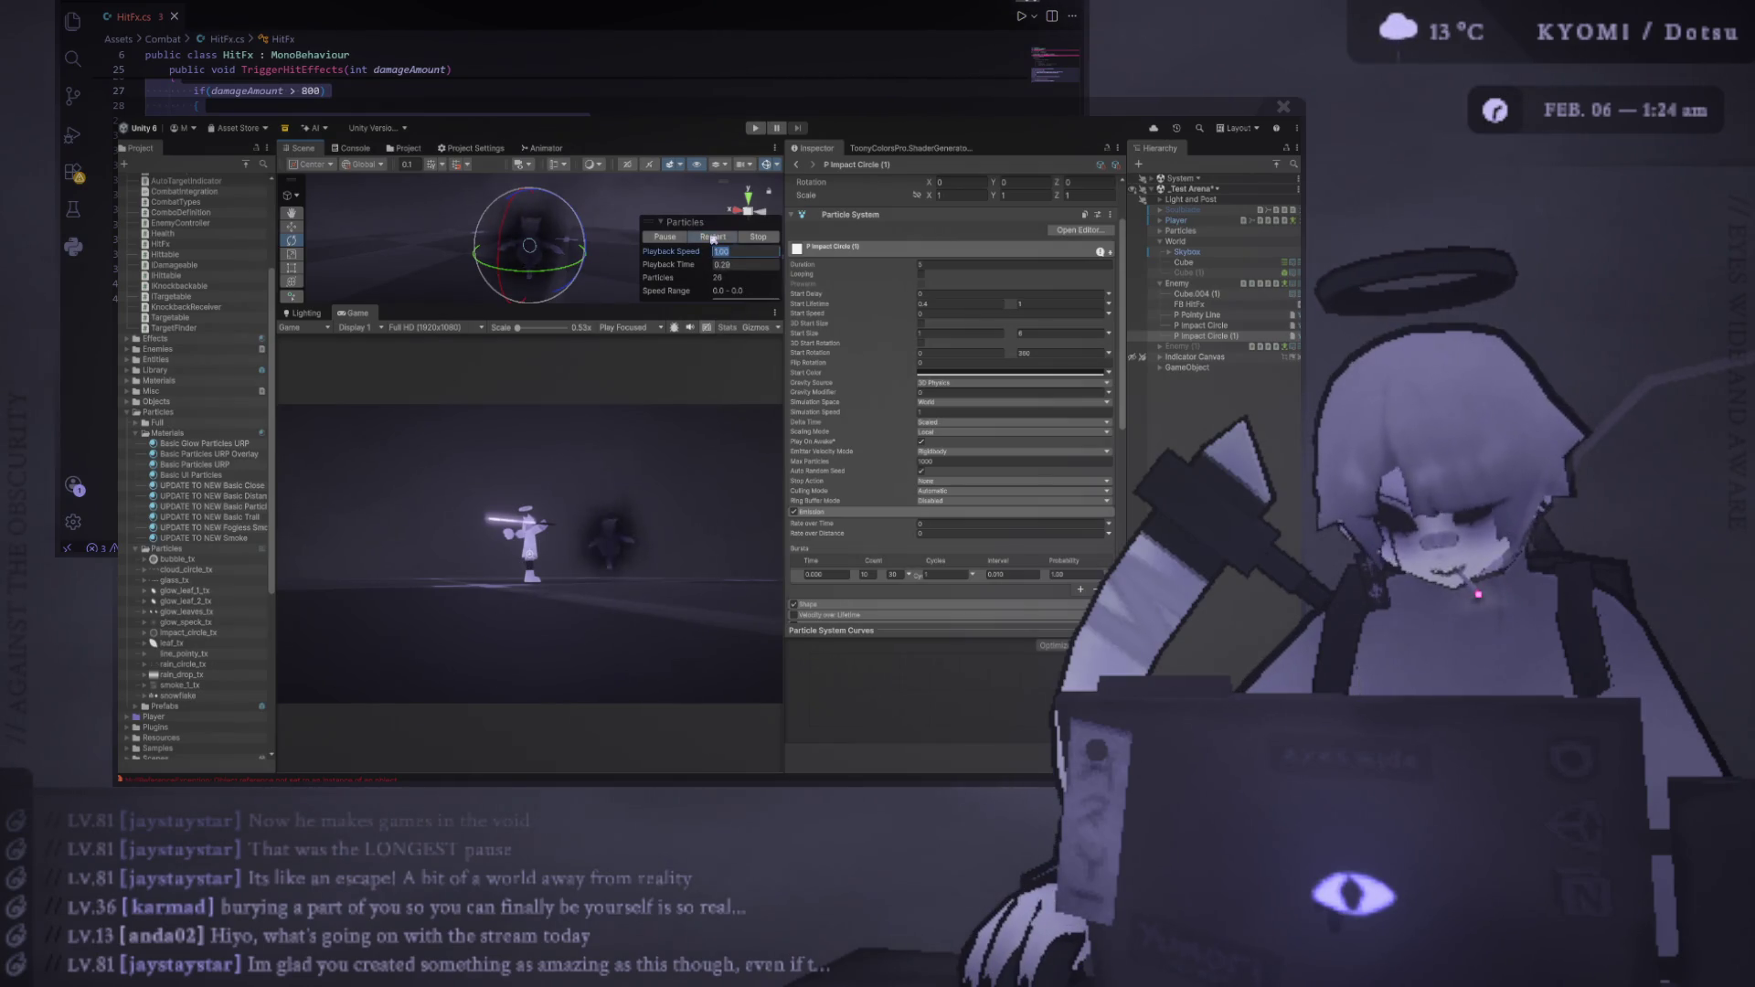
{"action": "left_click", "coordinate": [712, 239]}
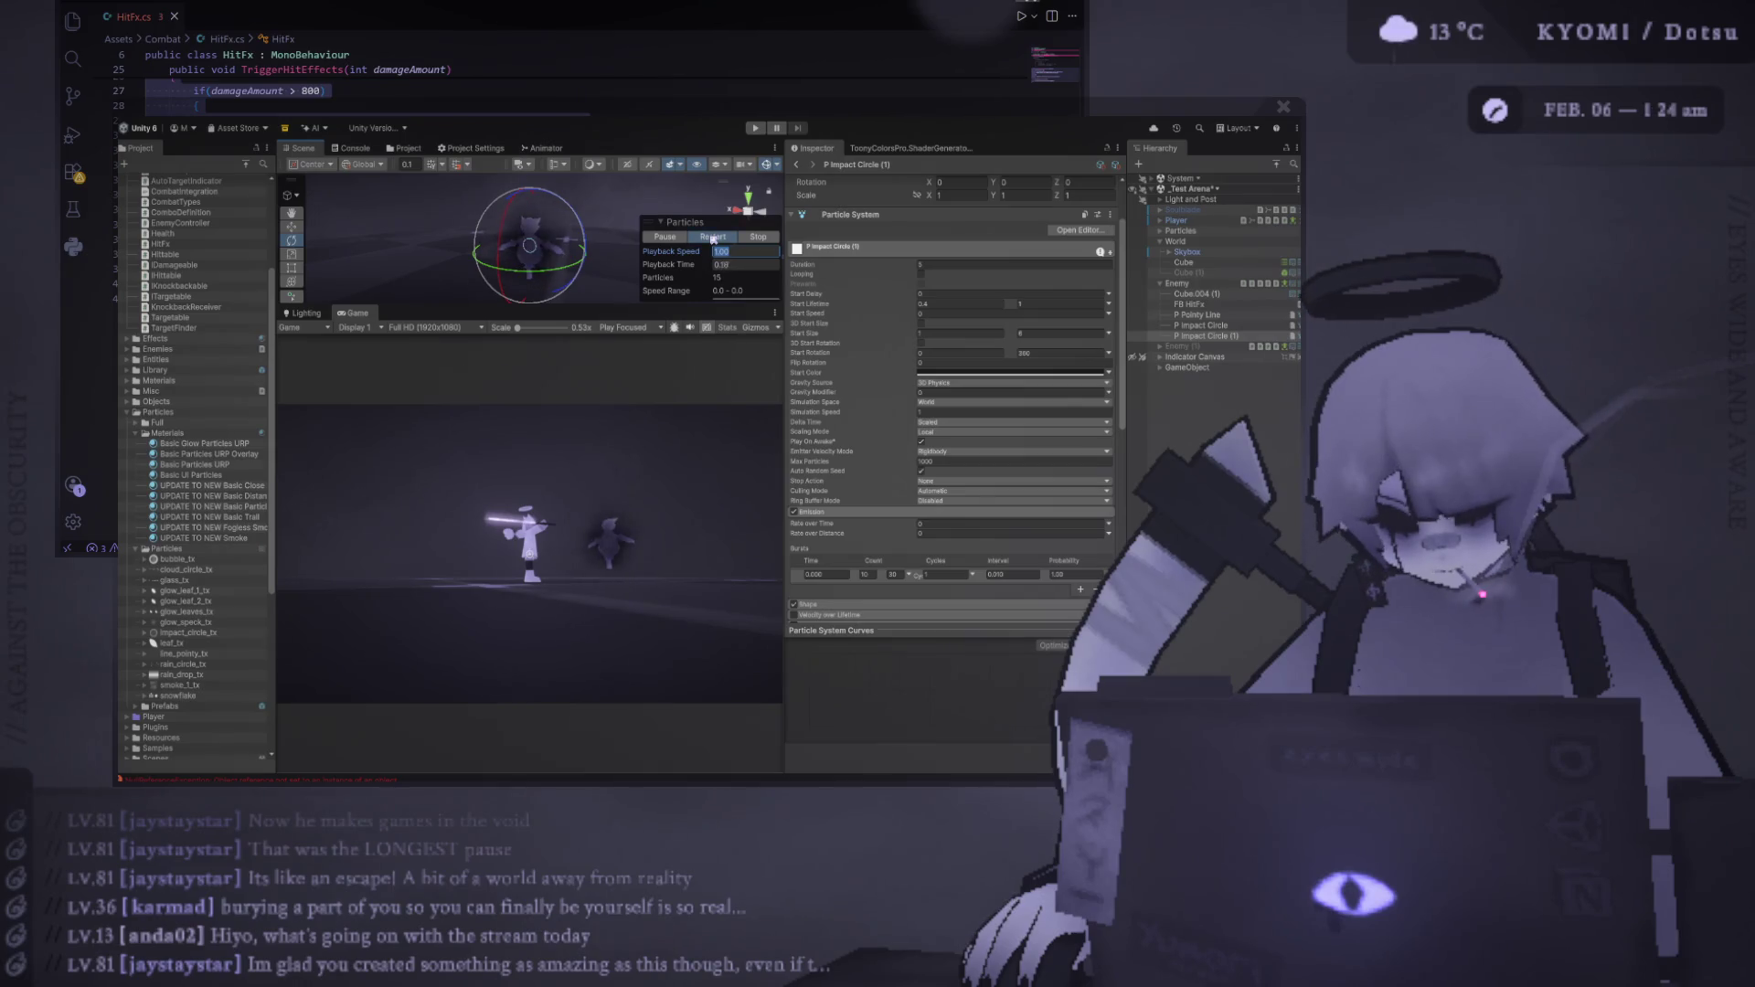
{"action": "left_click", "coordinate": [712, 239]}
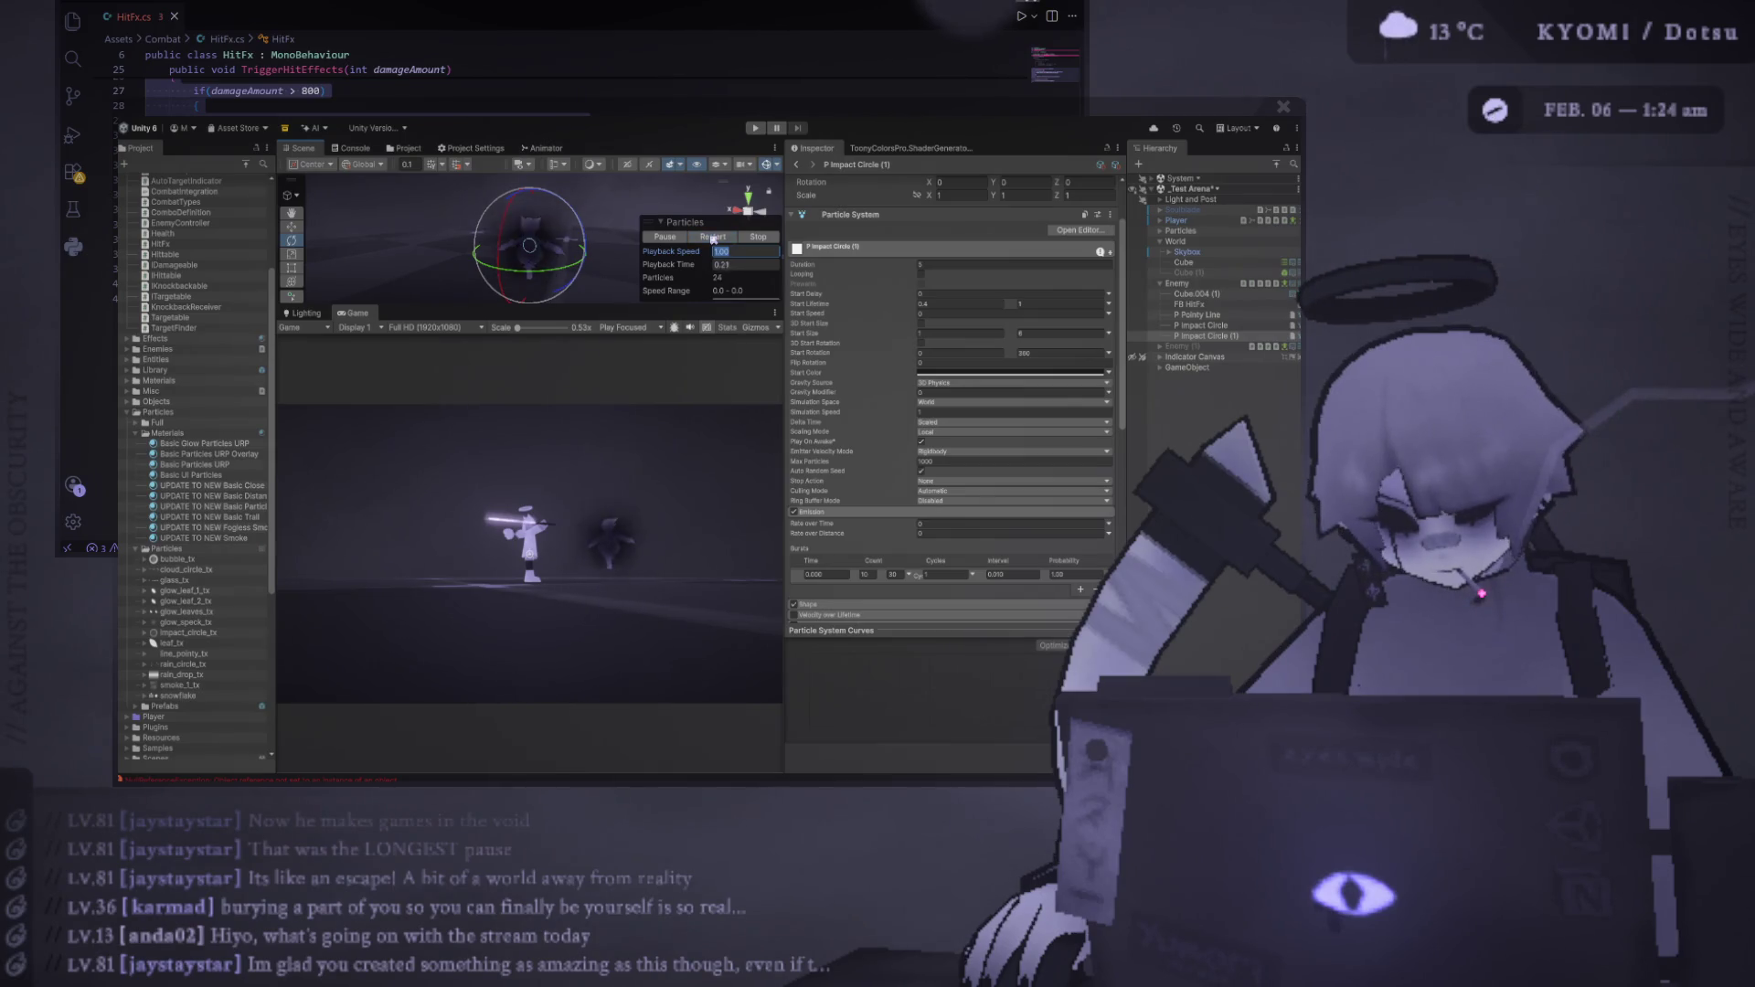
{"action": "left_click", "coordinate": [712, 238]}
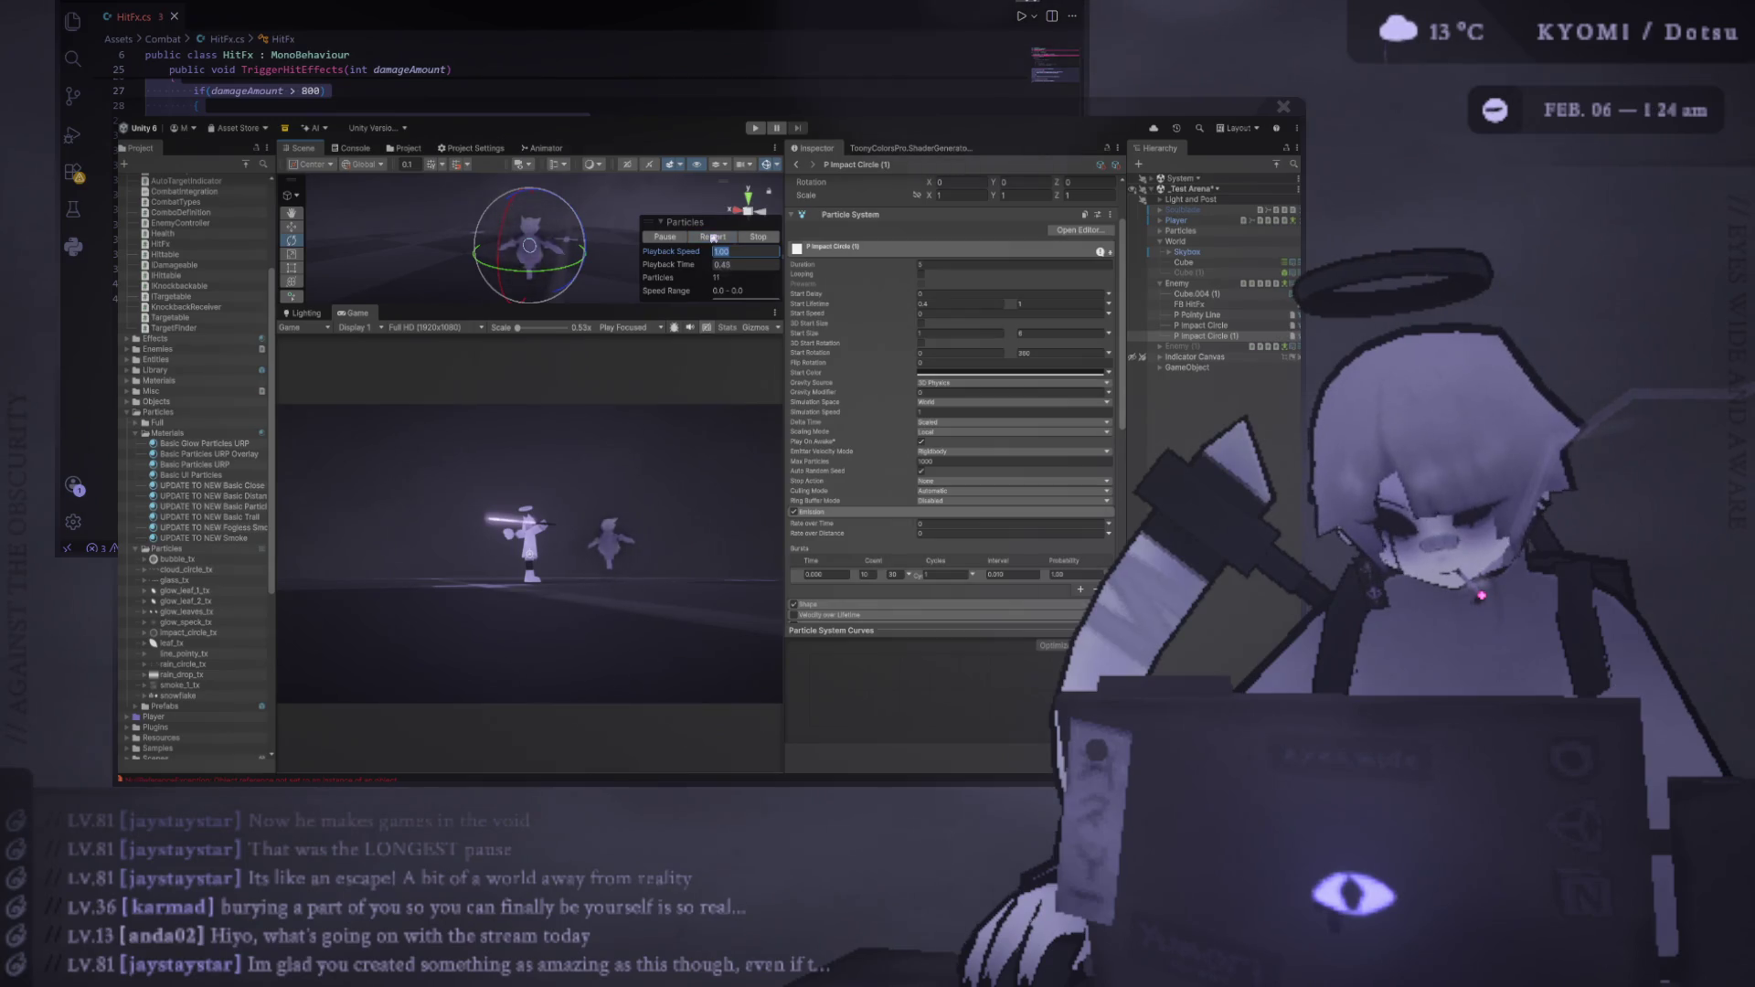
{"action": "left_click", "coordinate": [714, 303]}
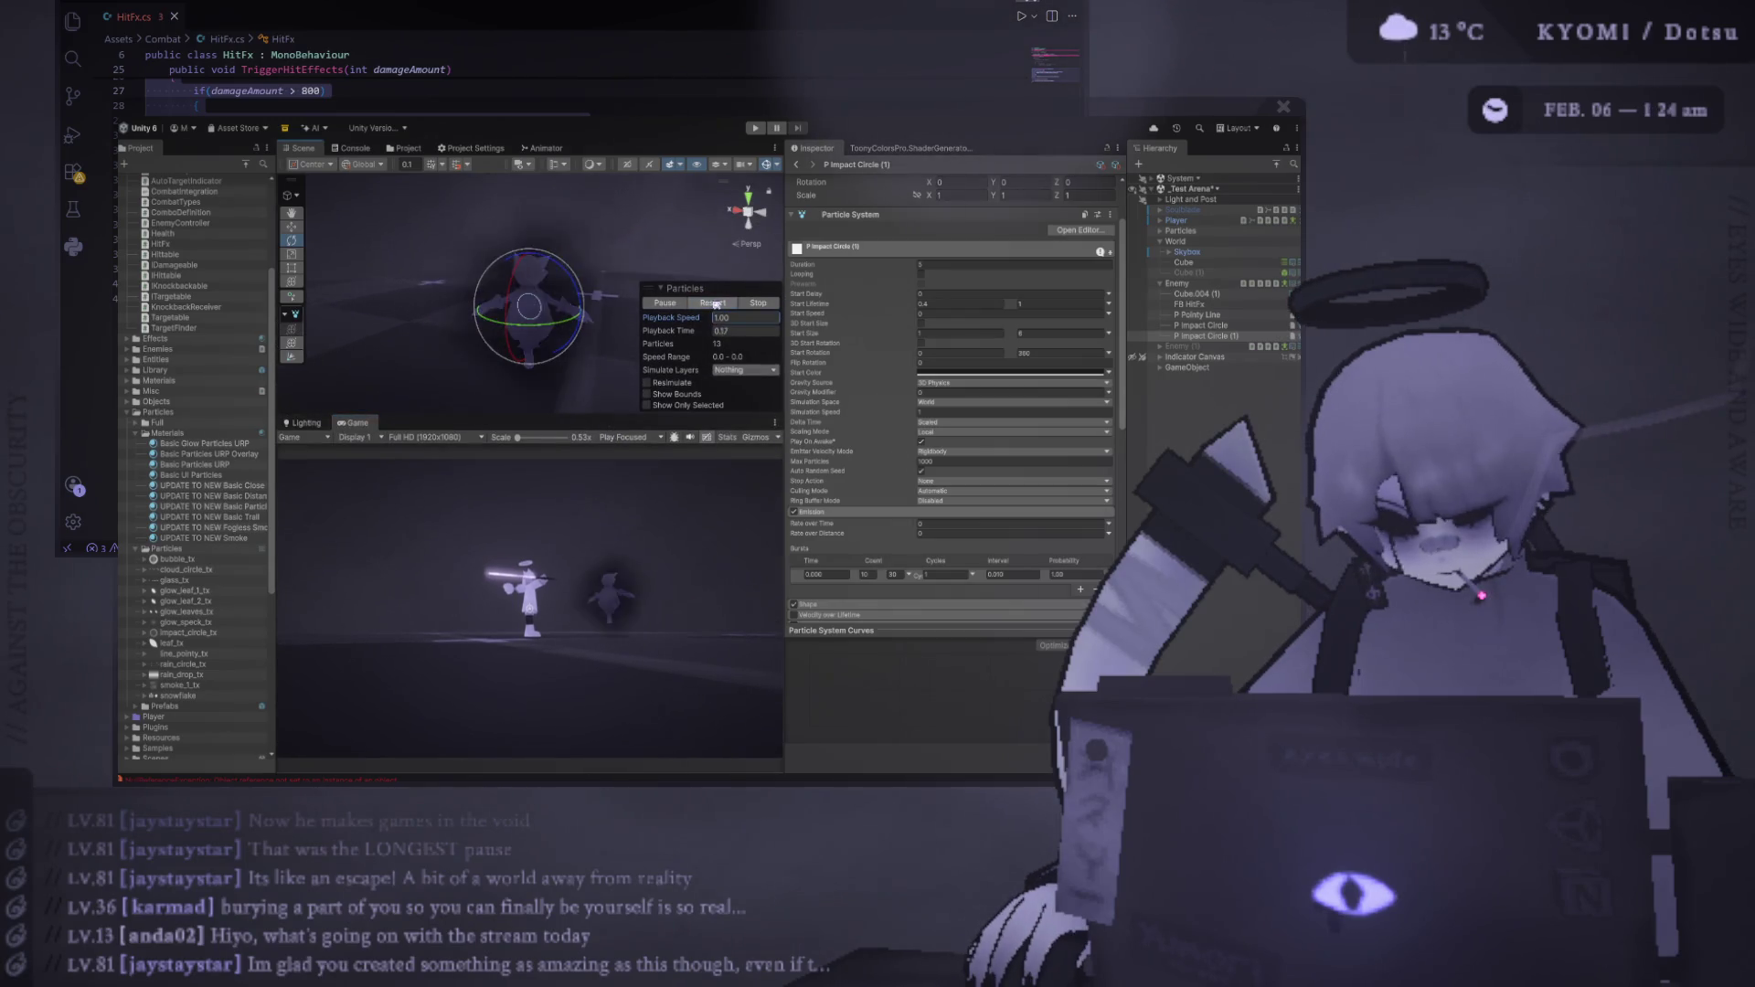
{"action": "left_click", "coordinate": [715, 303]}
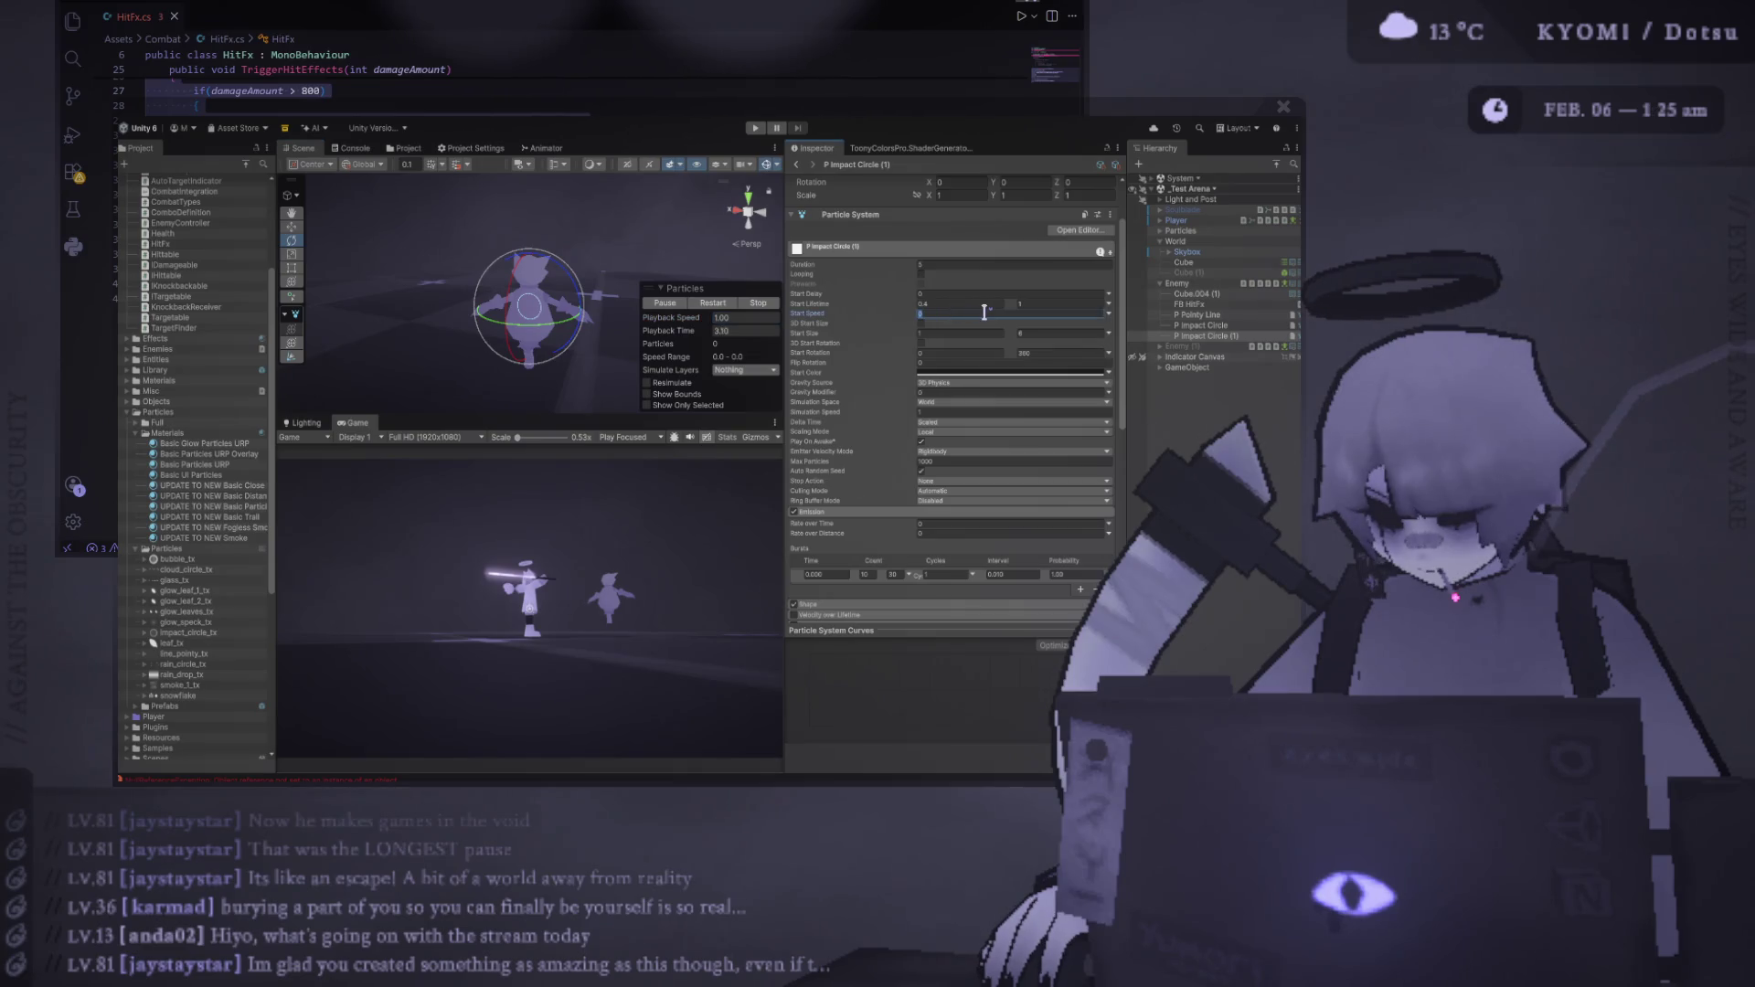
Set a random Start Speed range with an upper value of 2 and replay the burst
{"action": "left_click", "coordinate": [710, 304]}
{"action": "left_click", "coordinate": [711, 304]}
{"action": "left_click", "coordinate": [711, 305]}
{"action": "left_click", "coordinate": [710, 304]}
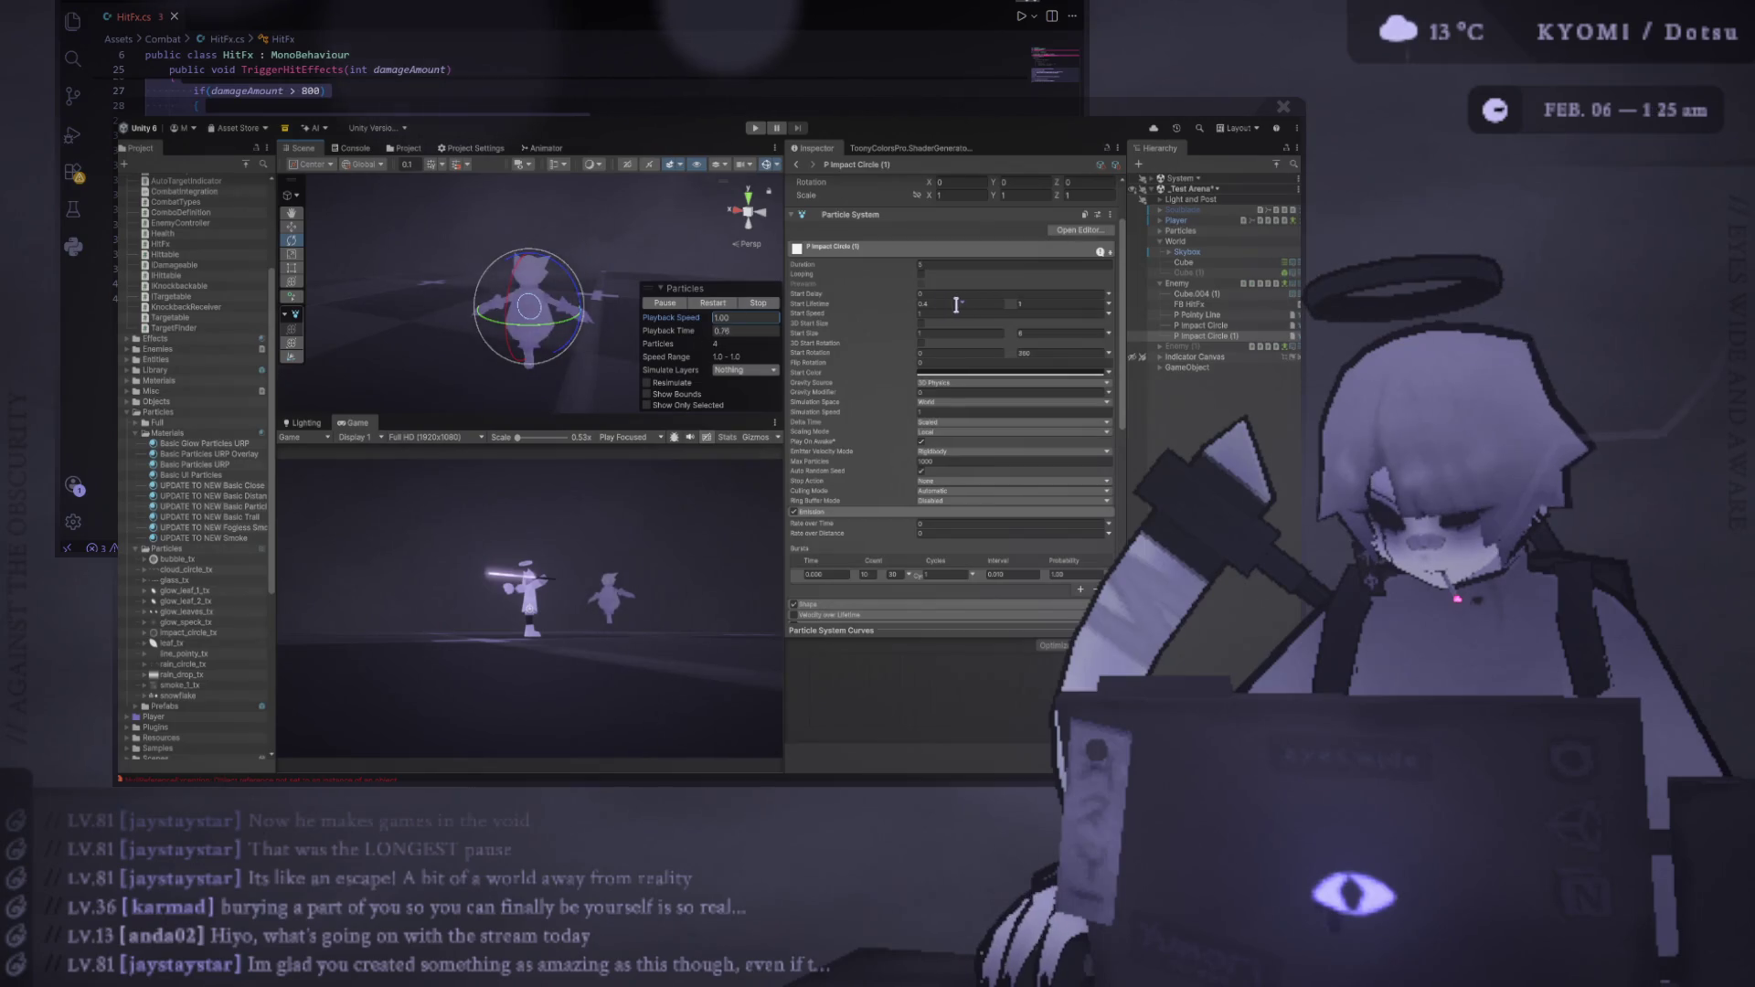
{"action": "type", "text": "2"}
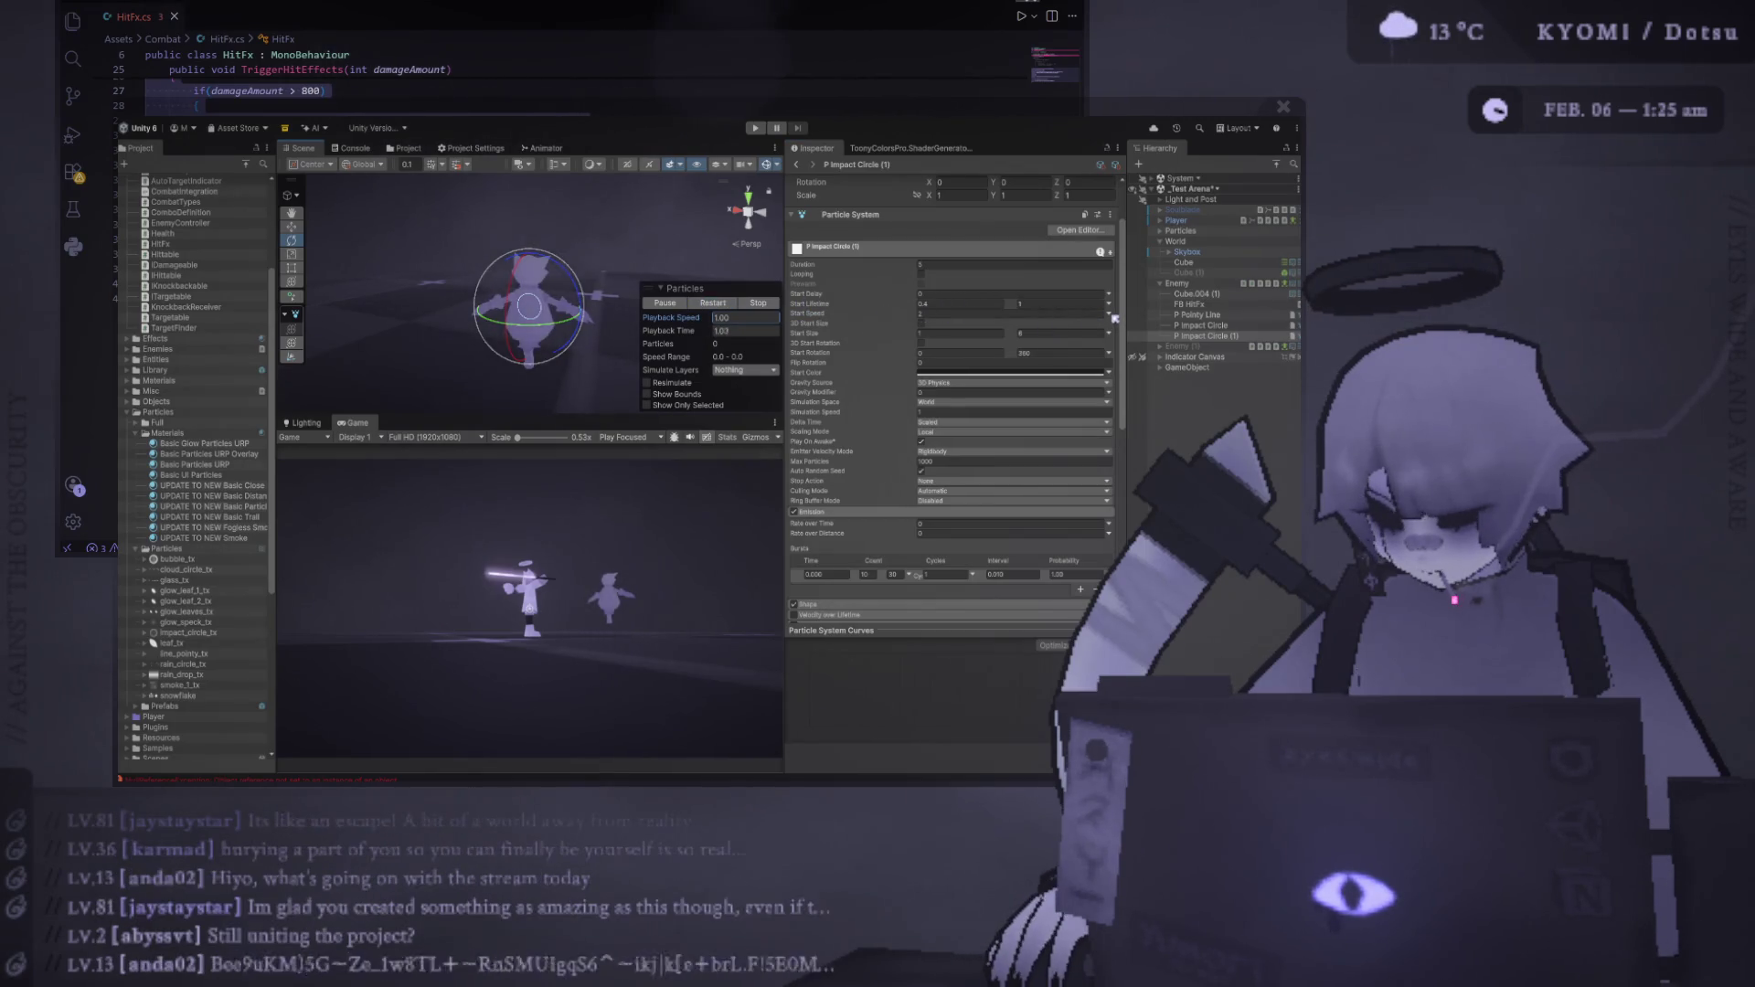
{"action": "type", "text": "1"}
{"action": "key", "text": "Tab"}
{"action": "type", "text": "4"}
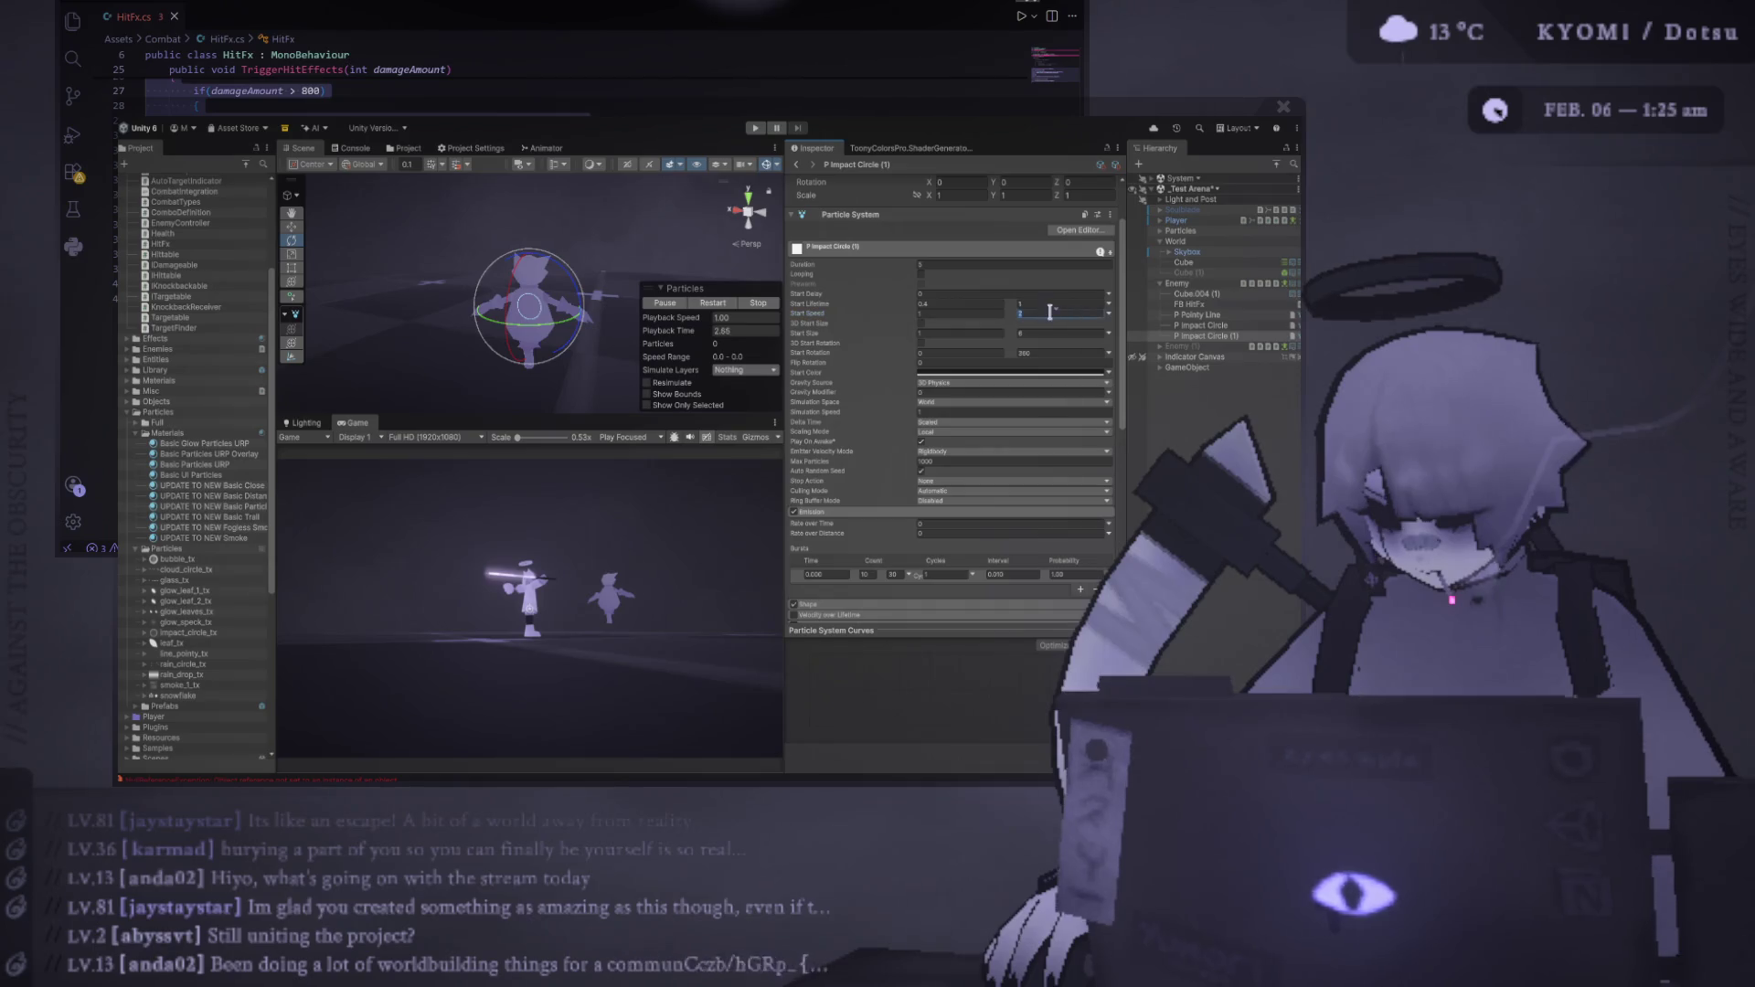
{"action": "left_click", "coordinate": [716, 305]}
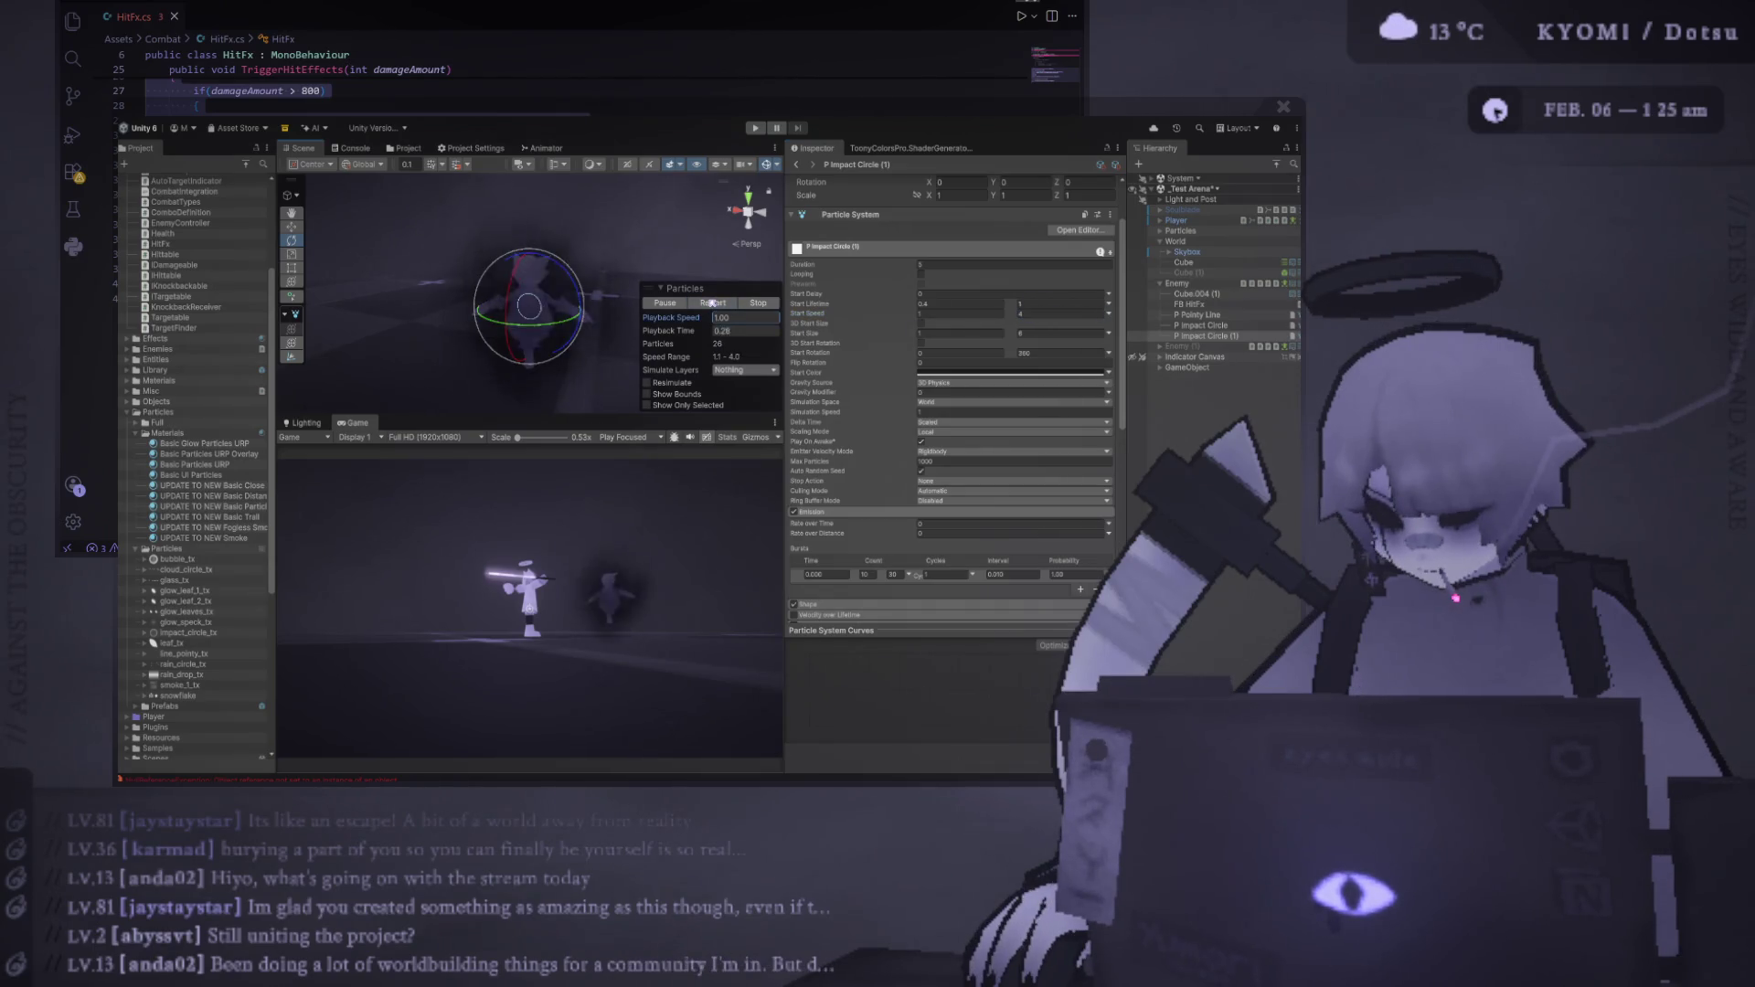
{"action": "type", "text": "2"}
{"action": "left_click", "coordinate": [713, 304]}
Replay the impact circle burst repeatedly to review the new start speeds
{"action": "left_click", "coordinate": [711, 305]}
{"action": "left_click", "coordinate": [710, 305]}
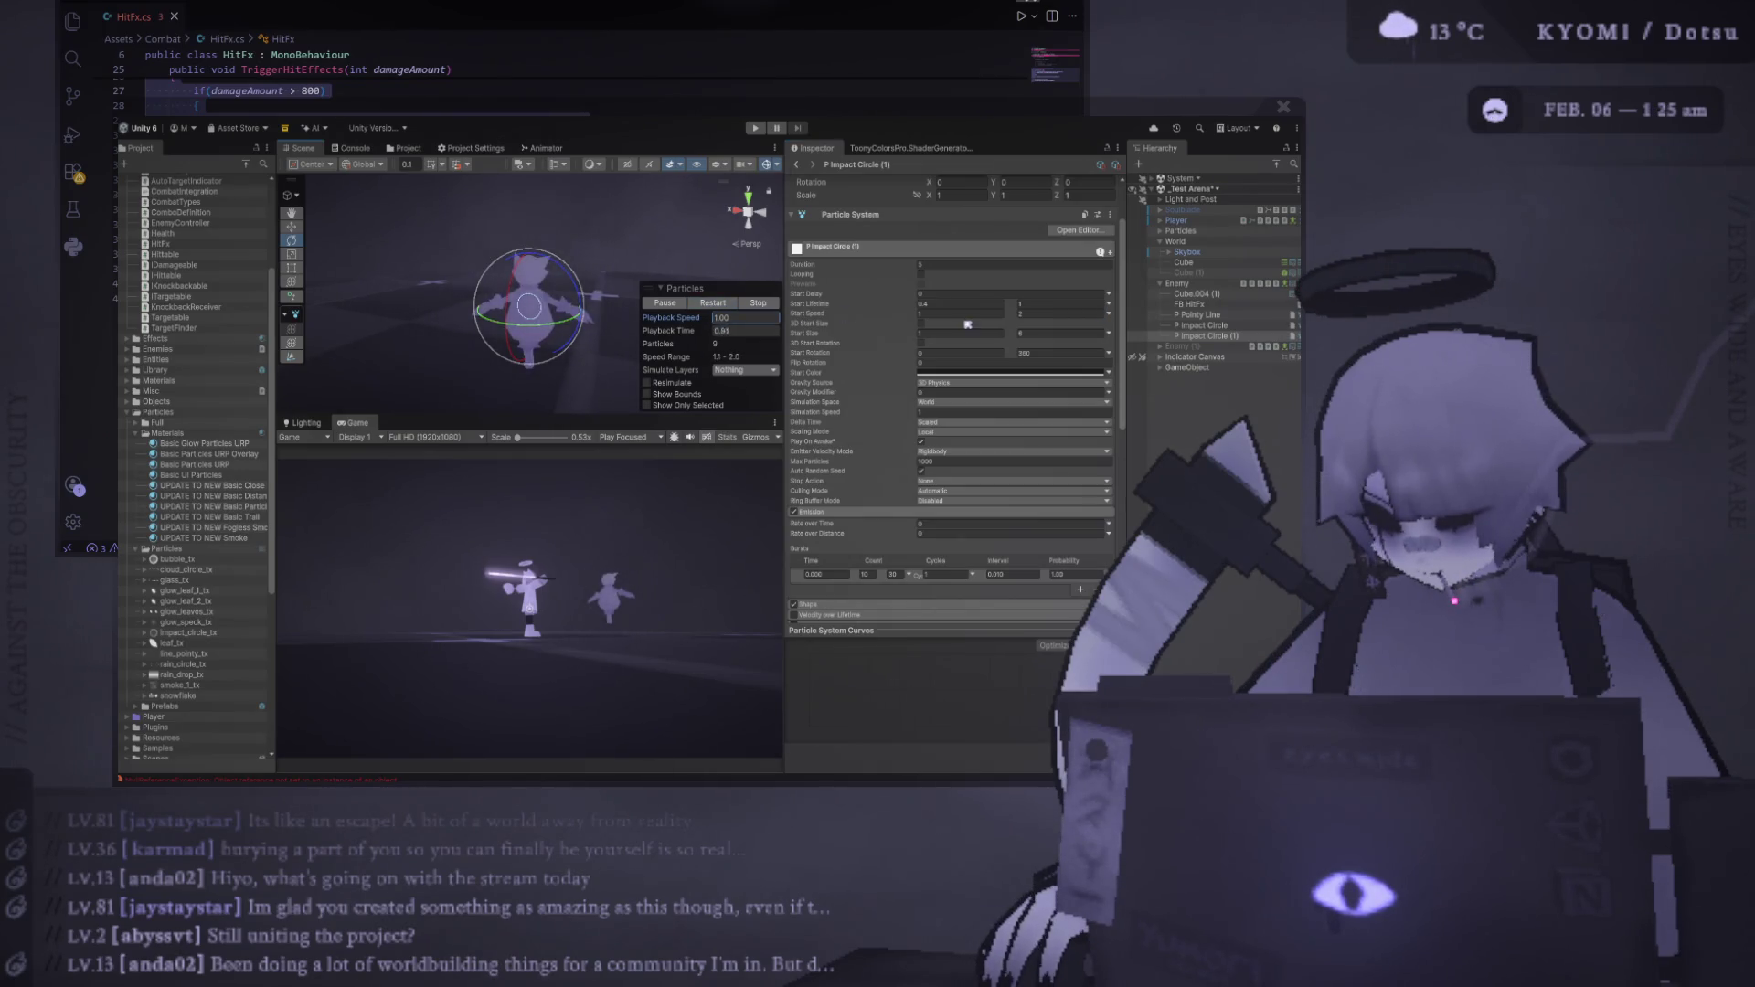
{"action": "left_click", "coordinate": [717, 306]}
{"action": "left_click", "coordinate": [717, 307]}
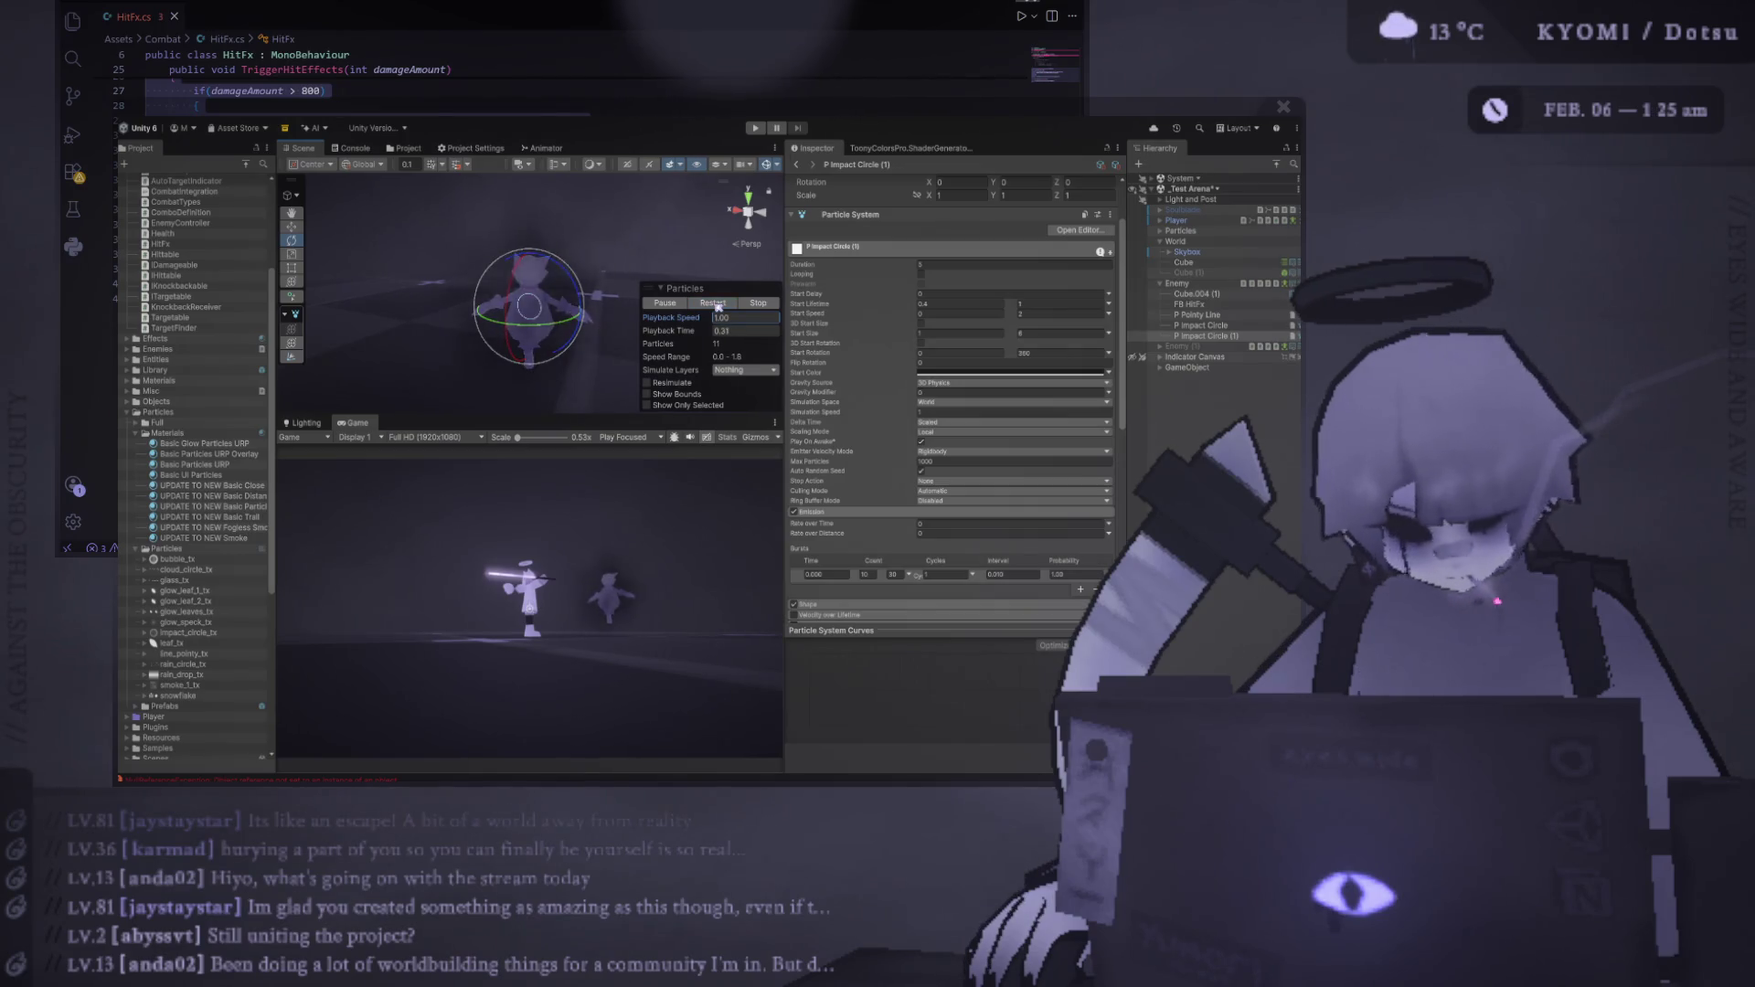
{"action": "left_click", "coordinate": [718, 307]}
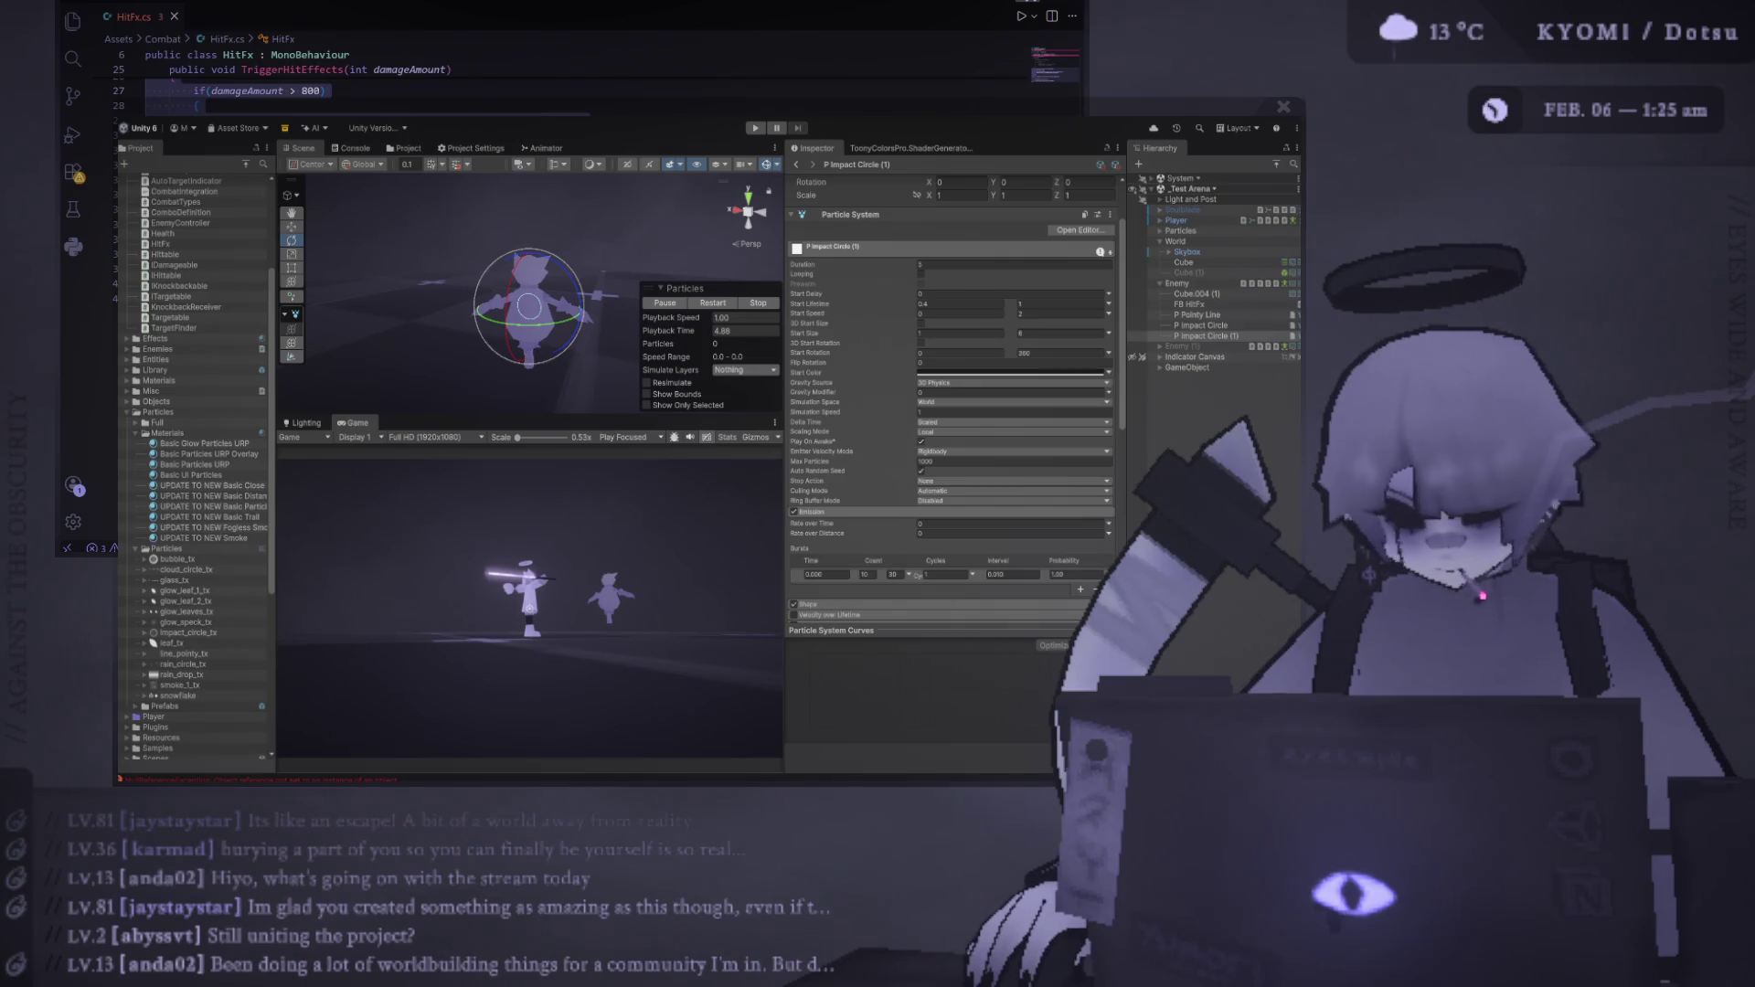
{"action": "left_click", "coordinate": [715, 304]}
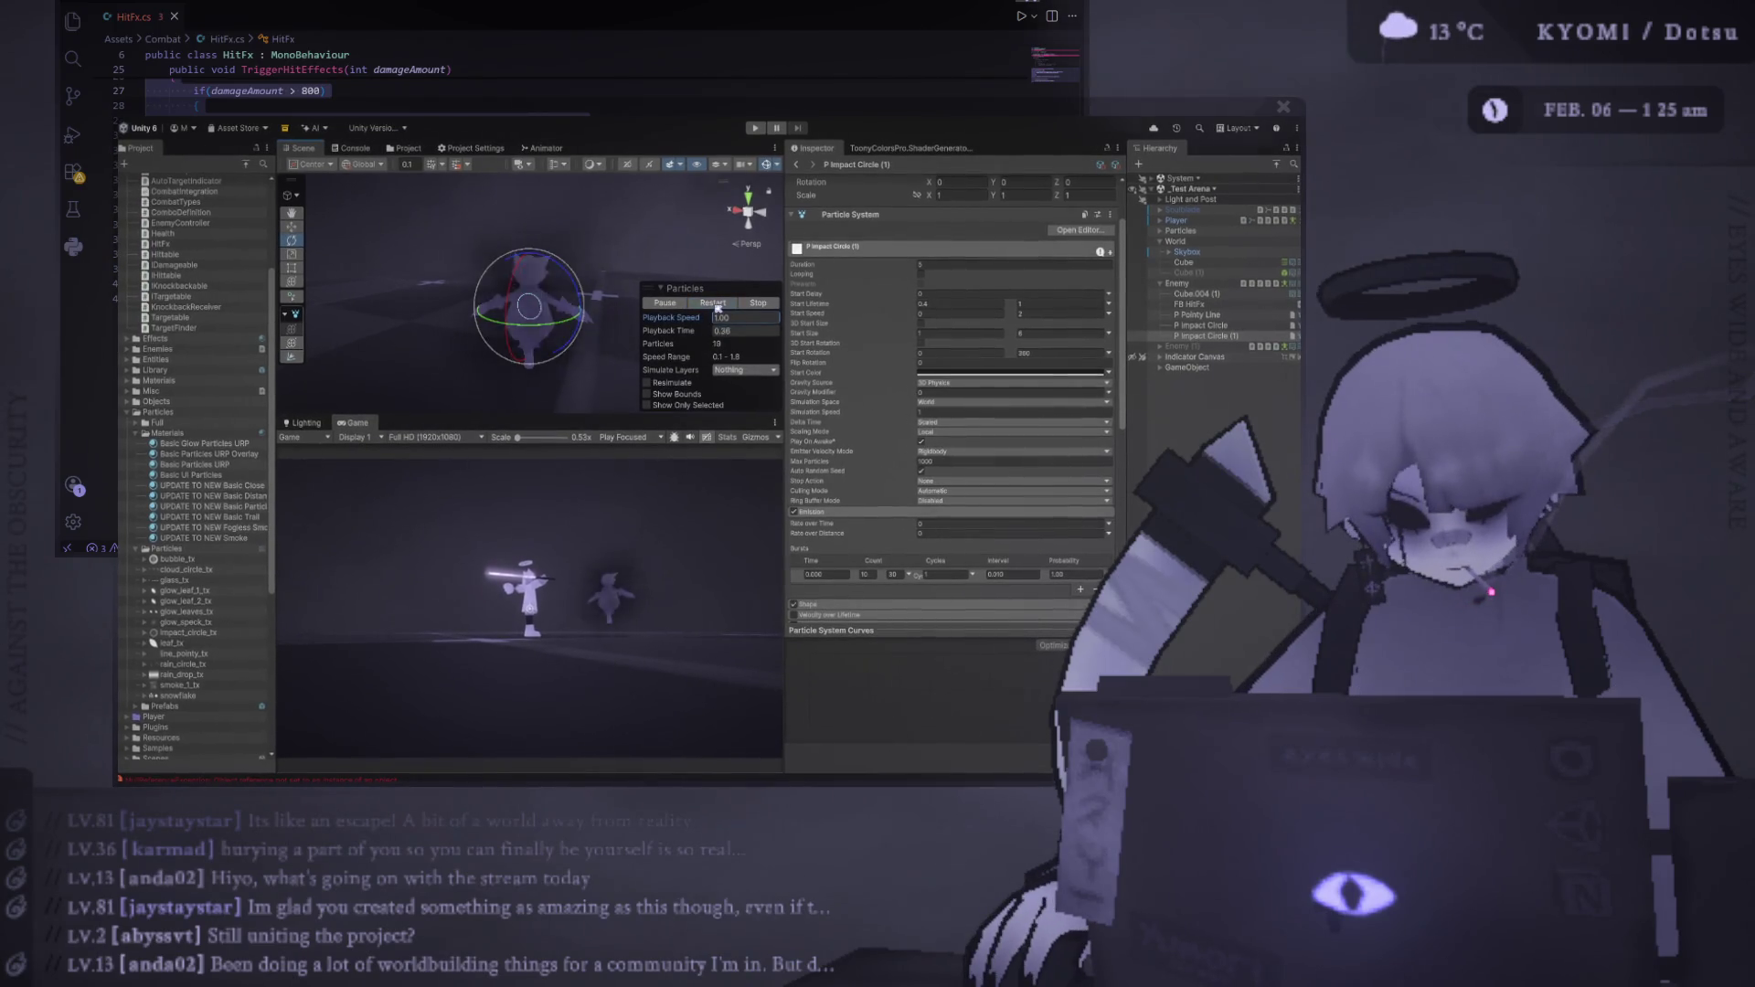
{"action": "left_click", "coordinate": [715, 306]}
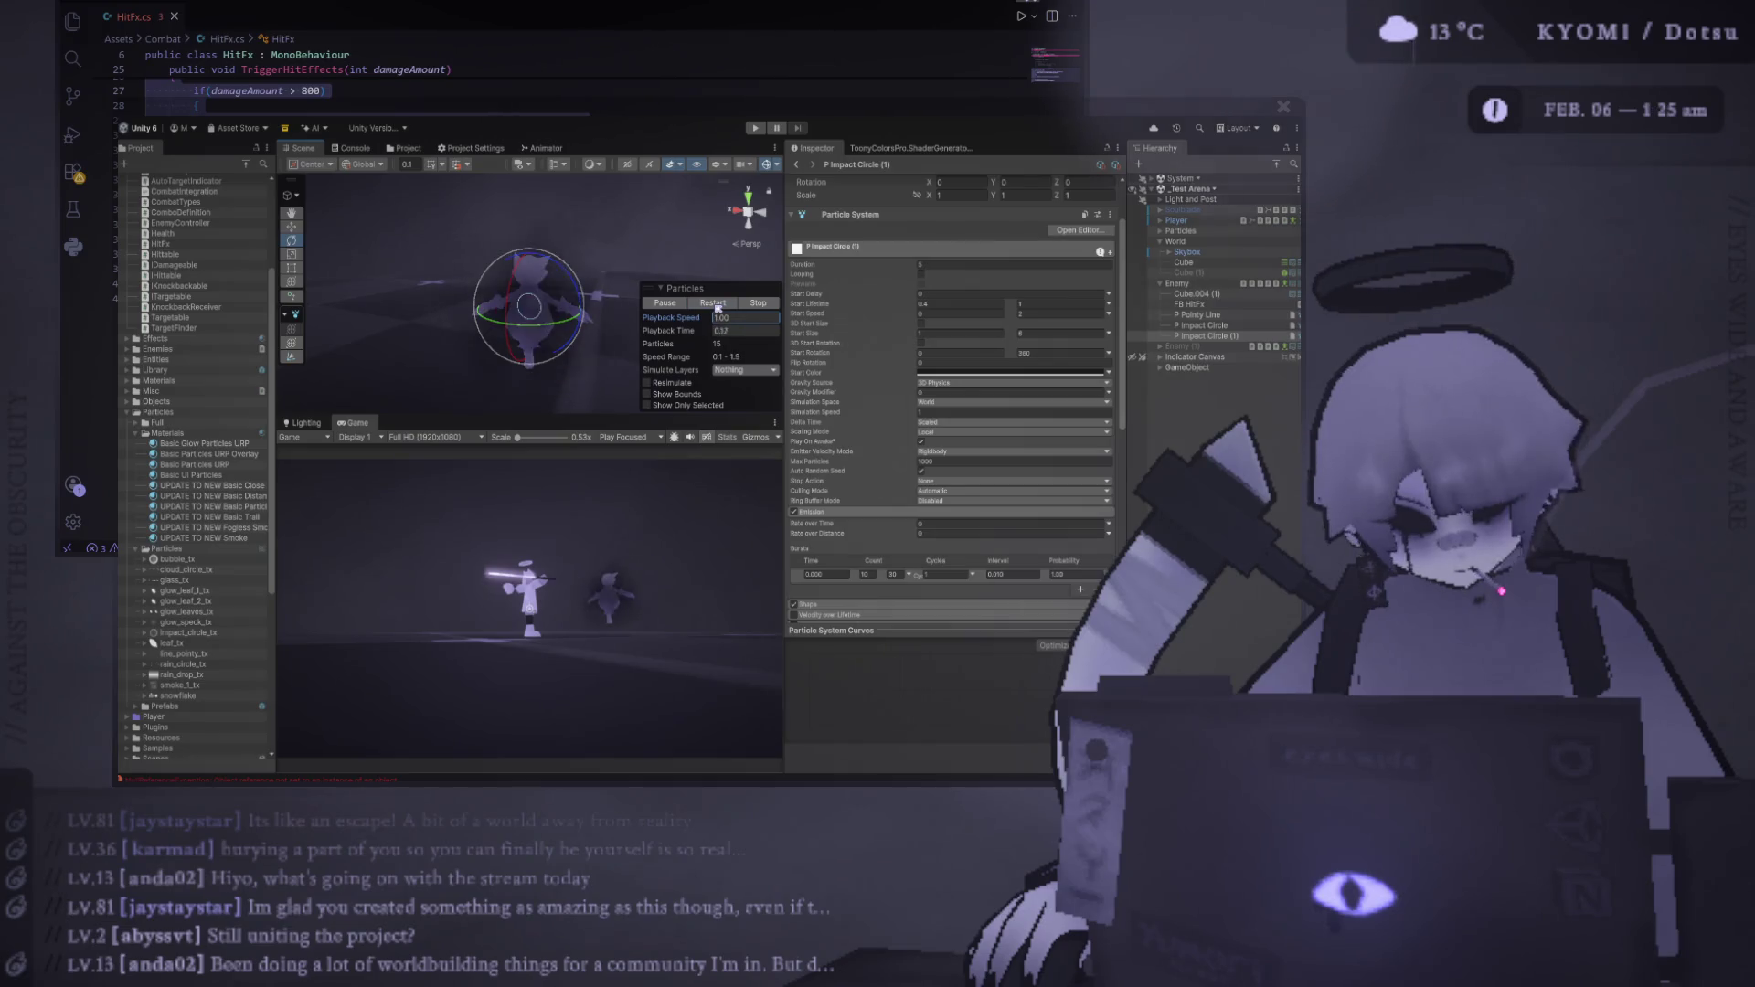
{"action": "left_click", "coordinate": [715, 304]}
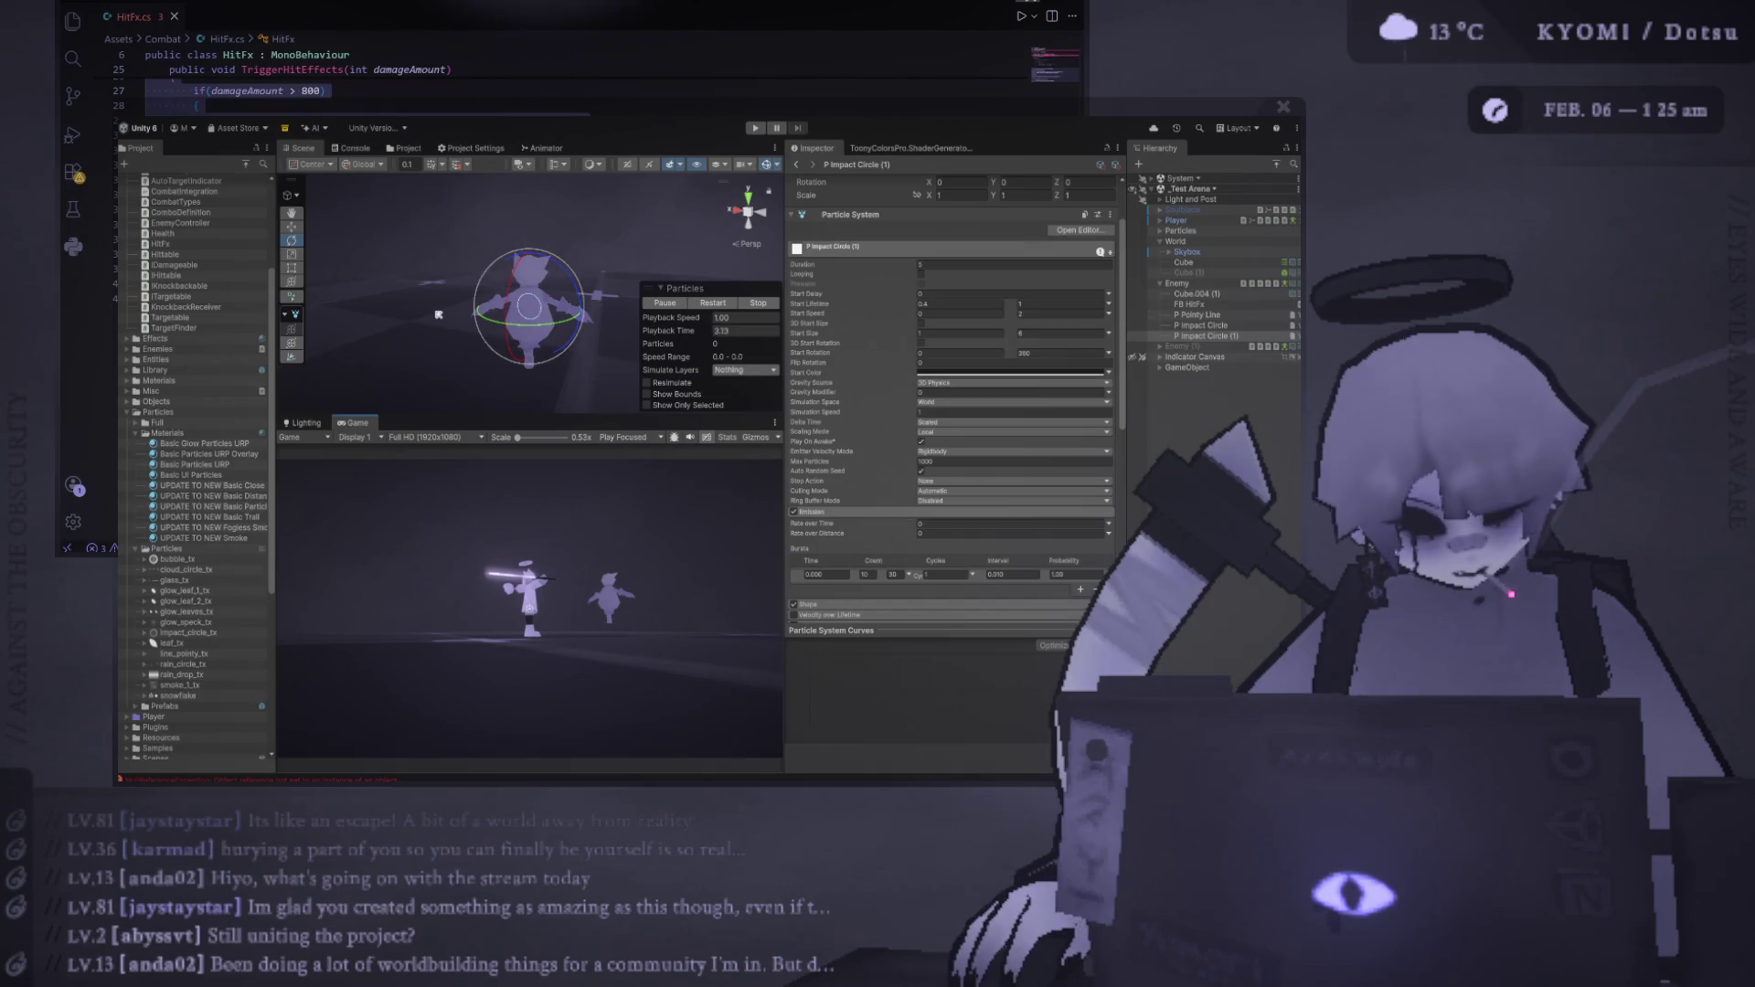
{"action": "left_click", "coordinate": [711, 304]}
{"action": "left_click", "coordinate": [707, 304]}
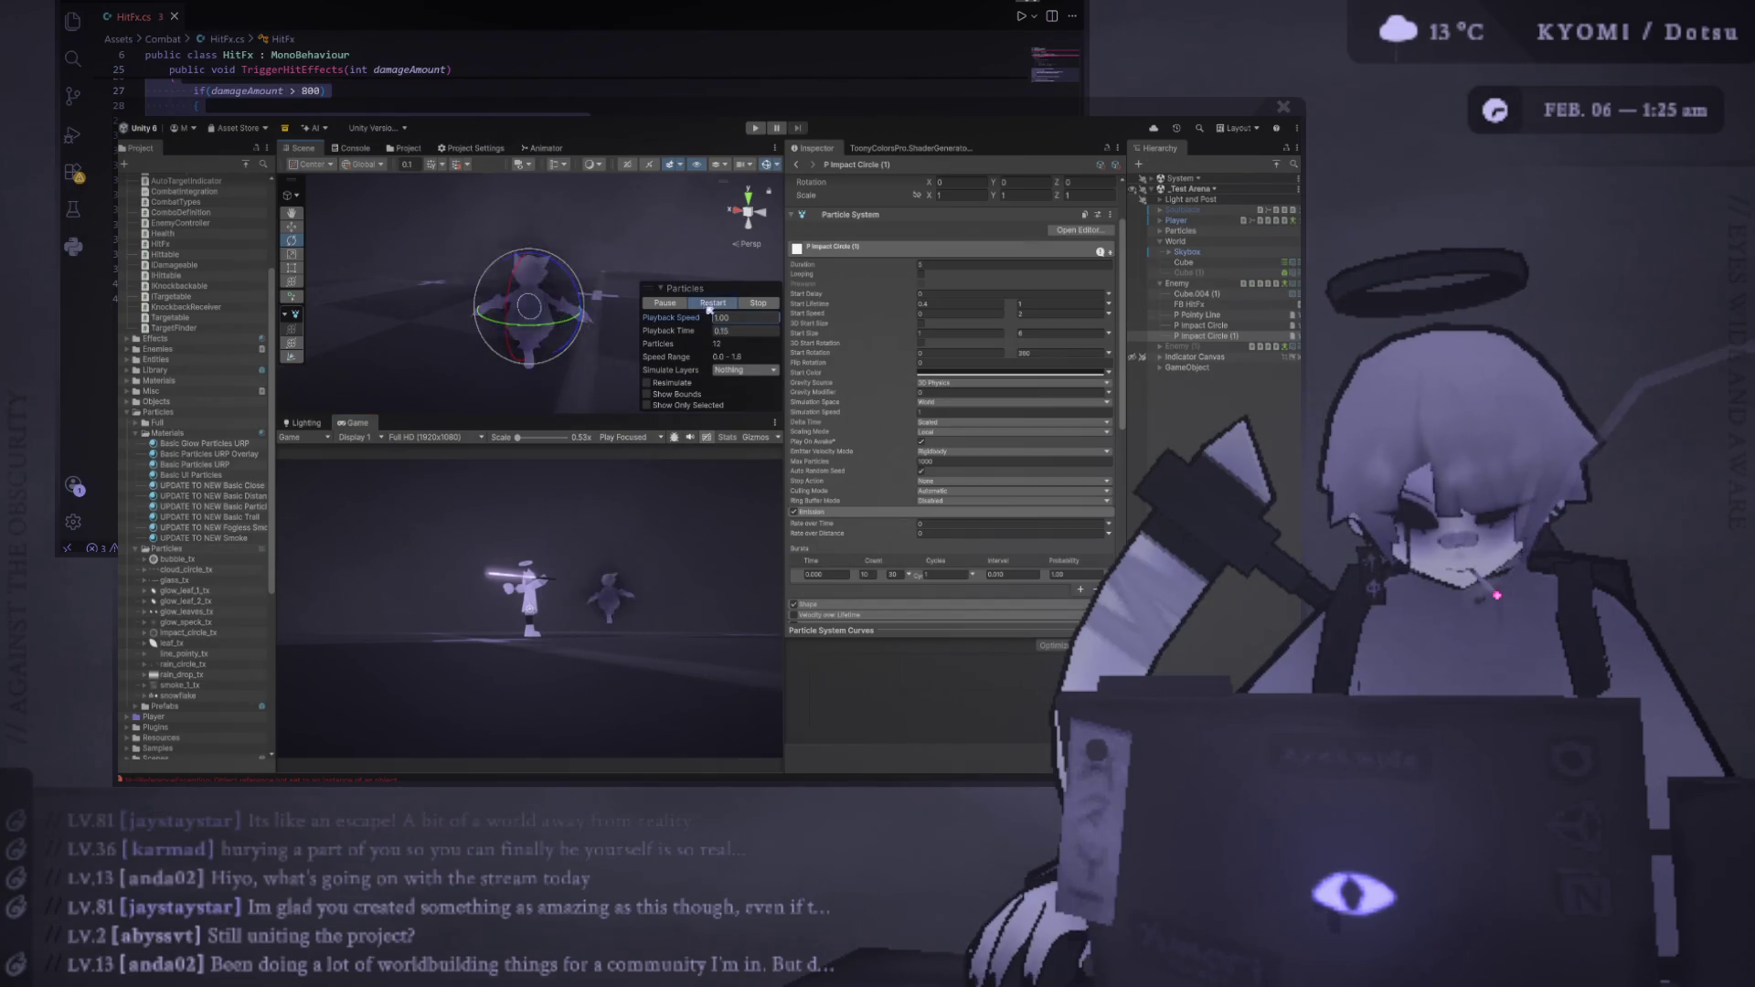
Enlarge the Scene view, replay the burst several more times, then select Indicator Canvas
{"action": "left_click_drag", "start_coordinate": [785, 548], "coordinate": [878, 549]}
{"action": "left_click", "coordinate": [798, 302]}
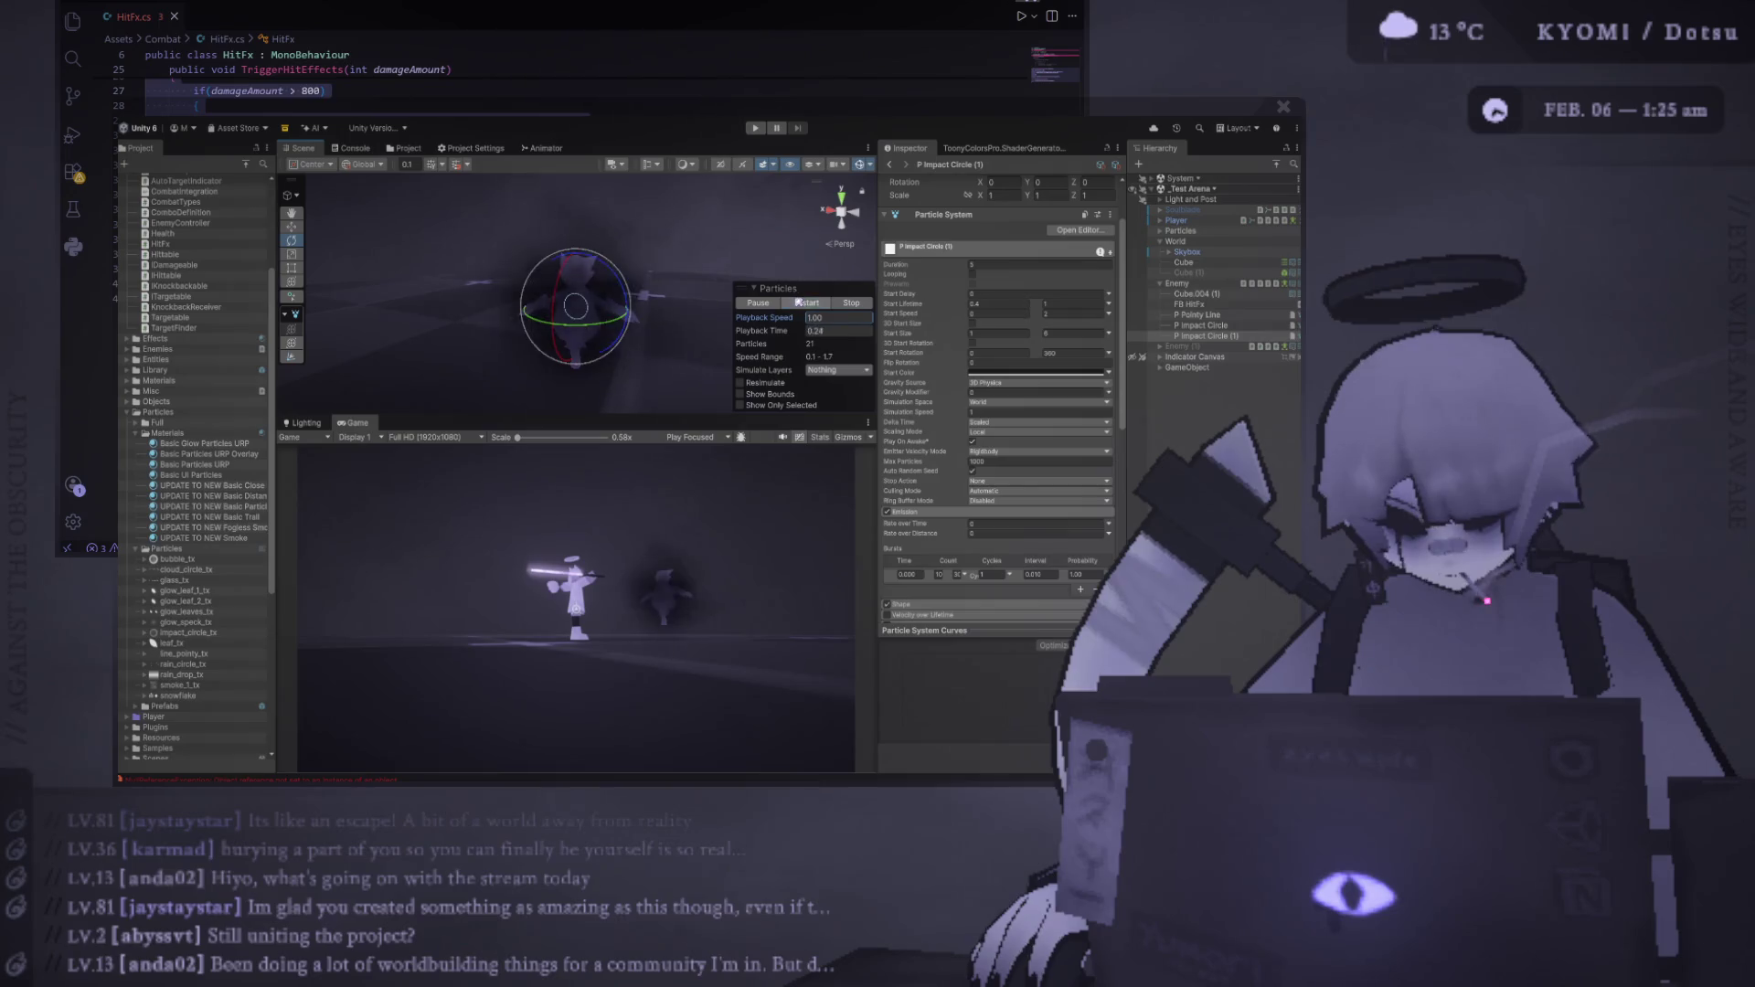
{"action": "left_click", "coordinate": [800, 303]}
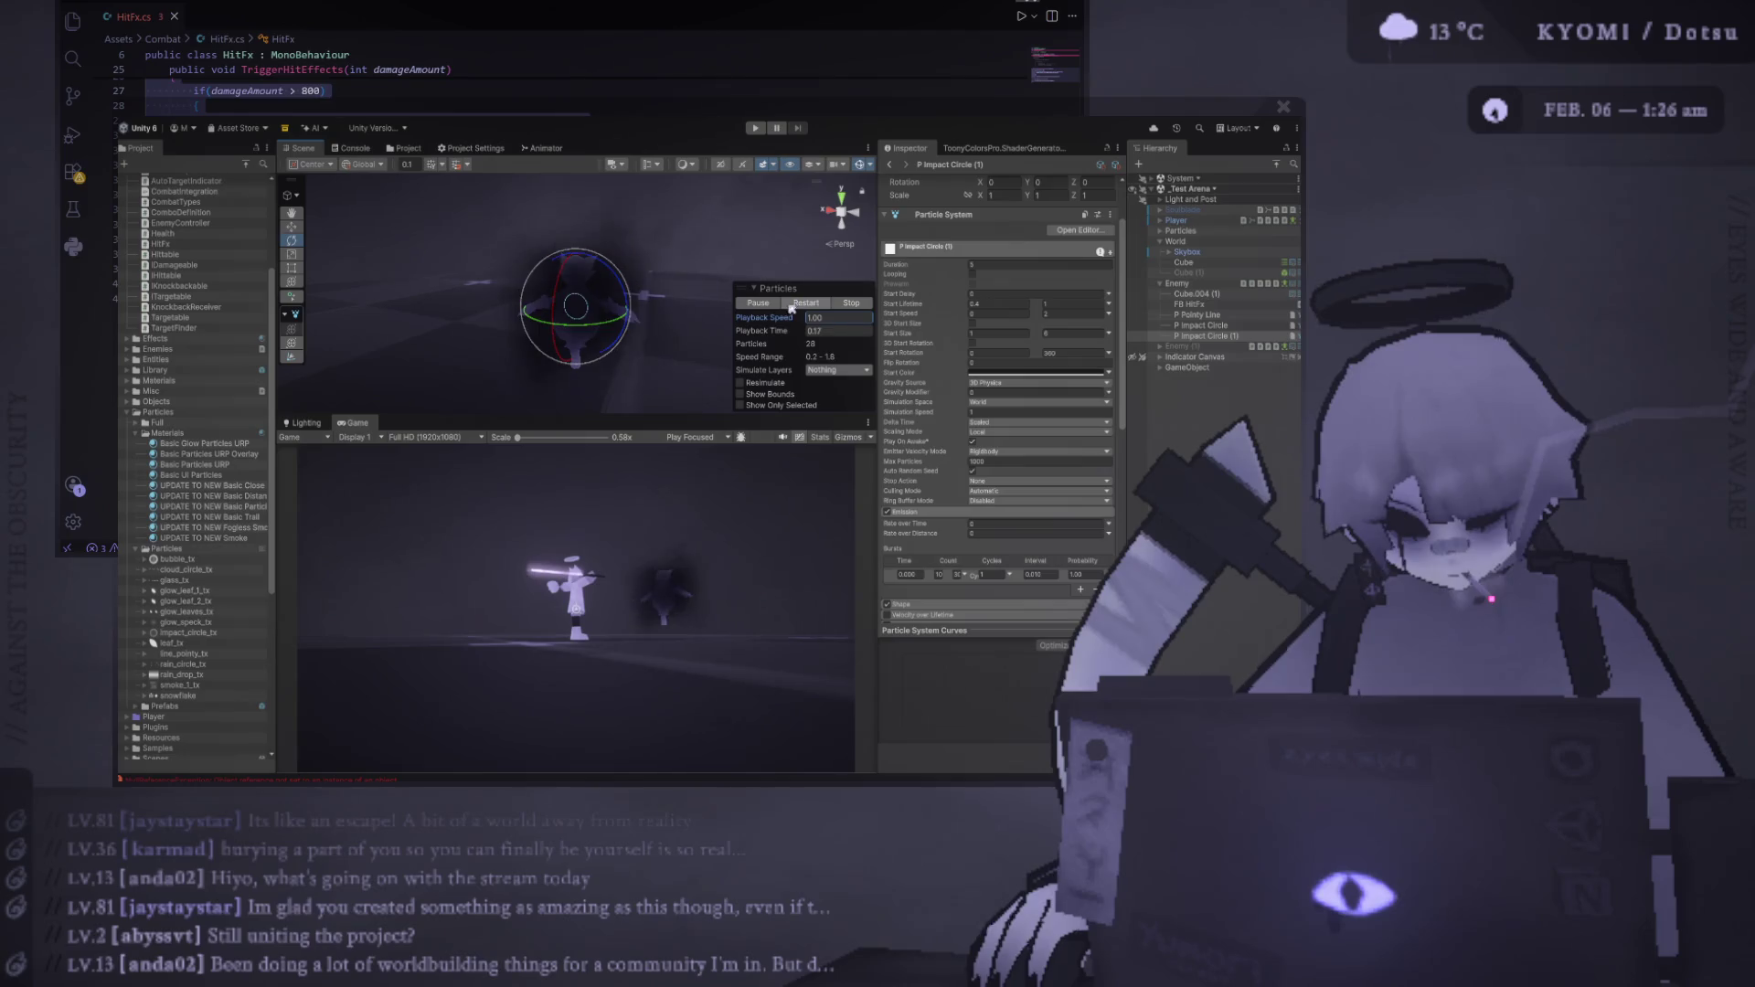
{"action": "left_click_drag", "start_coordinate": [796, 418], "coordinate": [782, 518]}
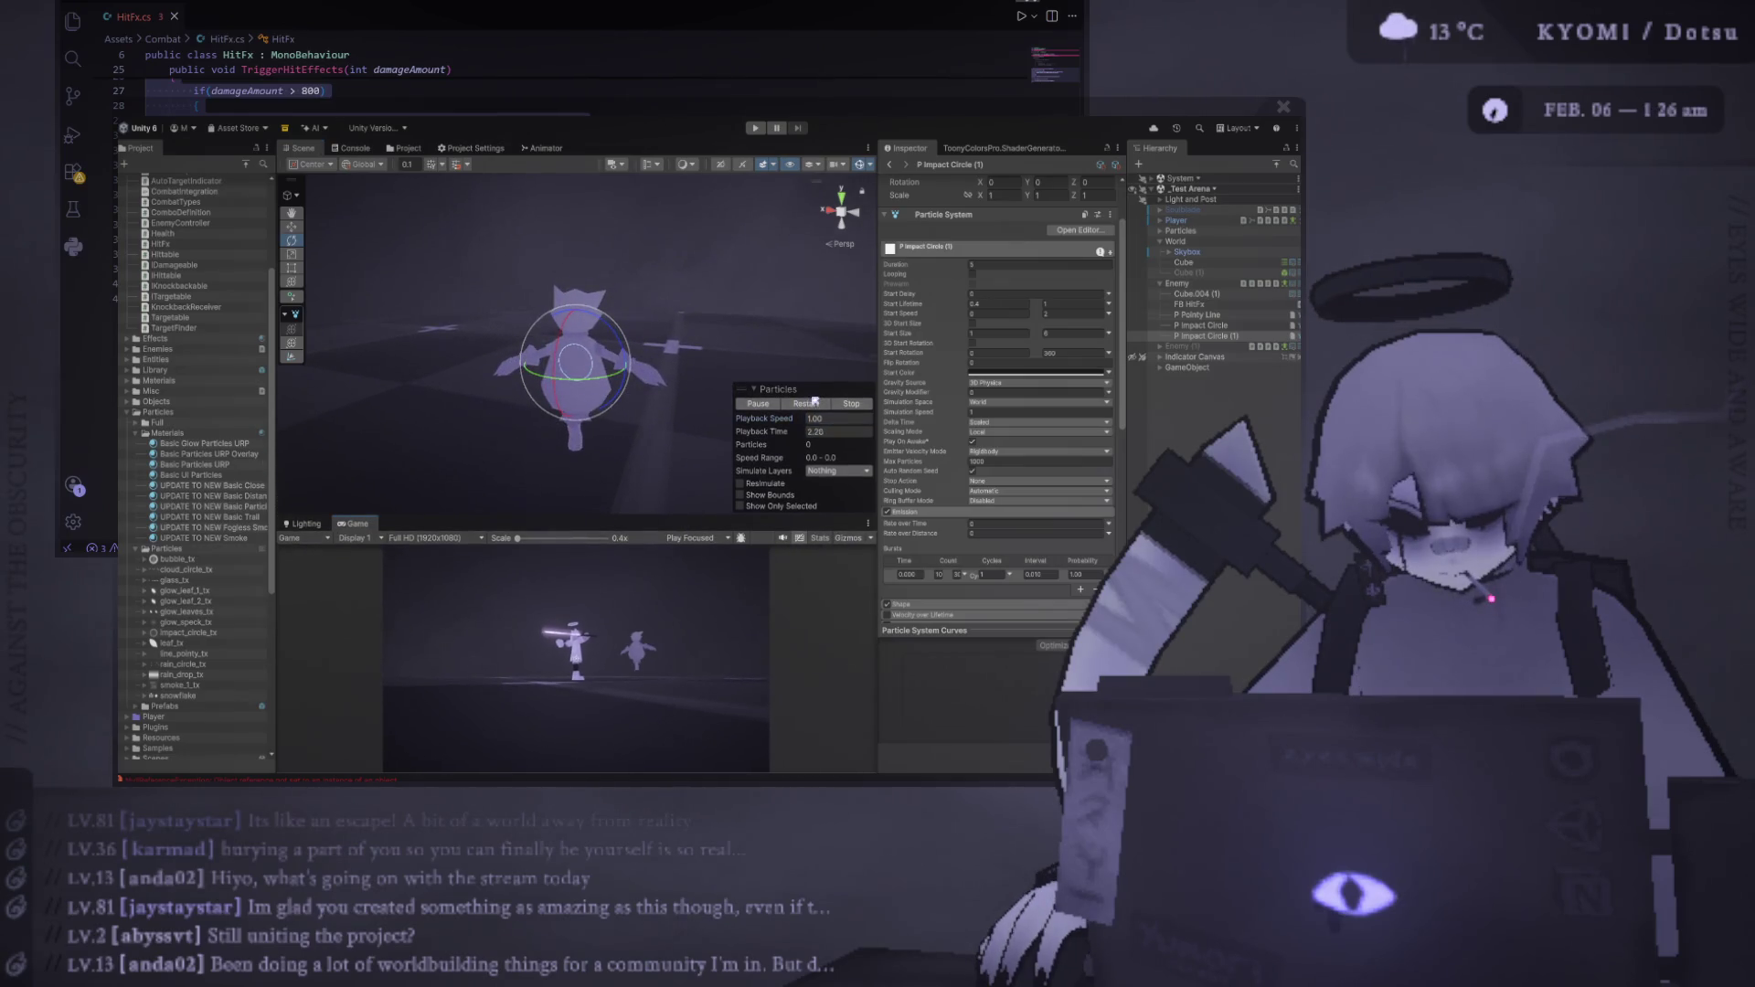
{"action": "left_click", "coordinate": [815, 405]}
{"action": "left_click", "coordinate": [810, 407]}
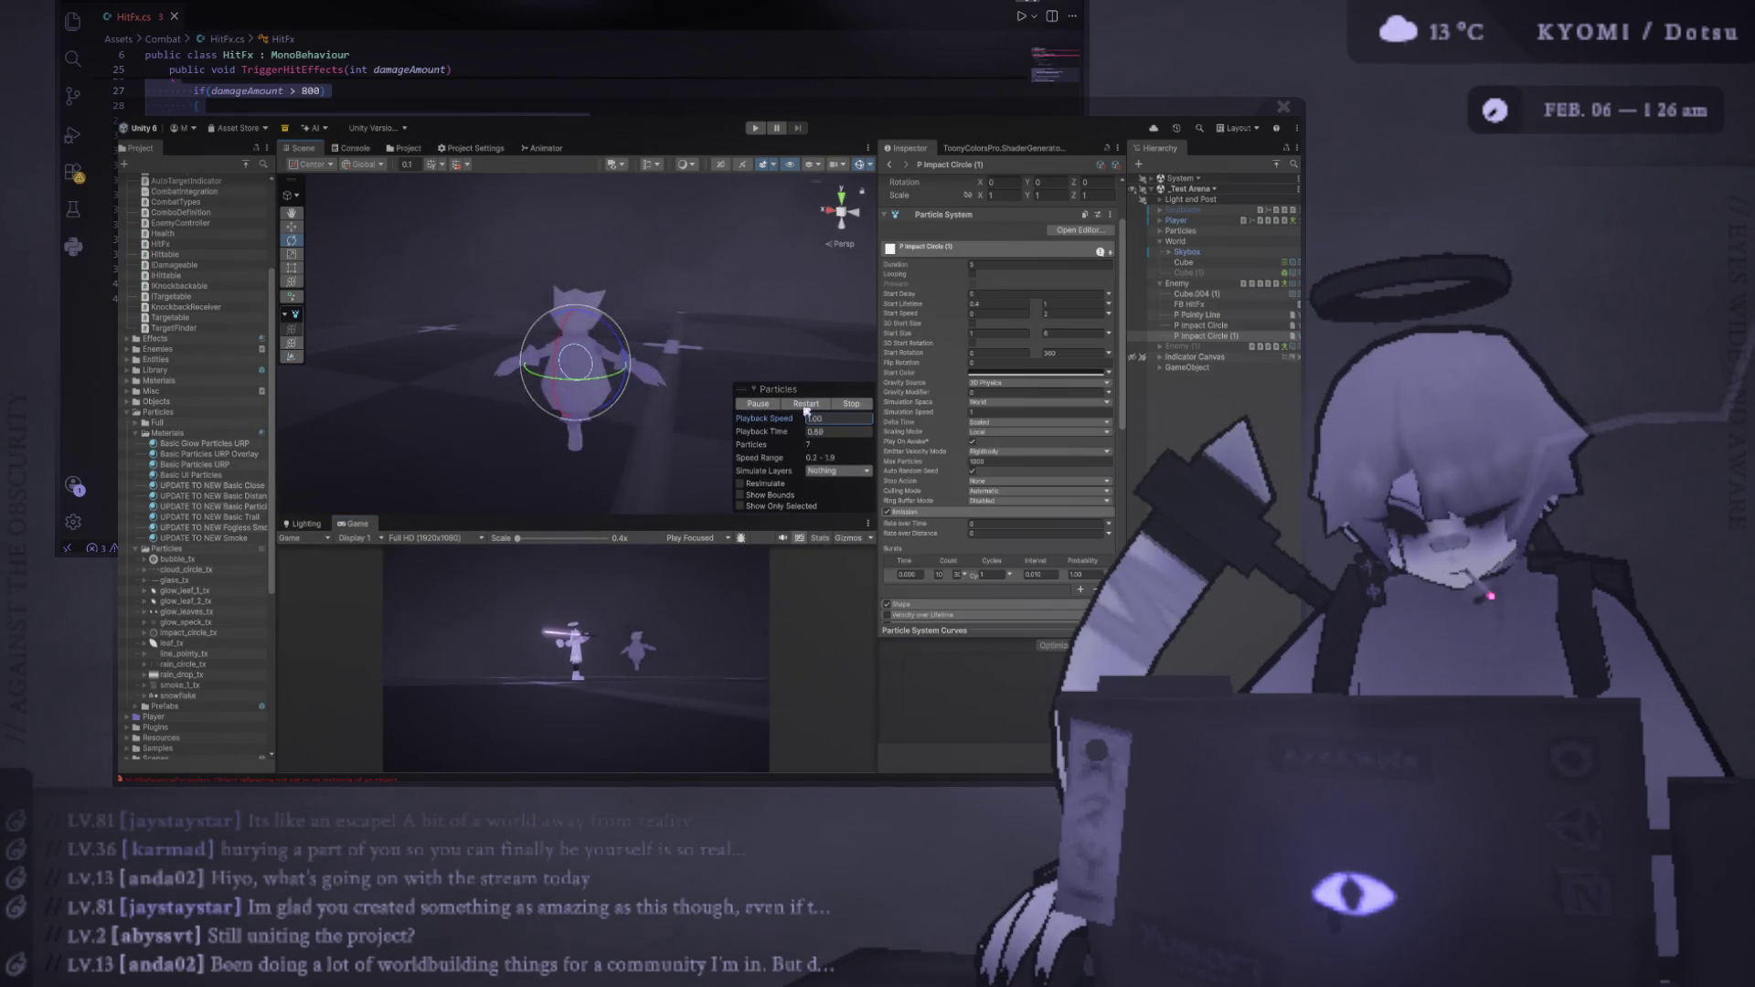
{"action": "left_click", "coordinate": [806, 411]}
{"action": "left_click", "coordinate": [807, 411]}
{"action": "left_click", "coordinate": [806, 411]}
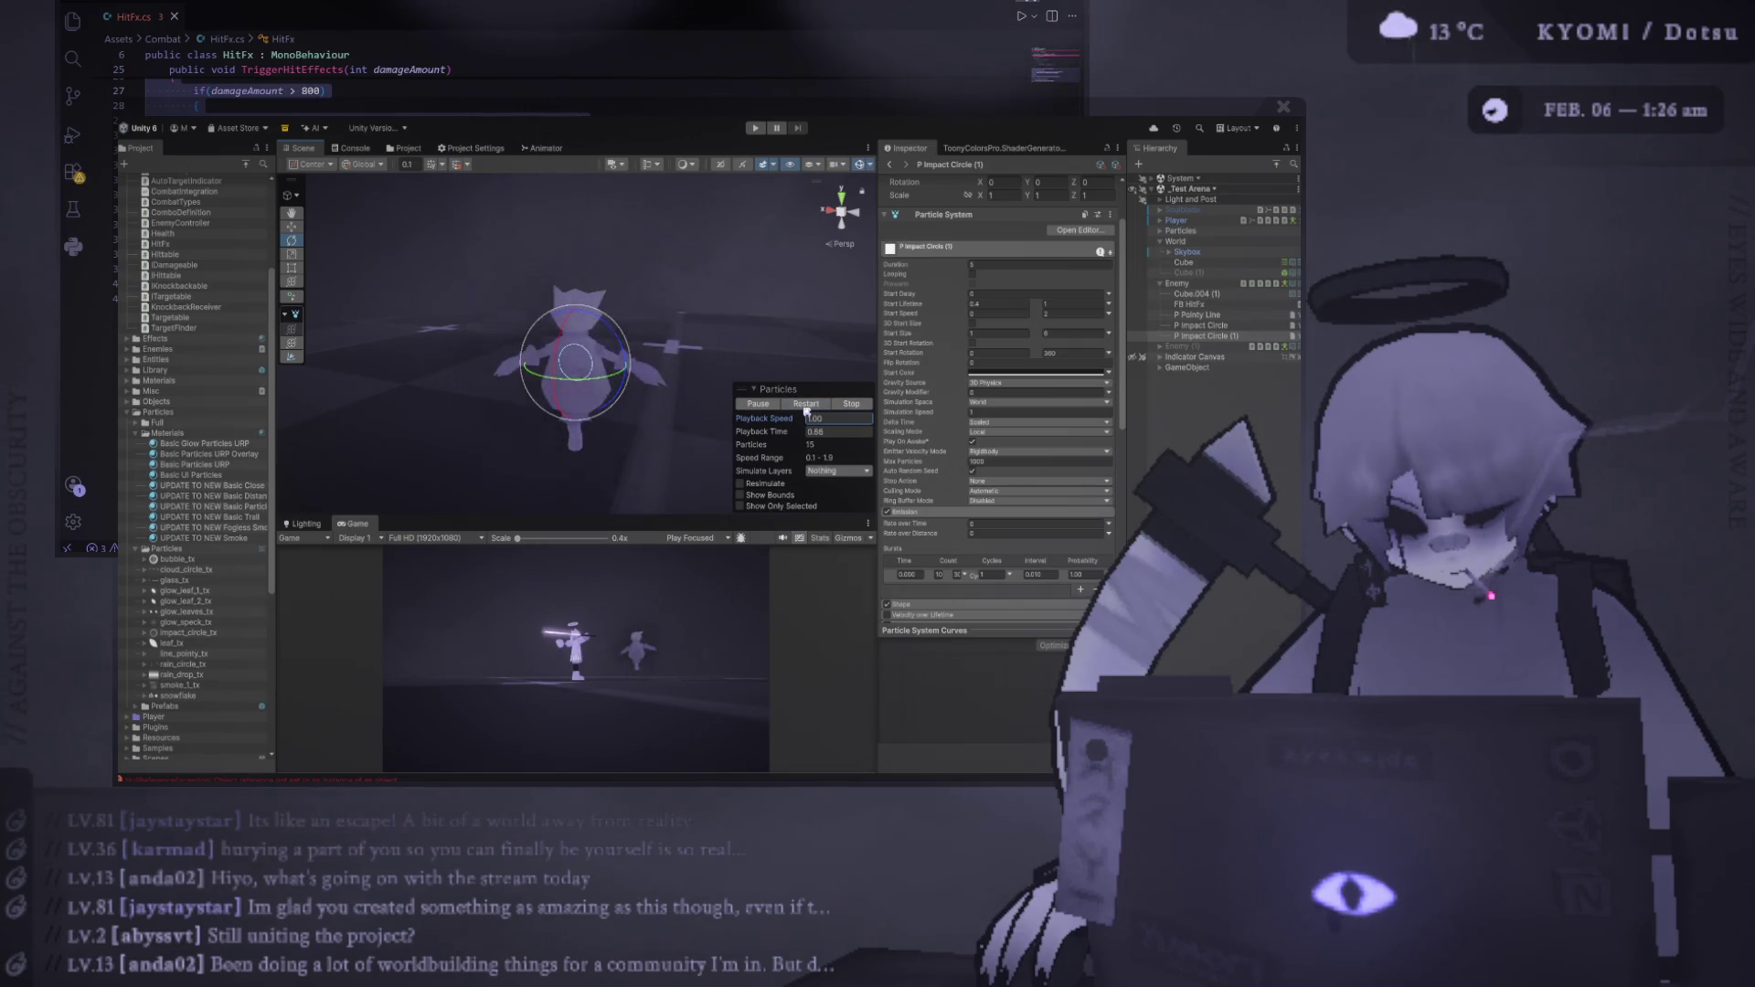
{"action": "left_click", "coordinate": [806, 410]}
{"action": "left_click", "coordinate": [806, 410]}
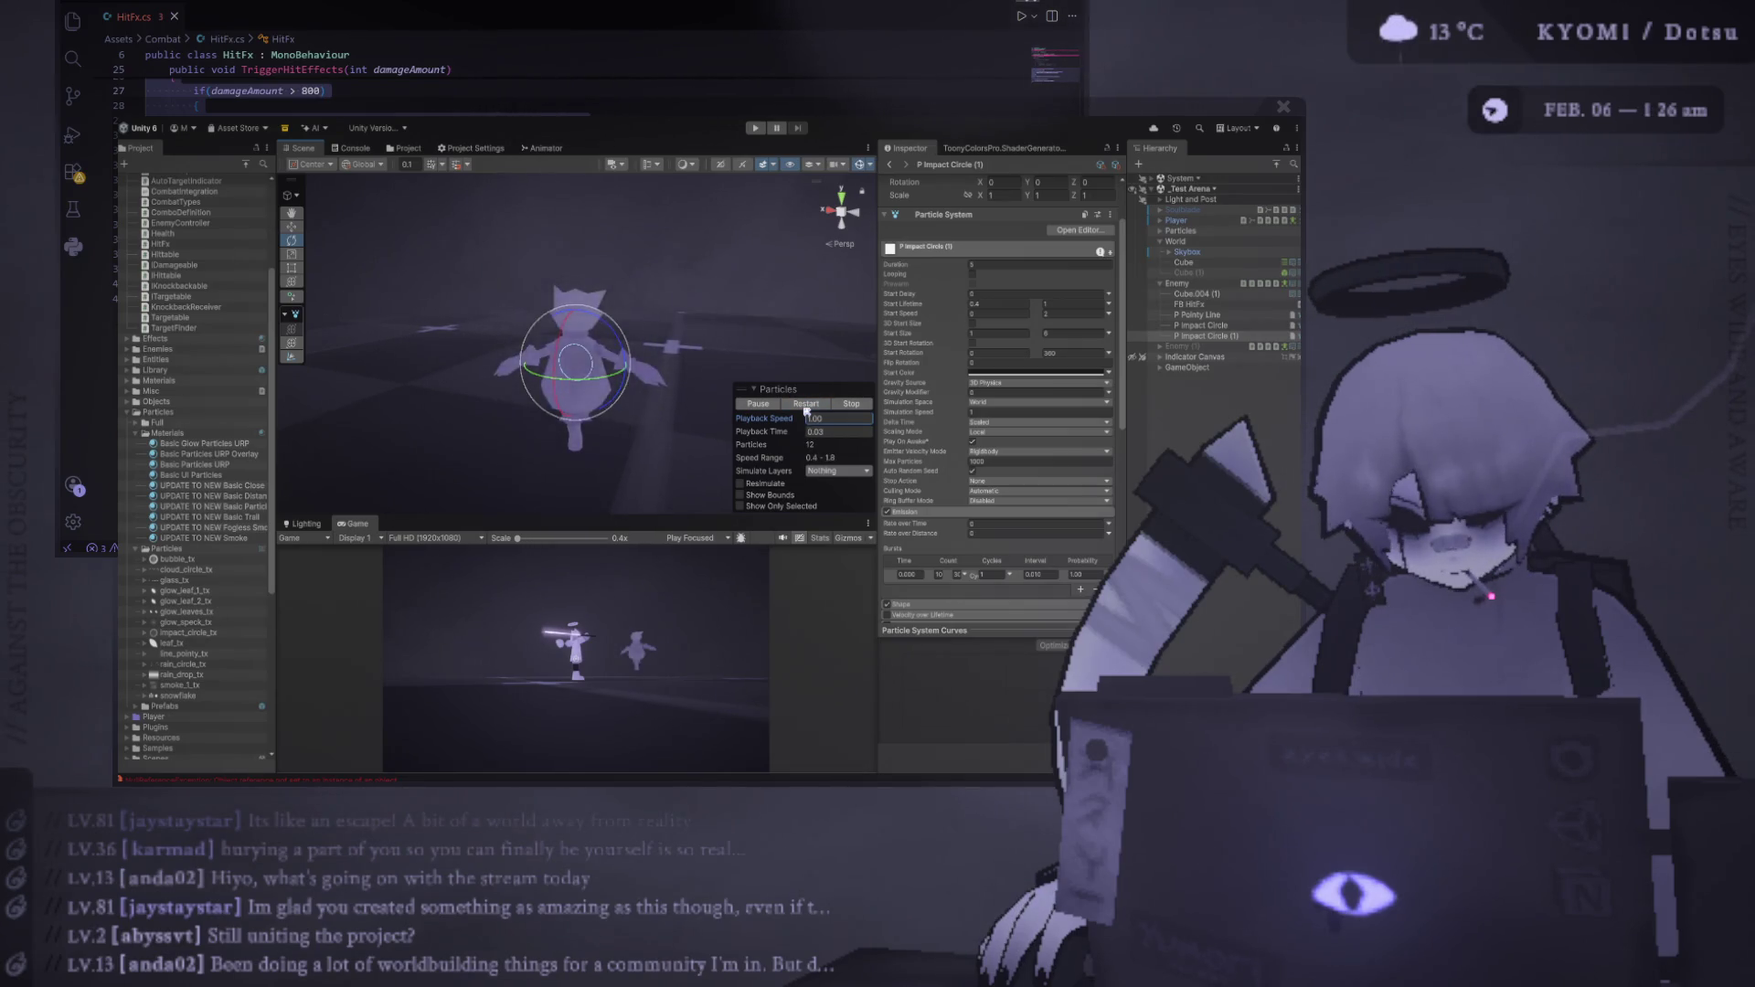
{"action": "left_click", "coordinate": [806, 411]}
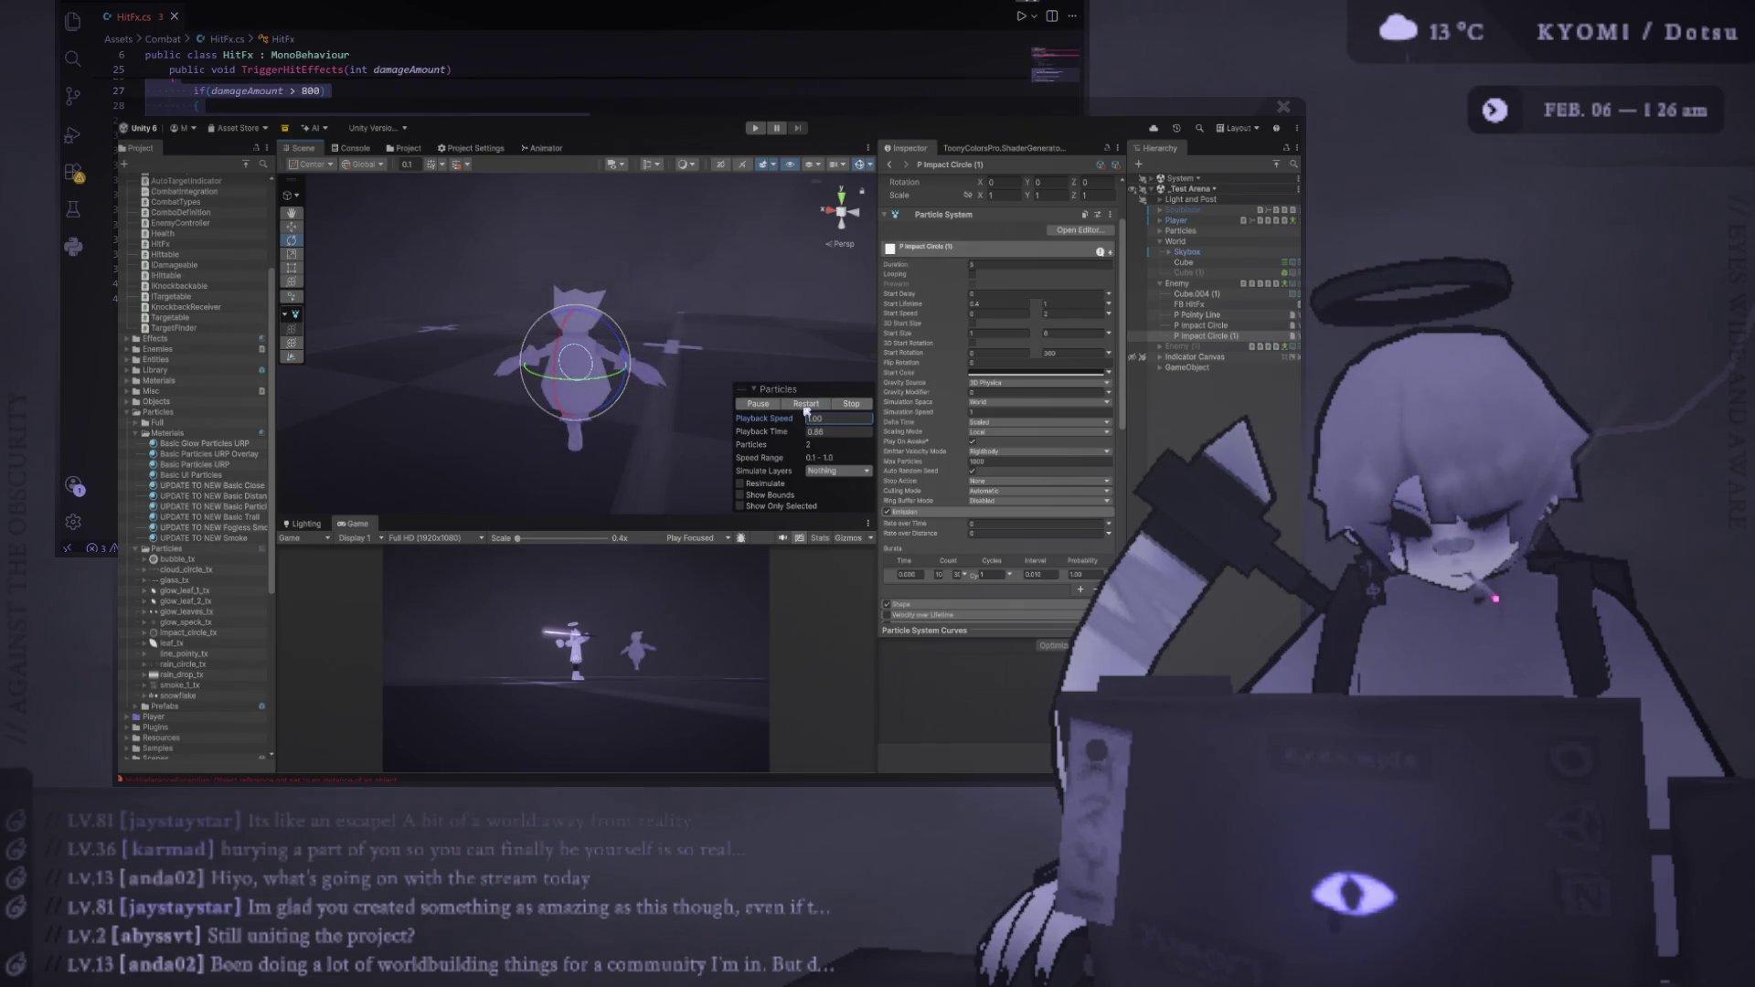
{"action": "left_click", "coordinate": [806, 411]}
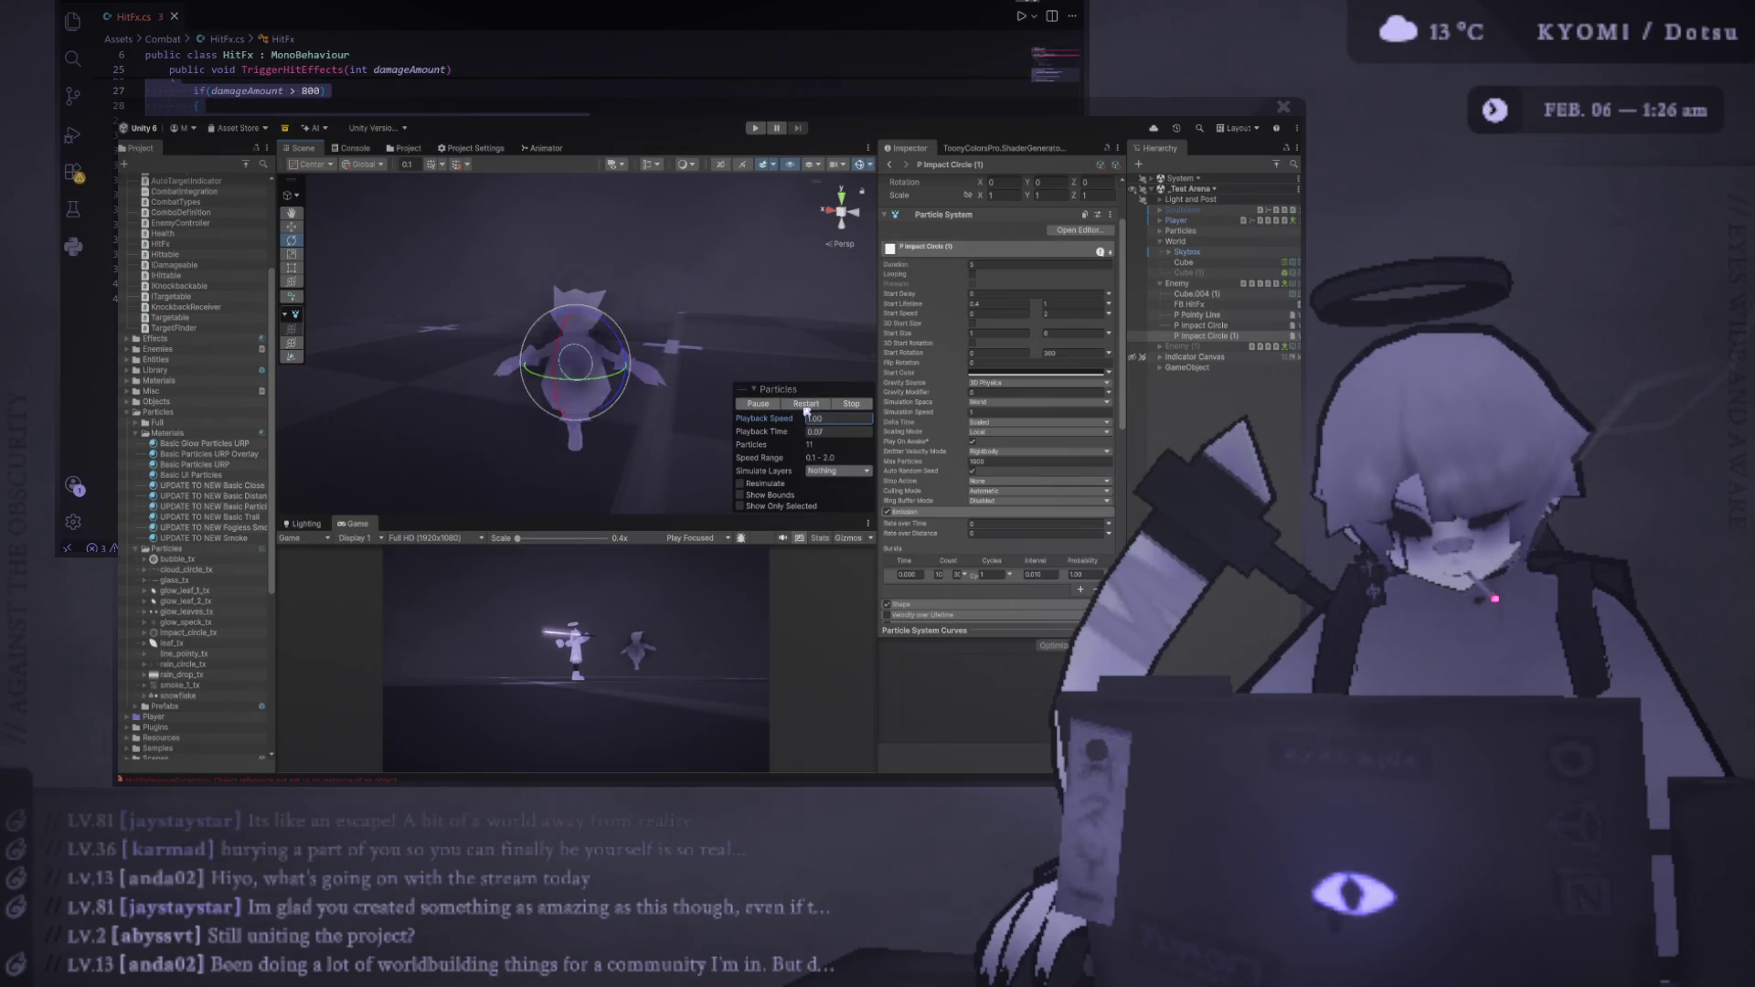
{"action": "left_click", "coordinate": [1202, 361]}
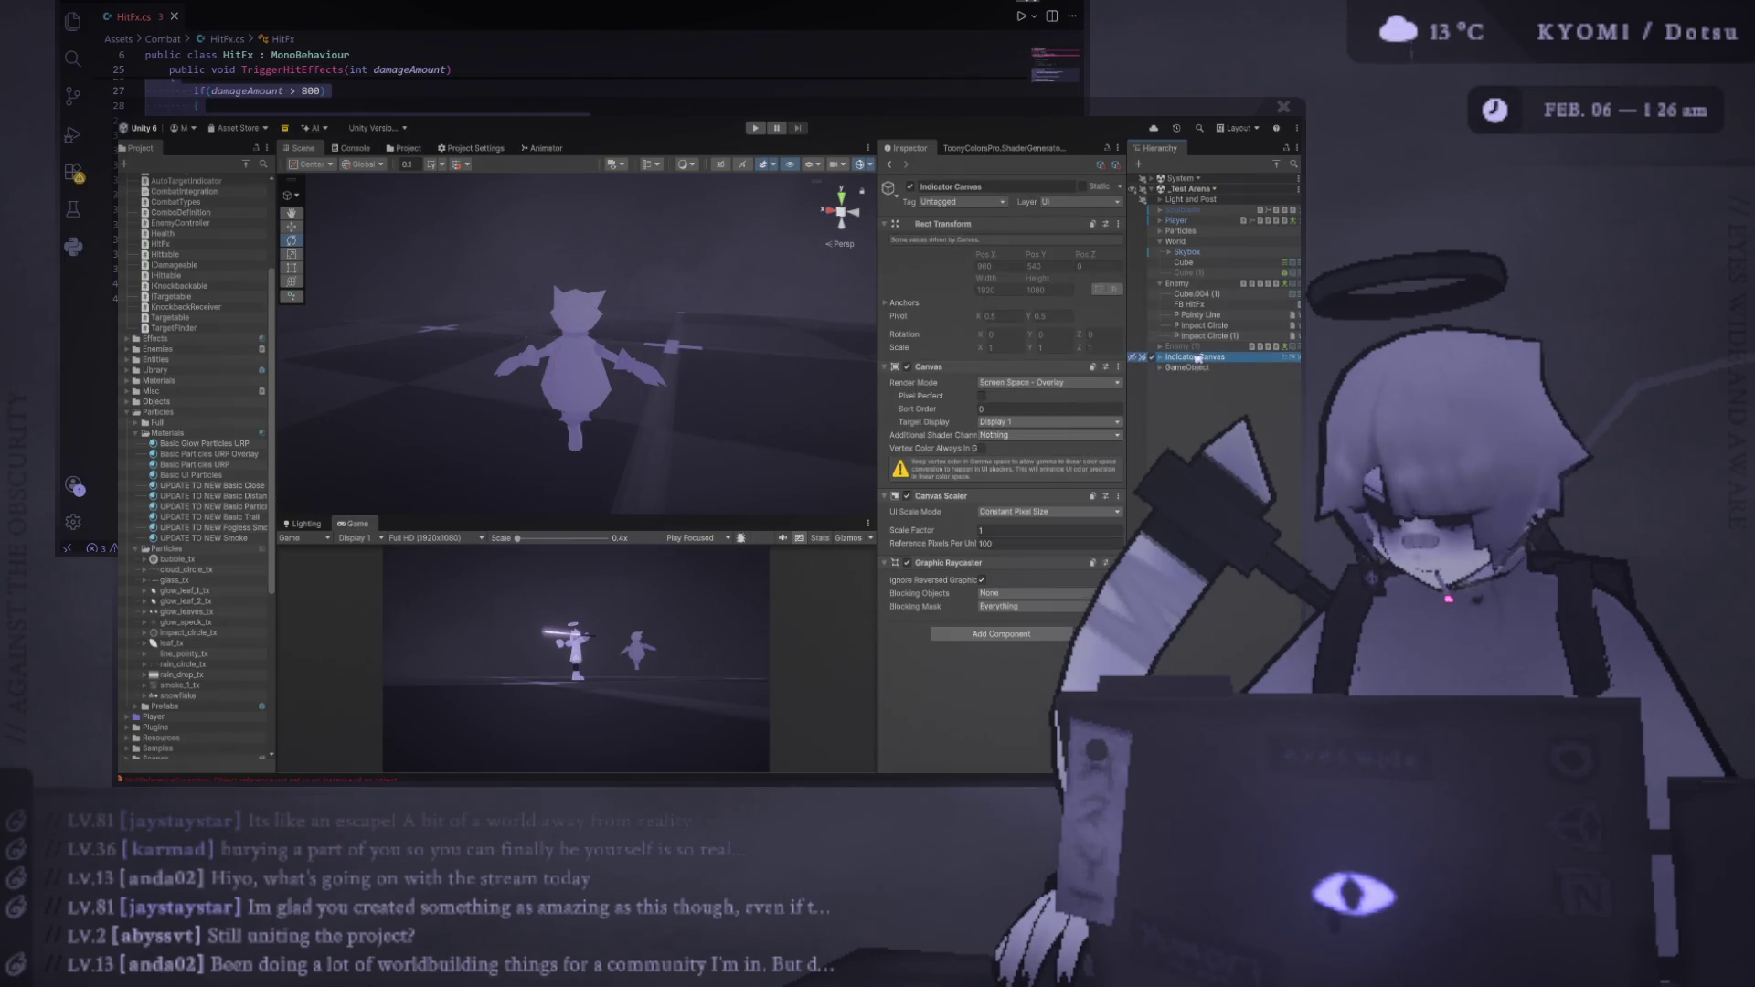
Add P Impact Circle (1) to FB HitFx as a fourth Particles Play feedback
{"action": "key", "text": "Down"}
{"action": "left_click", "coordinate": [1189, 305]}
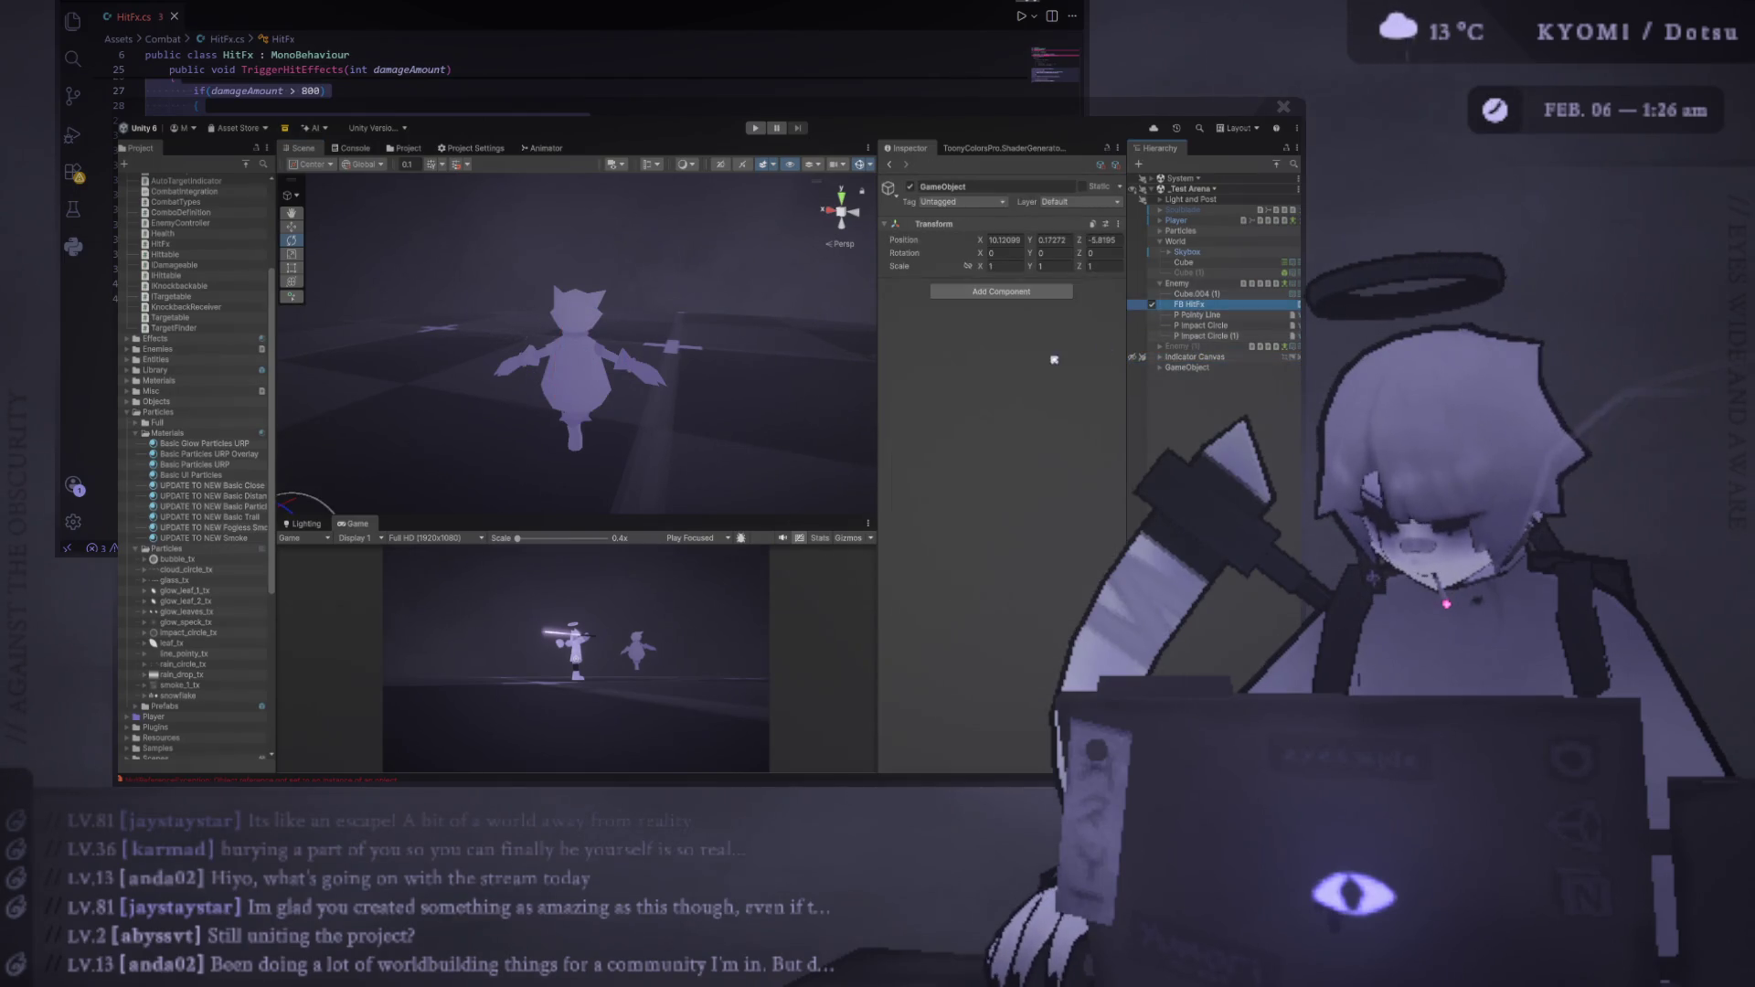
{"action": "left_click", "coordinate": [943, 393]}
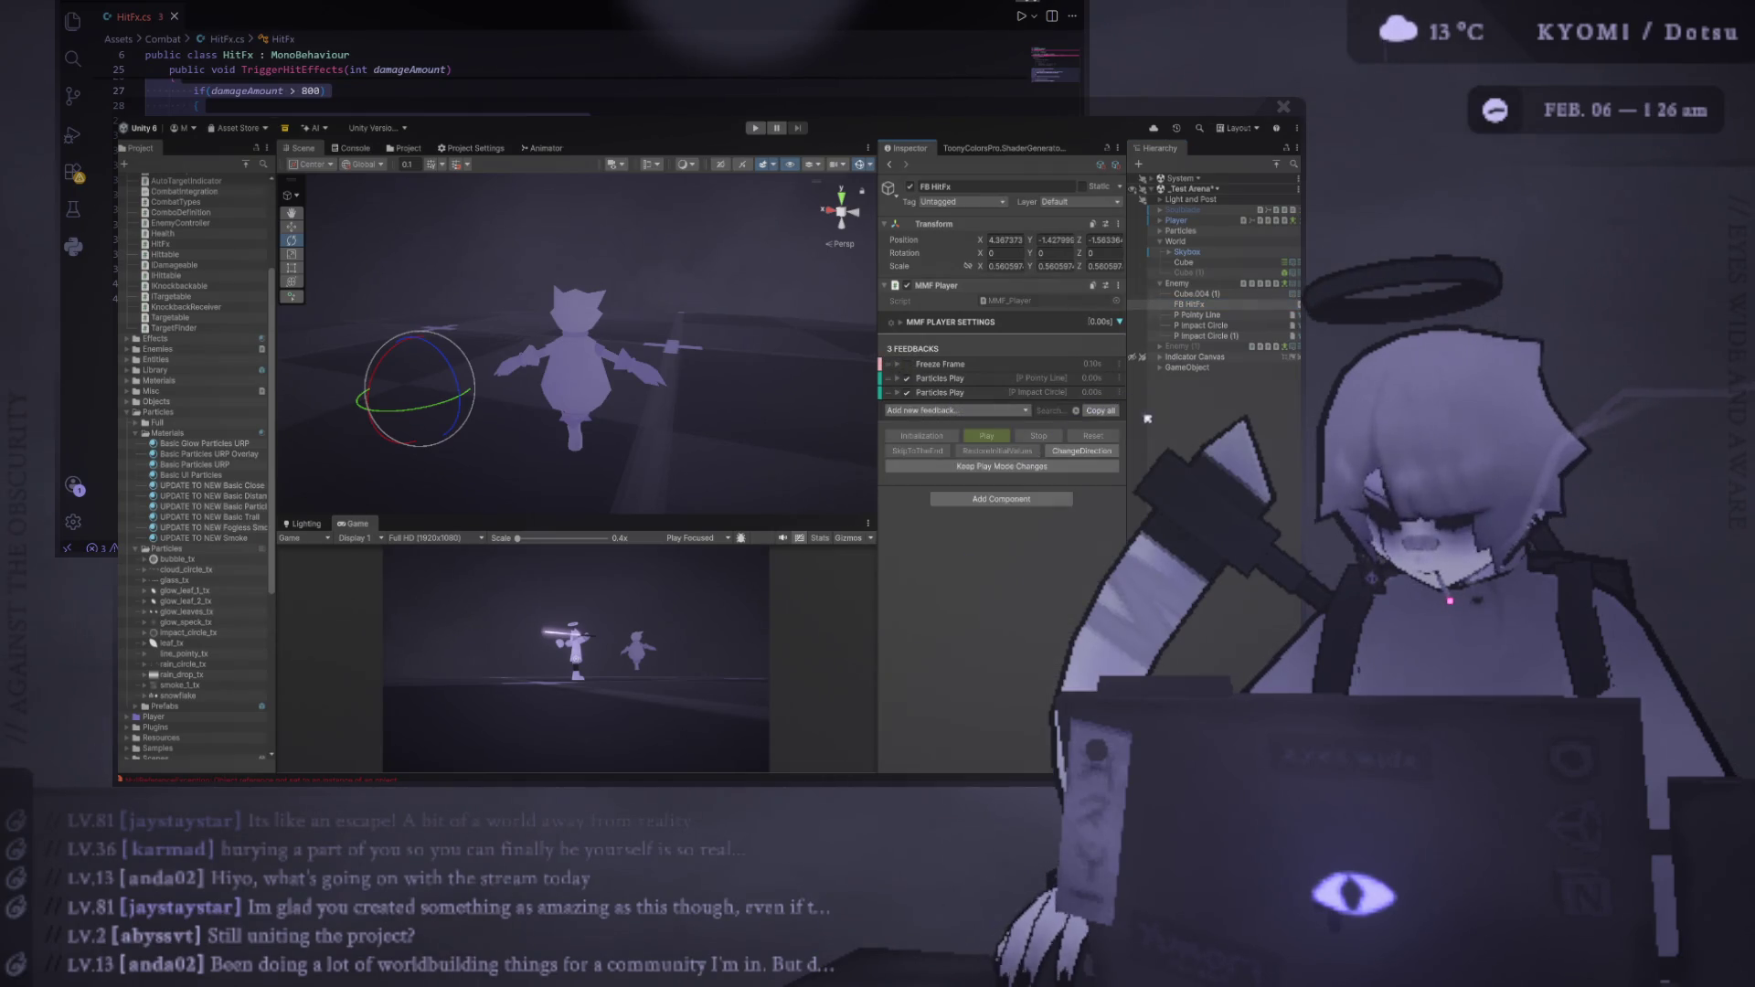
{"action": "left_click_drag", "start_coordinate": [1207, 337], "coordinate": [983, 416]}
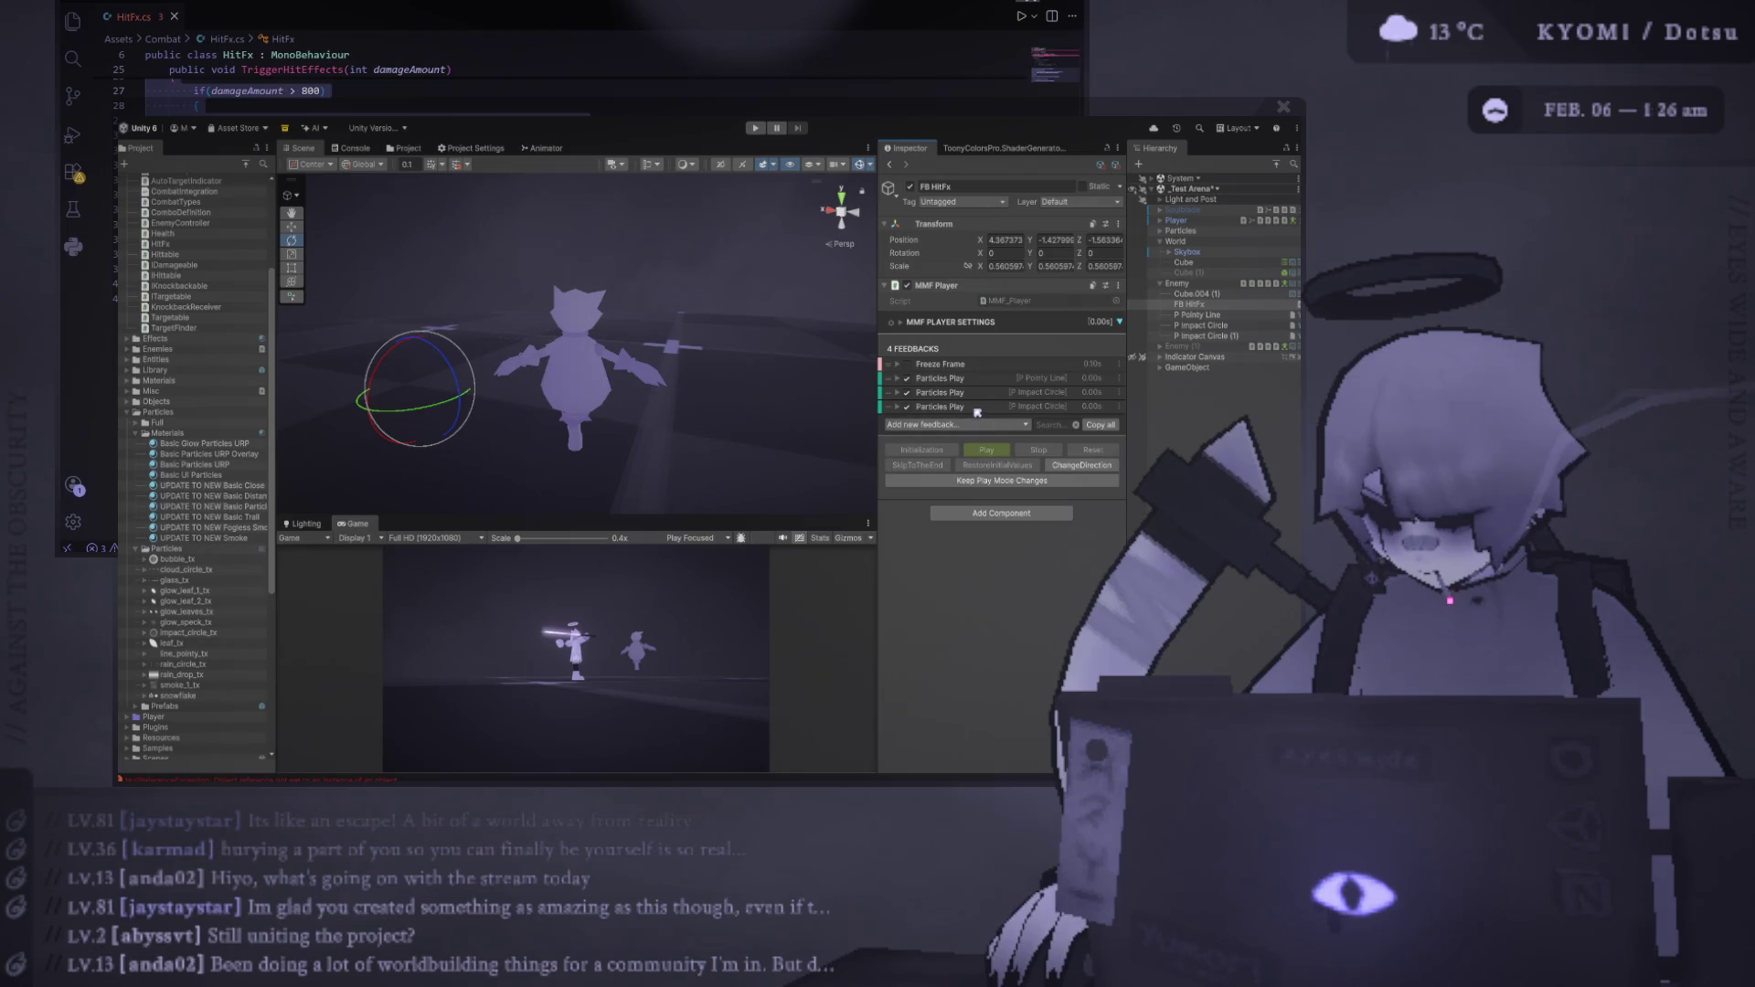
Rename P Impact Circle (1) to 'P Ink Mist'
{"action": "left_click", "coordinate": [1235, 336]}
{"action": "left_click", "coordinate": [1235, 337]}
{"action": "type", "text": "P In"}
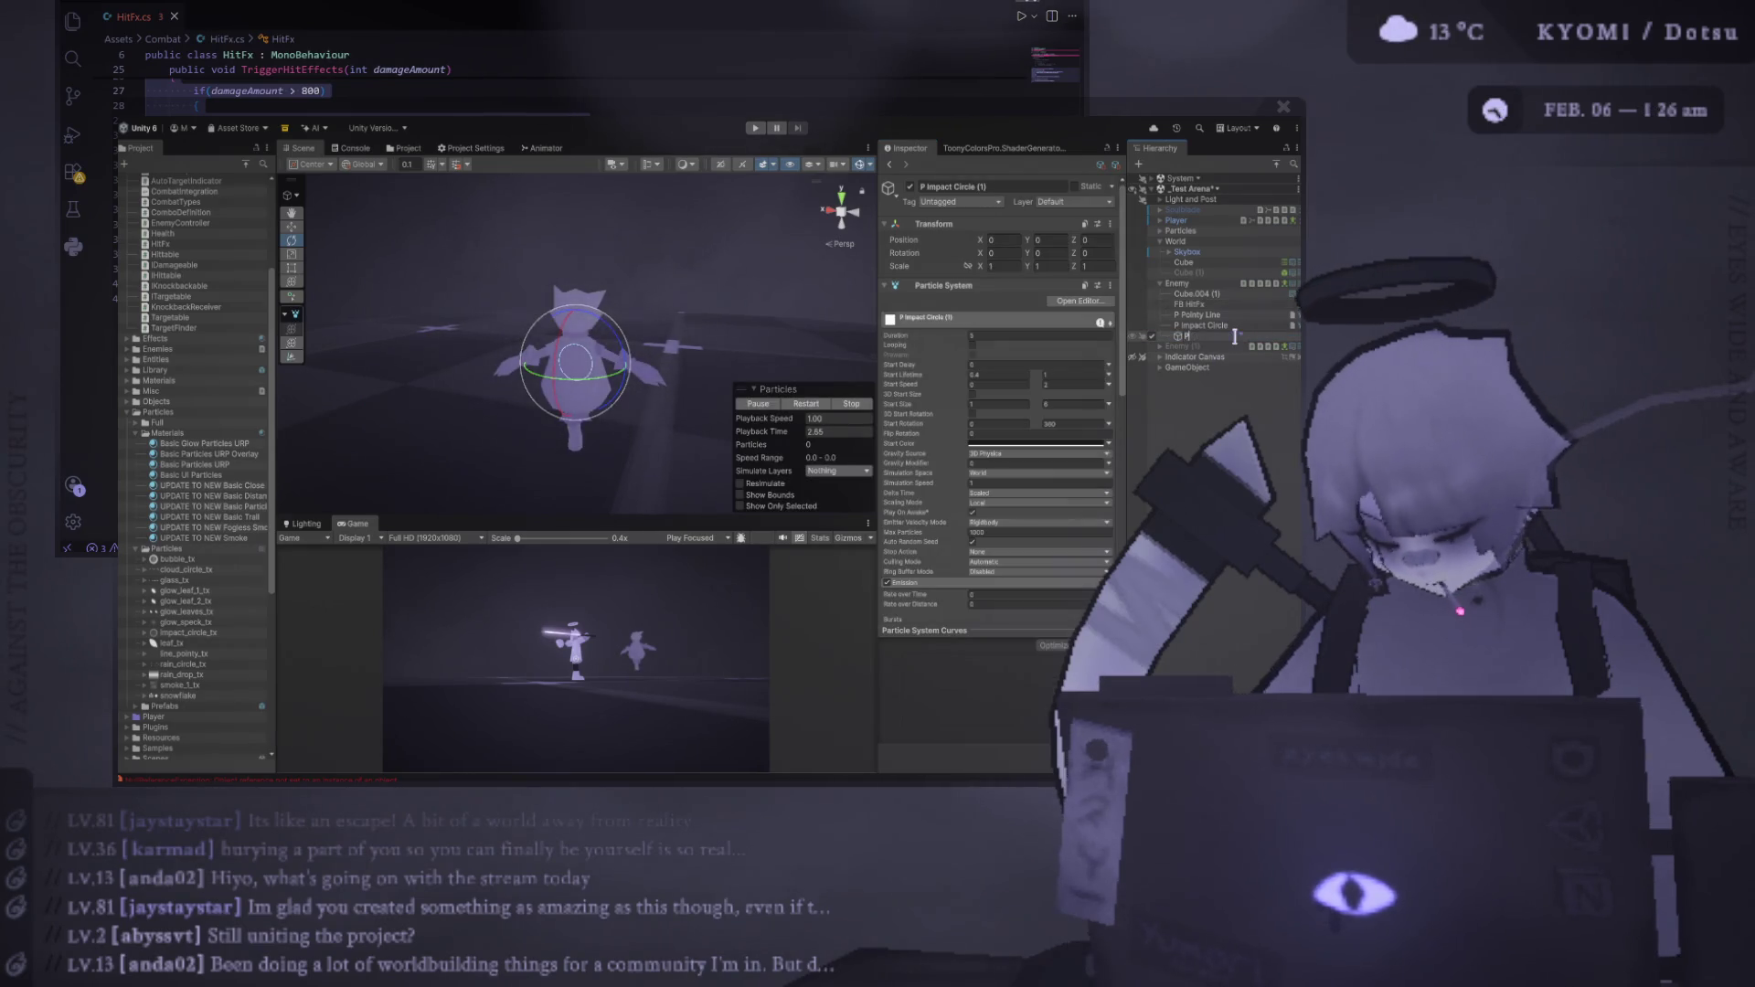
{"action": "type", "text": "k"}
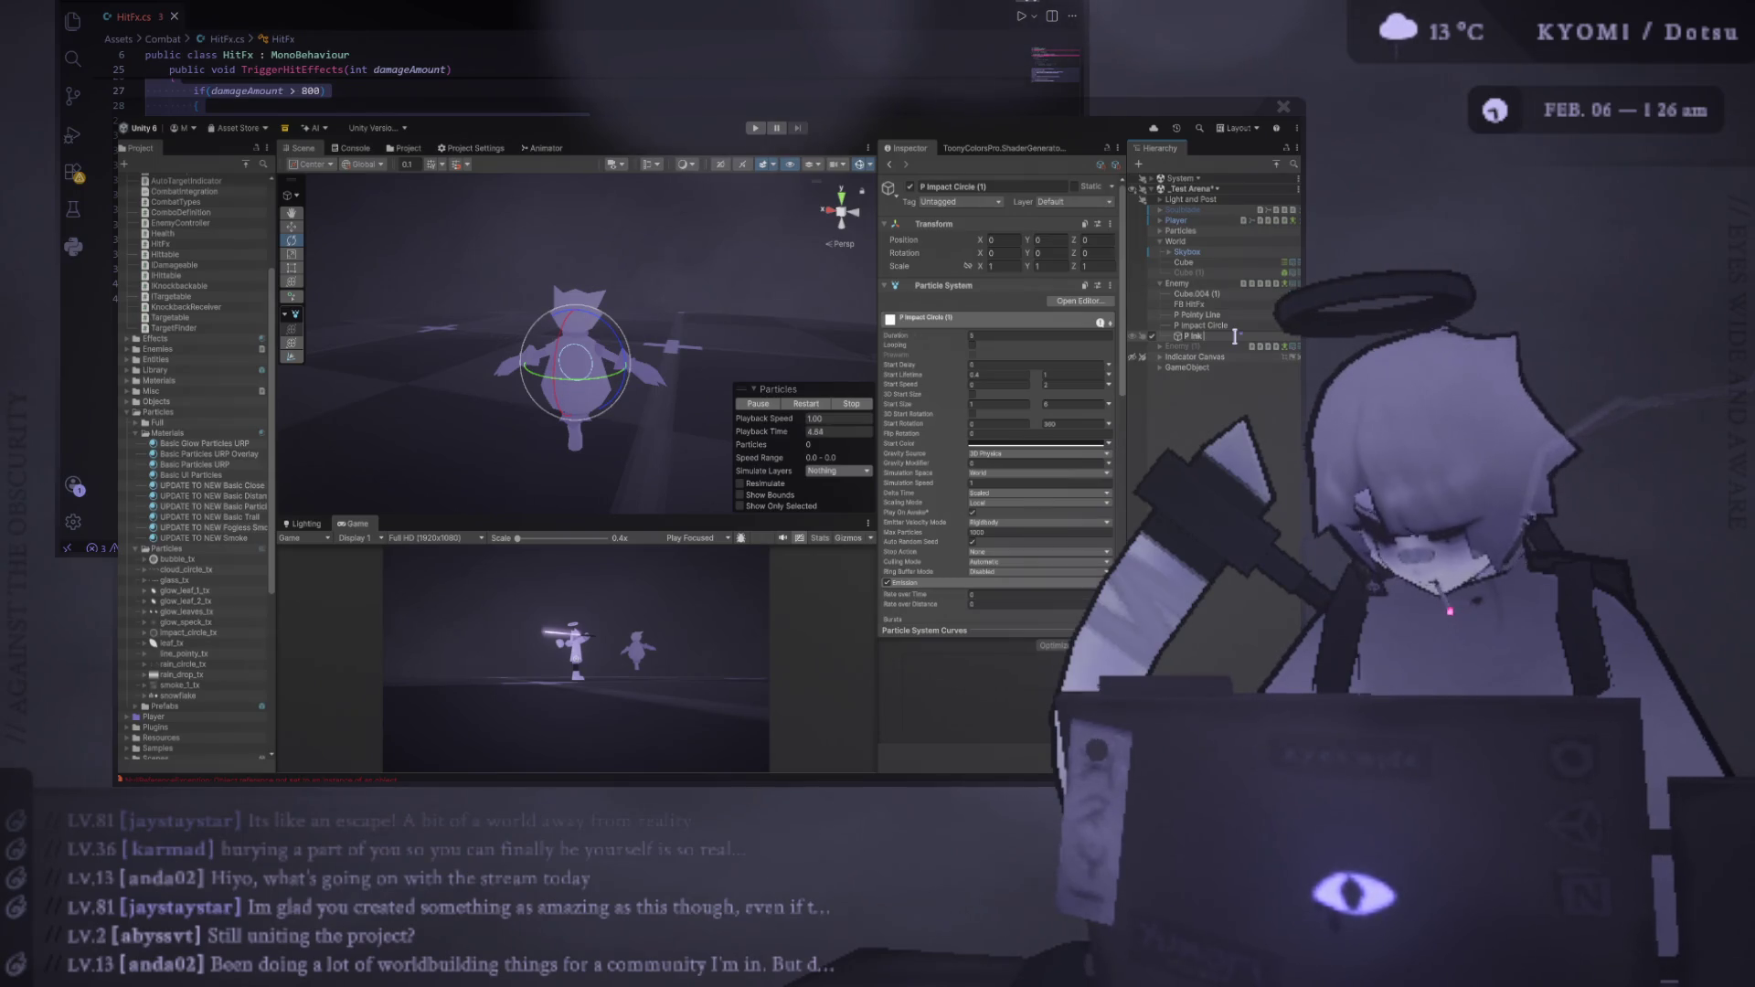
{"action": "key", "text": "BackSpace"}
{"action": "key", "text": "BackSpace"}
{"action": "key", "text": "BackSpace"}
{"action": "type", "text": "Mist"}
{"action": "key", "text": "Return"}
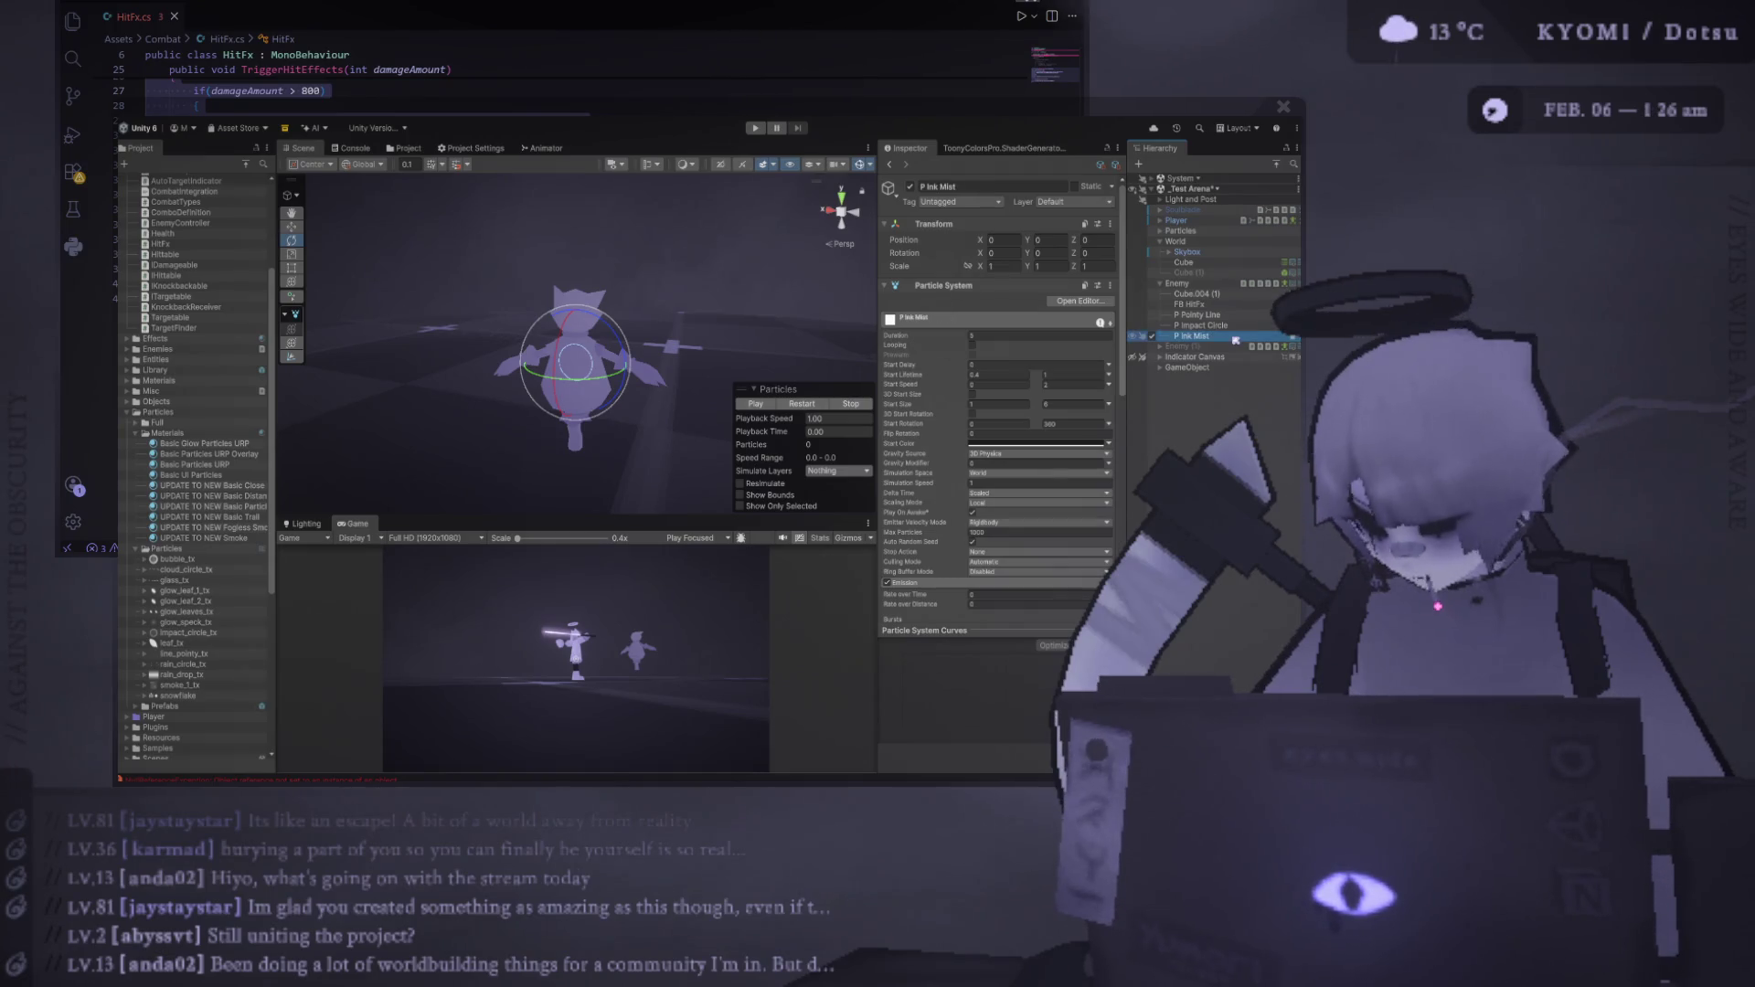
Drag P Ink Mist into the fourth Particles Play feedback's Bound Particle System field
{"action": "scroll", "coordinate": [973, 429], "scroll_direction": "down", "scroll_amount": 5}
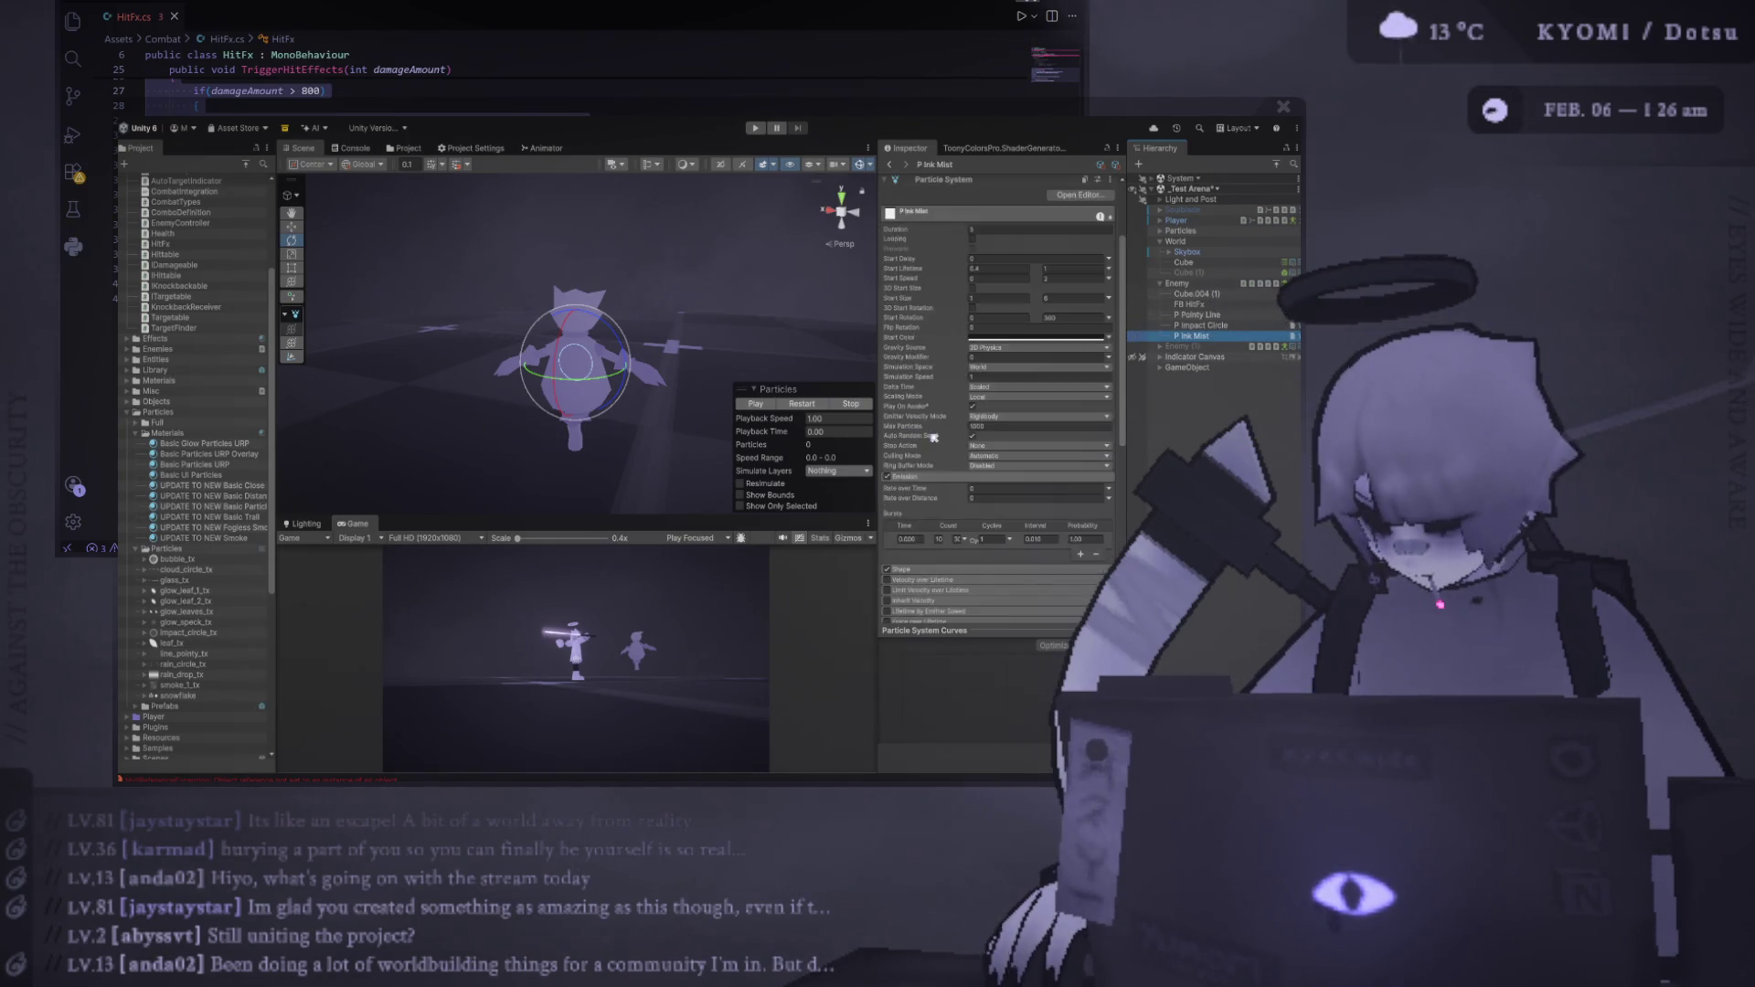
{"action": "scroll", "coordinate": [1030, 397], "scroll_direction": "down", "scroll_amount": 5}
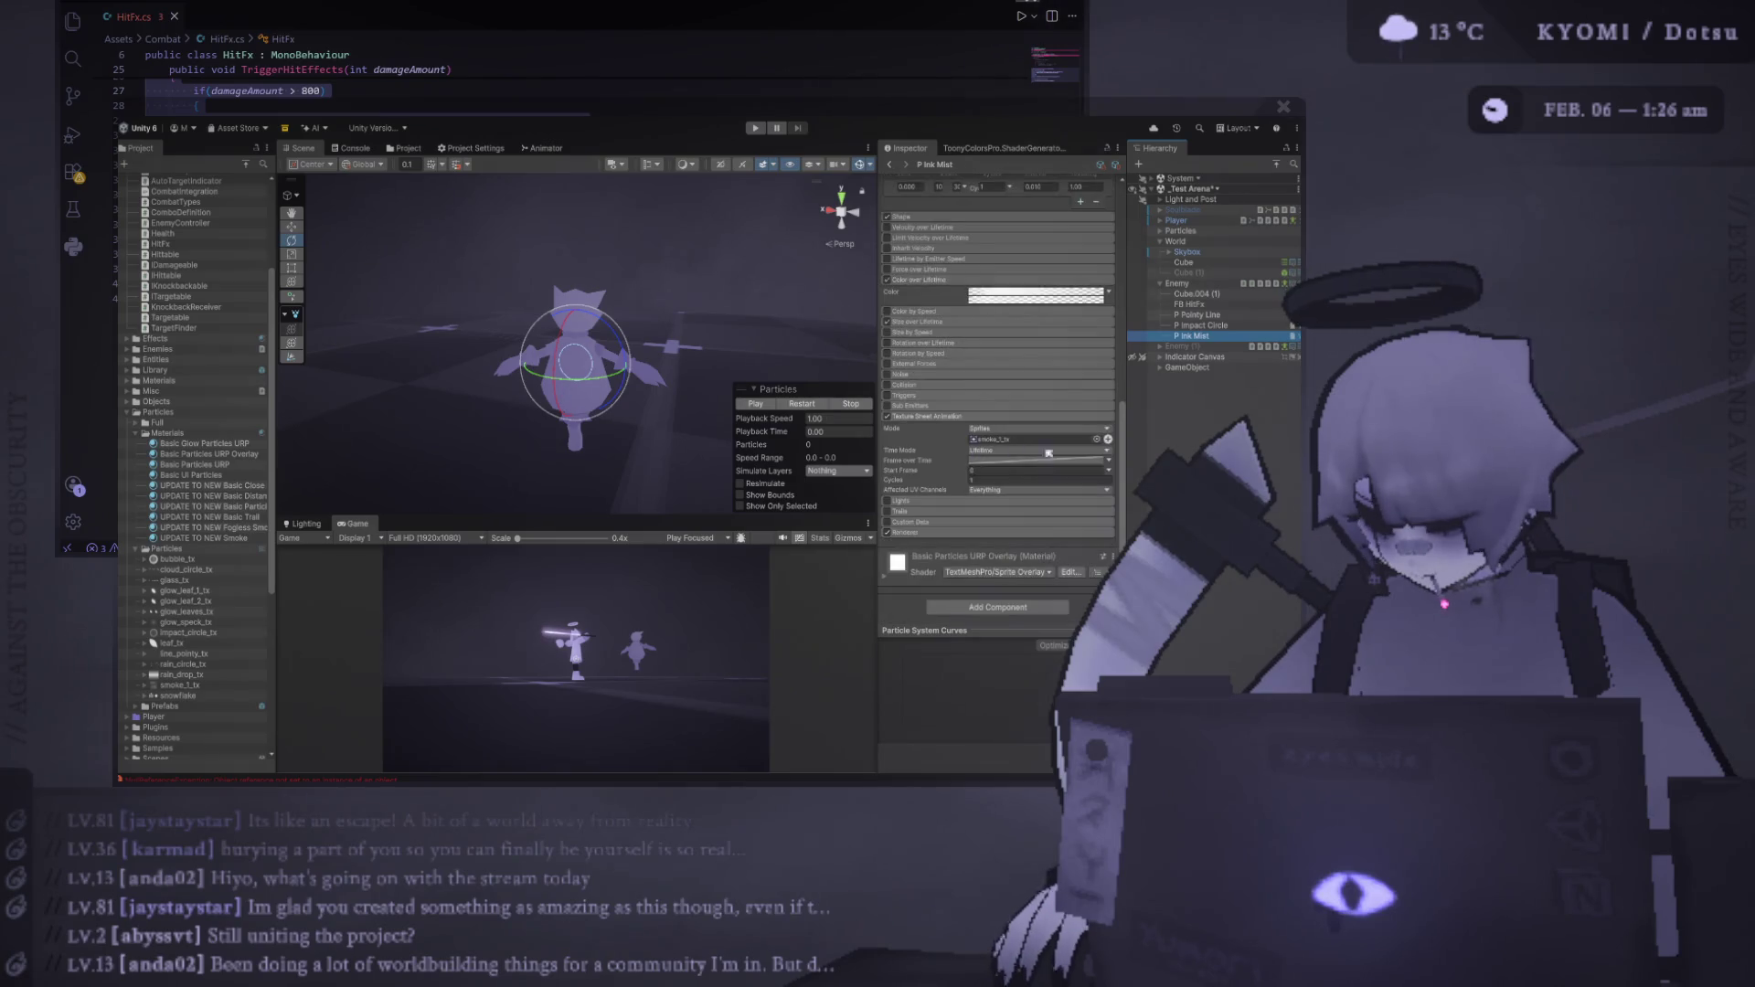
{"action": "left_click", "coordinate": [1214, 304]}
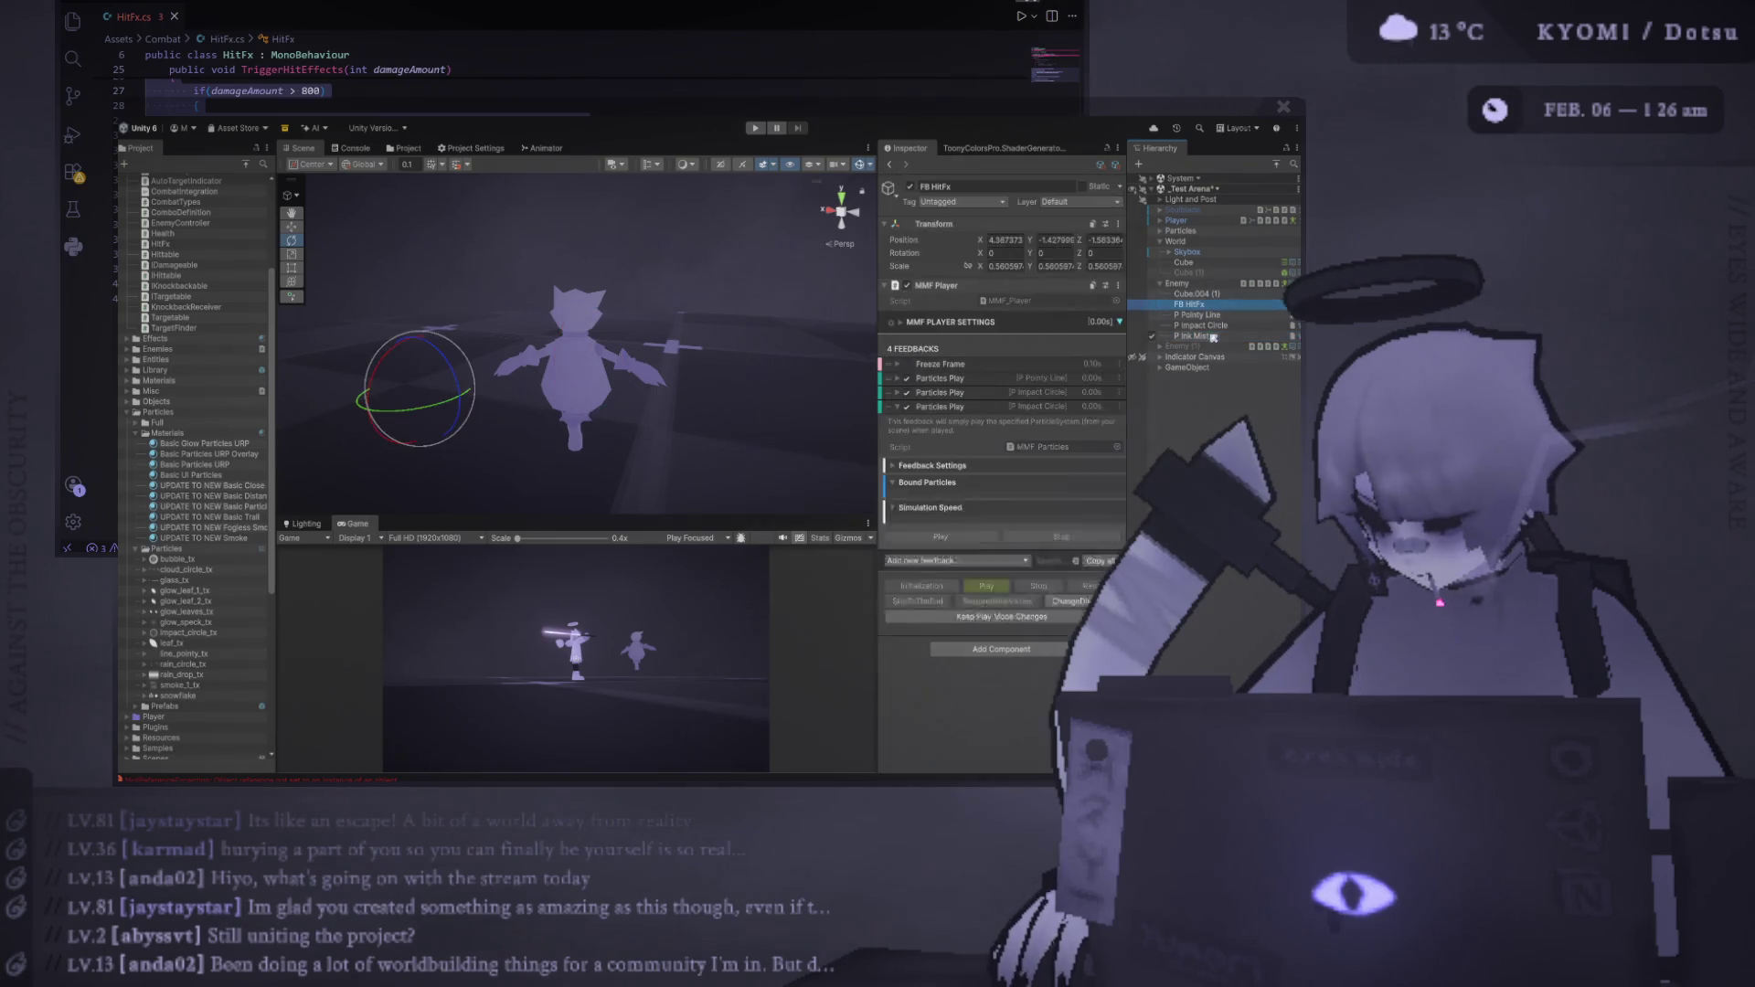
{"action": "left_click_drag", "start_coordinate": [1192, 335], "coordinate": [1018, 512]}
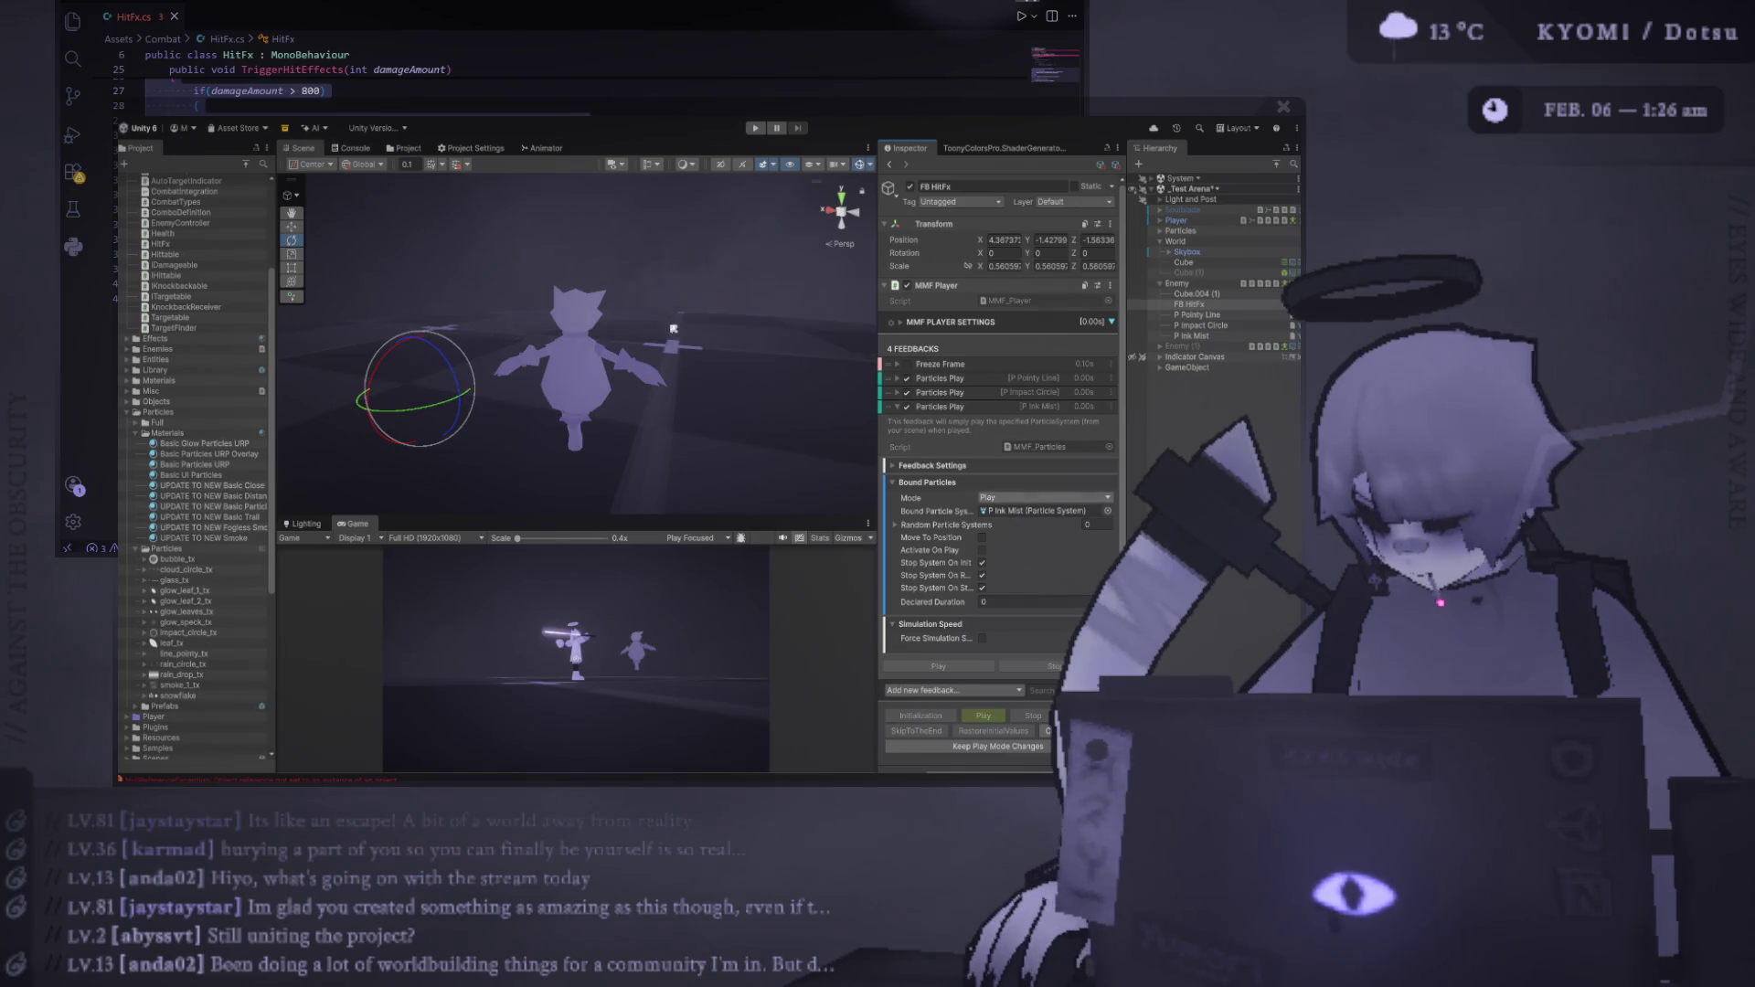
{"action": "left_click", "coordinate": [1191, 335]}
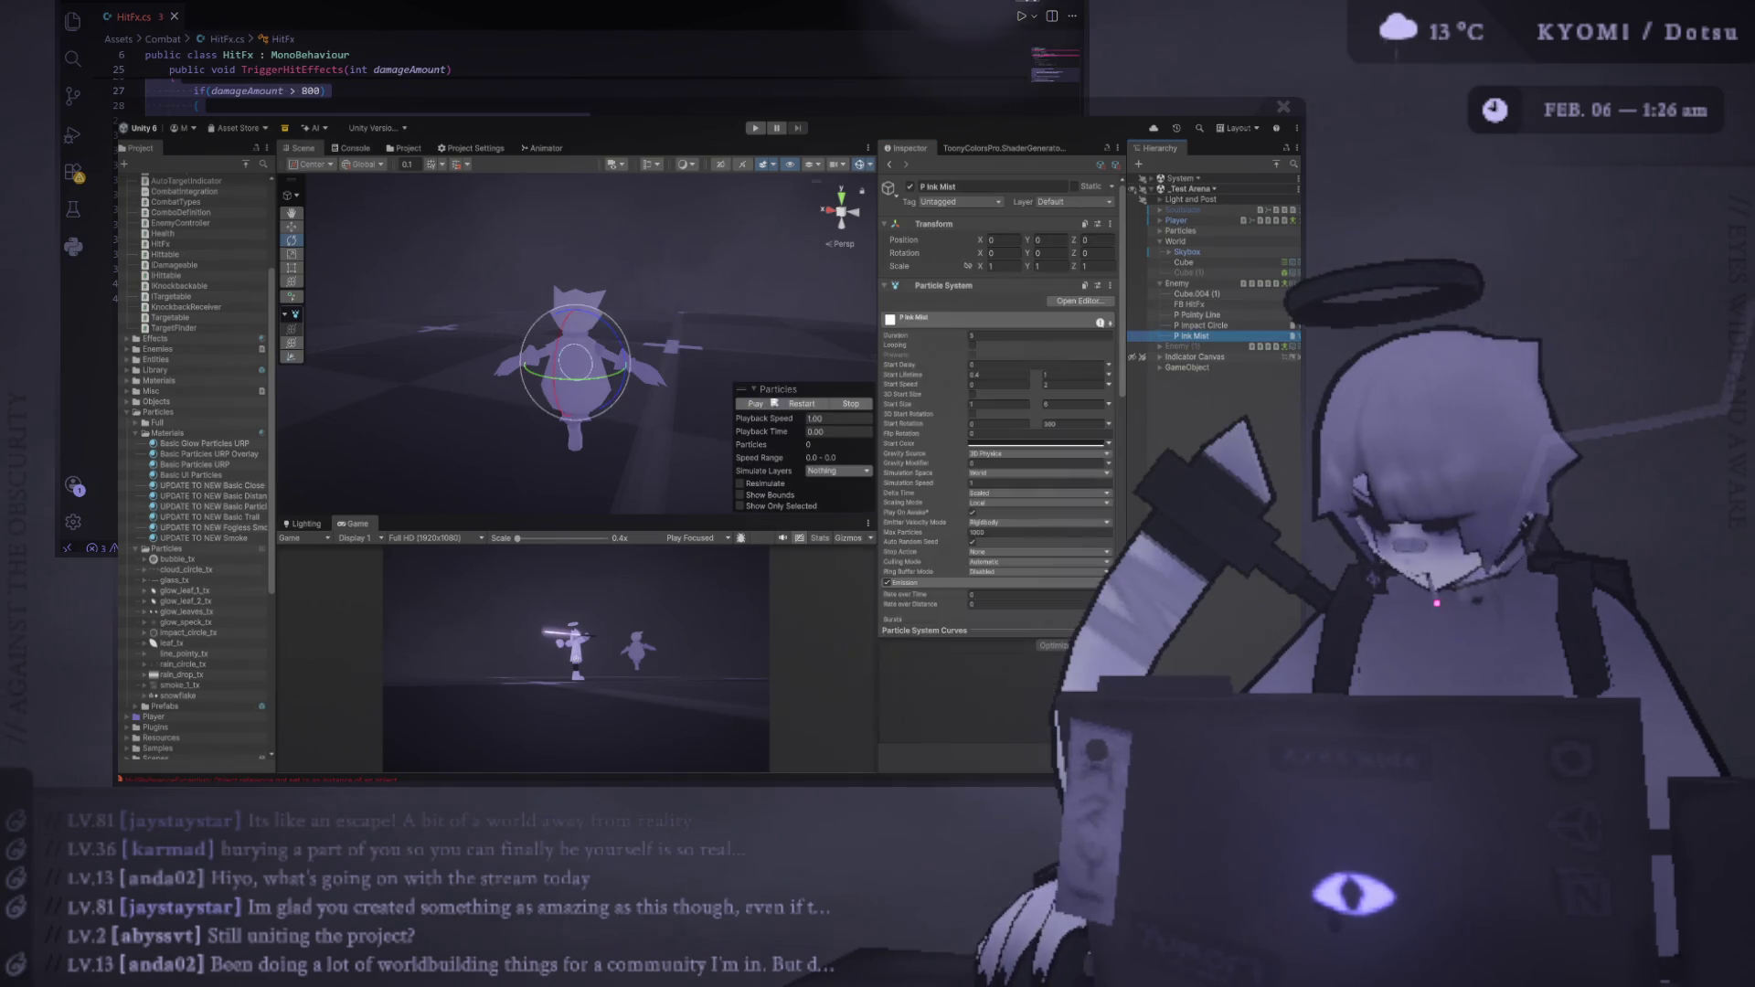
{"action": "left_click", "coordinate": [1197, 283]}
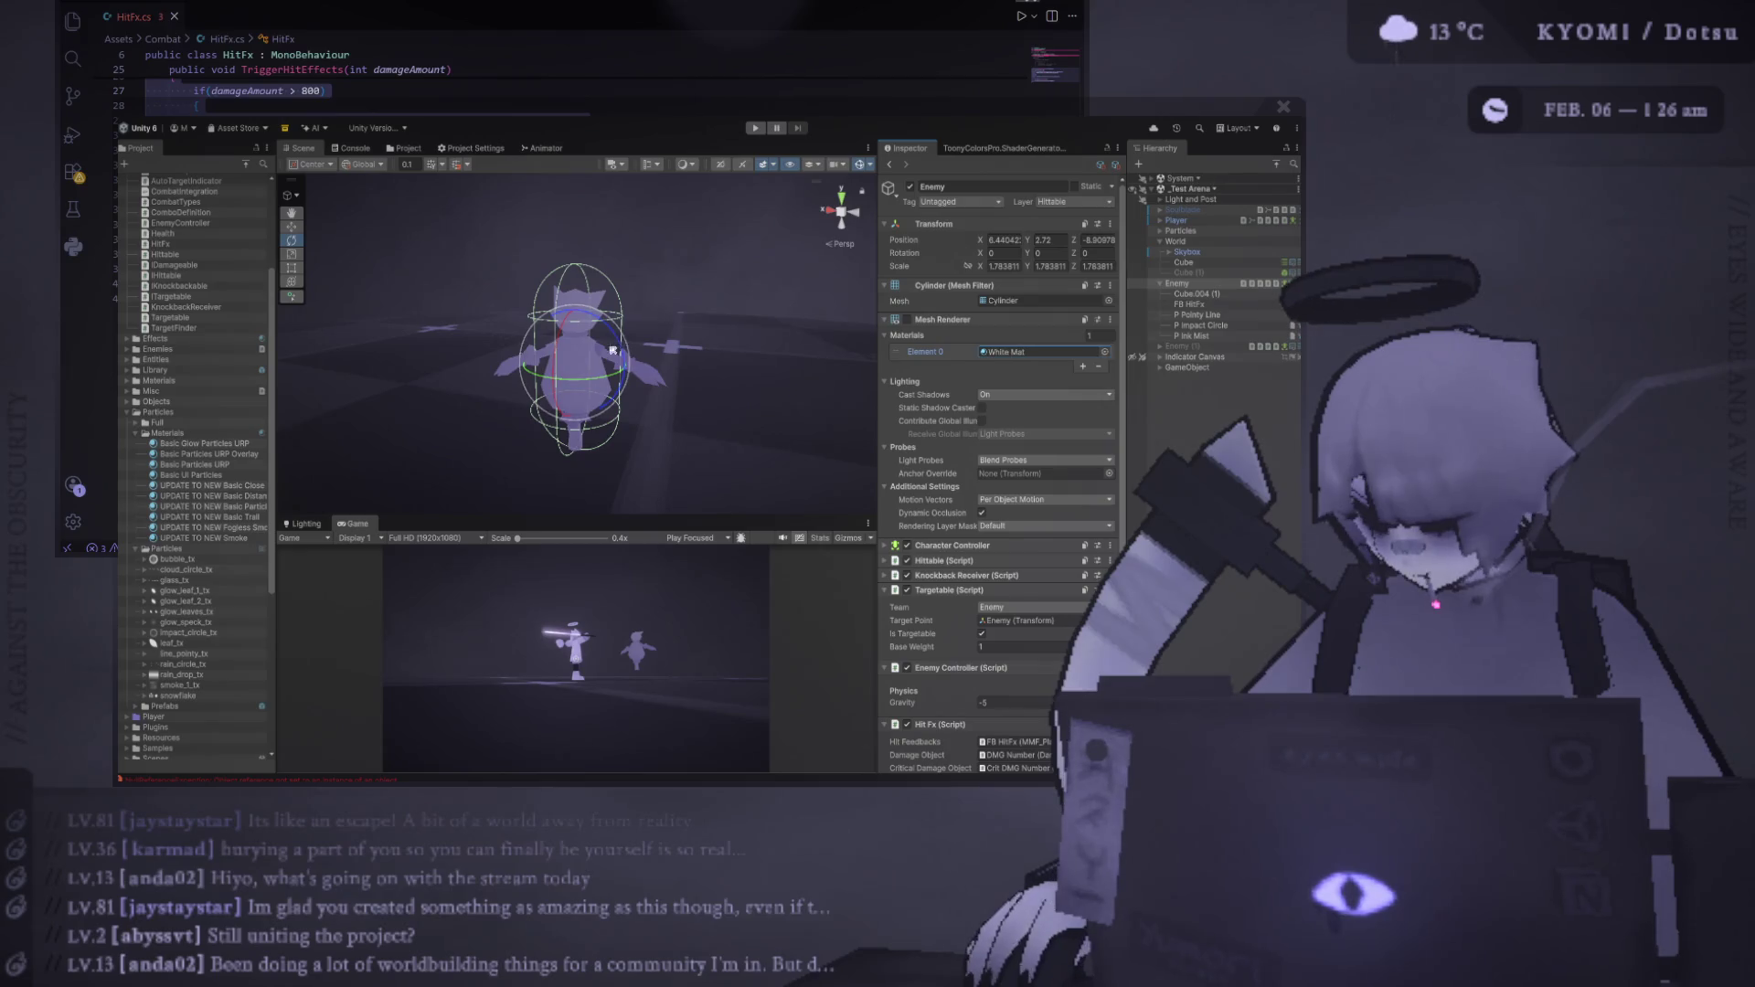
Select the enemy cat mesh Cube.004 (1) and switch its material to Dark Grey Mat
{"action": "left_click", "coordinate": [586, 295]}
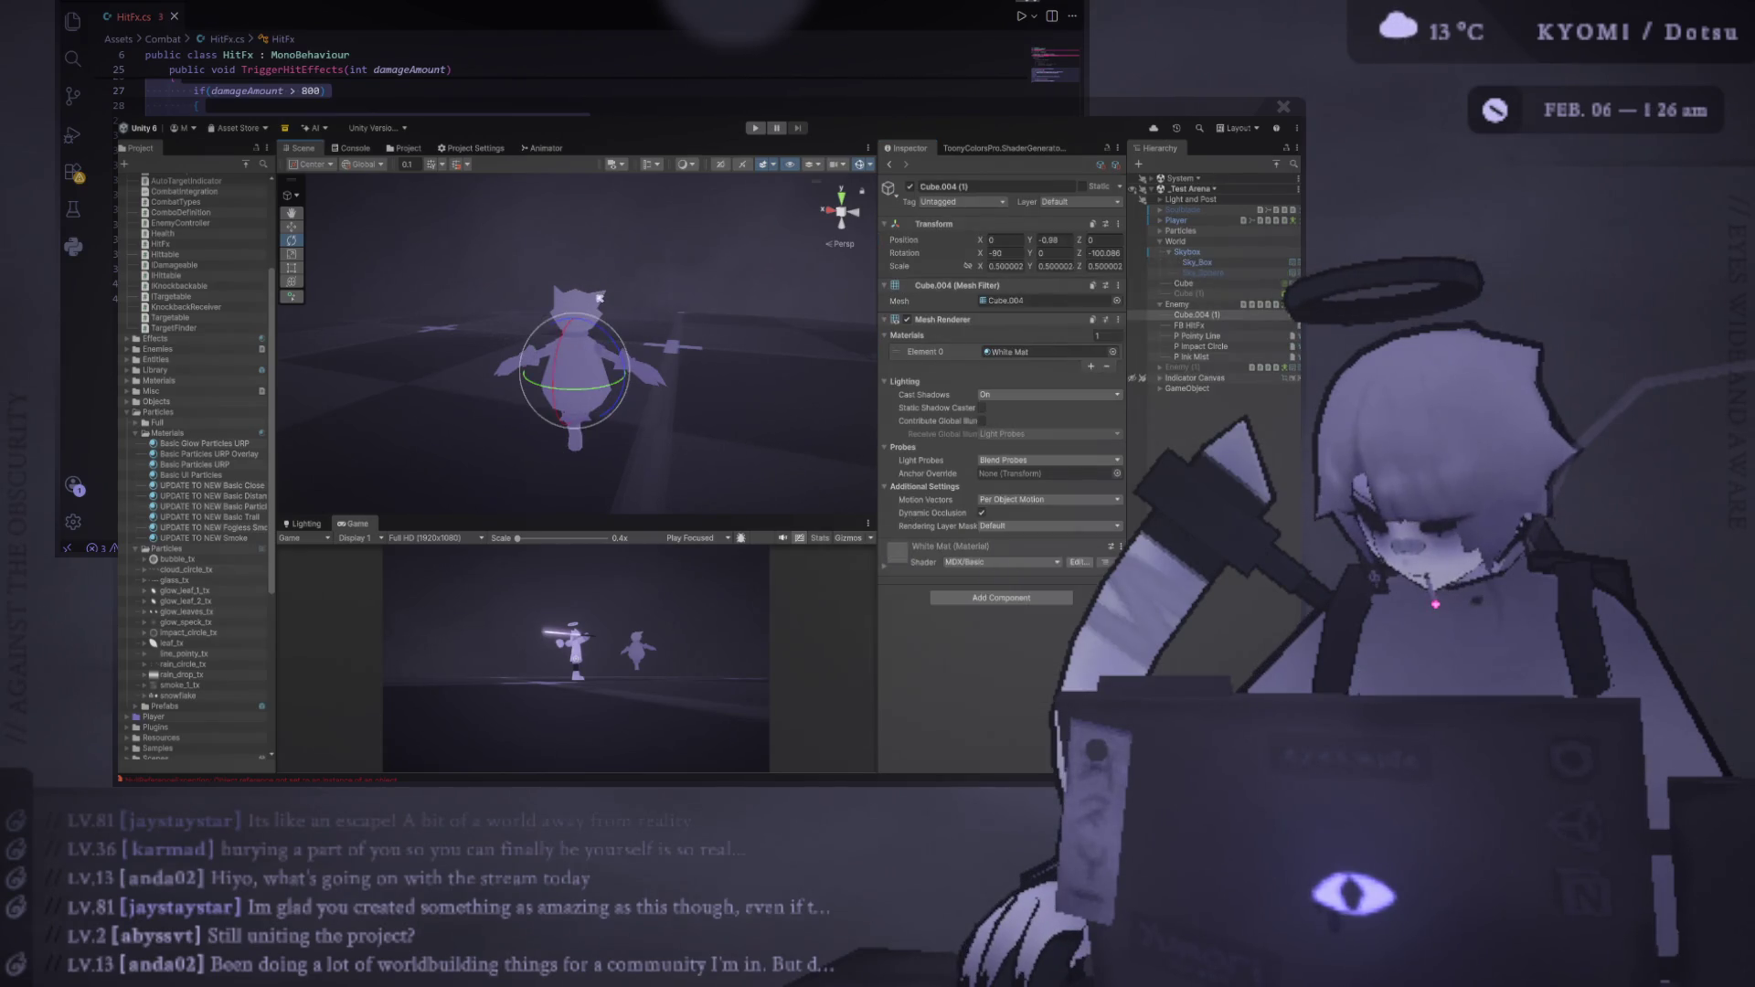
{"action": "left_click", "coordinate": [586, 307]}
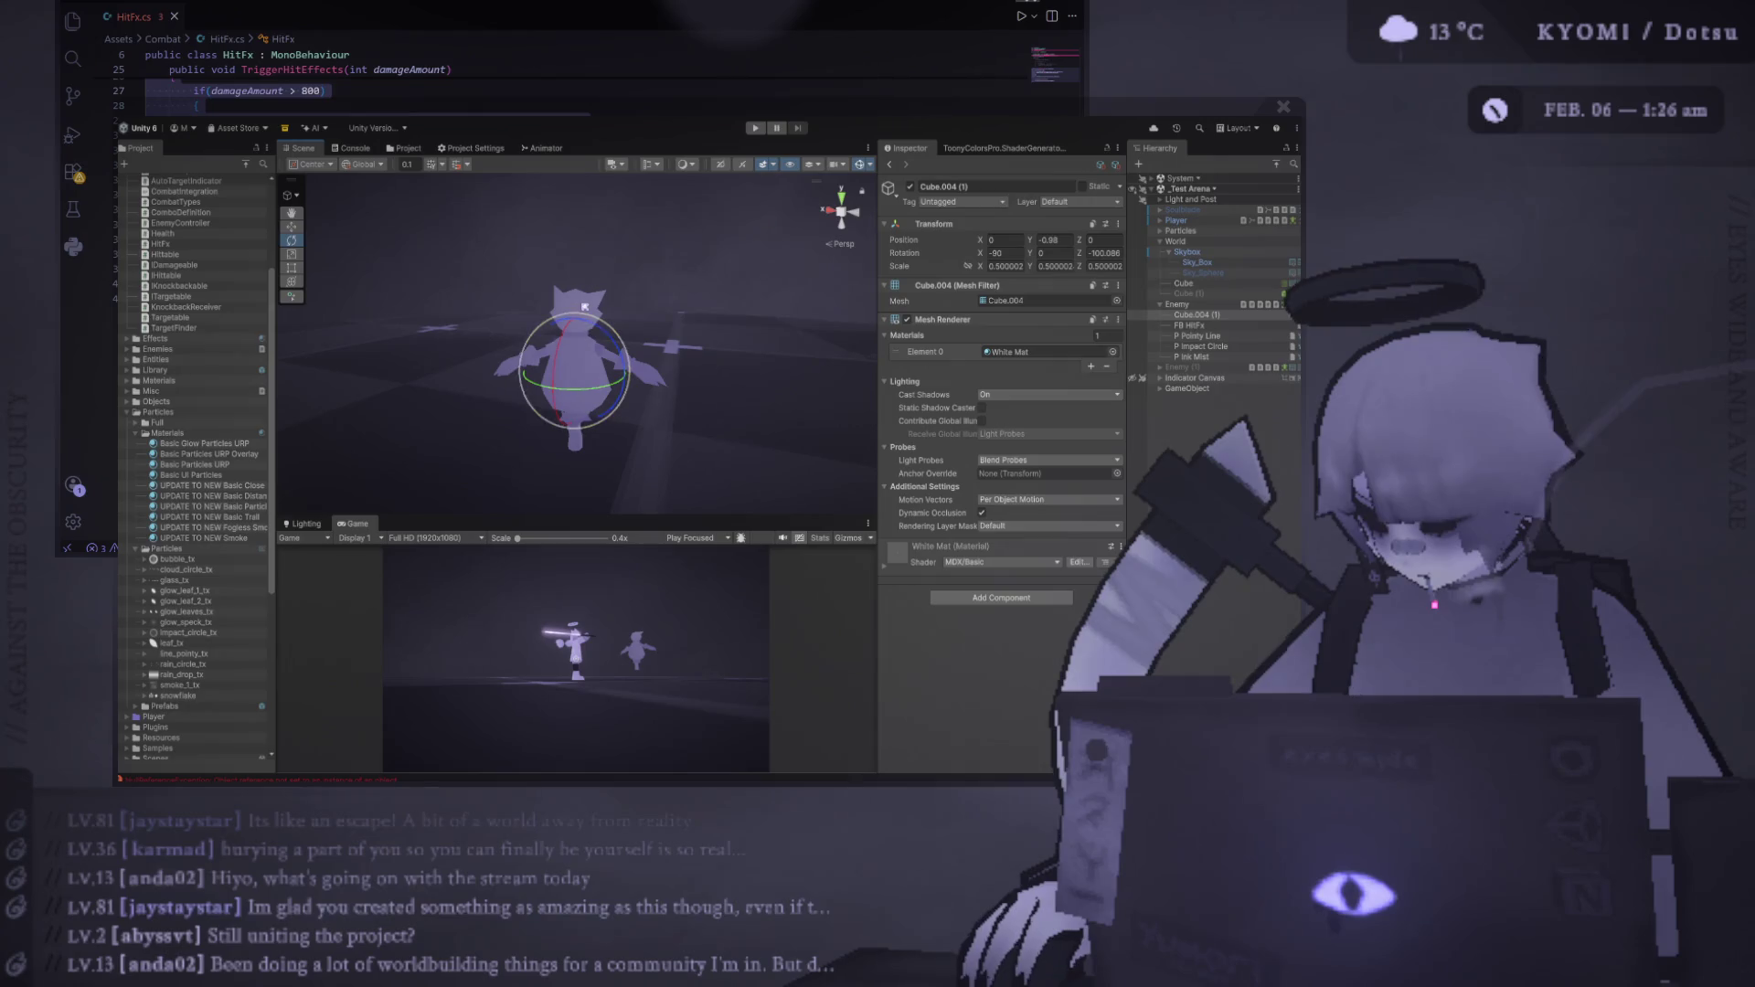
{"action": "left_click", "coordinate": [1216, 326]}
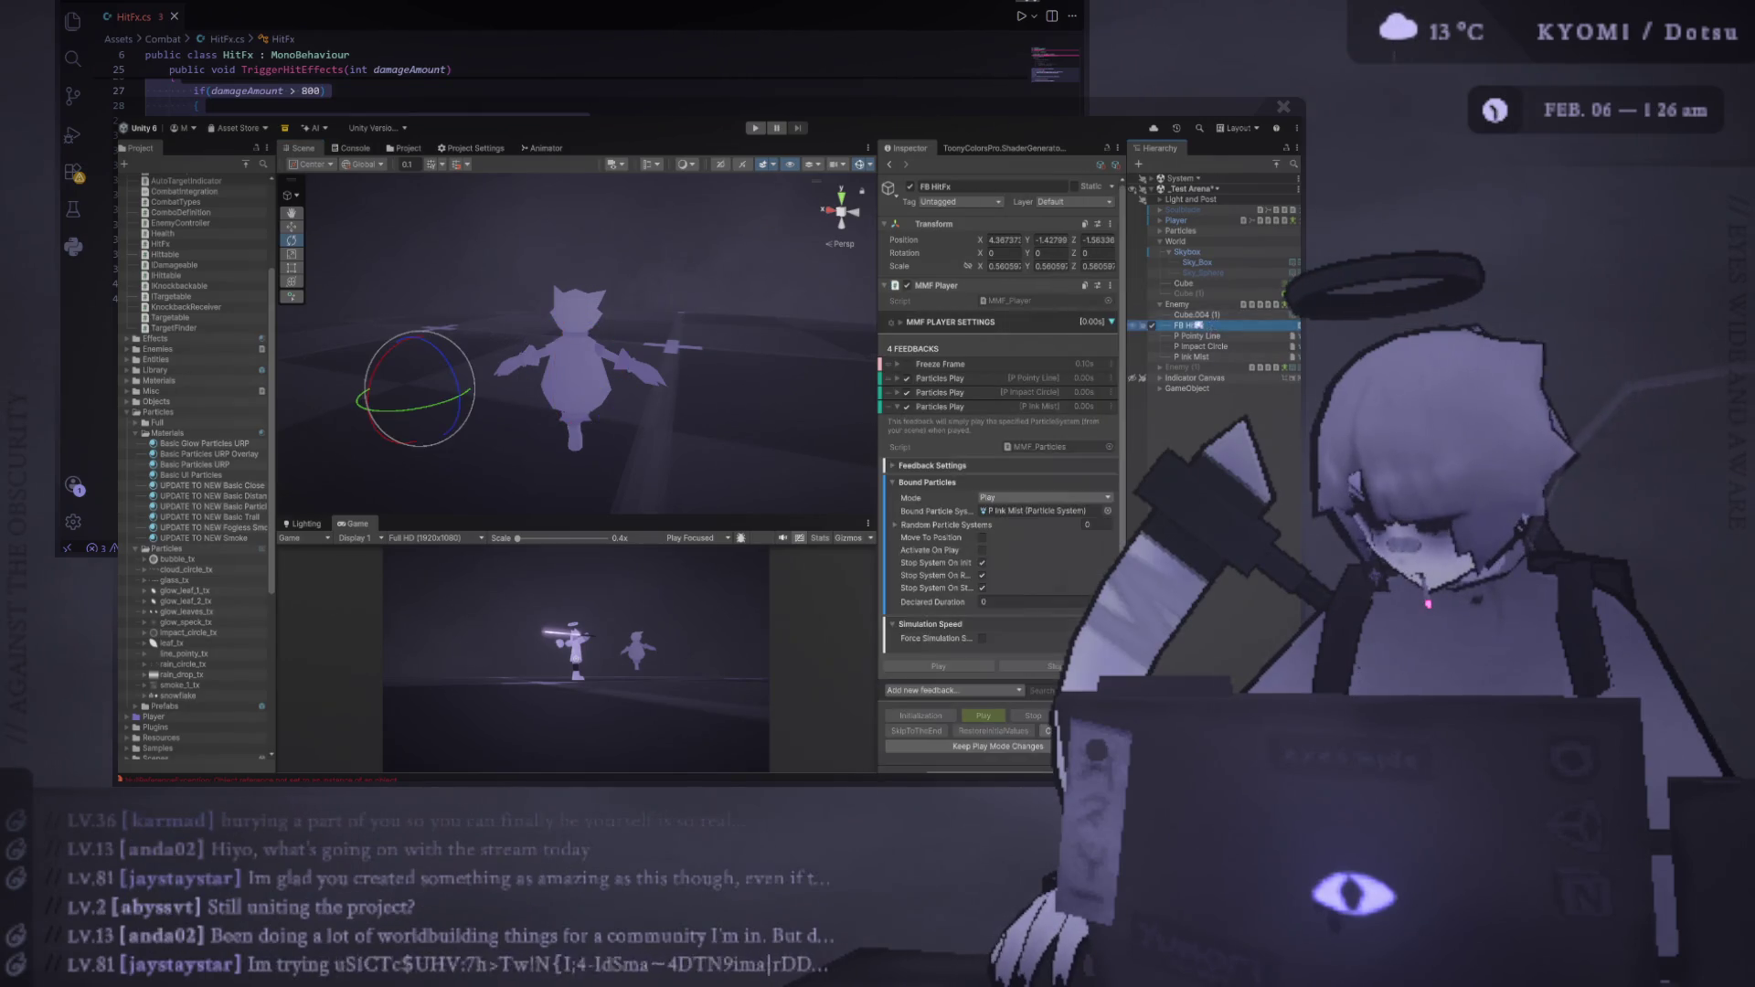
{"action": "left_click", "coordinate": [1193, 314]}
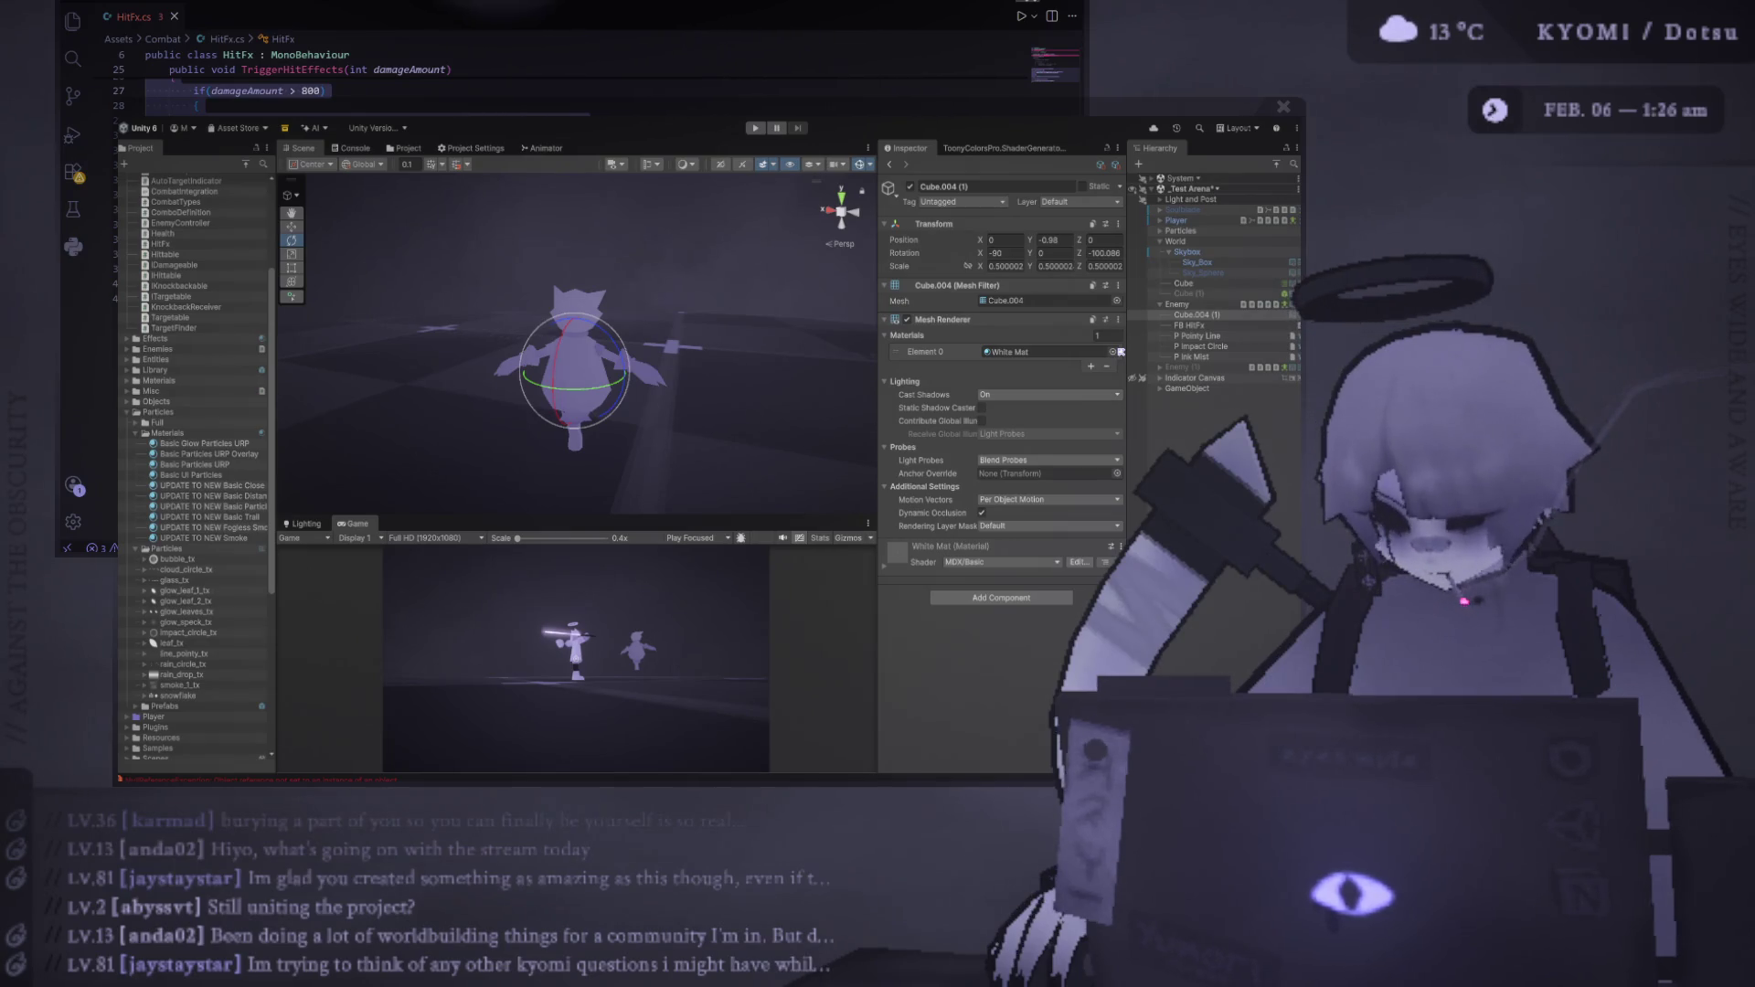
{"action": "key", "text": "ctrl+z"}
{"action": "key", "text": "ctrl+y"}
{"action": "key", "text": "ctrl+z"}
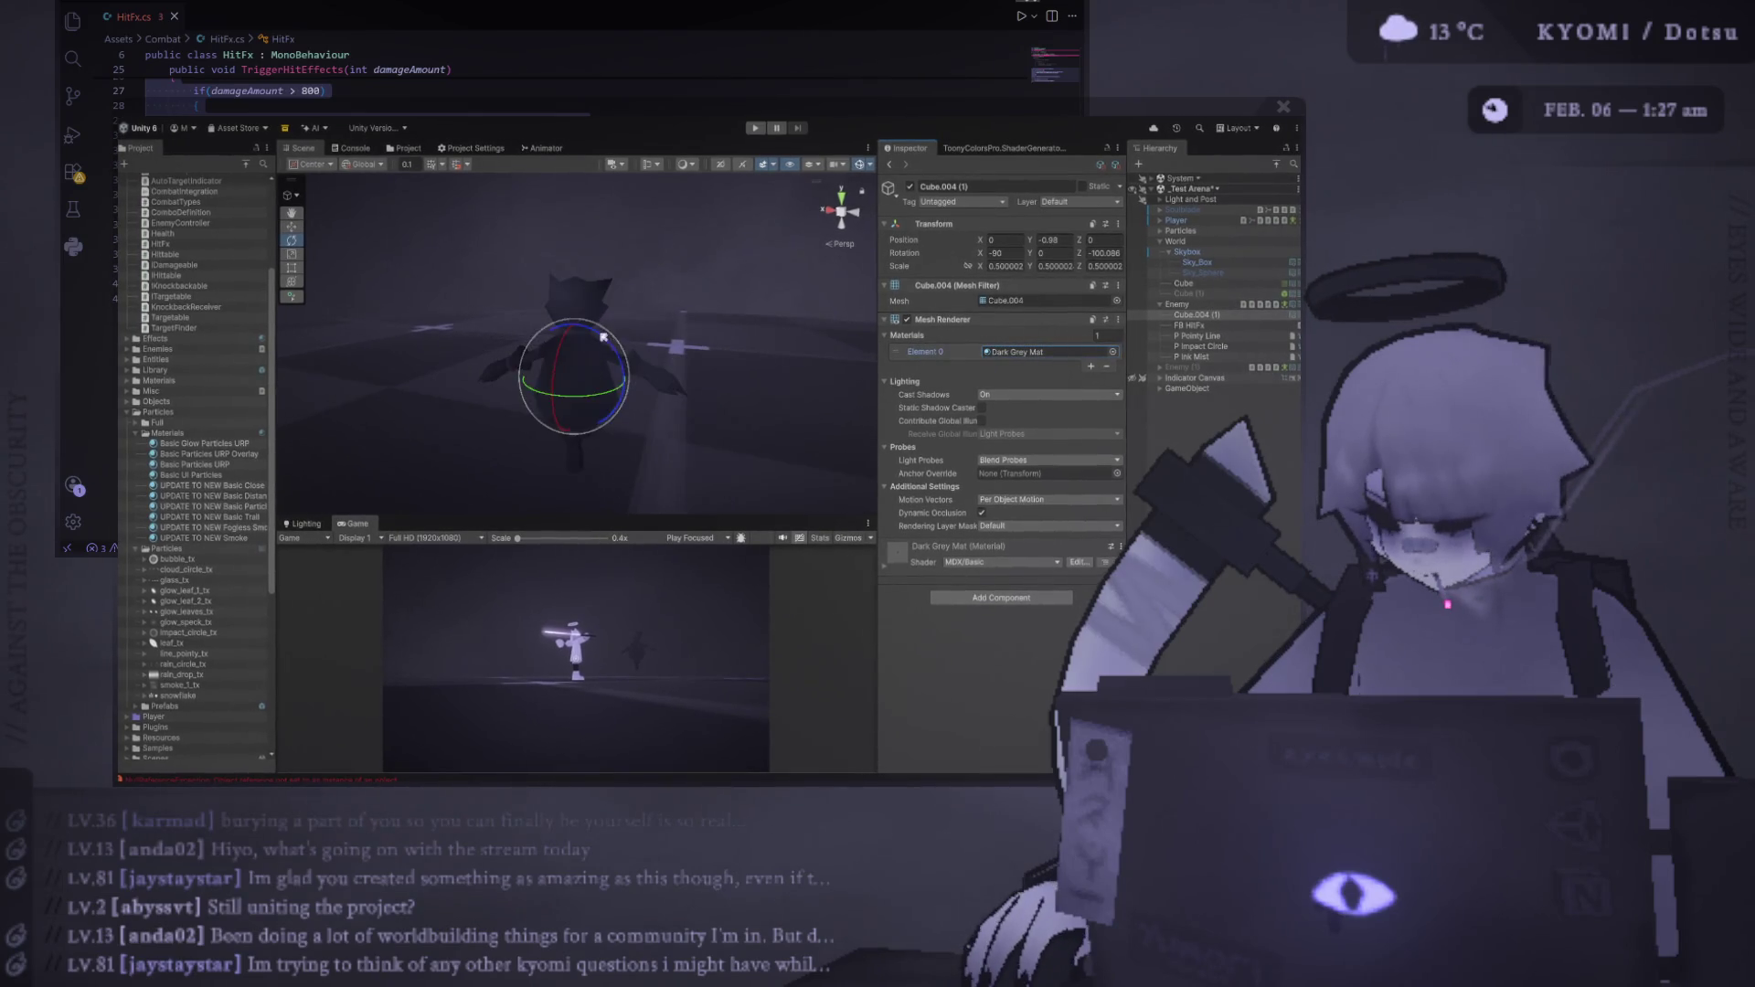
{"action": "scroll", "coordinate": [678, 494], "scroll_direction": "down", "scroll_amount": 1}
Make the Game view taller, confirm Dark Grey Mat over Grey Mat, and start the playtest
{"action": "mouse_move", "coordinate": [696, 516]}
{"action": "left_mouse_down"}
{"action": "mouse_move", "coordinate": [696, 183]}
{"action": "mouse_move", "coordinate": [696, 502]}
{"action": "left_mouse_up"}
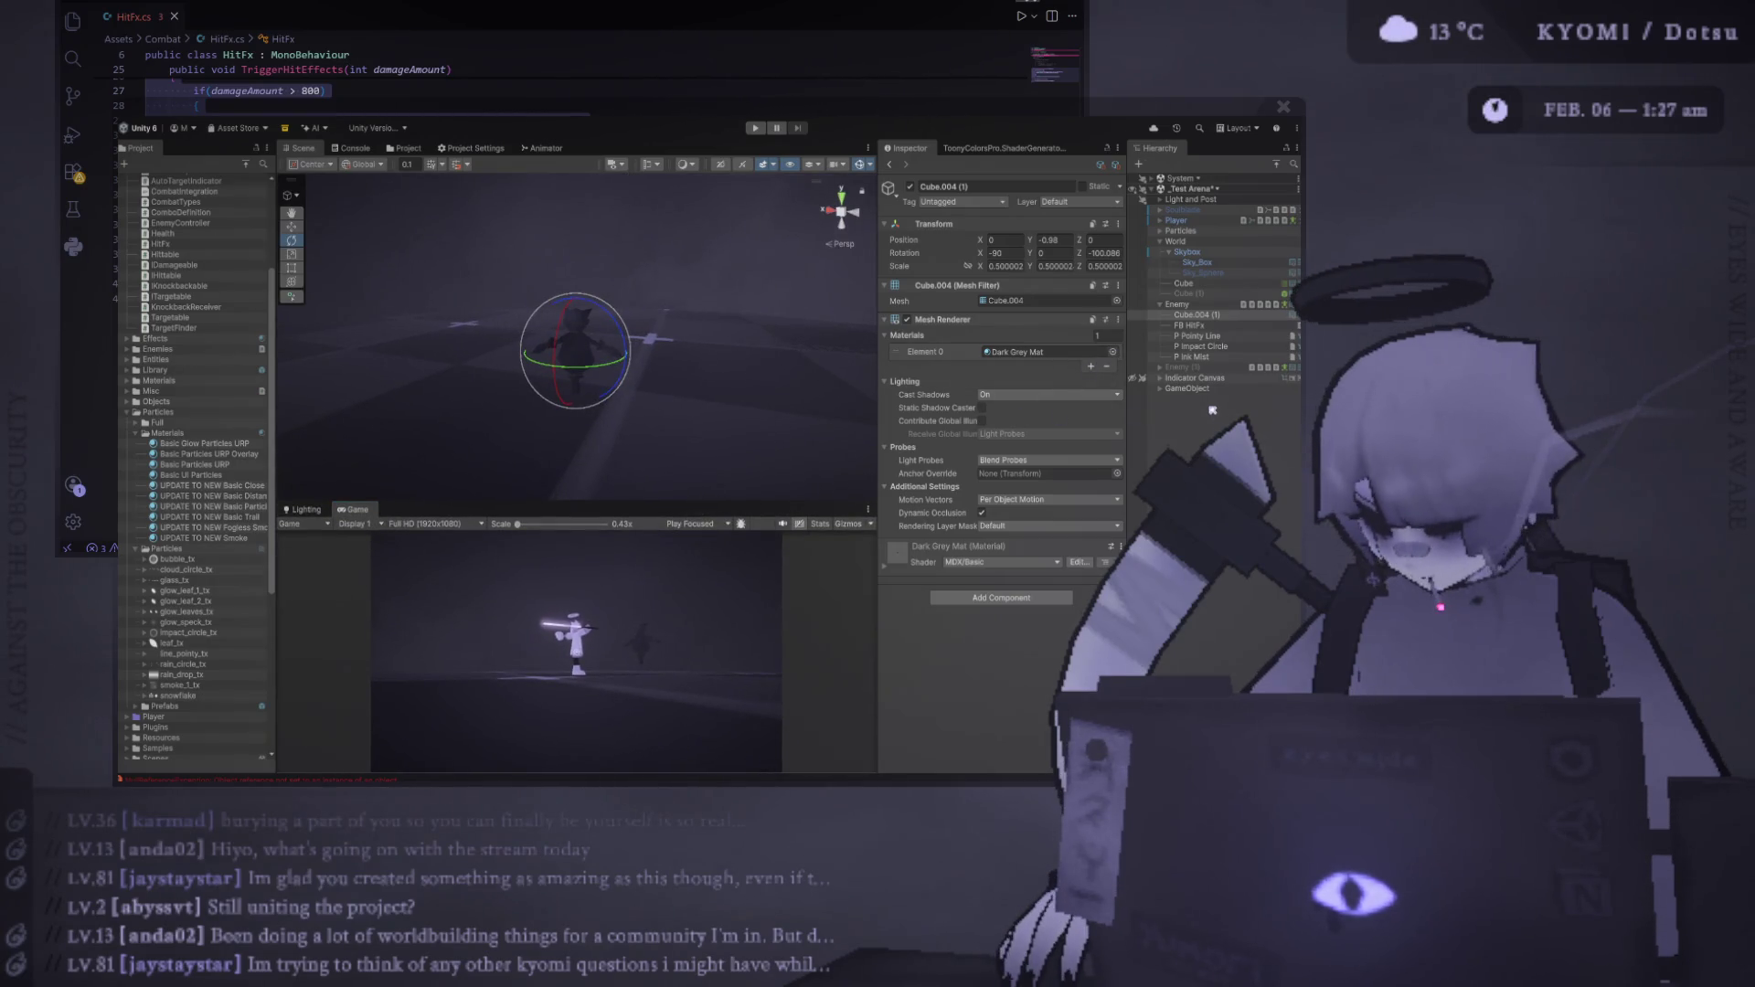
{"action": "key", "text": "ctrl+z"}
{"action": "key", "text": "ctrl+y"}
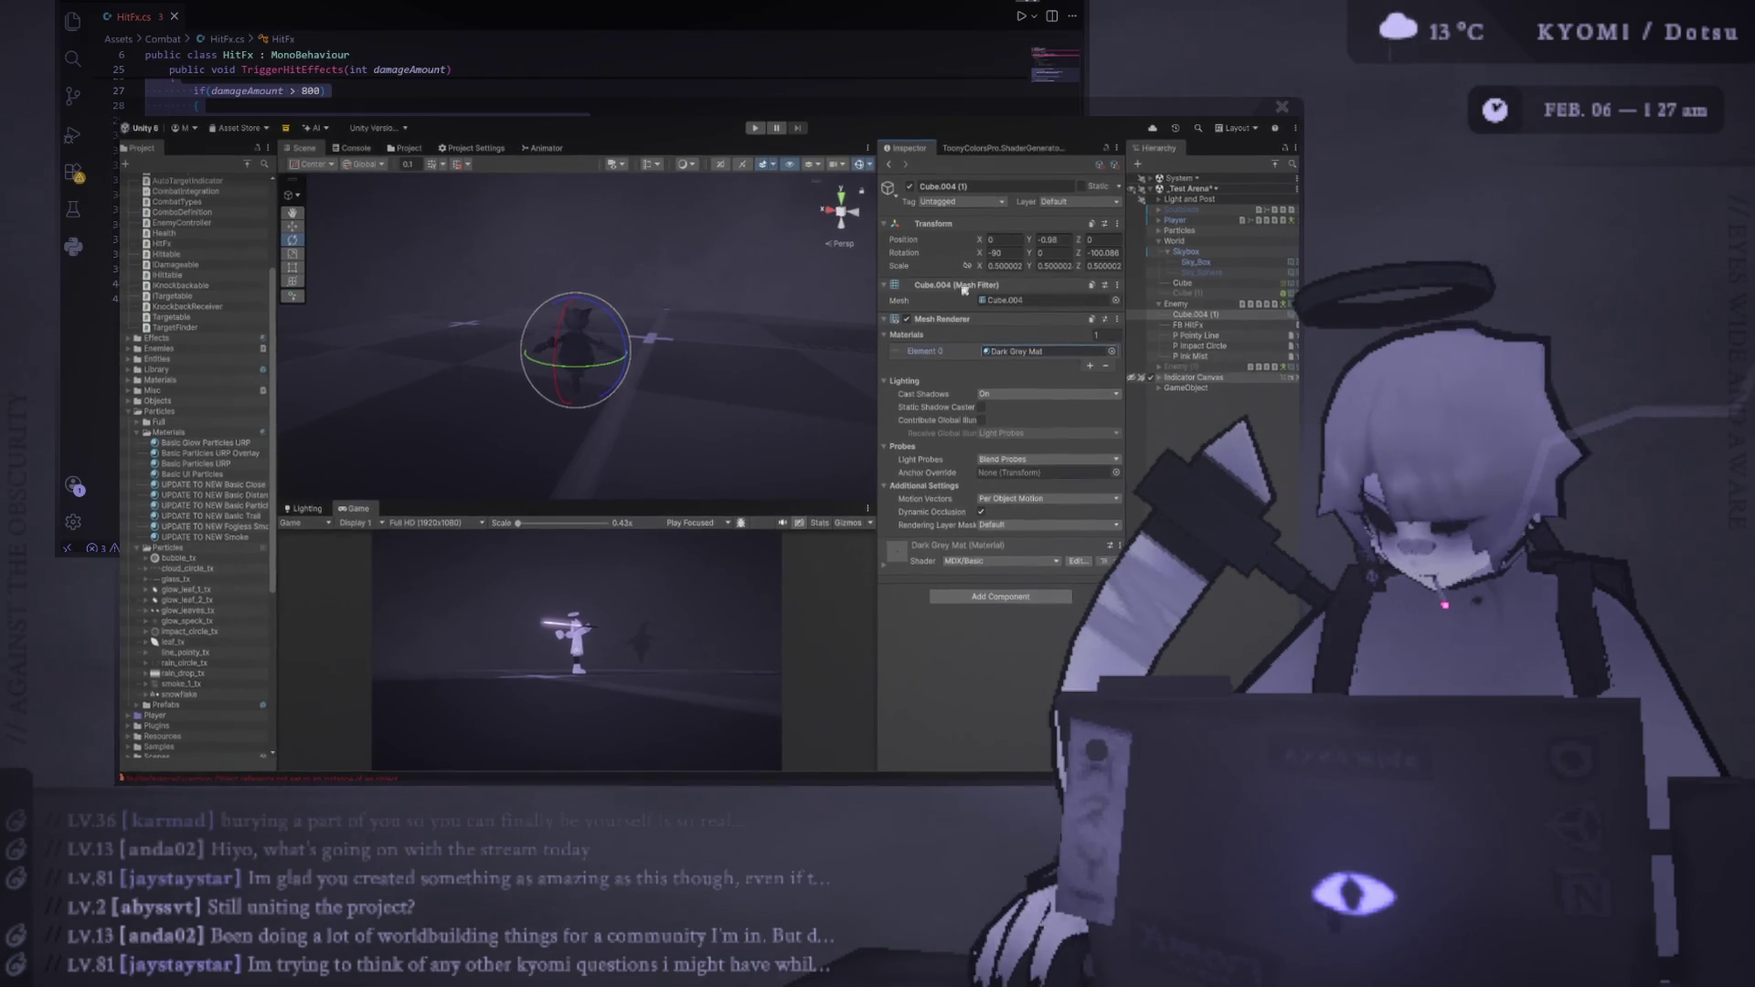
{"action": "left_click", "coordinate": [757, 128]}
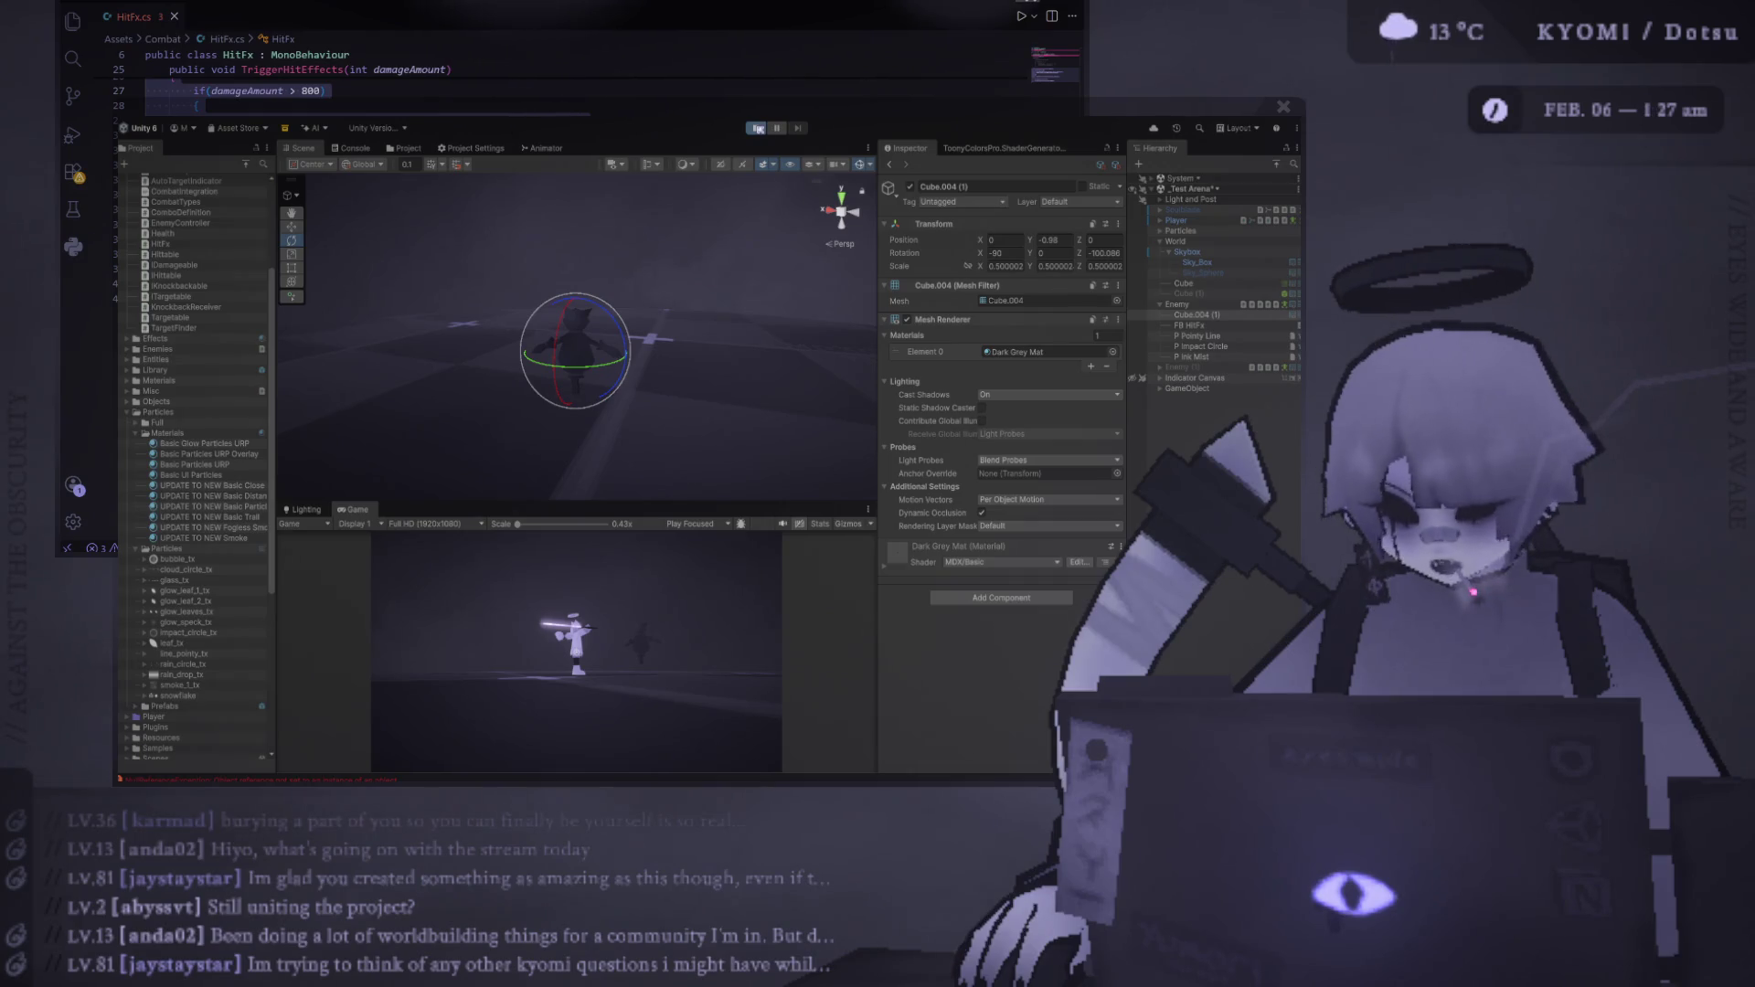
Playtest with the Game view maximised, hitting the dark grey enemy, then exit Play mode
{"action": "left_click", "coordinate": [758, 128]}
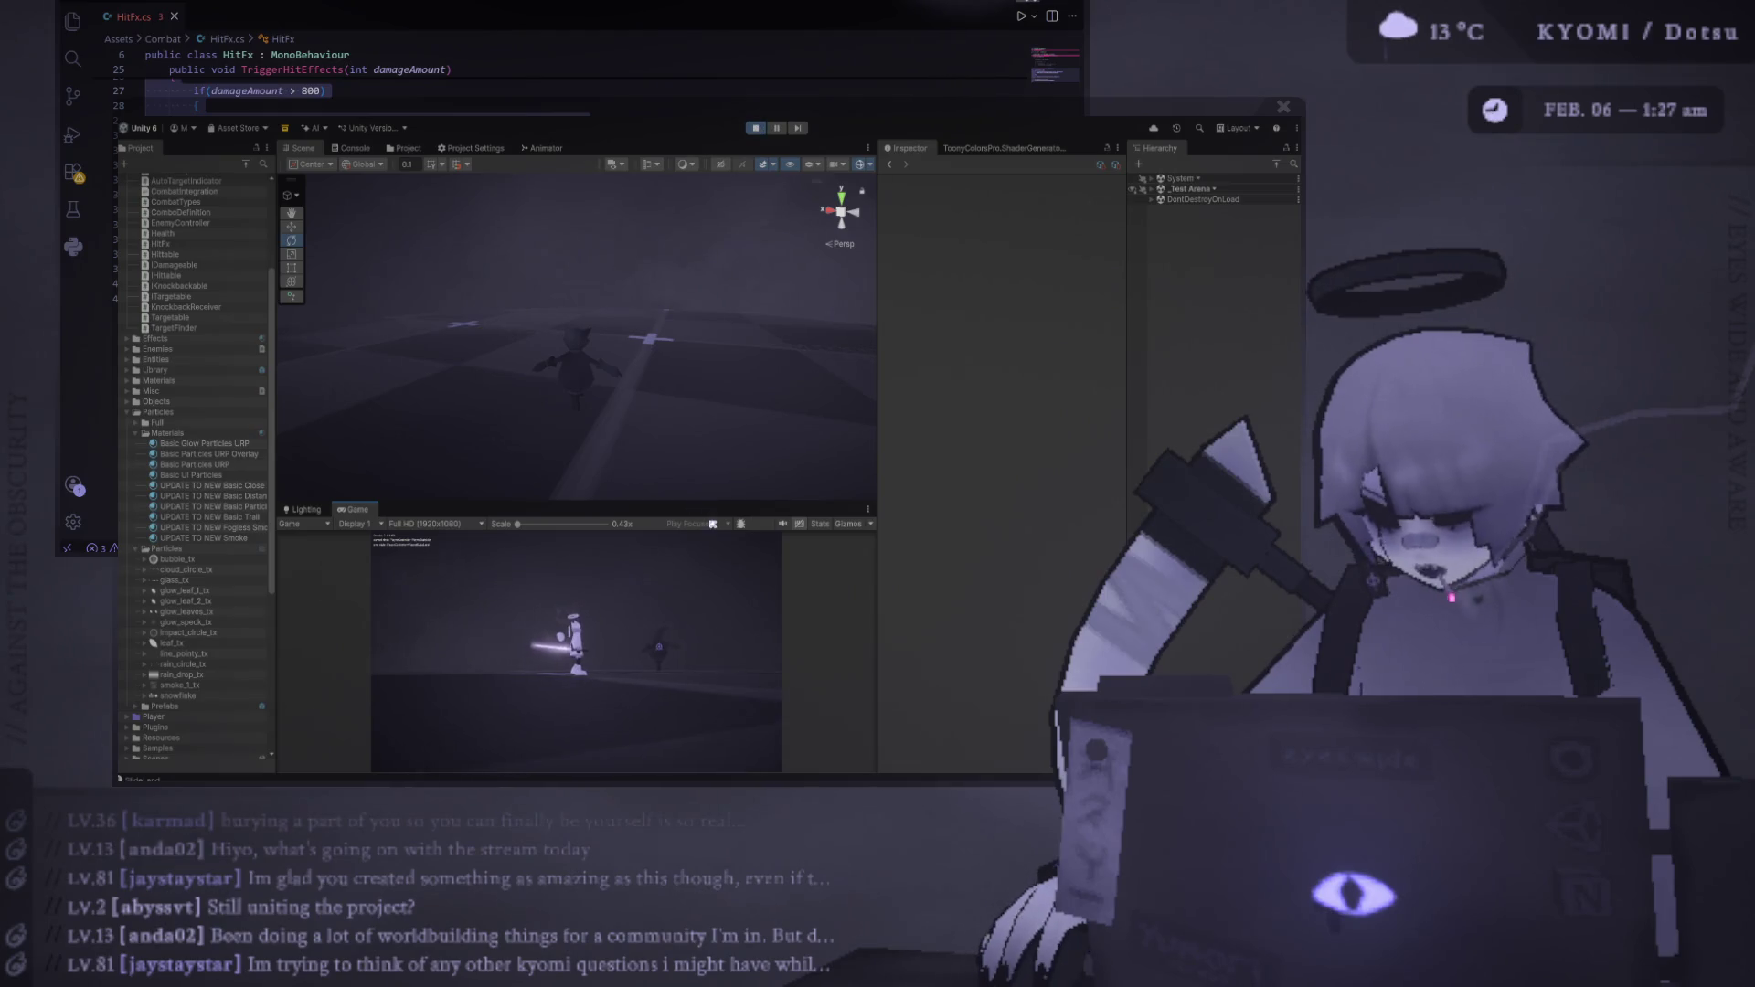
{"action": "left_click_drag", "start_coordinate": [521, 502], "coordinate": [518, 200]}
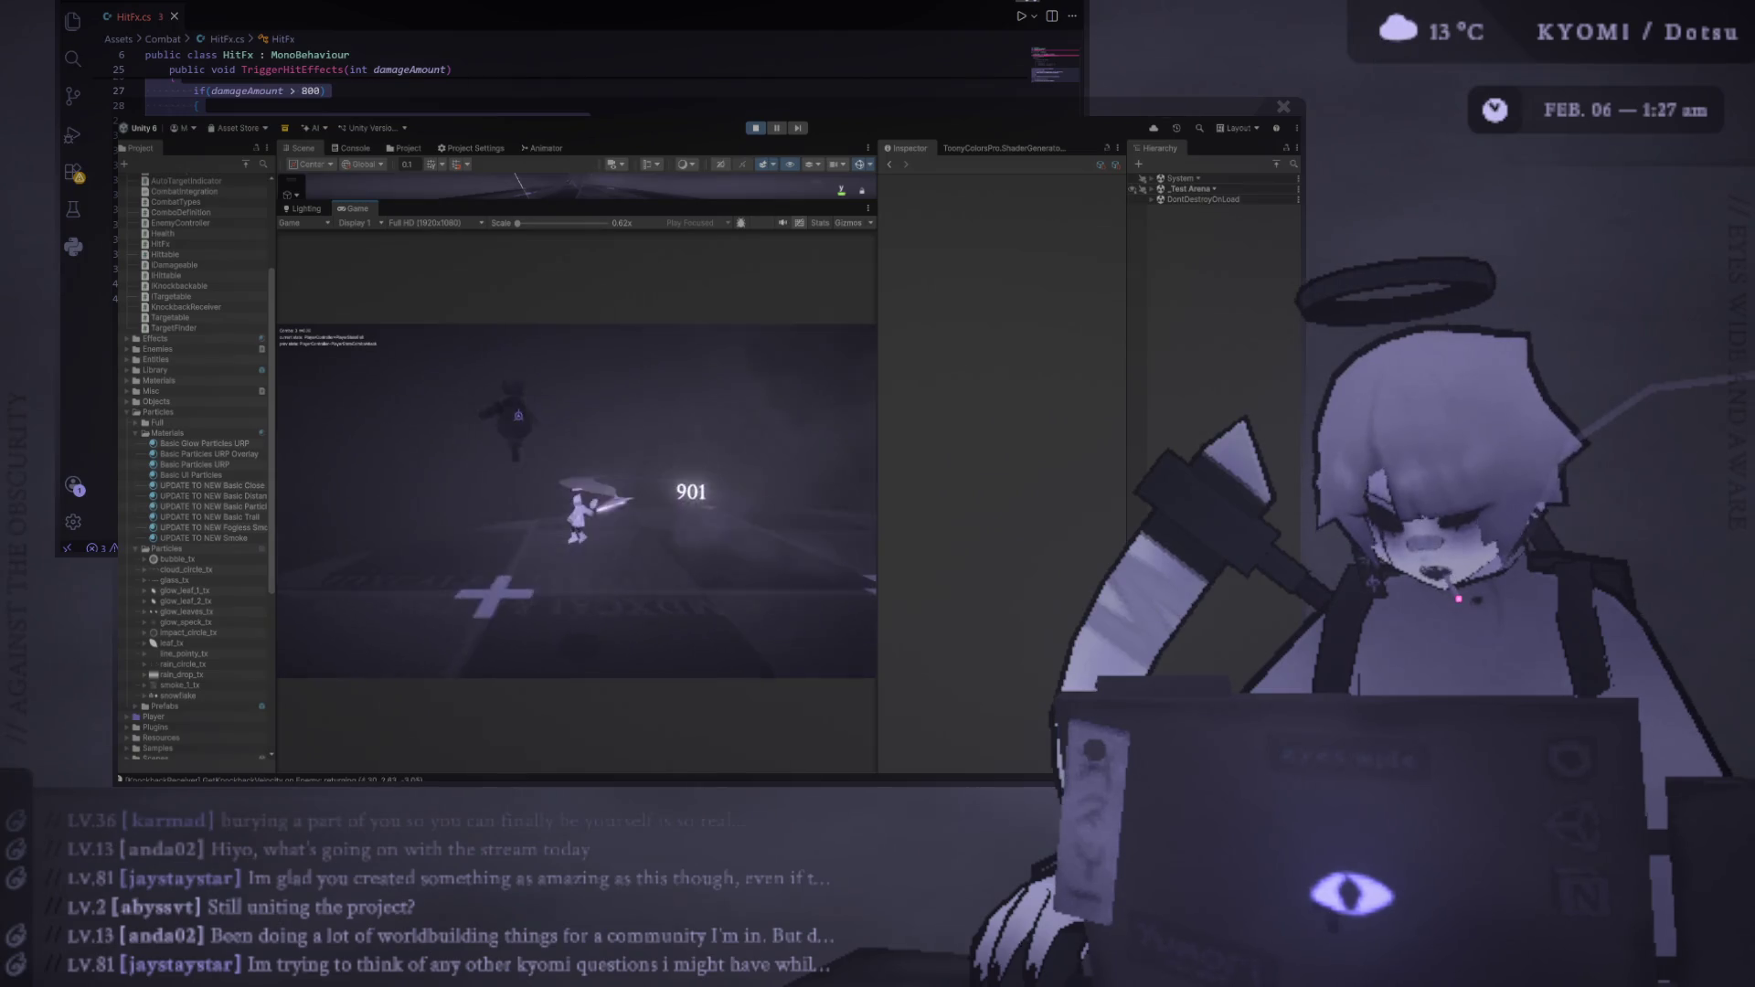
{"action": "double_click", "coordinate": [364, 209]}
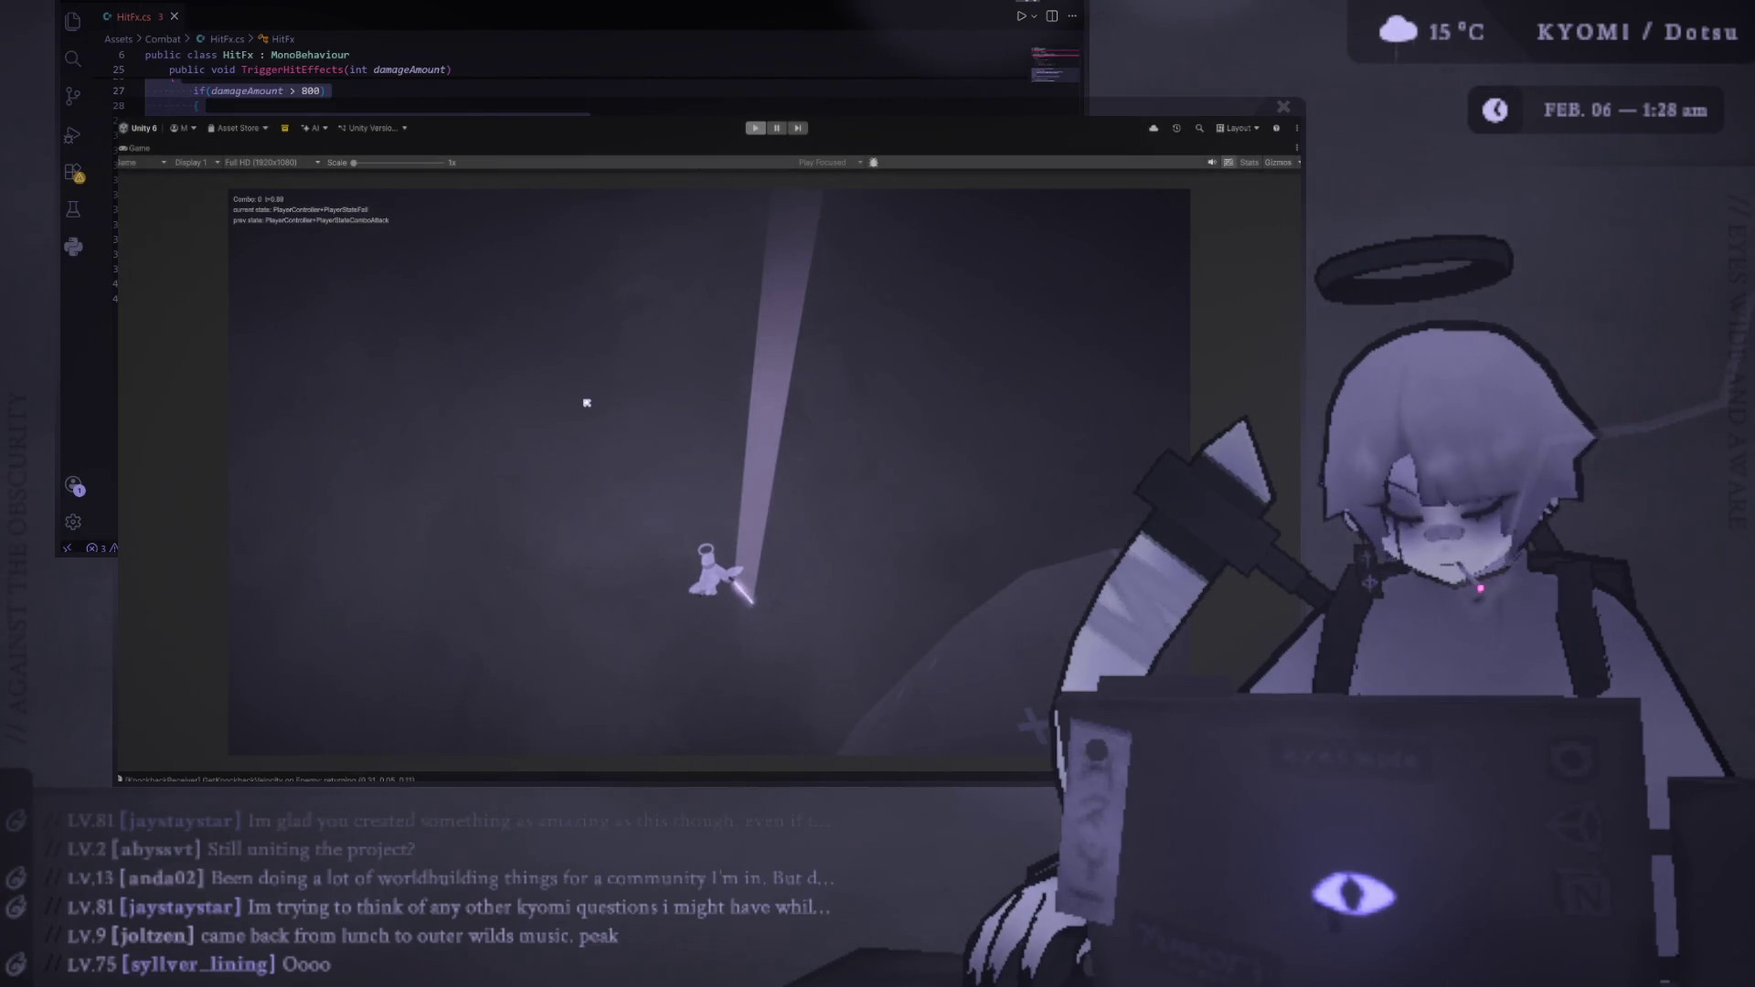
{"action": "key", "text": "ctrl+p"}
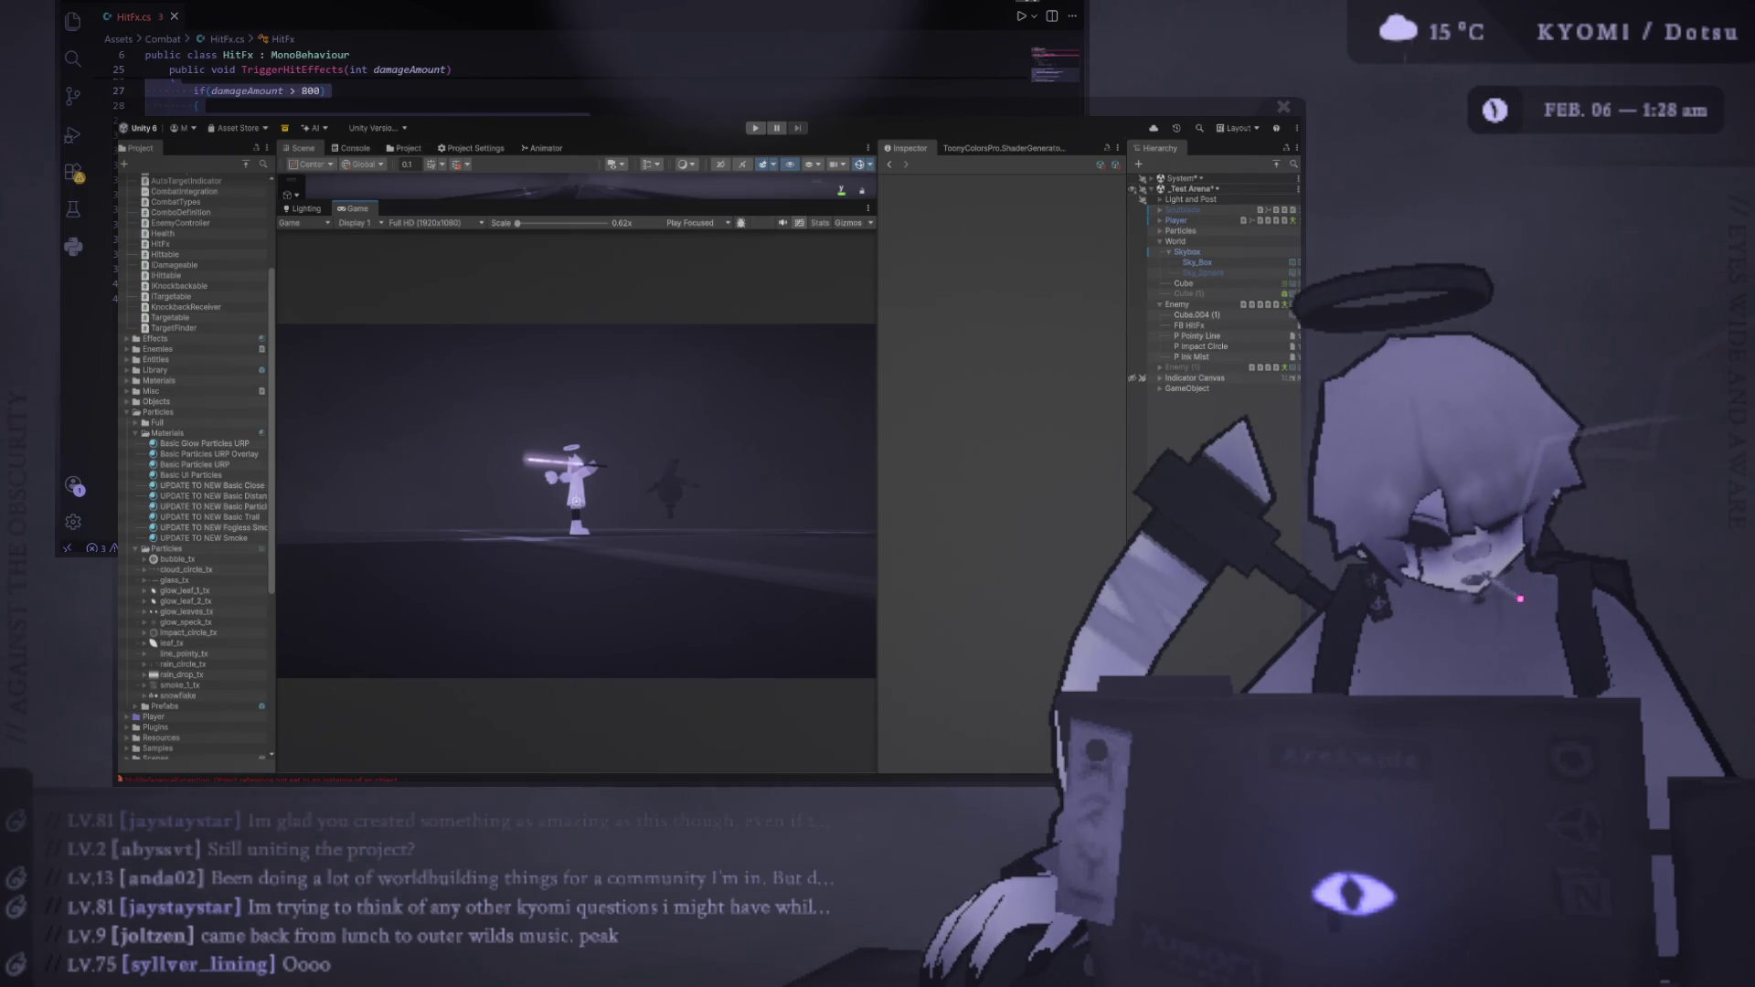
Select P Ink Mist and orbit the Scene view around its spherical emitter
{"action": "left_click", "coordinate": [1234, 361]}
{"action": "mouse_move", "coordinate": [338, 315]}
{"action": "left_mouse_down"}
{"action": "mouse_move", "coordinate": [528, 348]}
{"action": "mouse_move", "coordinate": [478, 356]}
{"action": "left_mouse_up"}
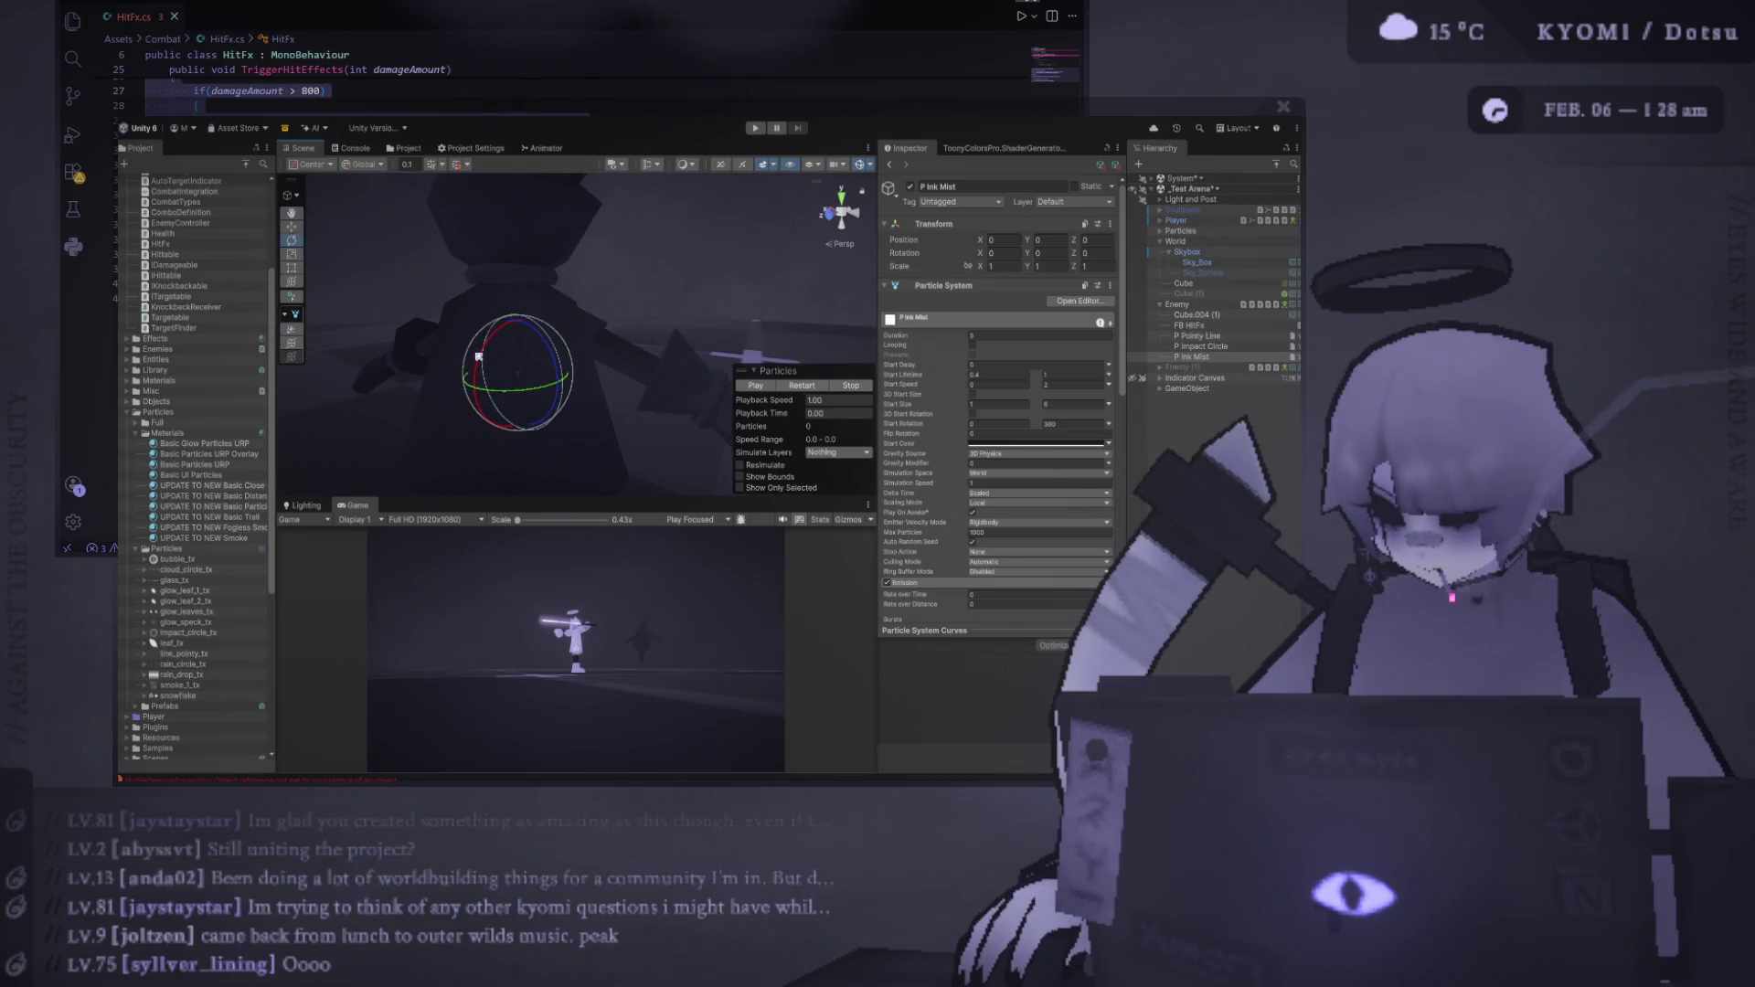